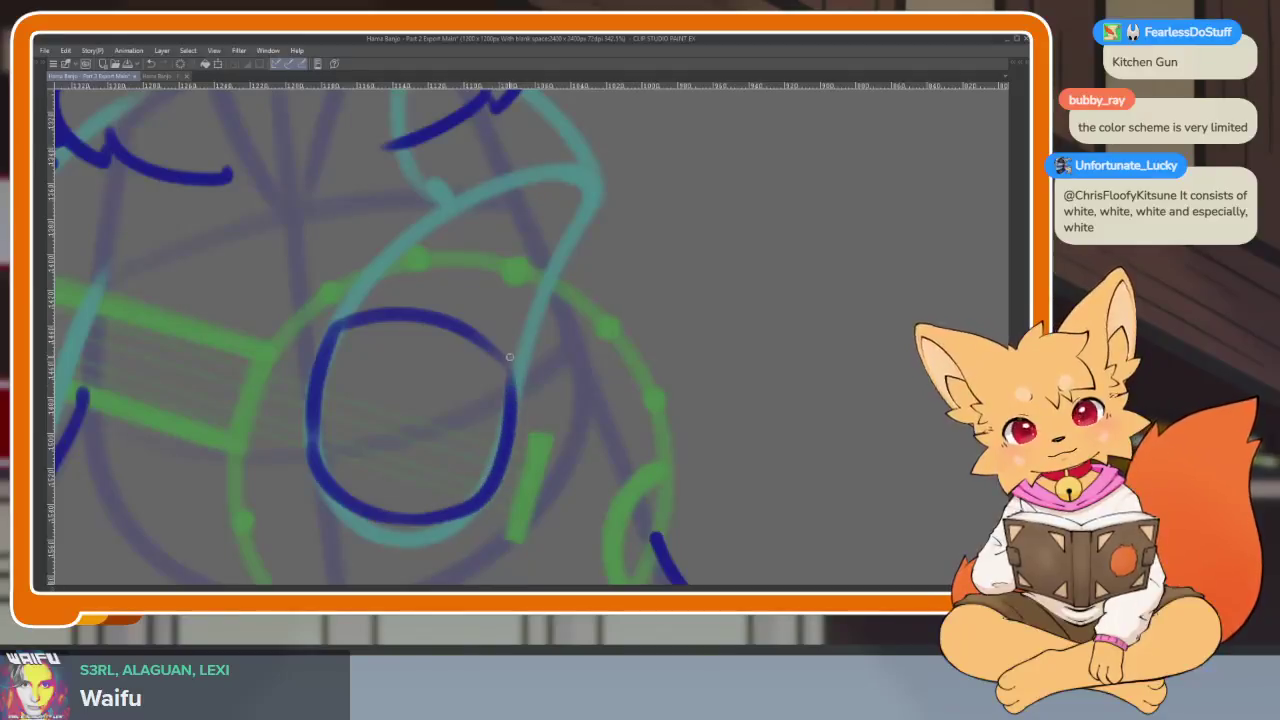
Ink the paw's rounded outline and finger curves in dark blue, redrawing one misplaced finger stroke
mouse_move(437, 323)
mouse_down()
mouse_move(307, 375)
mouse_move(434, 318)
mouse_move(538, 406)
mouse_up()
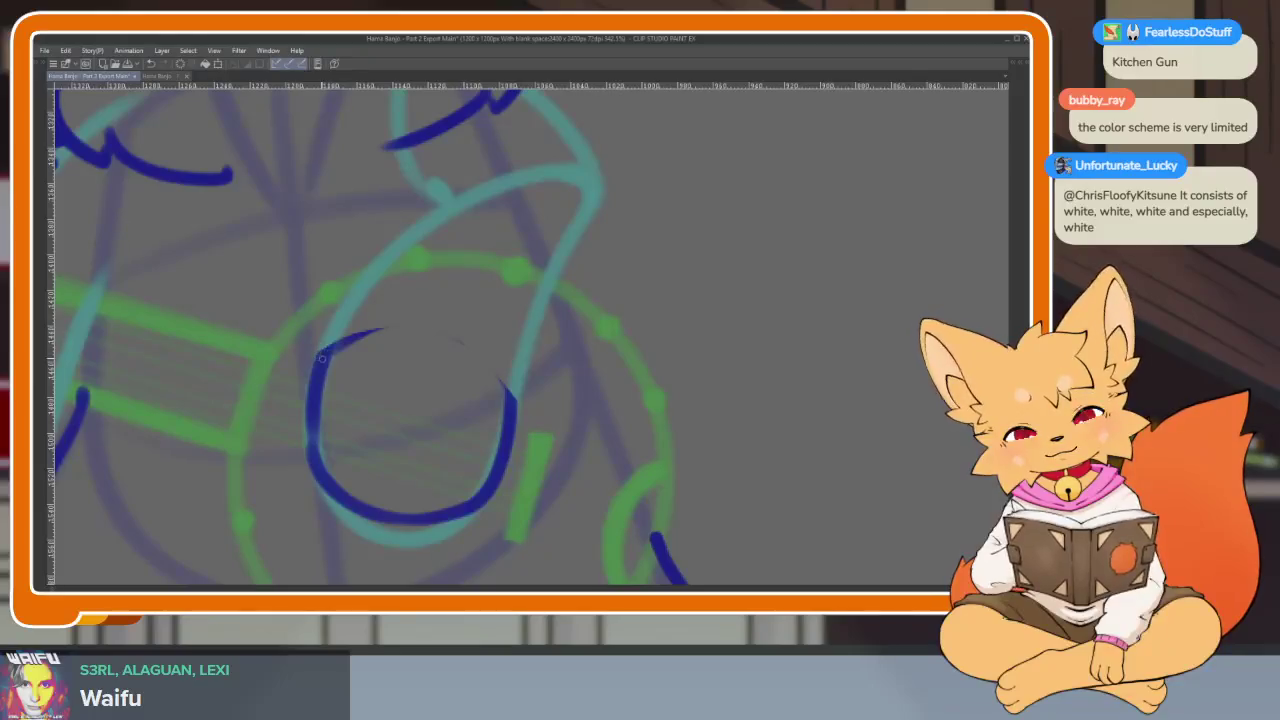
scroll(600, 500, down, 5)
scroll(531, 449, up, 1)
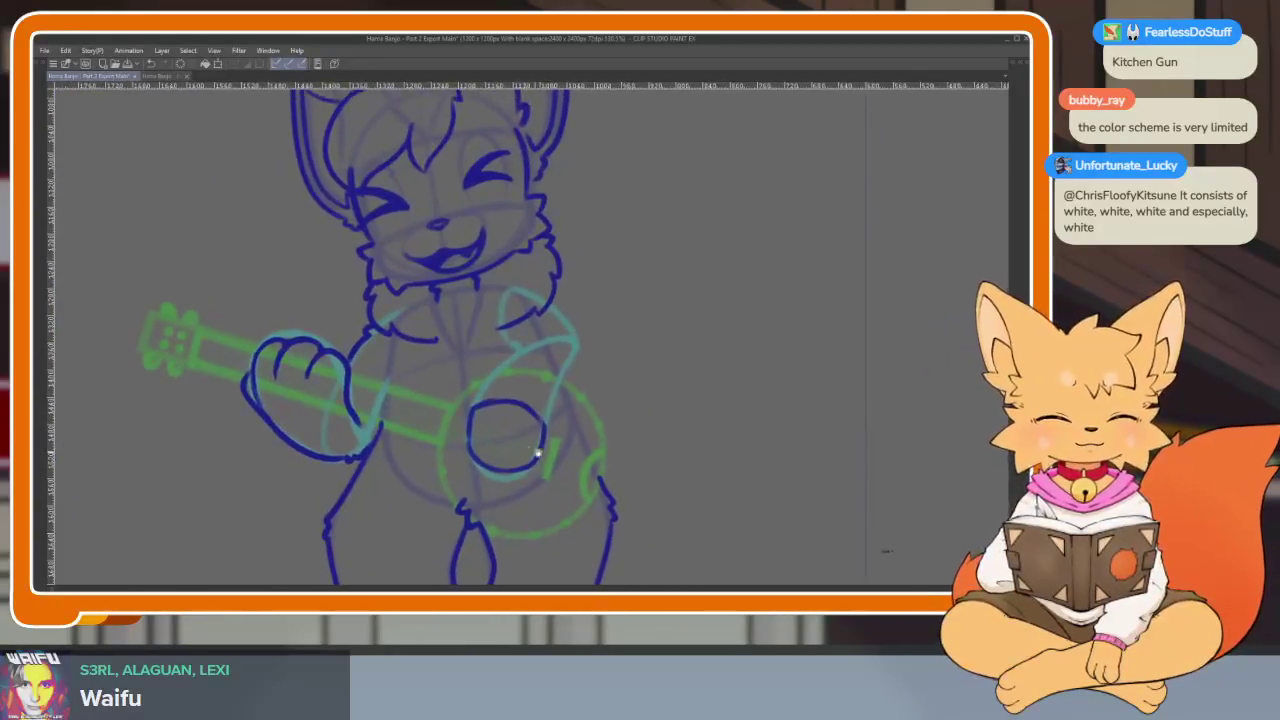
scroll(506, 443, up, 3)
scroll(455, 365, up, 1)
drag(385, 386, 635, 458)
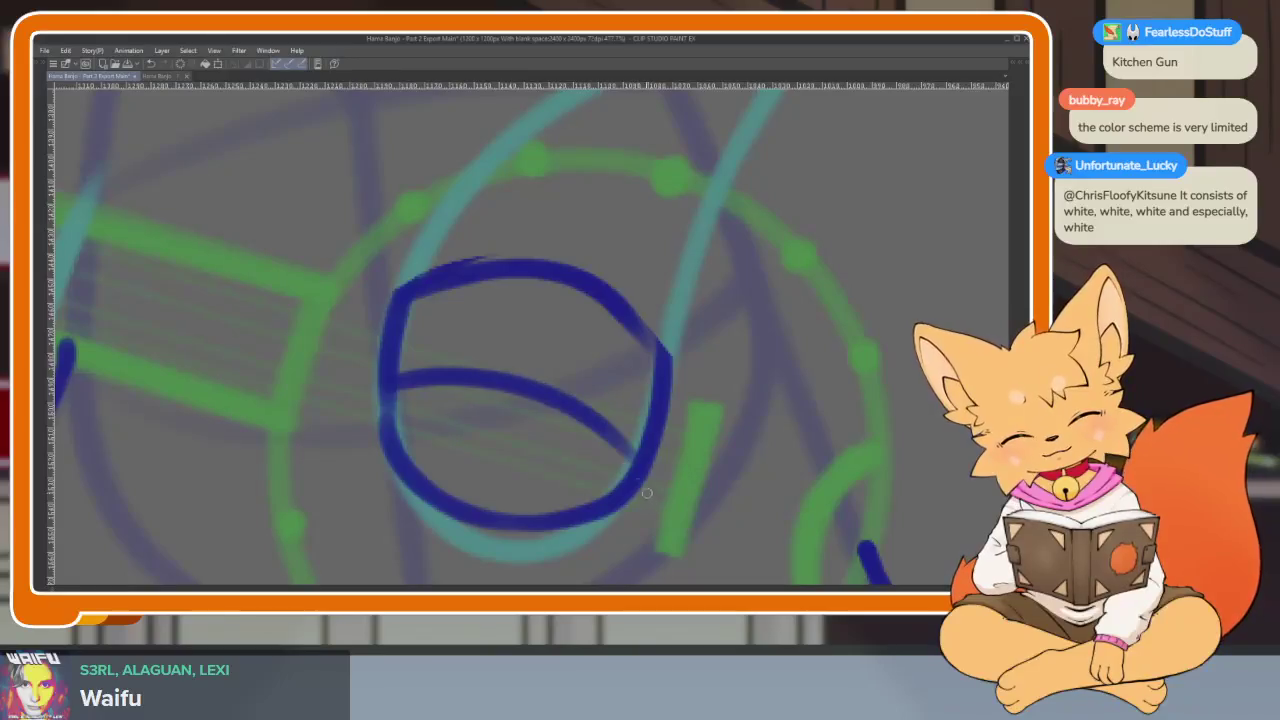
mouse_move(415, 278)
mouse_down()
mouse_move(350, 345)
mouse_move(385, 398)
mouse_up()
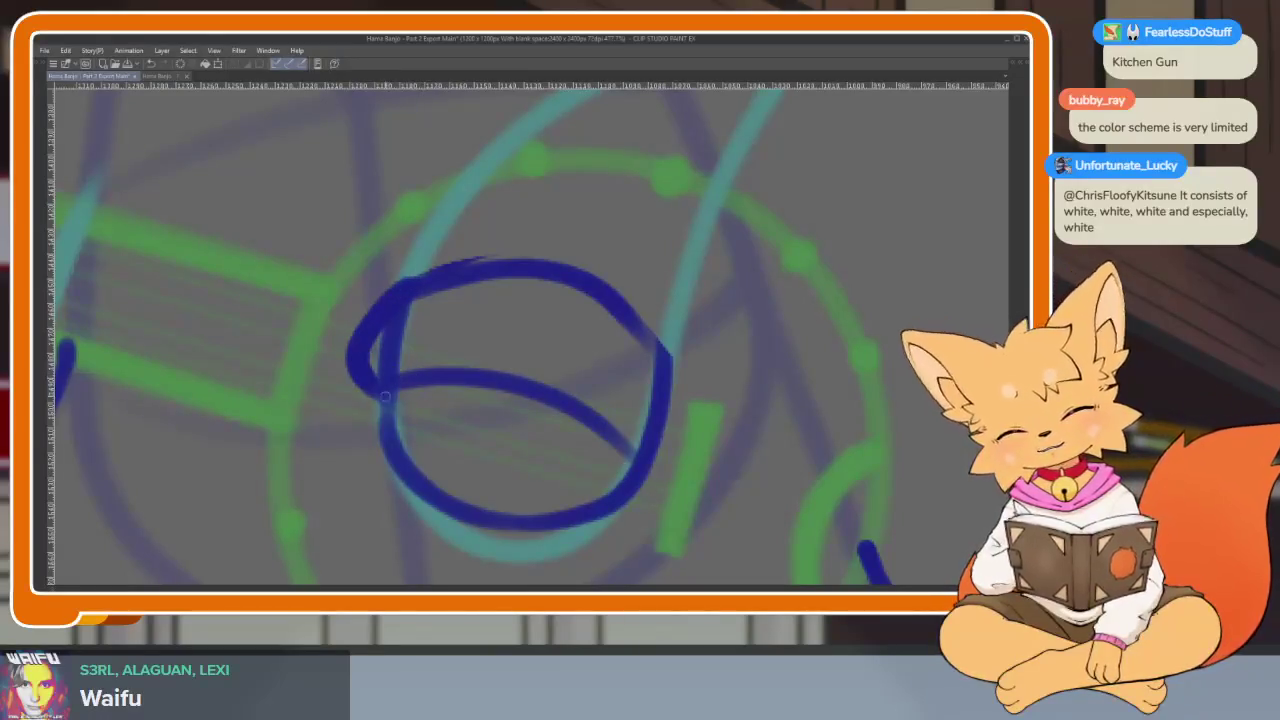
scroll(505, 461, right, 1)
mouse_move(499, 400)
mouse_down()
mouse_move(491, 486)
mouse_move(586, 514)
mouse_move(603, 452)
mouse_up()
key(ctrl+z)
mouse_move(494, 410)
mouse_down()
mouse_move(532, 512)
mouse_move(610, 440)
mouse_up()
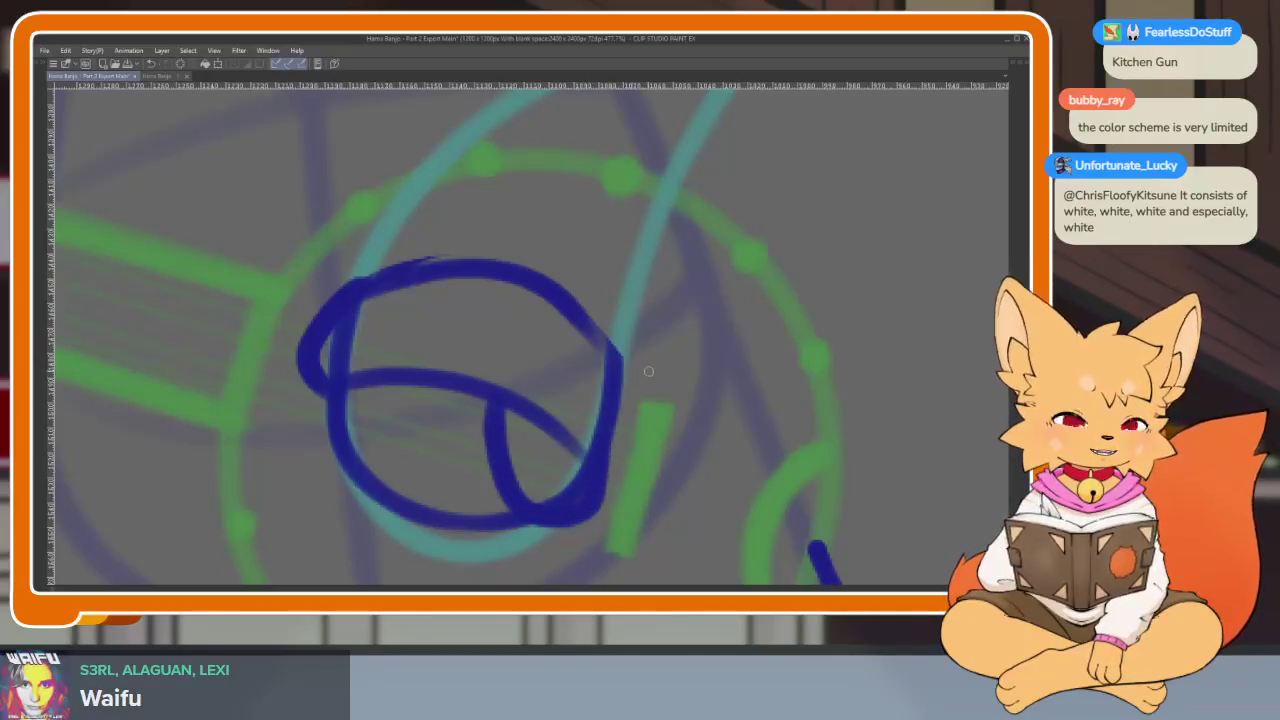
mouse_move(410, 380)
mouse_down()
mouse_move(398, 422)
mouse_move(505, 525)
mouse_up()
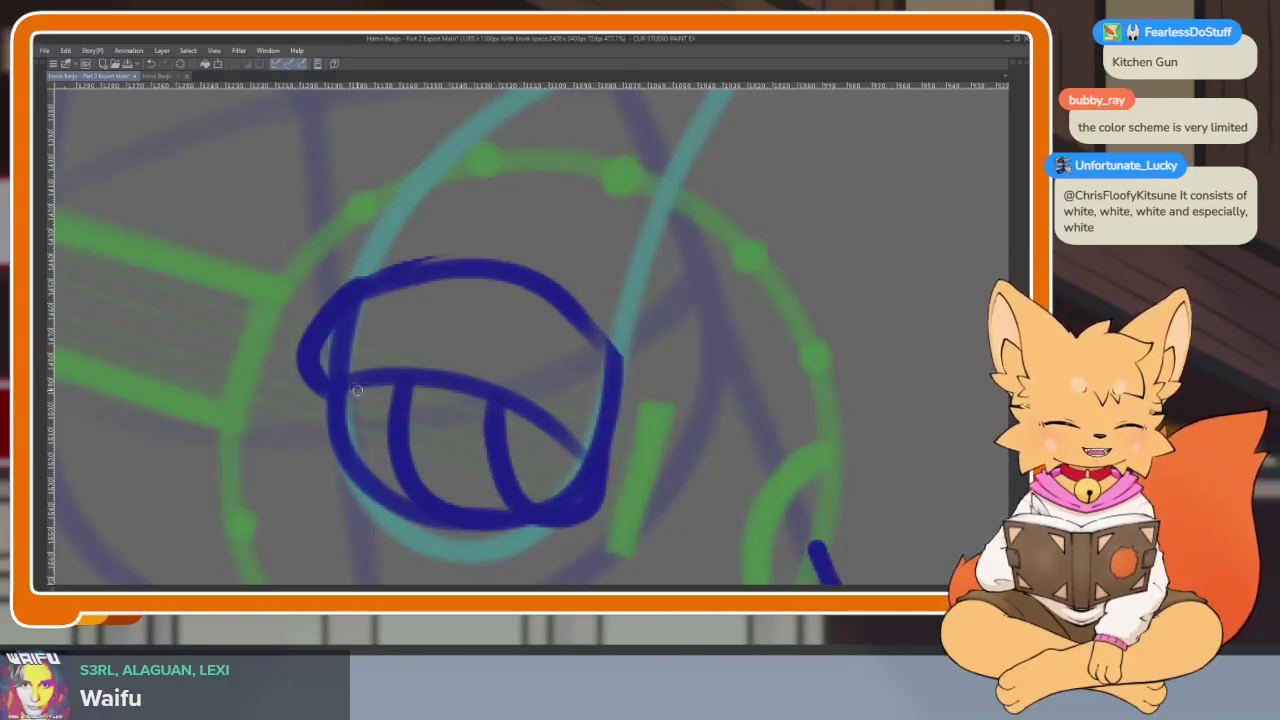
drag(336, 440, 400, 518)
scroll(500, 455, down, 5)
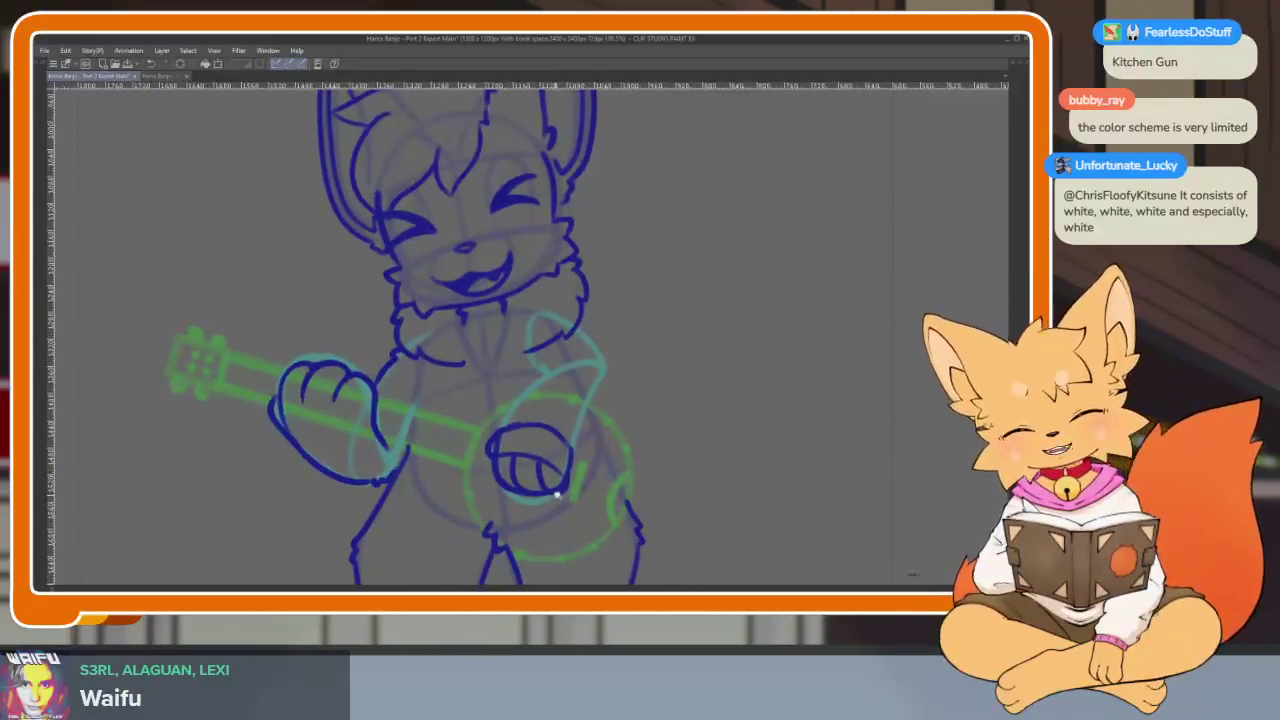
scroll(557, 491, up, 5)
Erase the stray crossbars, a finger tip and part of the inner diagonal finger stroke
drag(550, 500, 530, 448)
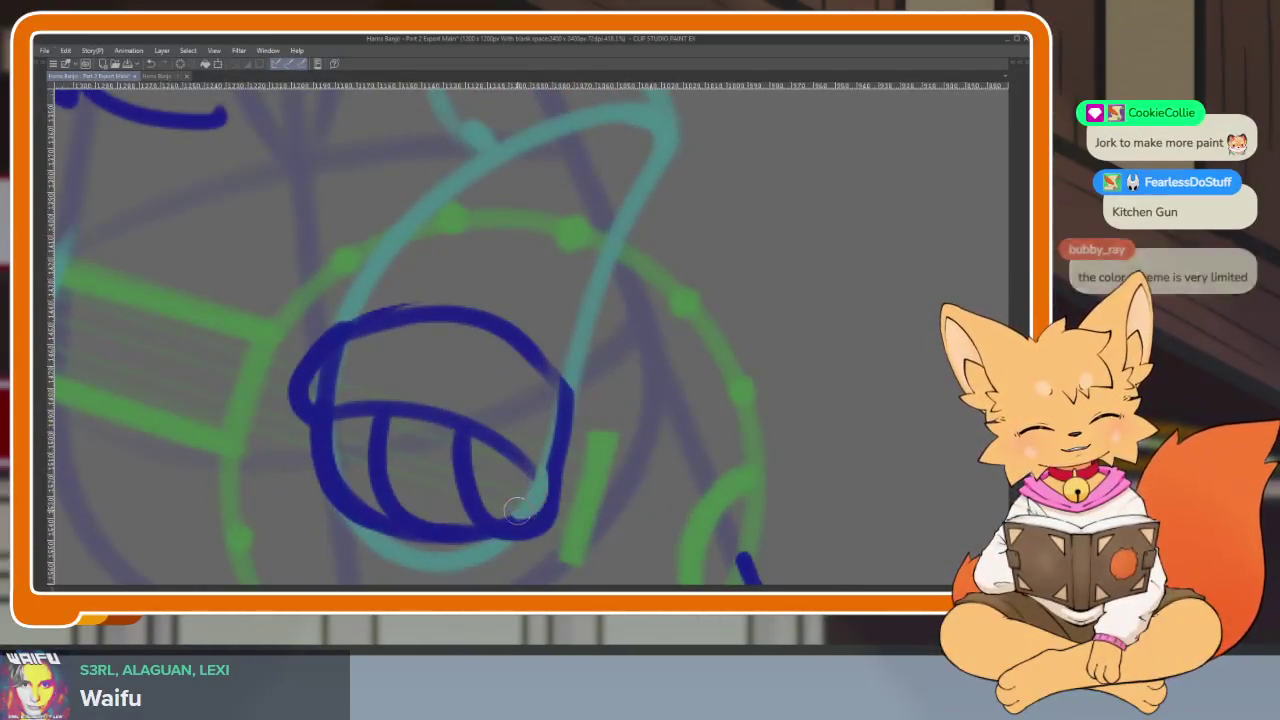
scroll(520, 460, up, 2)
scroll(505, 465, up, 2)
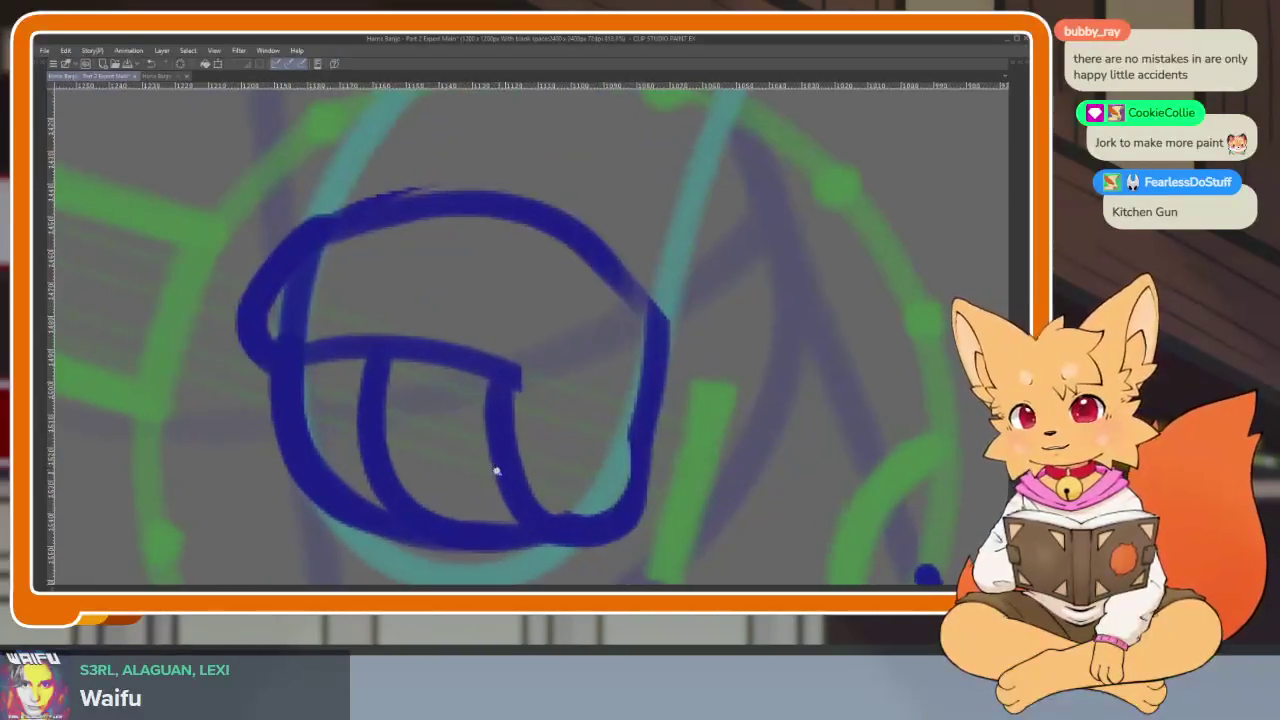
scroll(500, 470, up, 2)
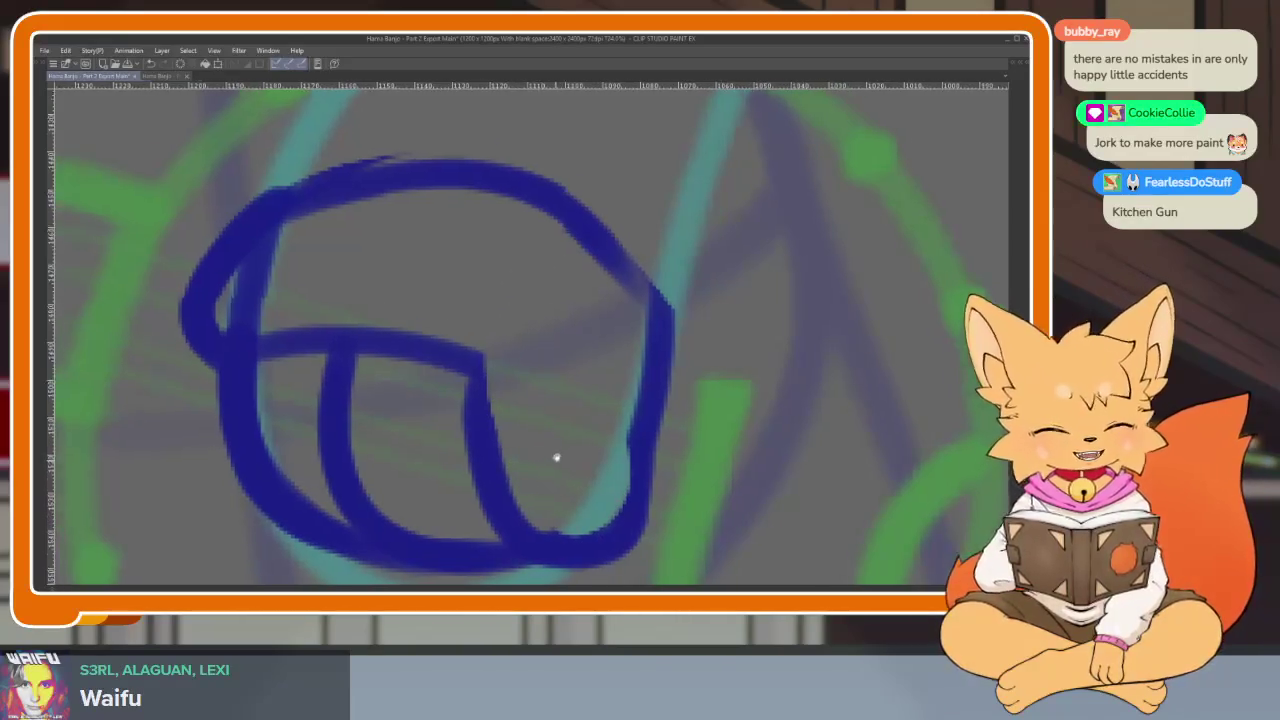
scroll(557, 457, up, 2)
scroll(549, 471, down, 2)
scroll(534, 505, up, 1)
mouse_move(400, 392)
mouse_down()
mouse_move(414, 300)
mouse_move(463, 308)
mouse_move(498, 333)
mouse_up()
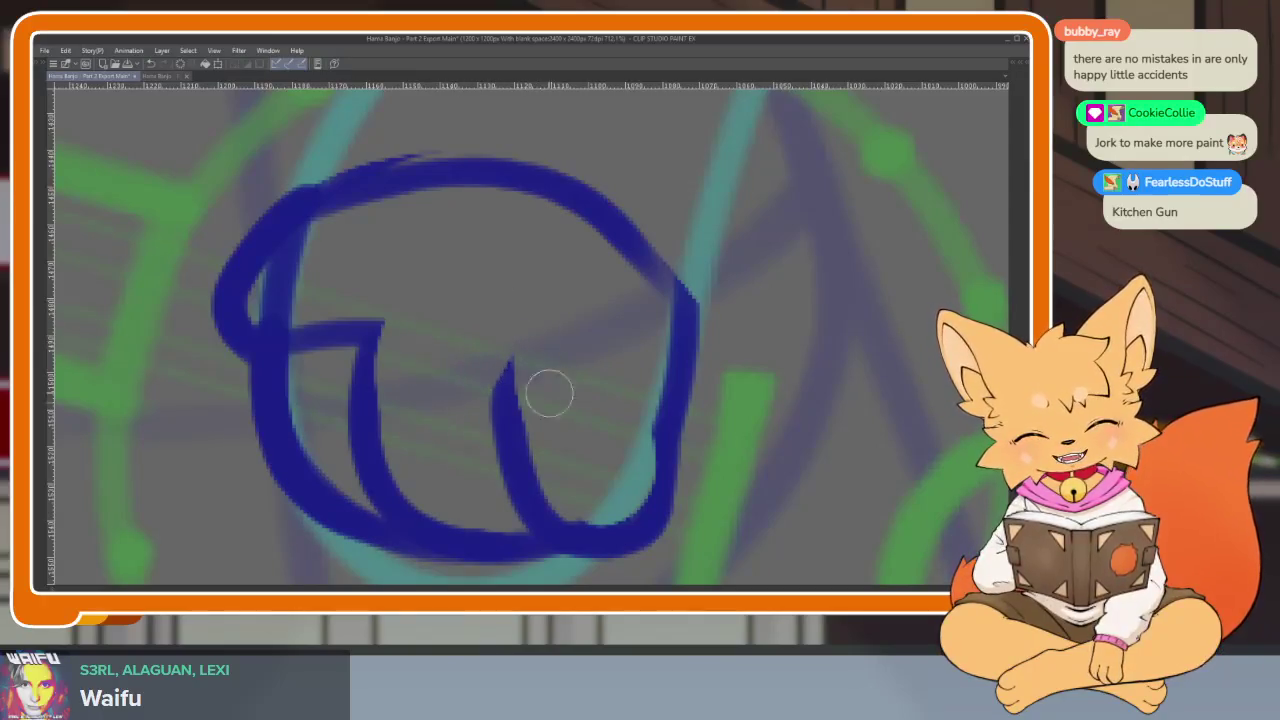
drag(550, 394, 458, 419)
scroll(434, 346, down, 2)
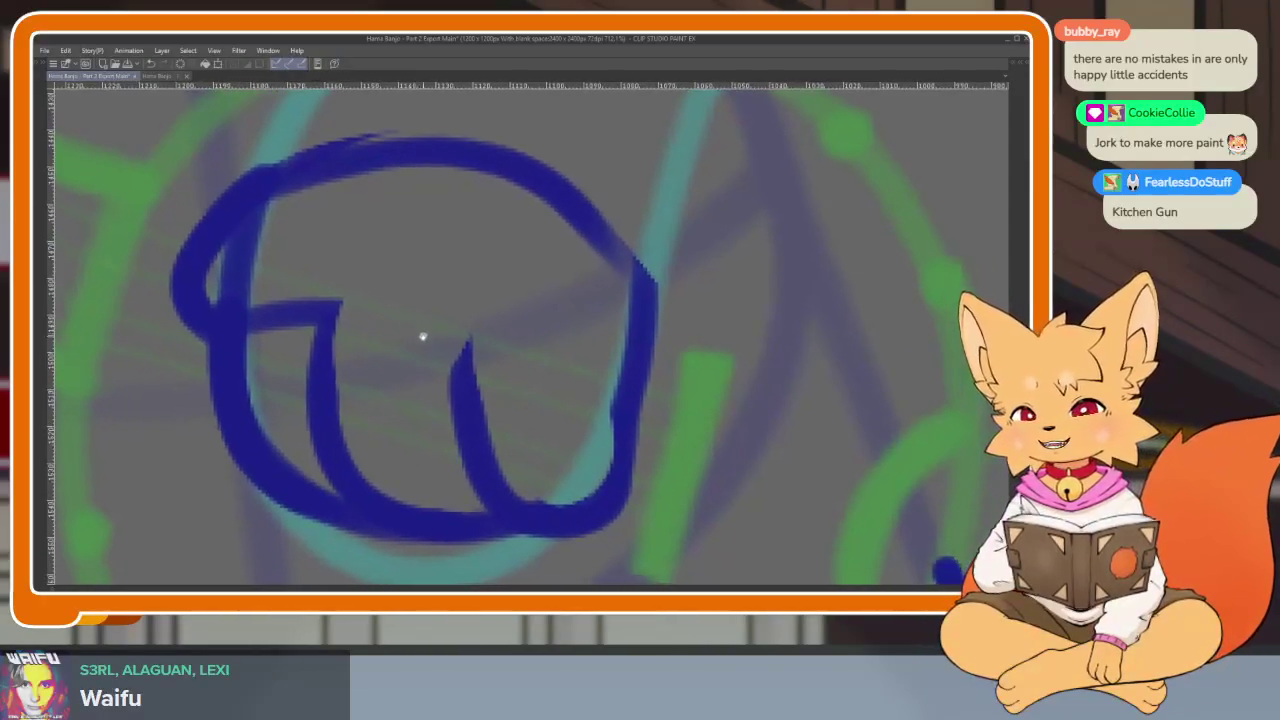
scroll(419, 352, up, 2)
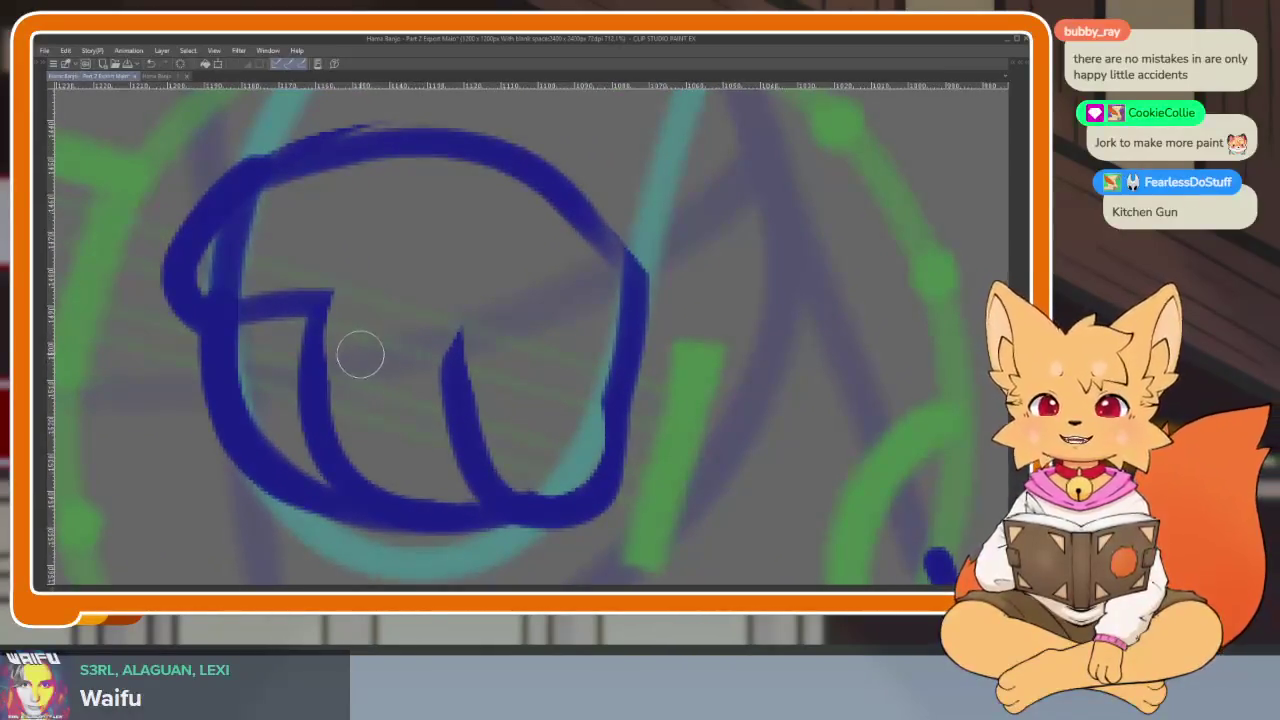
scroll(271, 350, up, 1)
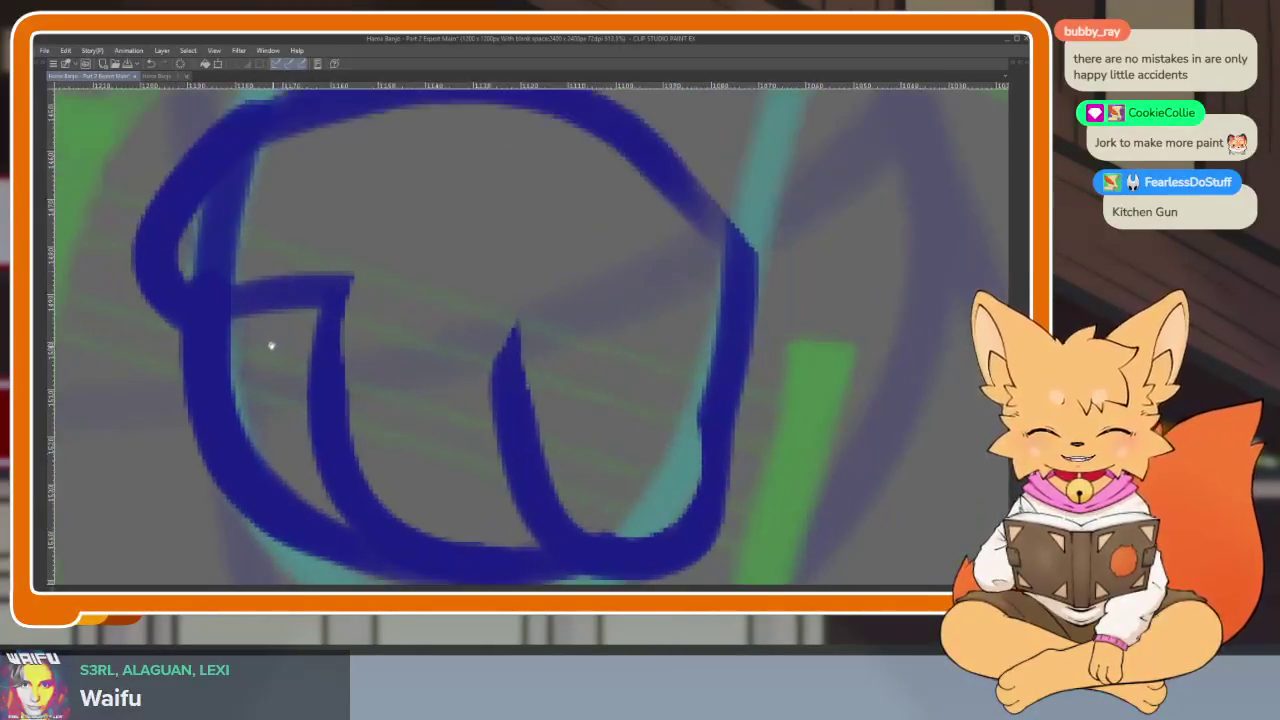
mouse_move(263, 378)
mouse_down()
mouse_move(297, 269)
mouse_move(303, 357)
mouse_move(384, 259)
mouse_move(369, 230)
mouse_up()
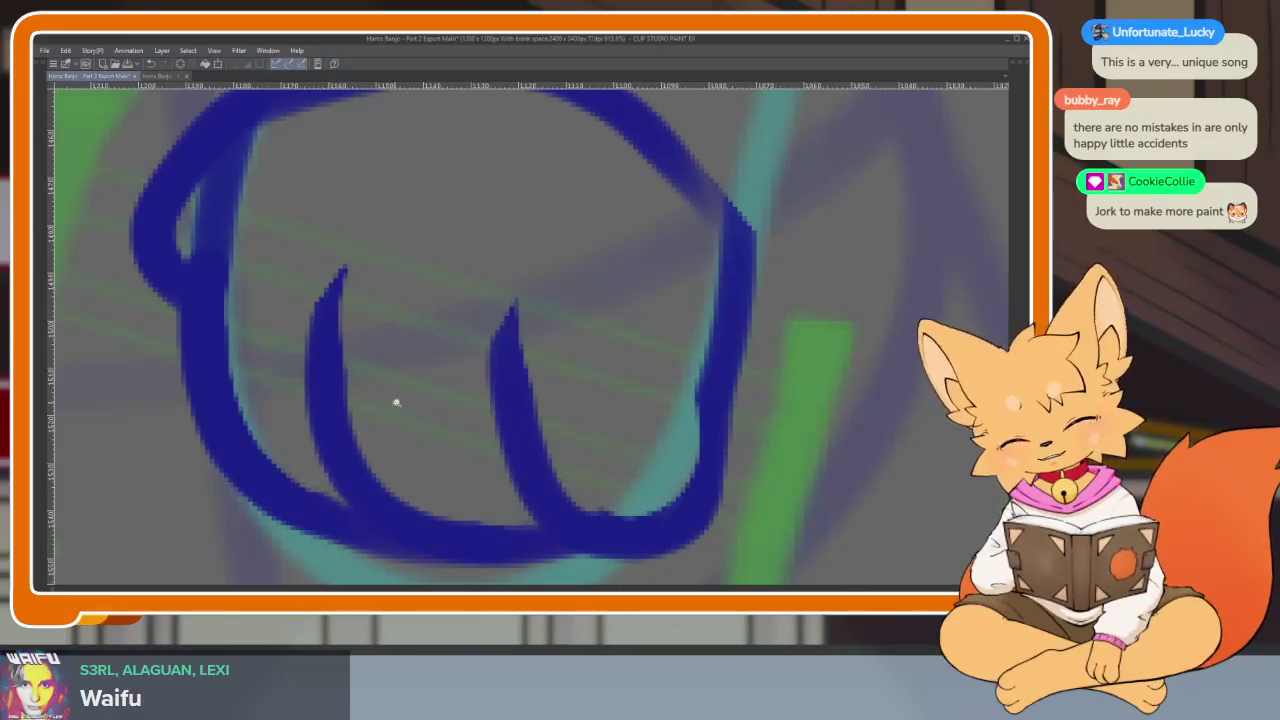
scroll(396, 402, down, 5)
scroll(354, 309, down, 2)
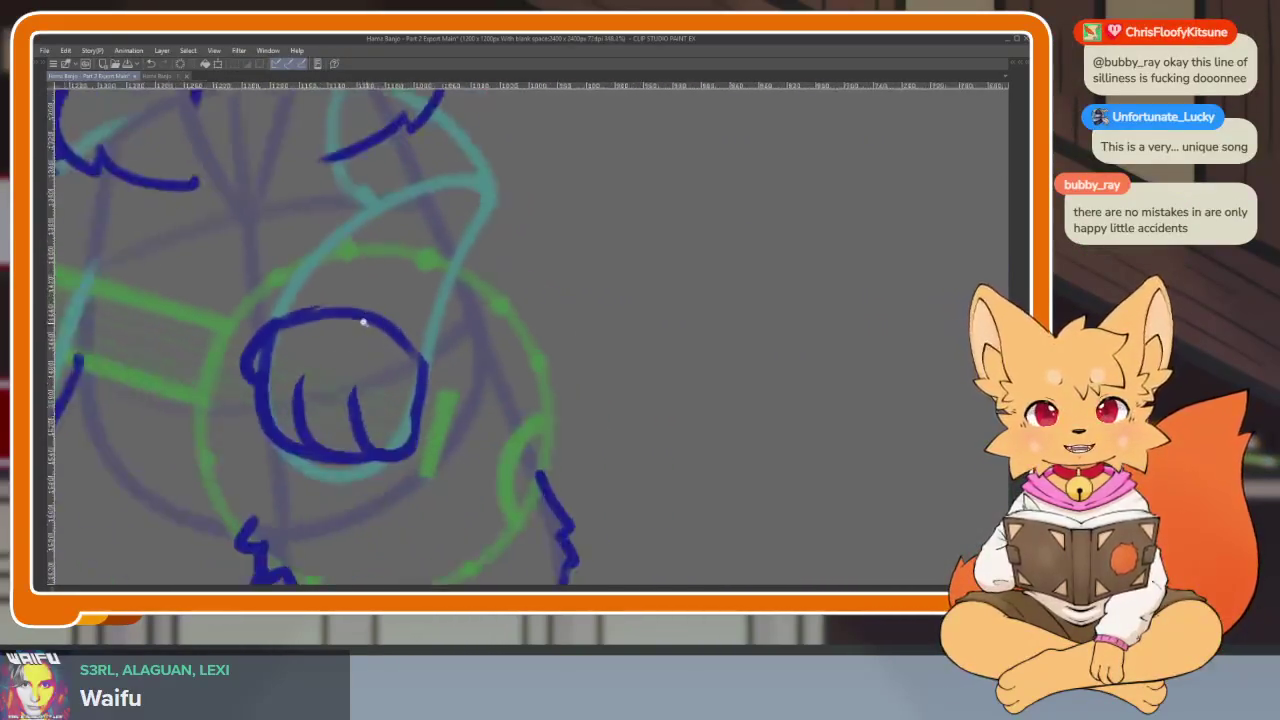
Undo a stray short stroke on the paw and erase the outline's upper-right edge
scroll(363, 321, up, 1)
scroll(380, 323, up, 1)
scroll(395, 330, up, 1)
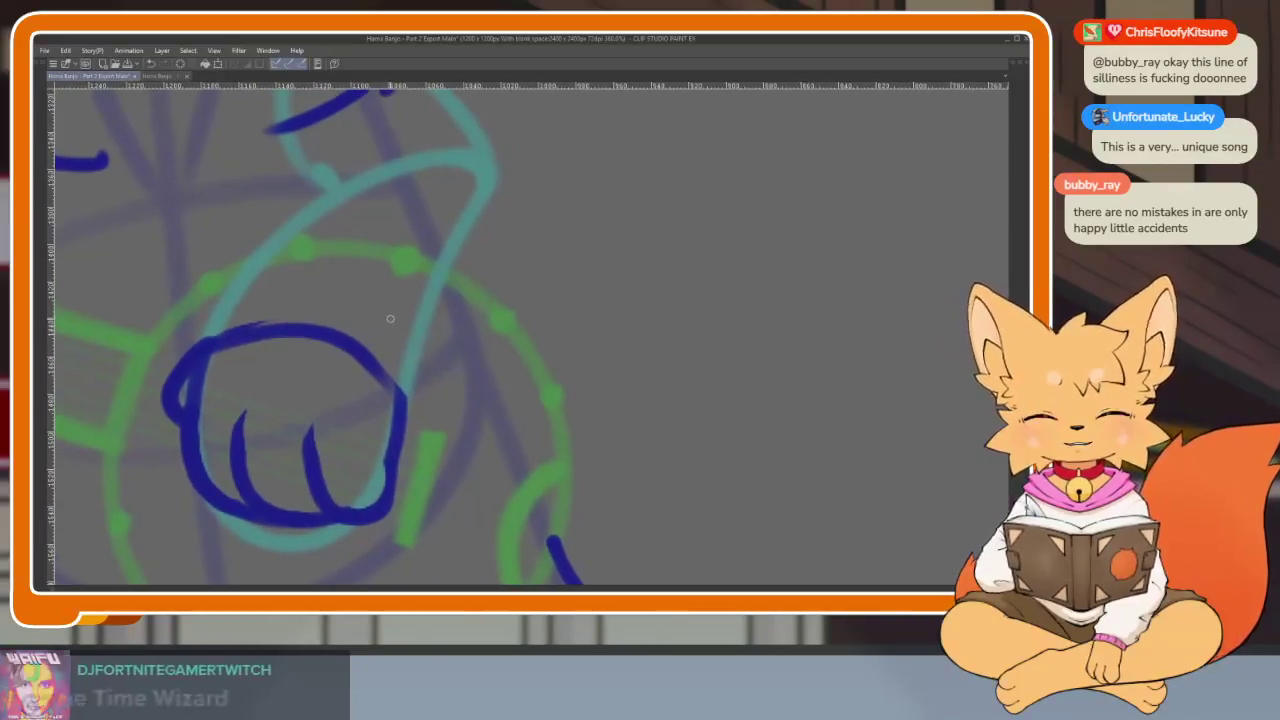
drag(390, 318, 375, 345)
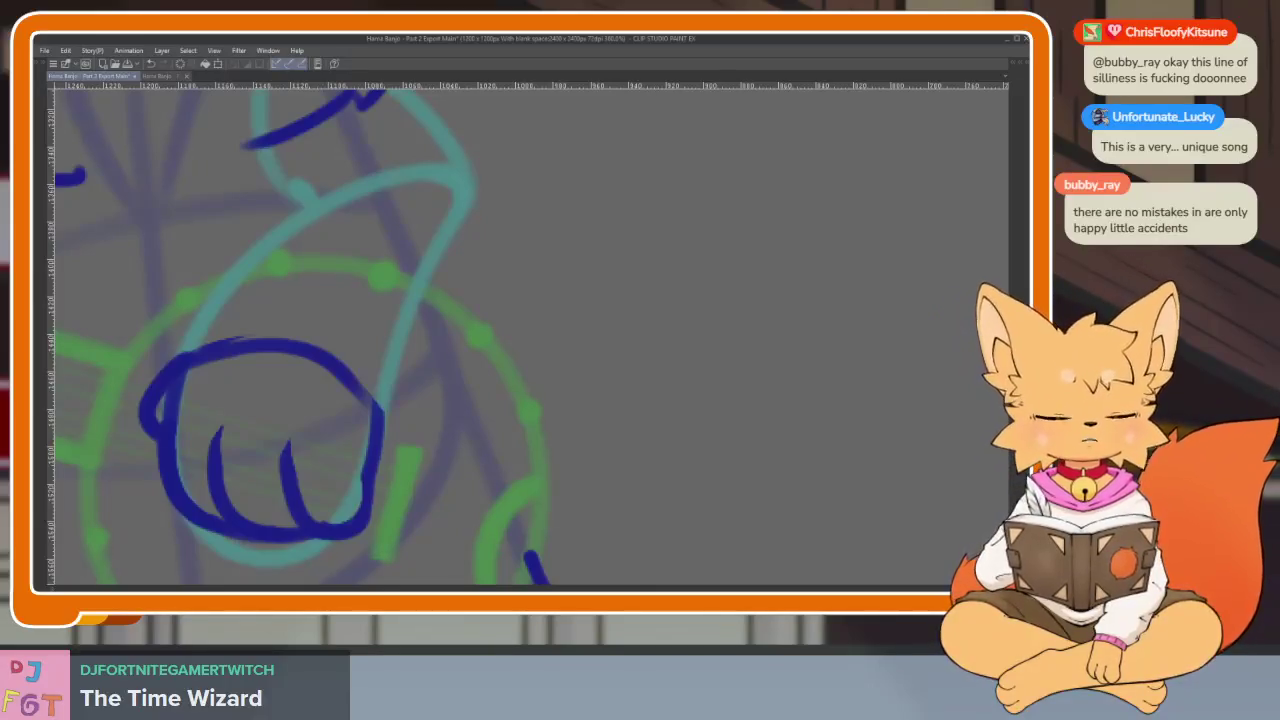
drag(577, 368, 632, 334)
key(ctrl+z)
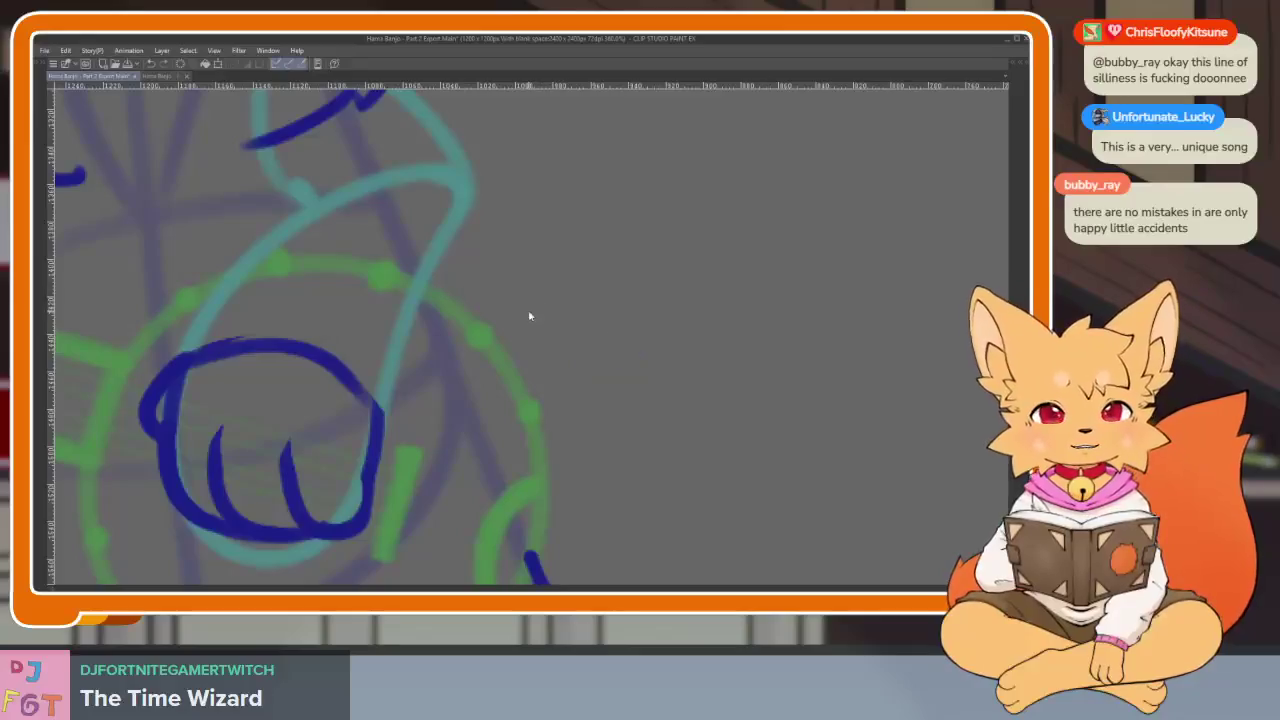
scroll(504, 374, down, 1)
scroll(504, 374, up, 2)
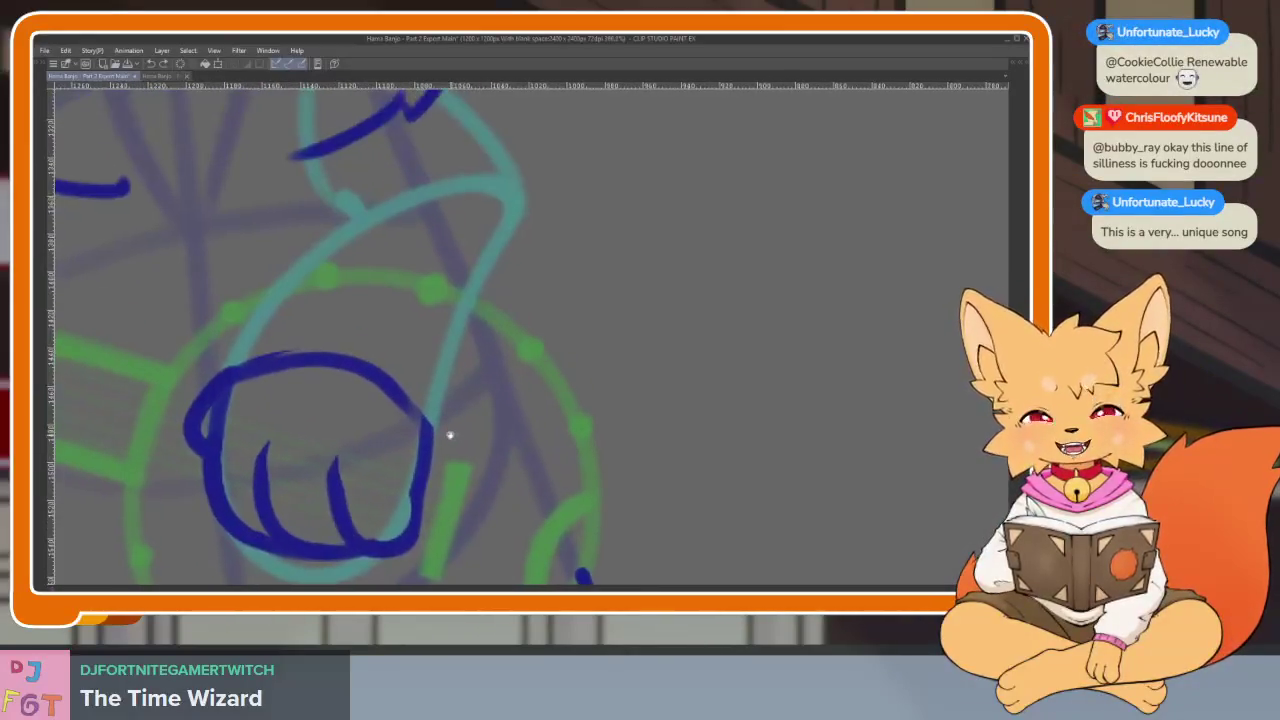
mouse_move(427, 408)
mouse_down()
mouse_move(406, 434)
mouse_move(391, 371)
mouse_move(258, 382)
mouse_move(397, 397)
mouse_up()
scroll(514, 466, down, 3)
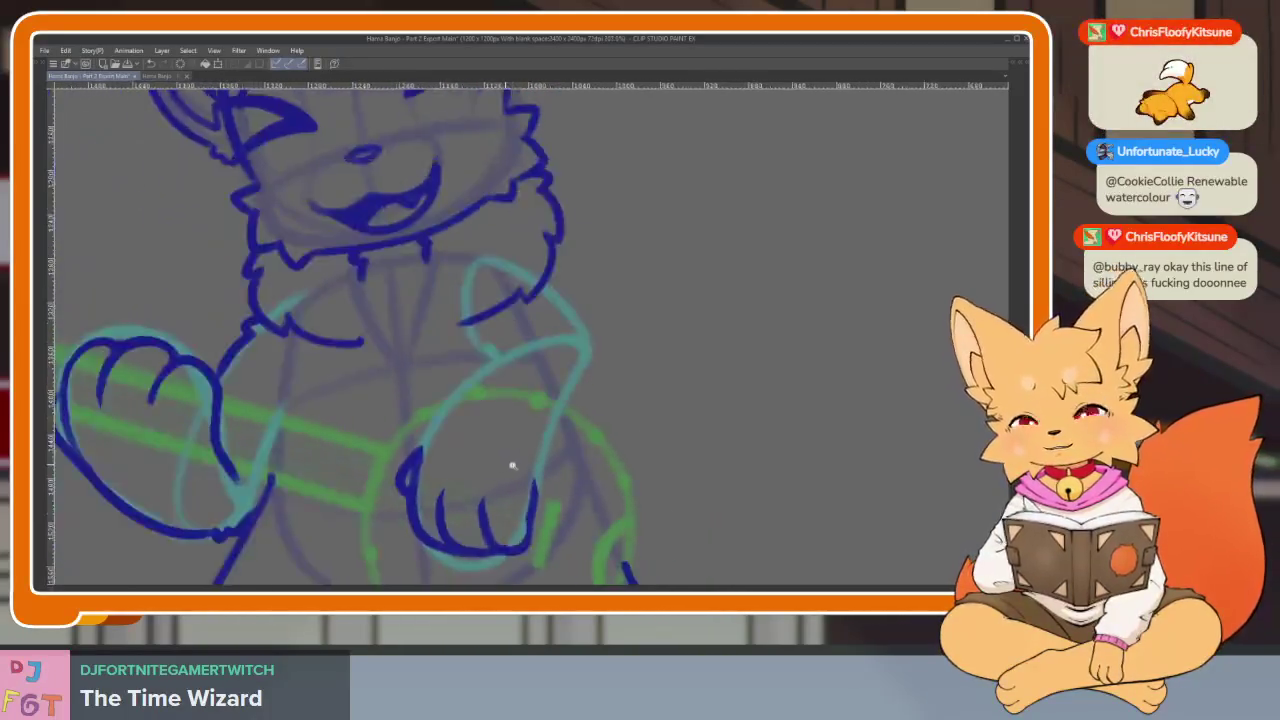
scroll(478, 471, up, 3)
scroll(478, 471, up, 2)
scroll(503, 483, down, 1)
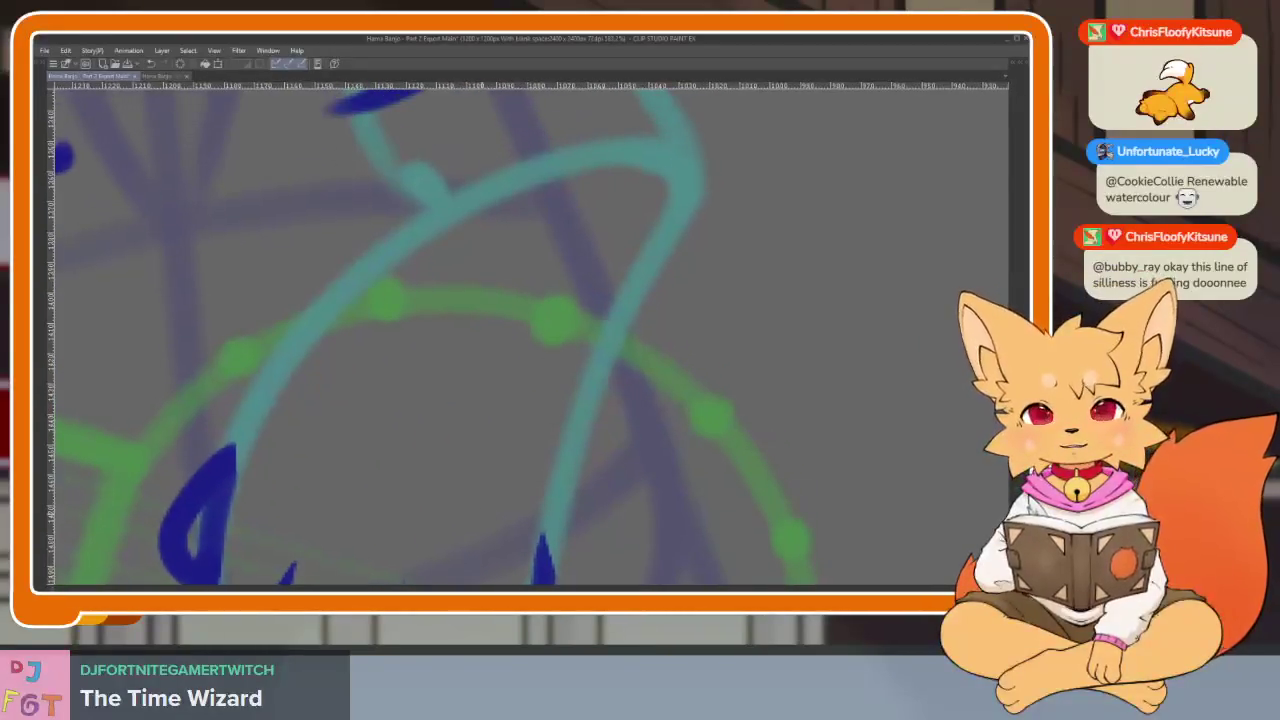
drag(229, 459, 450, 205)
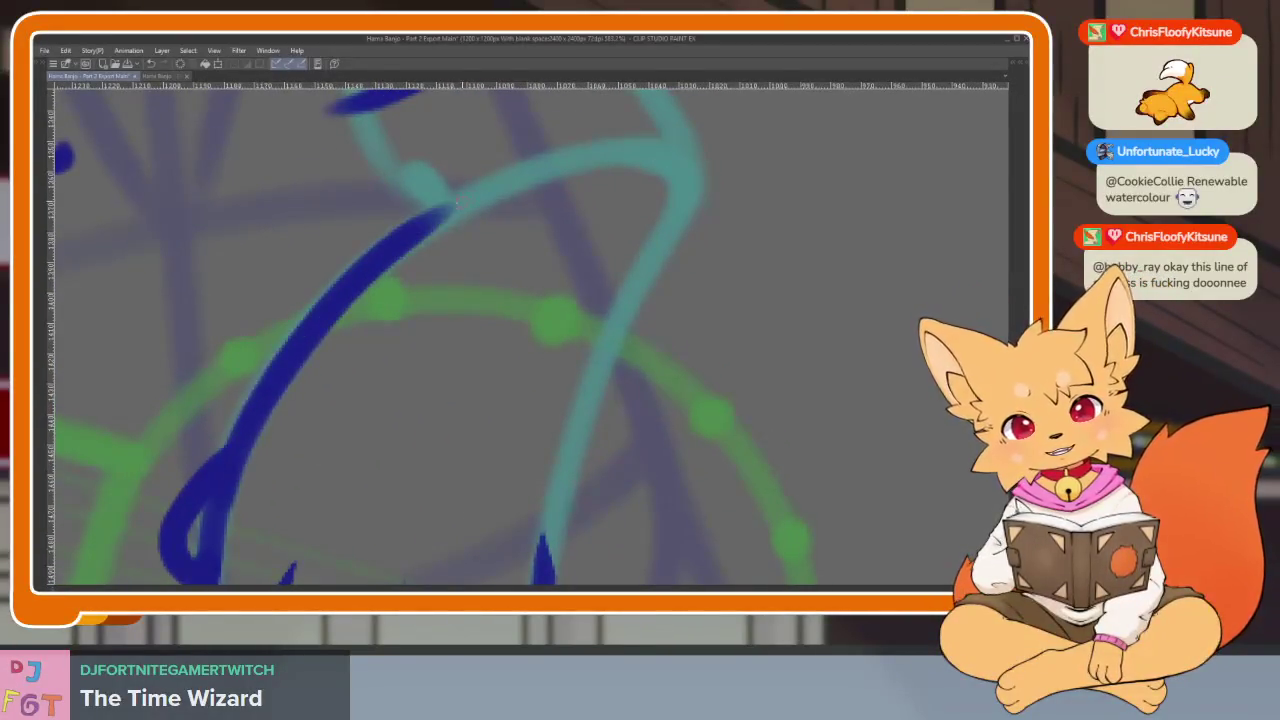
scroll(518, 337, down, 1)
scroll(518, 337, down, 2)
mouse_move(562, 200)
mouse_down()
mouse_move(577, 262)
mouse_move(526, 348)
mouse_up()
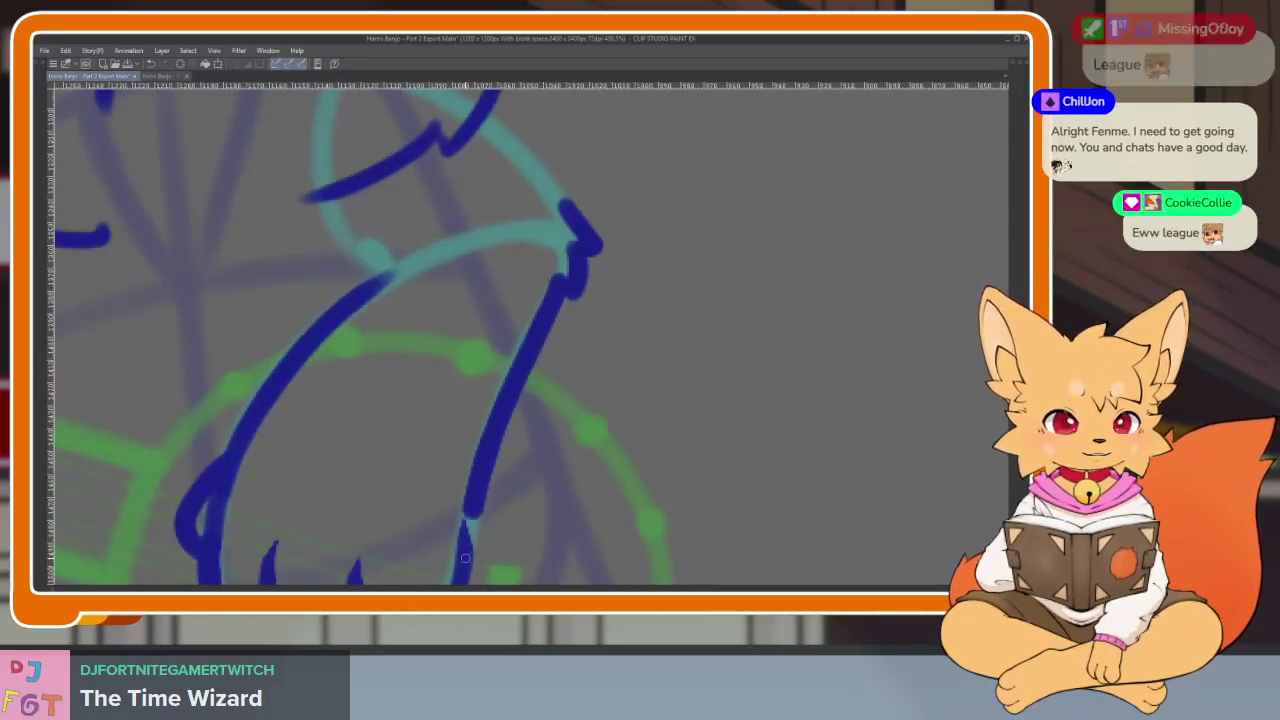
scroll(530, 443, up, 3)
drag(450, 261, 575, 426)
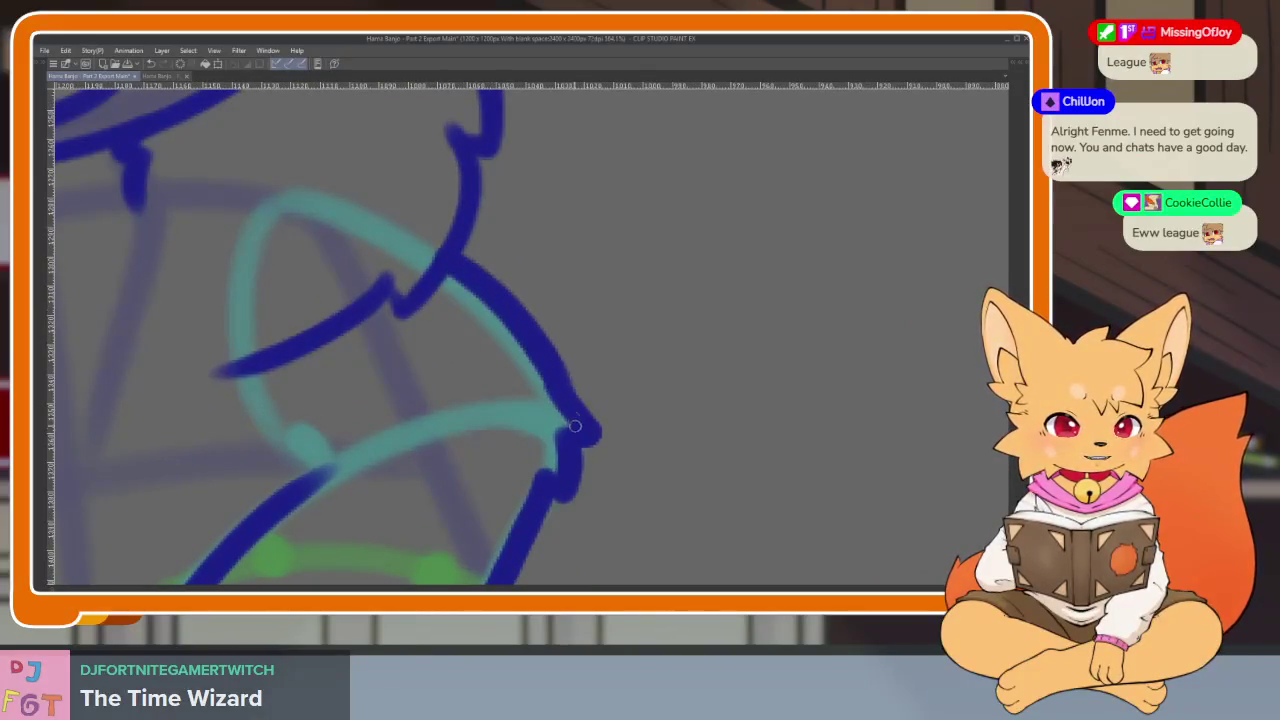
drag(262, 370, 290, 488)
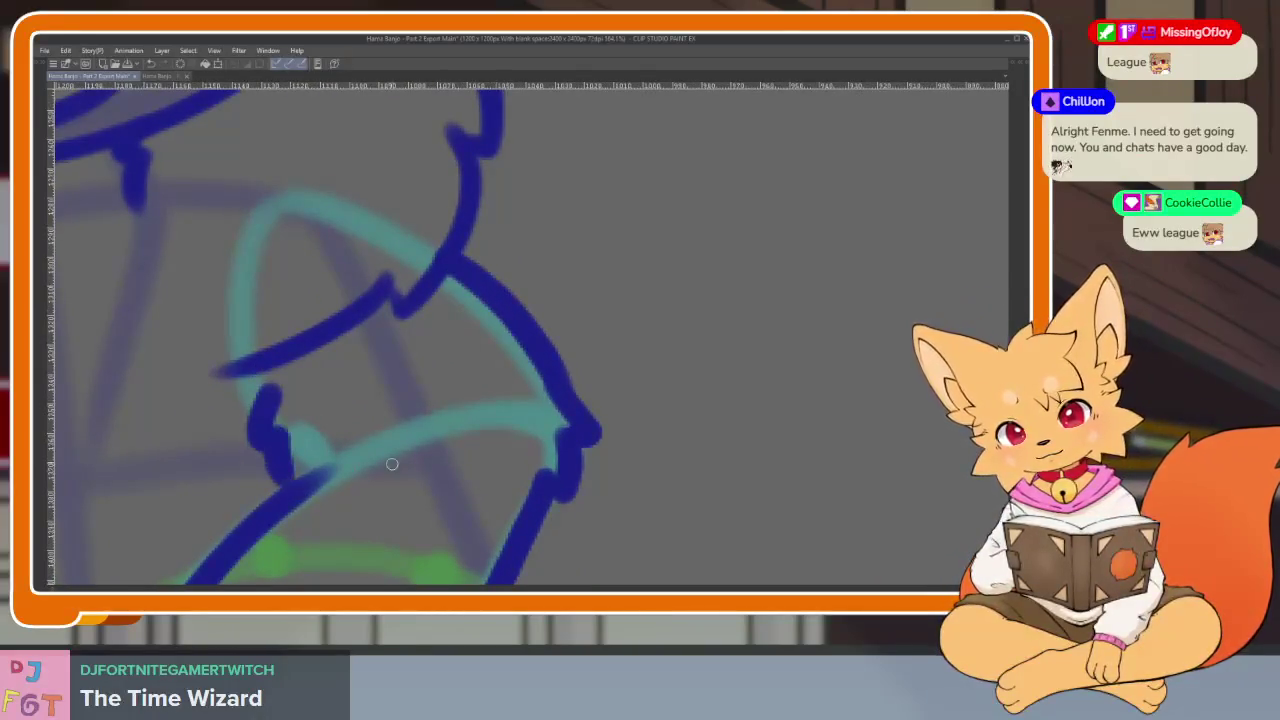
scroll(608, 492, down, 3)
scroll(608, 492, down, 2)
scroll(552, 436, up, 3)
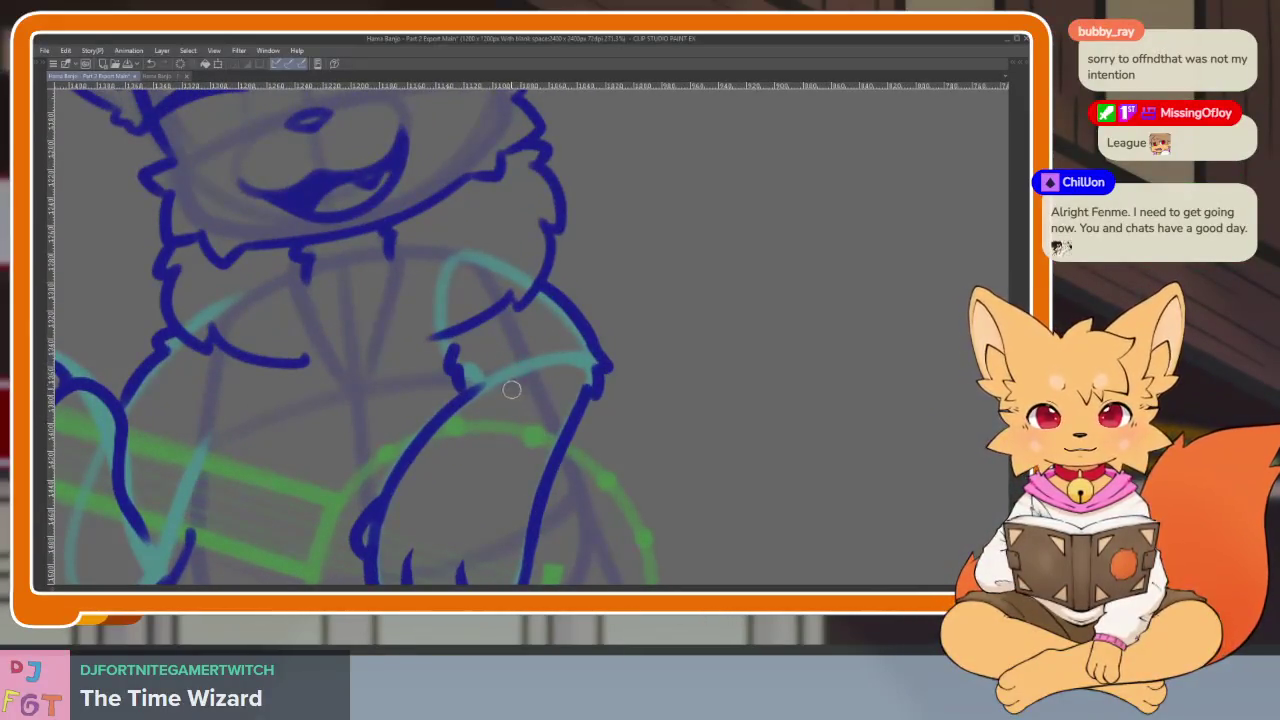
scroll(472, 403, down, 3)
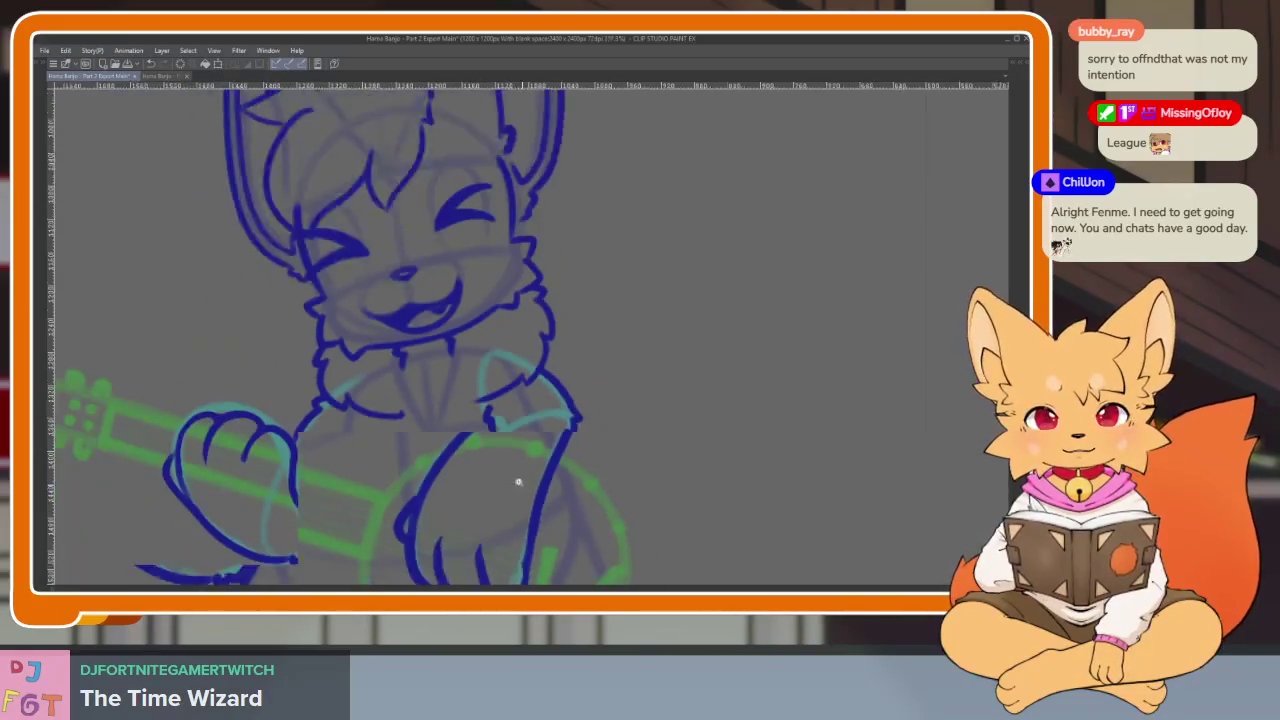
scroll(559, 467, down, 1)
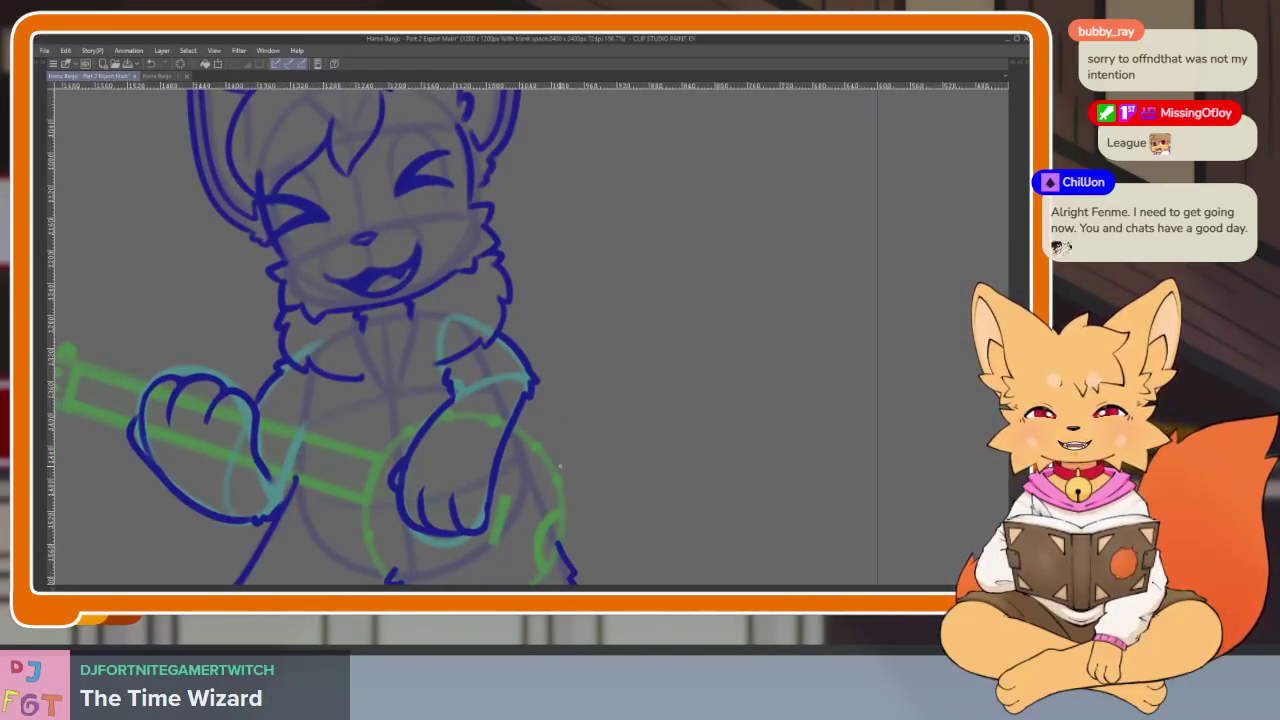
scroll(592, 471, up, 1)
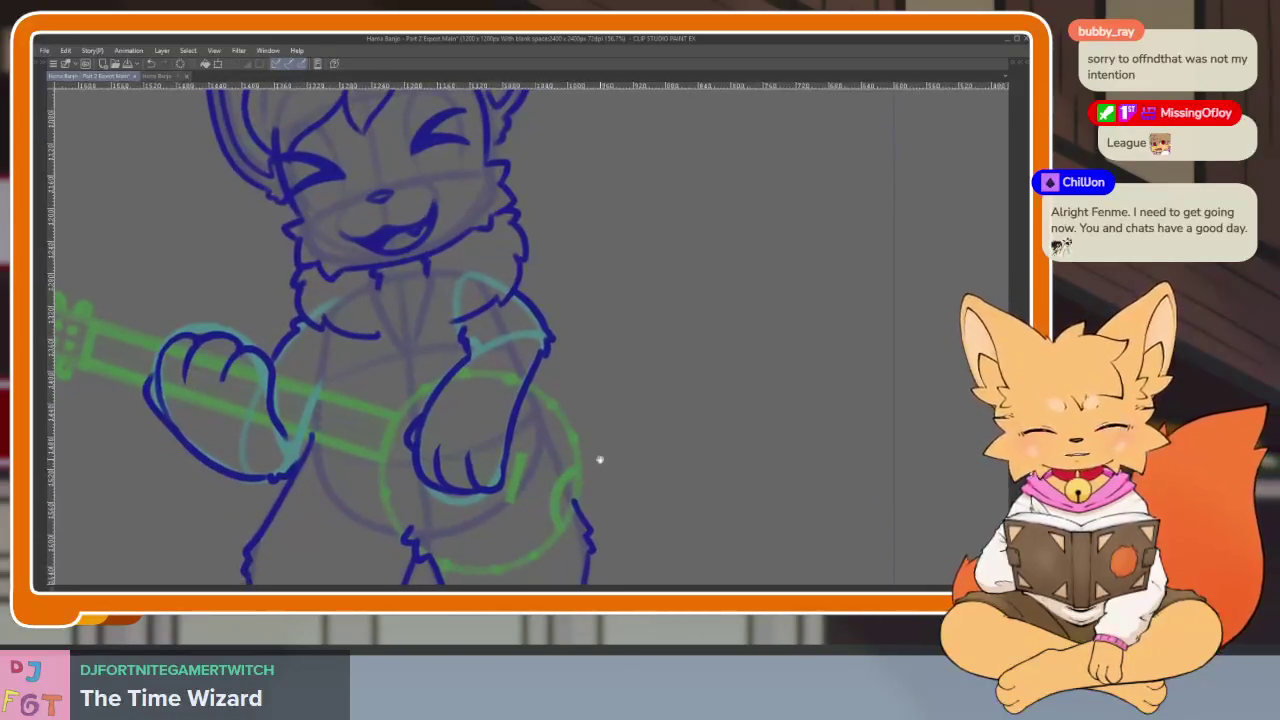
scroll(600, 457, up, 1)
scroll(571, 480, up, 1)
scroll(558, 480, down, 1)
scroll(560, 488, down, 1)
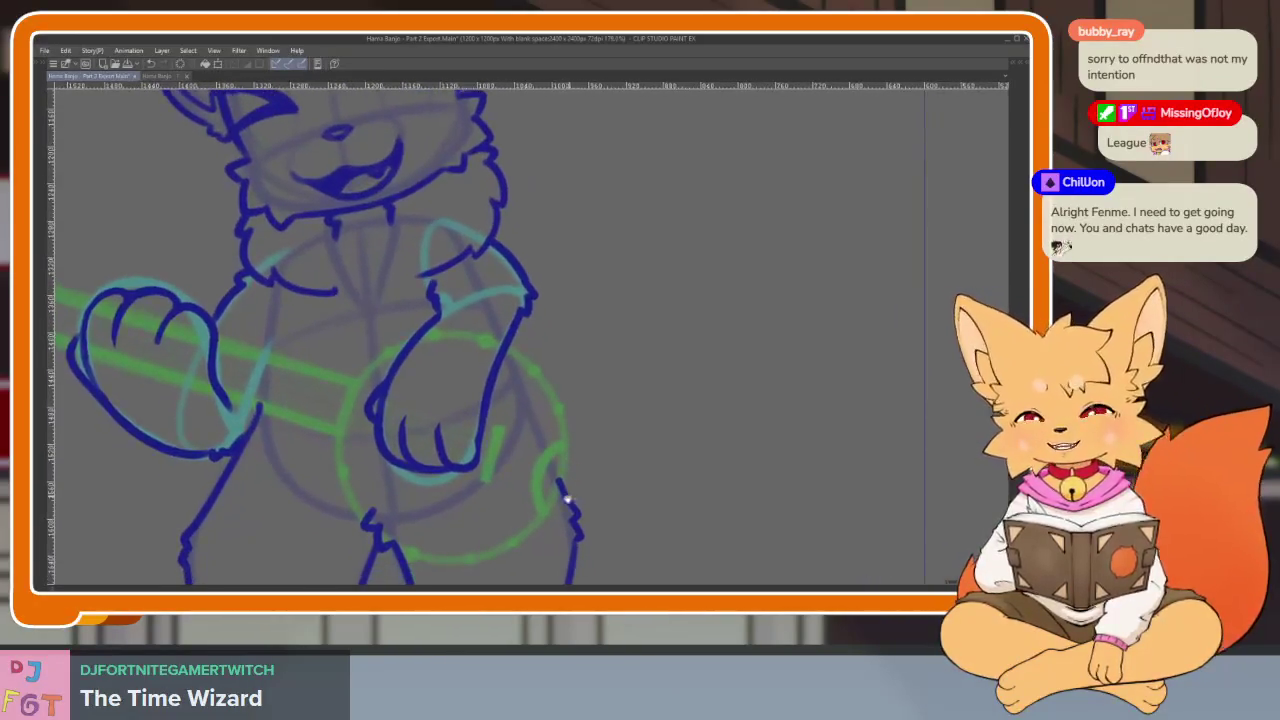
scroll(569, 456, down, 1)
scroll(572, 454, down, 1)
scroll(575, 452, down, 1)
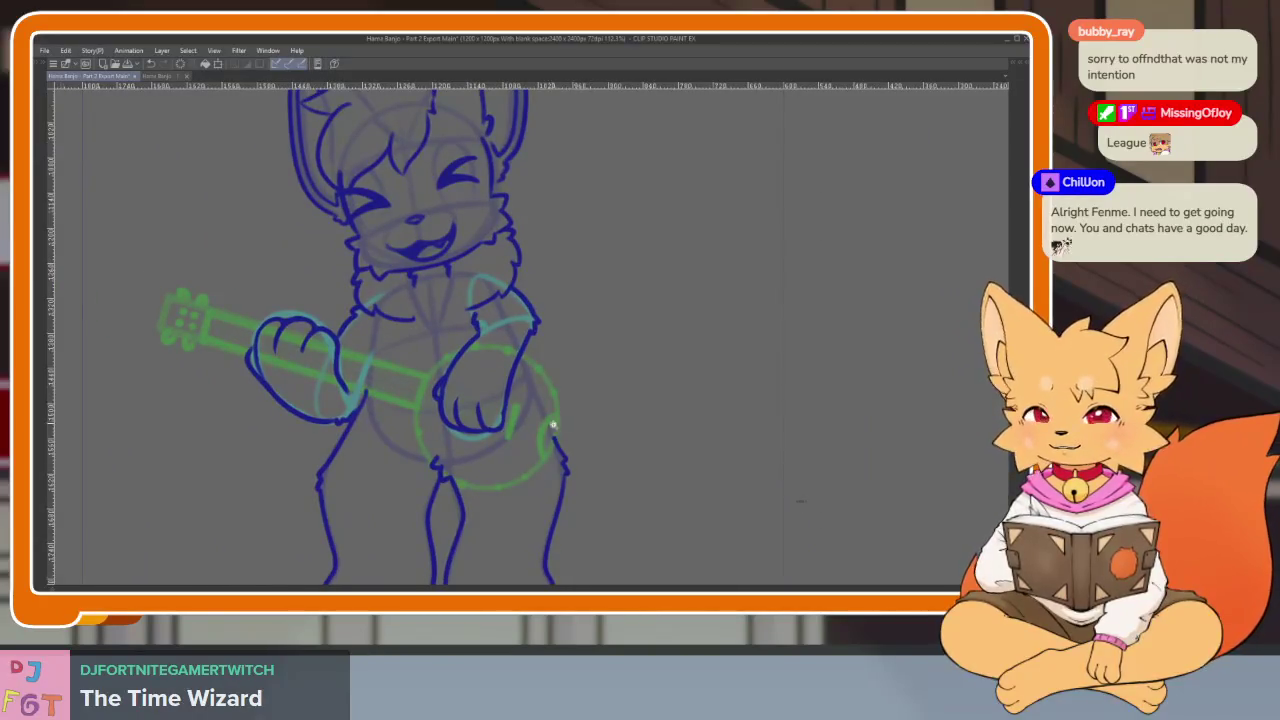
scroll(553, 425, up, 1)
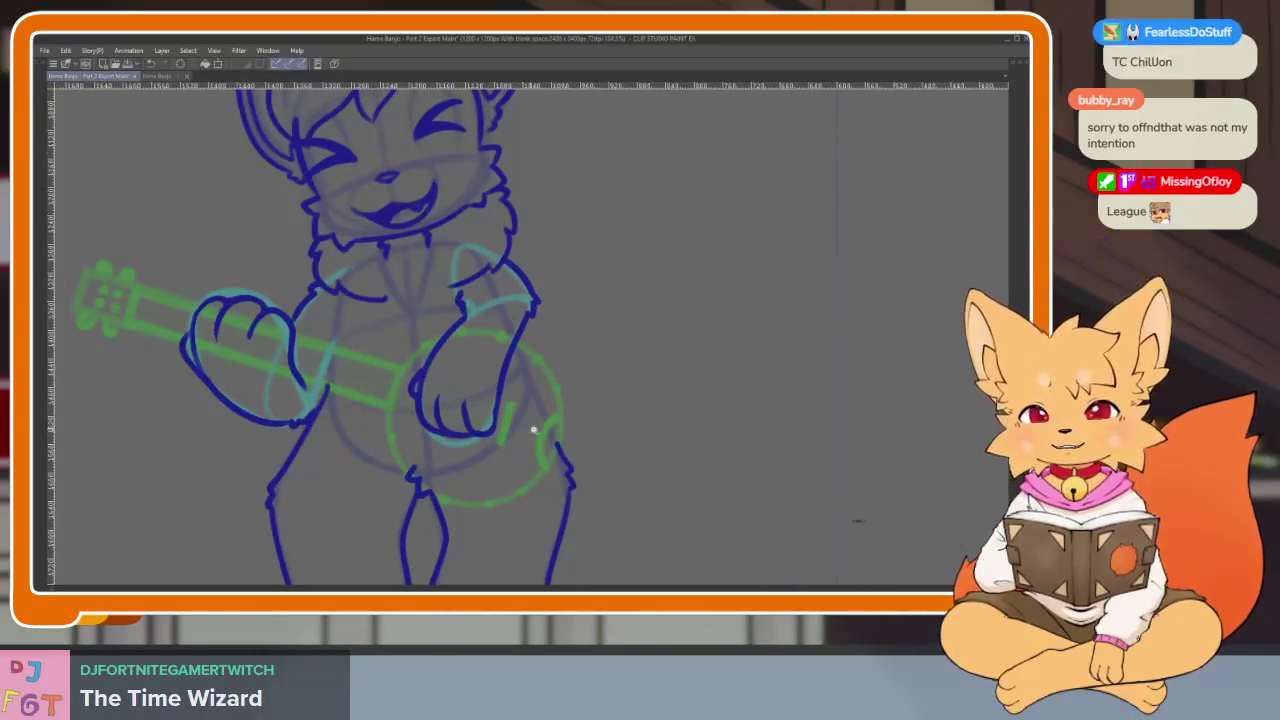
scroll(531, 429, up, 2)
scroll(517, 491, up, 1)
scroll(527, 493, up, 1)
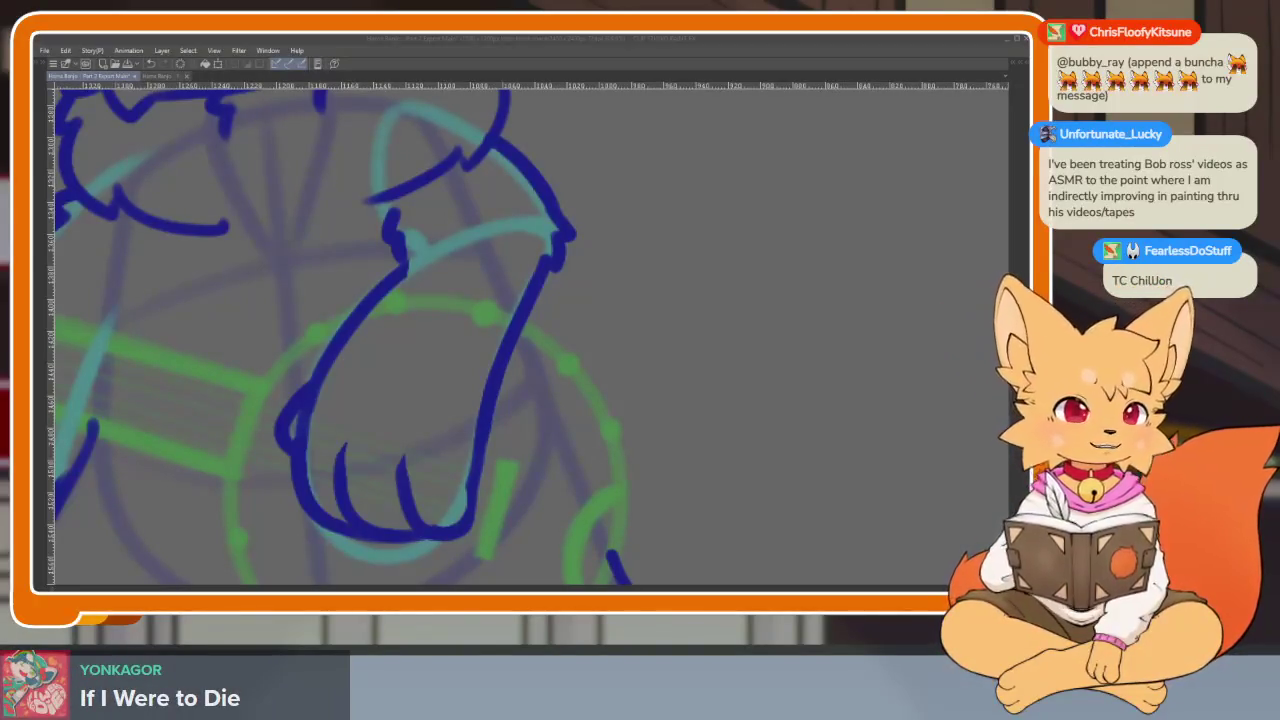
click(545, 40)
Show and then hide the workspace panels so the canvas fills the window
scroll(458, 282, down, 2)
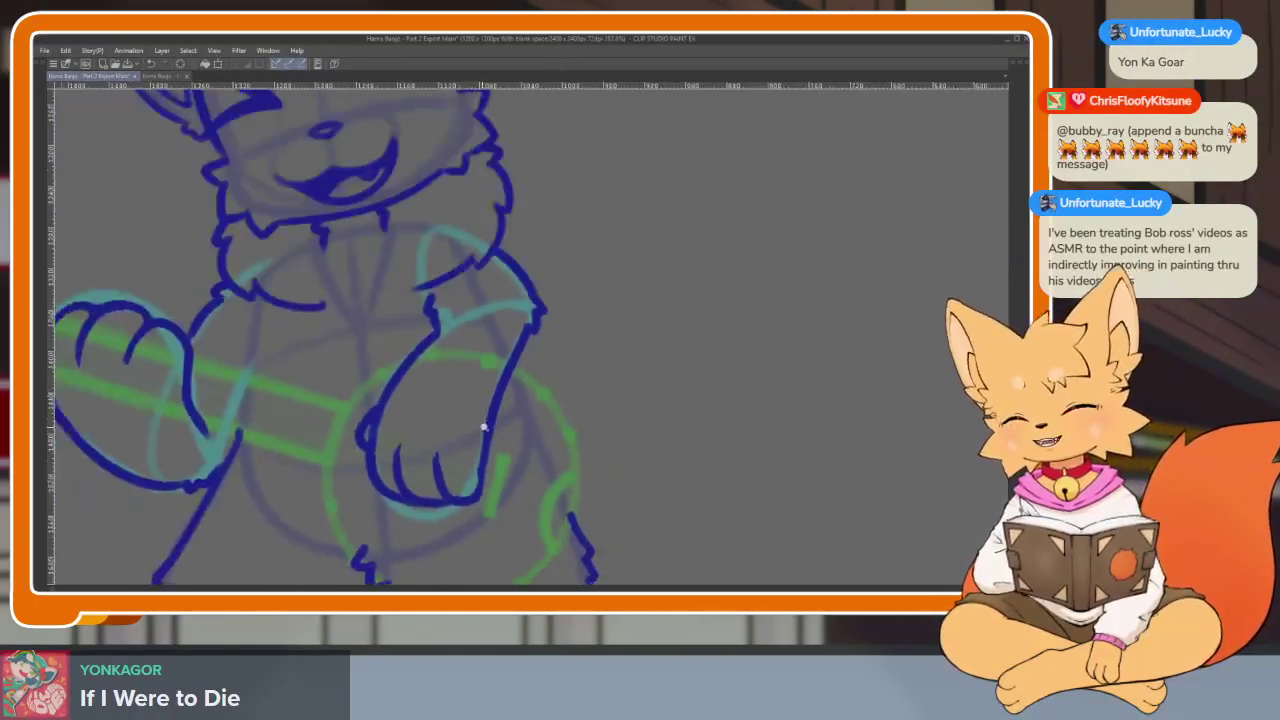
scroll(505, 481, down, 1)
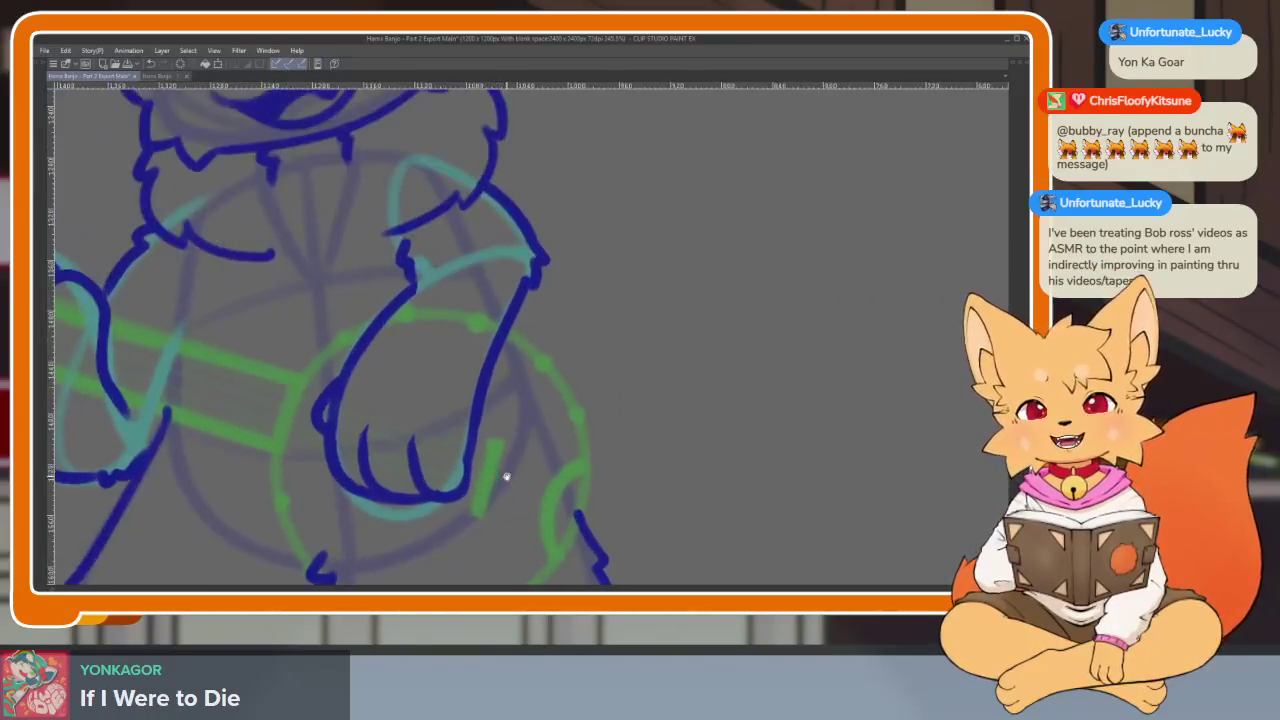
scroll(510, 475, down, 1)
scroll(515, 468, down, 1)
scroll(530, 454, down, 1)
key(Tab)
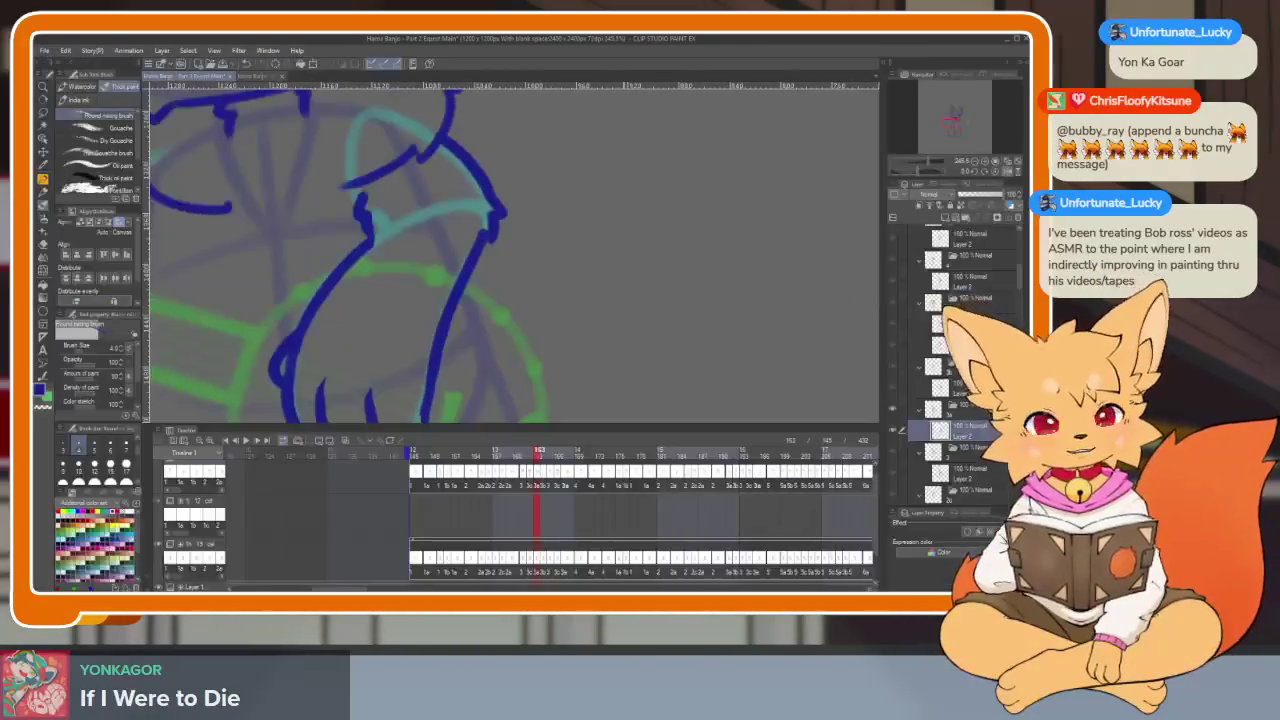
key(Tab)
scroll(490, 343, down, 1)
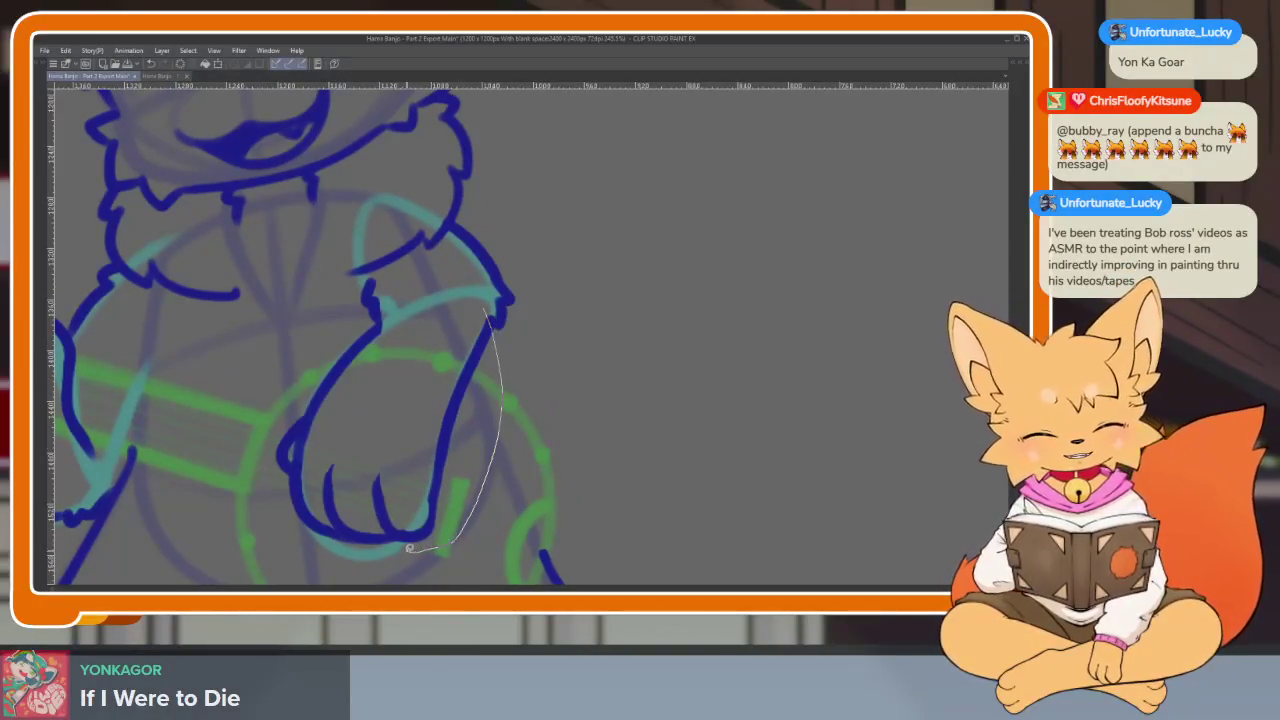
Enlarge the selected paw slightly toward the lower right with Ctrl+T and confirm
key(ctrl+t)
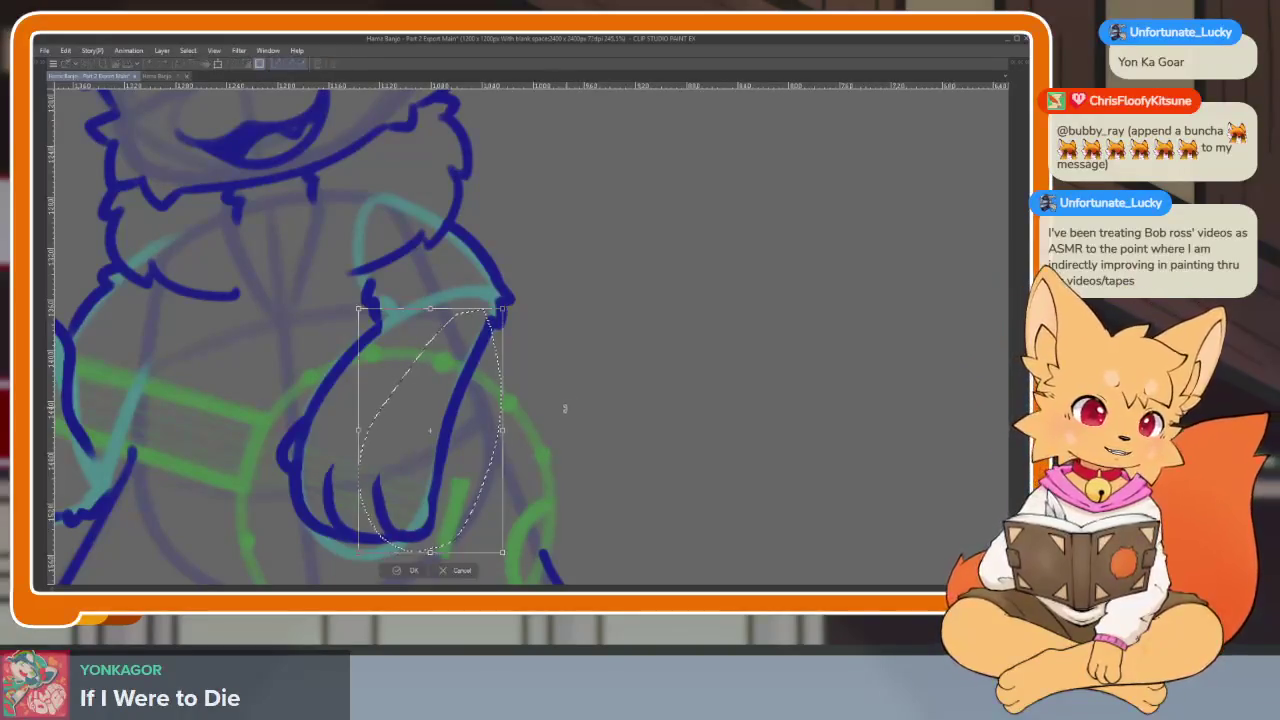
drag(504, 433, 507, 438)
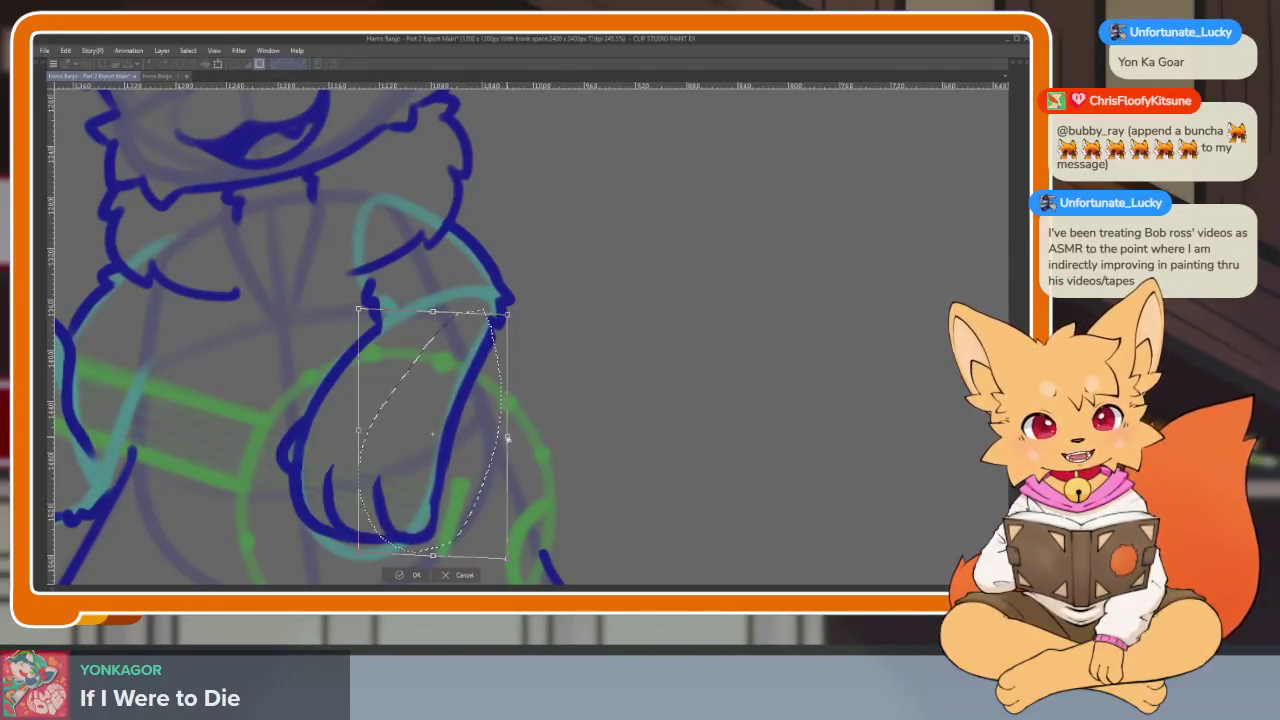
click(415, 572)
scroll(509, 500, down, 3)
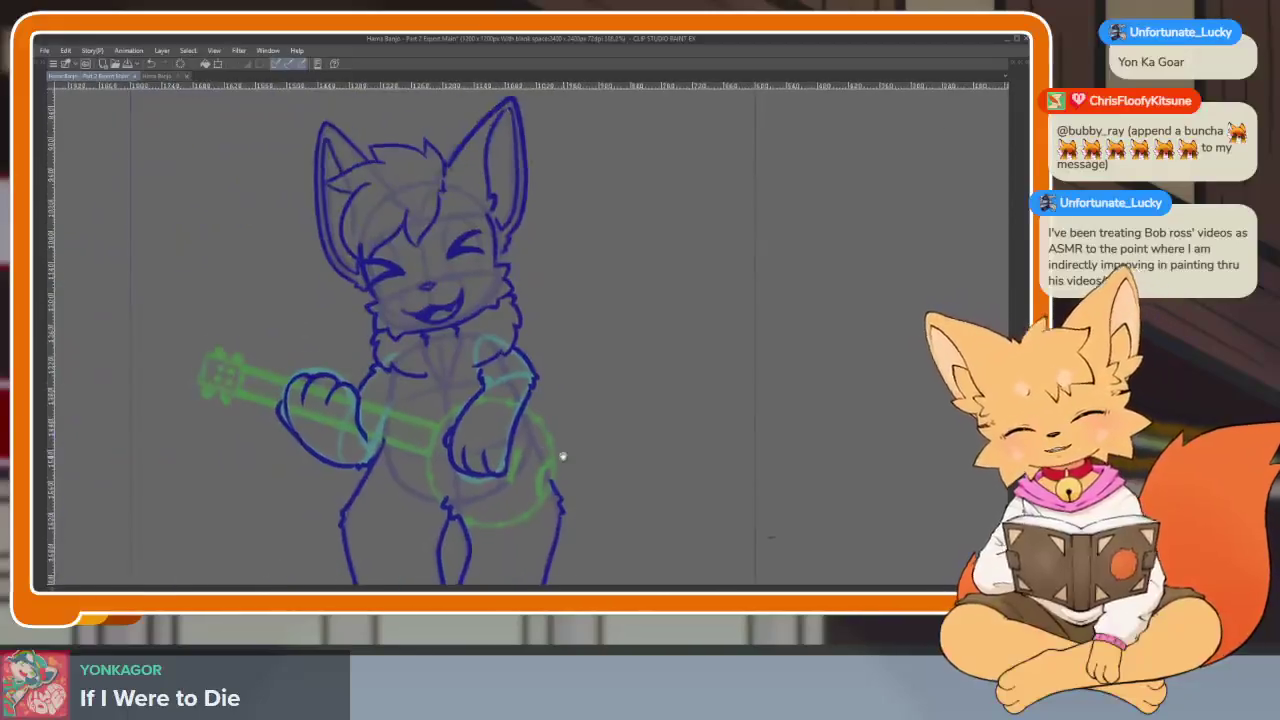
scroll(550, 342, up, 3)
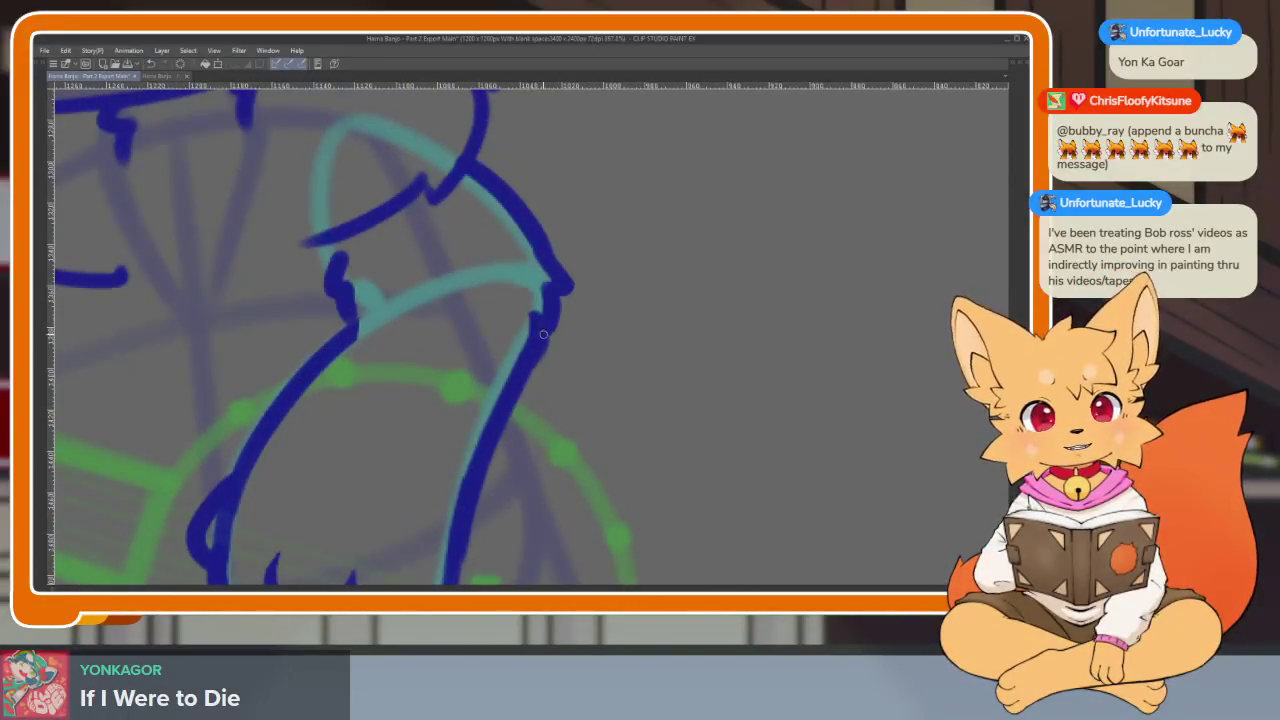
scroll(580, 370, down, 2)
scroll(614, 409, down, 1)
scroll(625, 445, down, 1)
scroll(618, 460, down, 2)
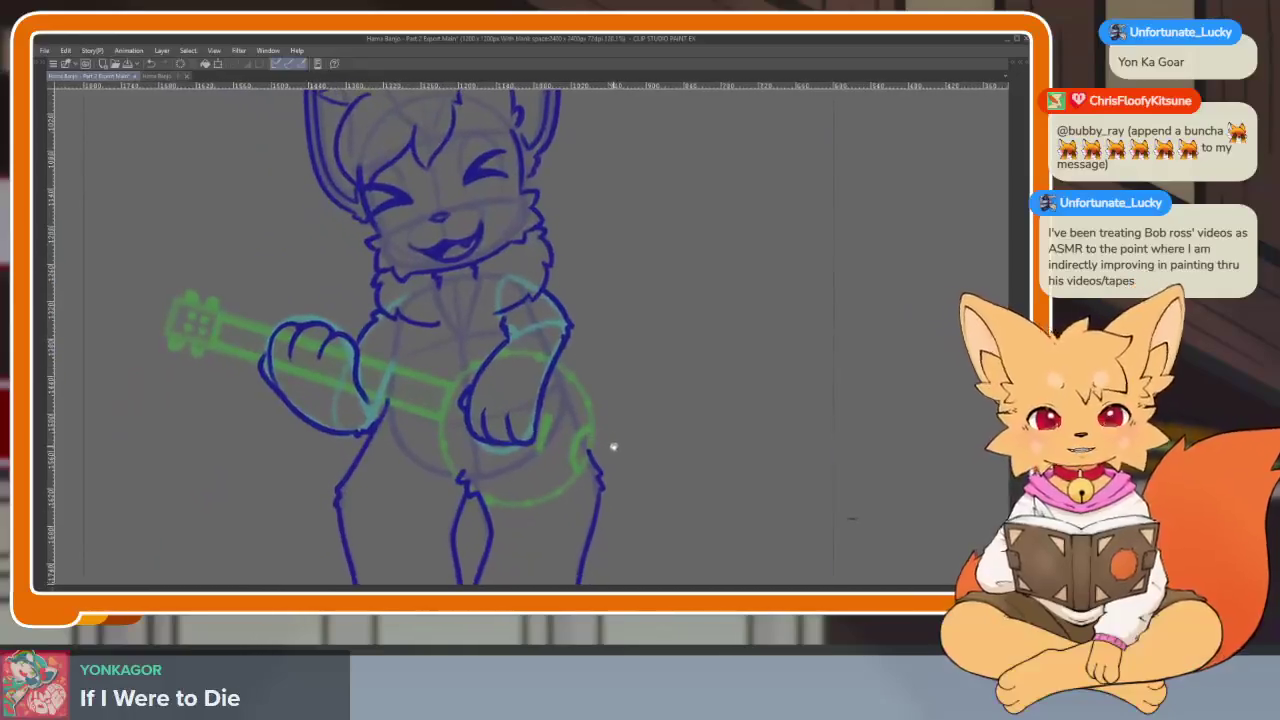
Ink a dark-blue line along the bottom of the paw on the banjo
scroll(613, 447, up, 3)
scroll(577, 449, up, 1)
drag(419, 471, 514, 456)
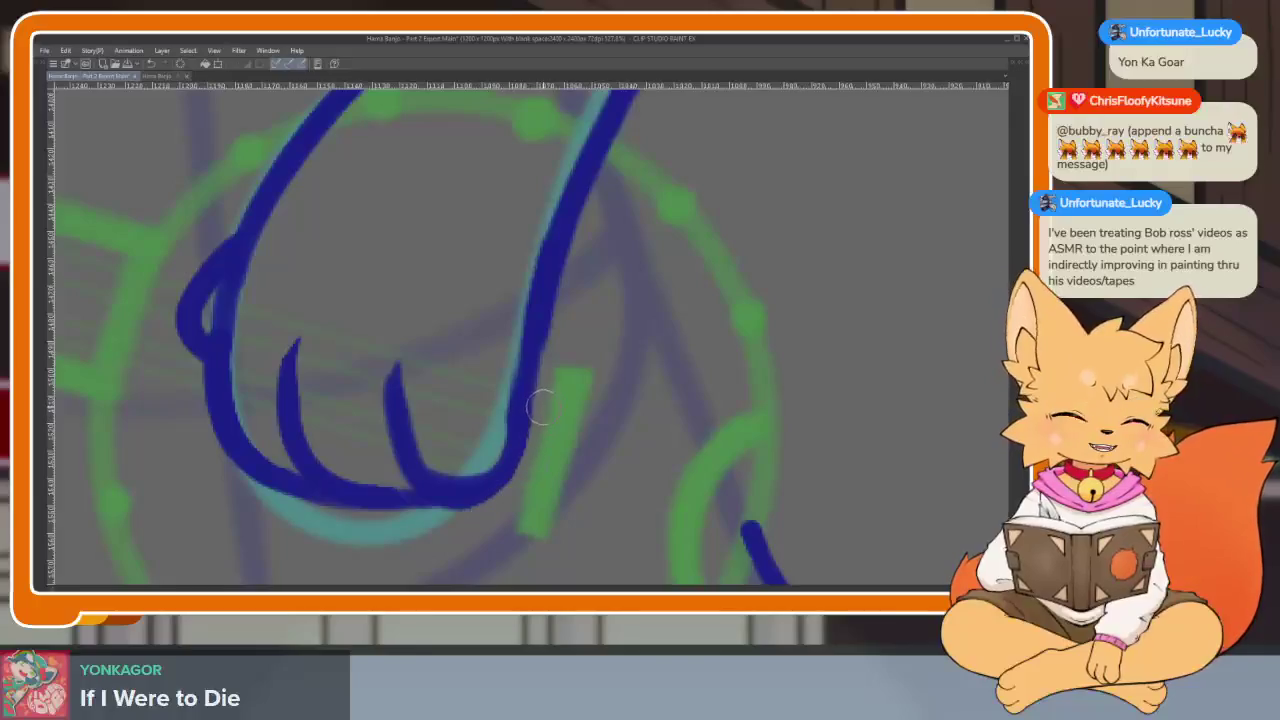
scroll(608, 471, down, 1)
scroll(645, 438, down, 1)
scroll(645, 438, down, 1)
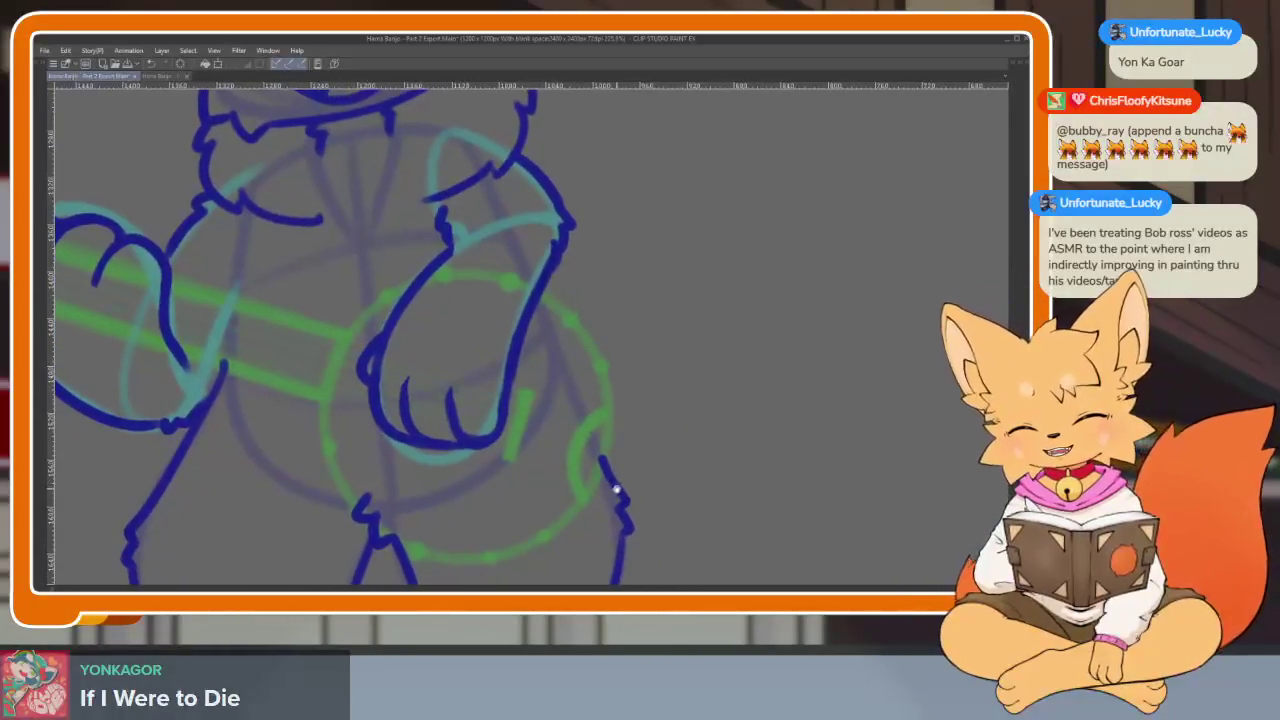
scroll(623, 478, down, 1)
scroll(626, 472, down, 1)
scroll(640, 480, down, 1)
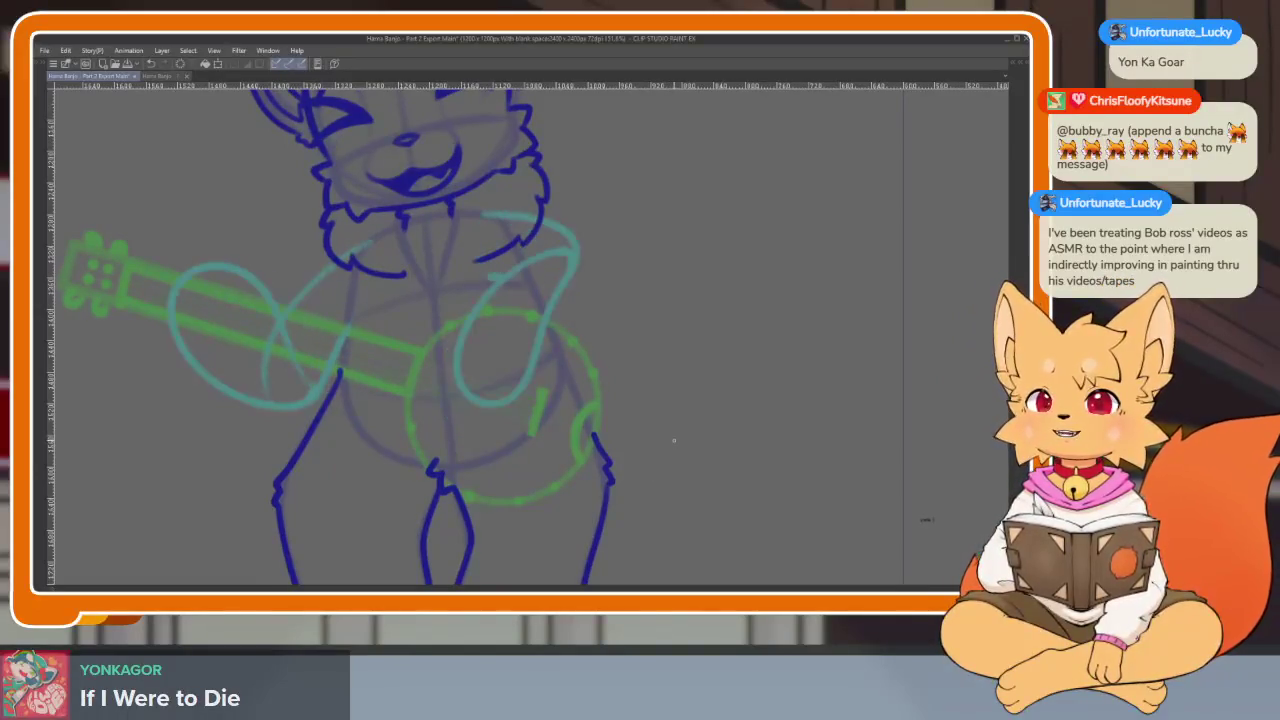
Hide and re-show the inked arms to compare them with the green arm sketch
key(ctrl+z)
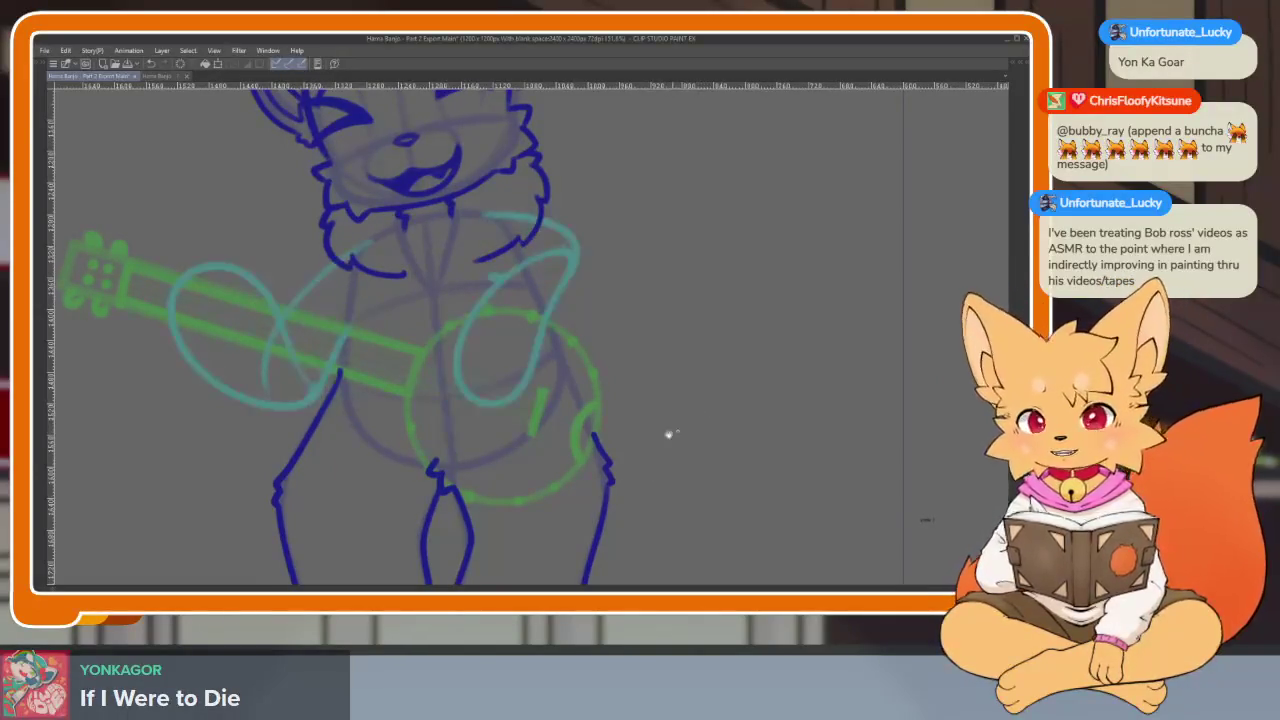
scroll(669, 434, up, 1)
scroll(586, 480, up, 1)
key(ctrl+y)
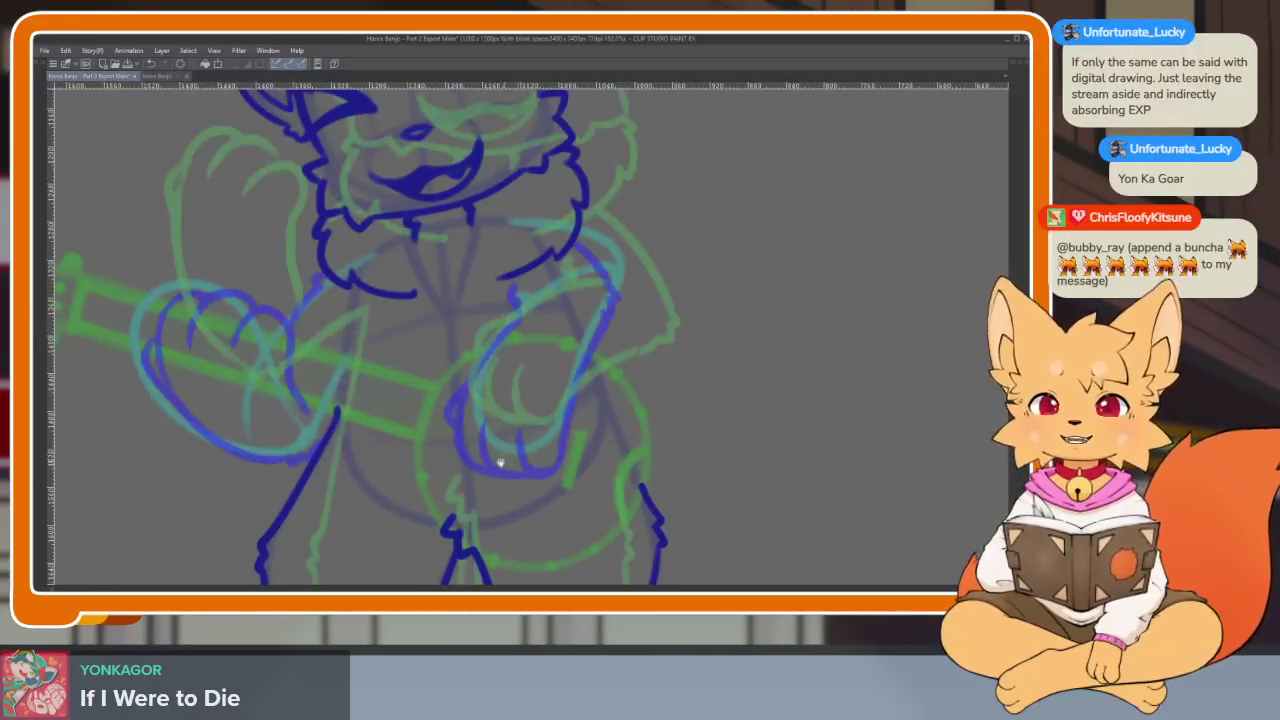
scroll(509, 490, up, 1)
scroll(418, 460, up, 1)
scroll(418, 460, up, 1)
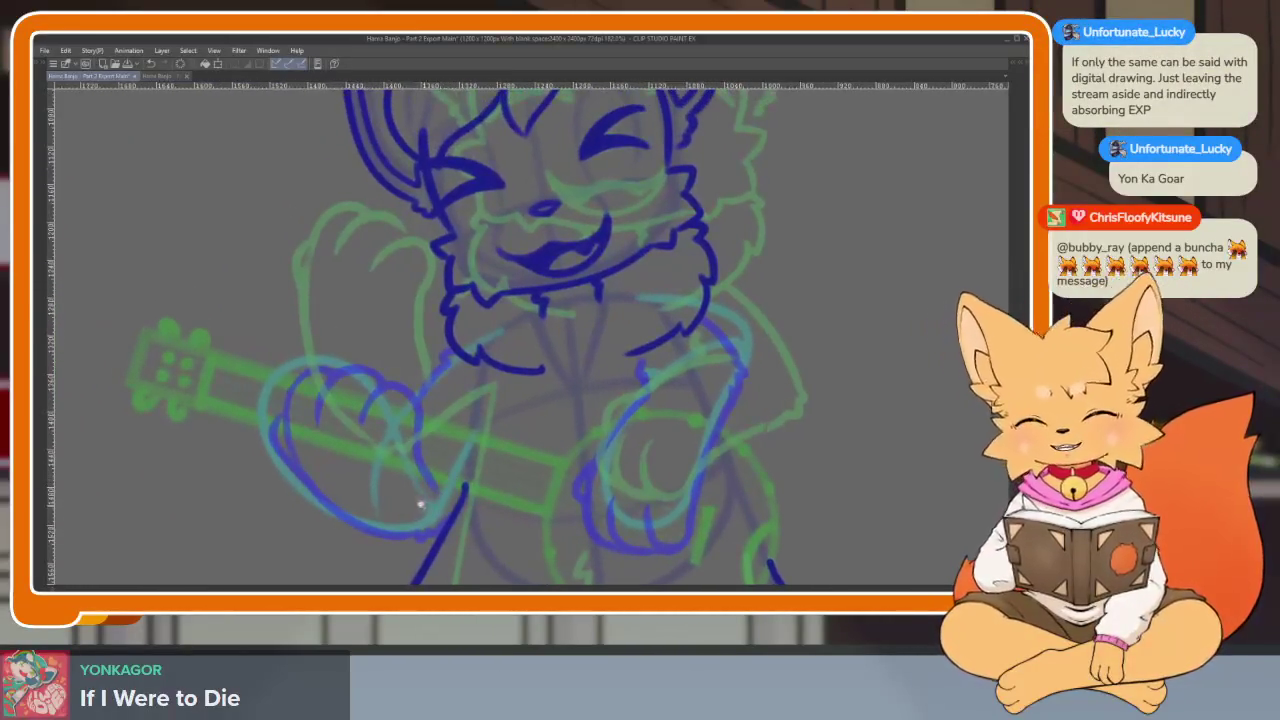
scroll(420, 508, up, 2)
scroll(380, 537, up, 1)
scroll(311, 353, up, 1)
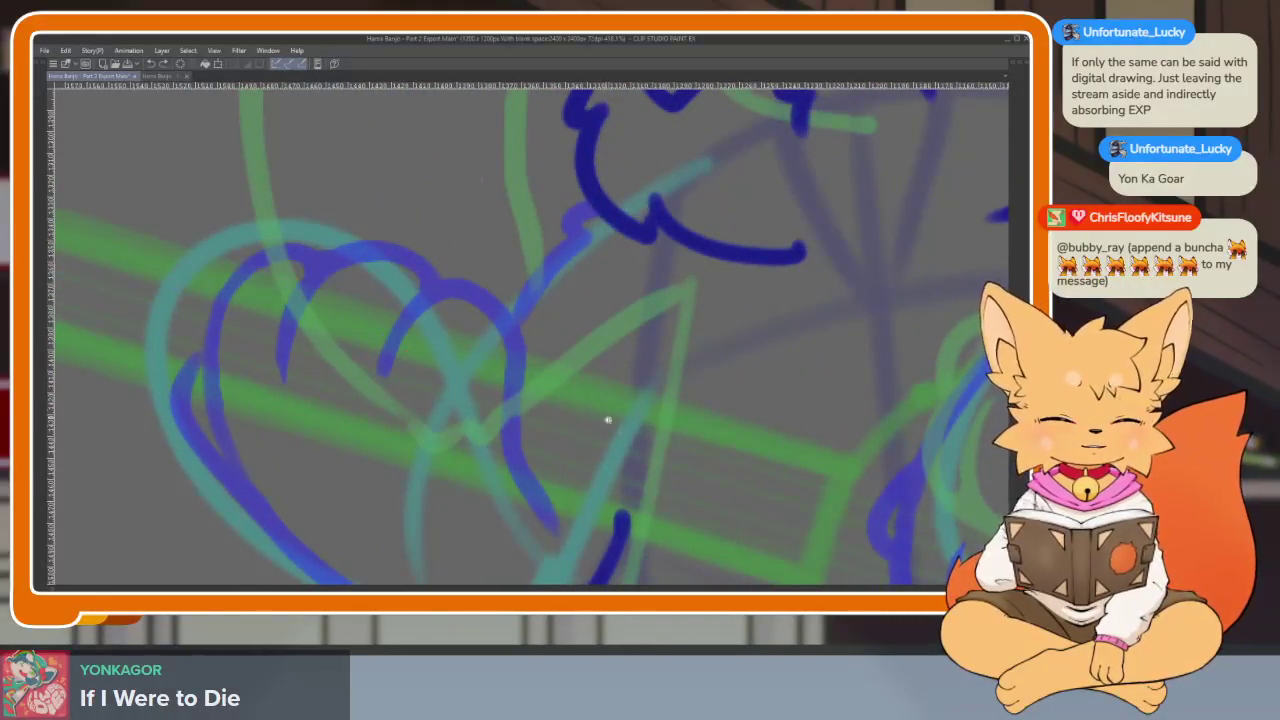
scroll(600, 423, down, 4)
key(Tab)
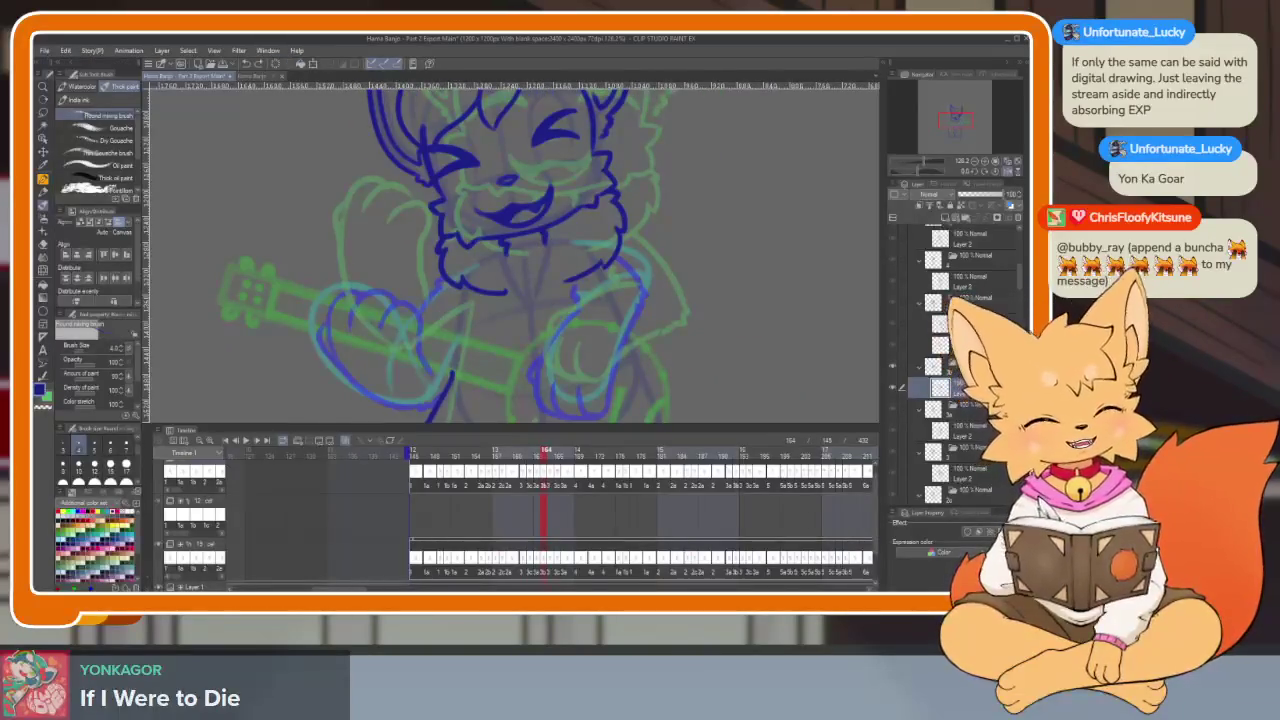
Step back to frame 163 and hide the panels so the canvas fills the window
key(Left)
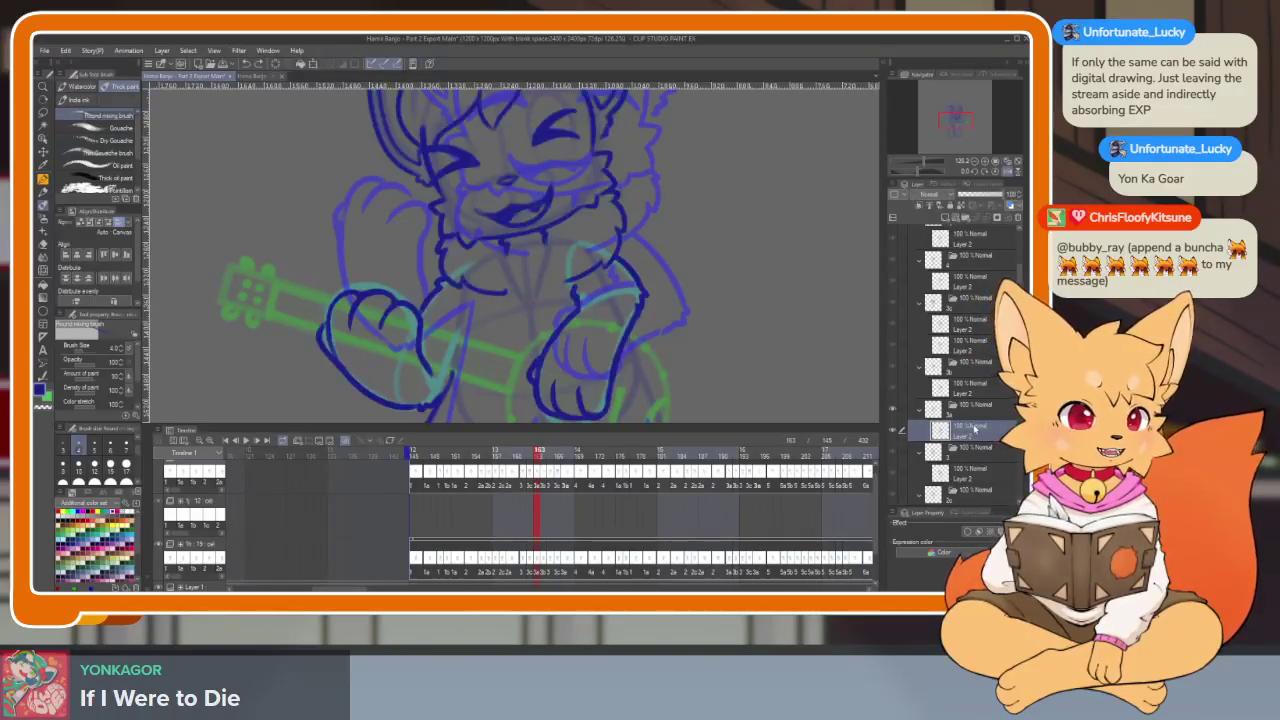
key(Tab)
scroll(446, 498, up, 3)
scroll(446, 498, down, 2)
scroll(446, 498, down, 2)
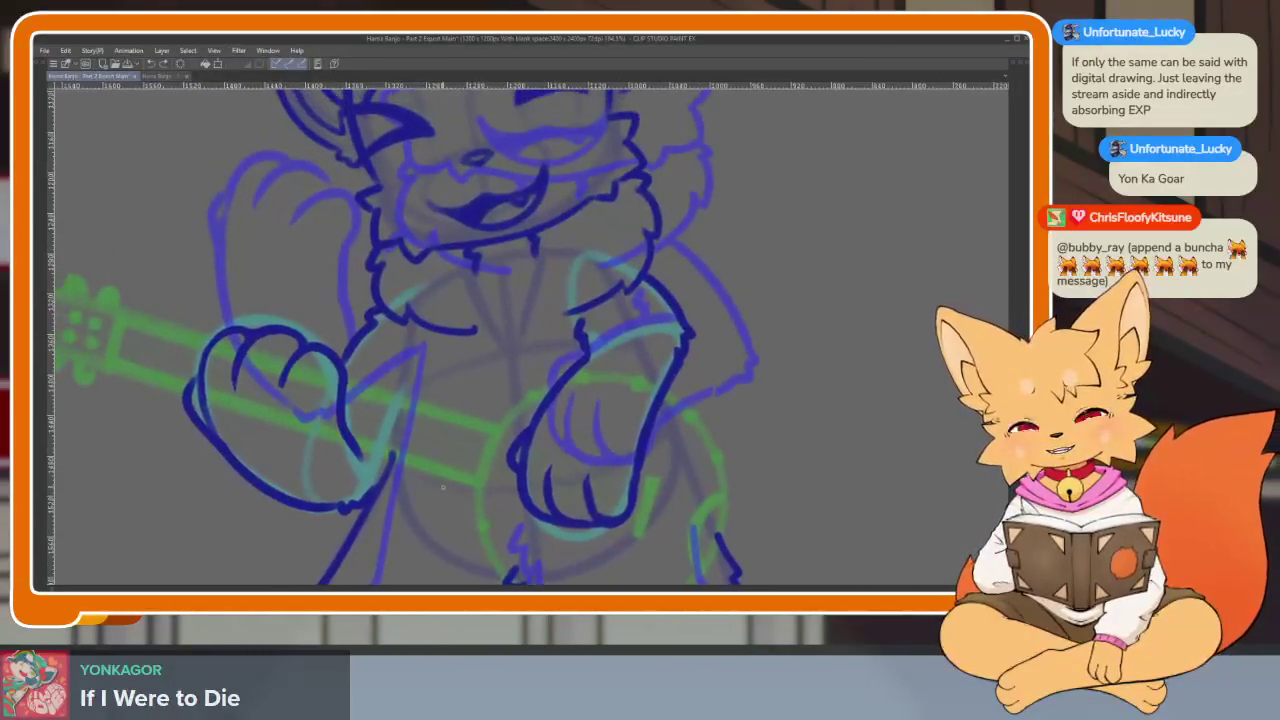
key(Tab)
key(Tab)
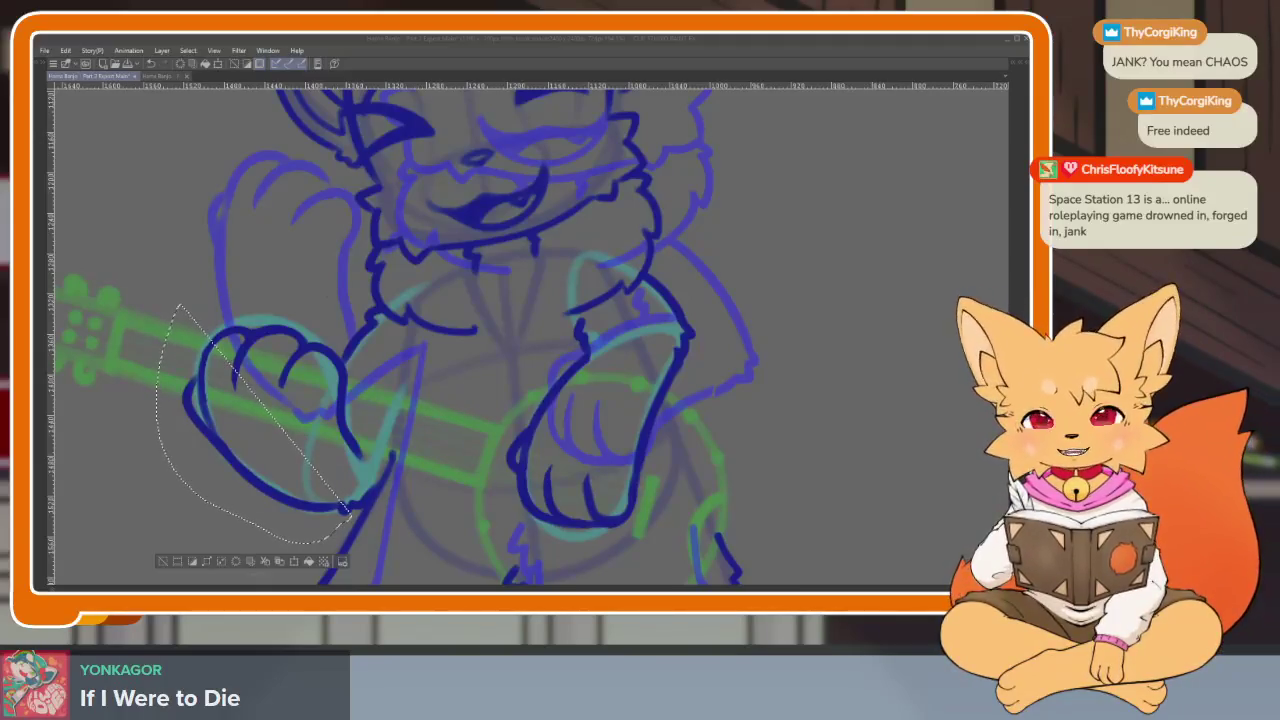
click(554, 44)
scroll(515, 455, down, 2)
scroll(509, 451, down, 2)
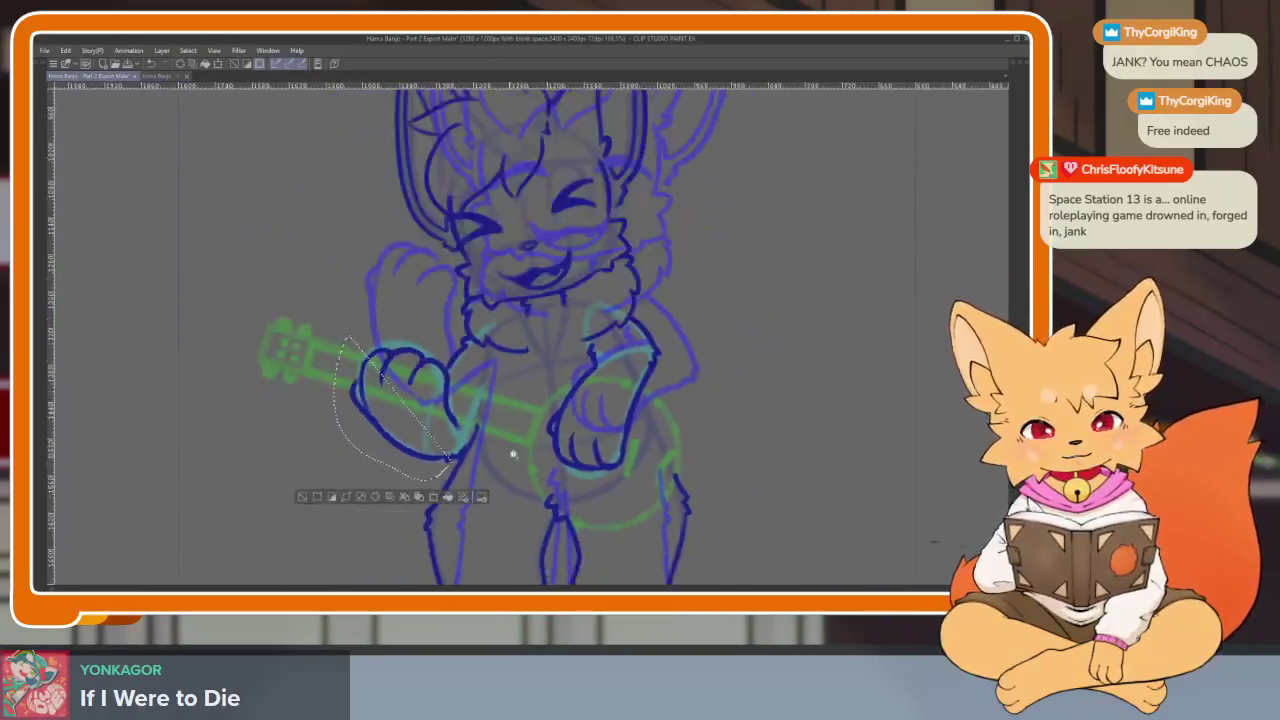
scroll(509, 465, up, 3)
scroll(500, 478, up, 2)
scroll(493, 476, up, 1)
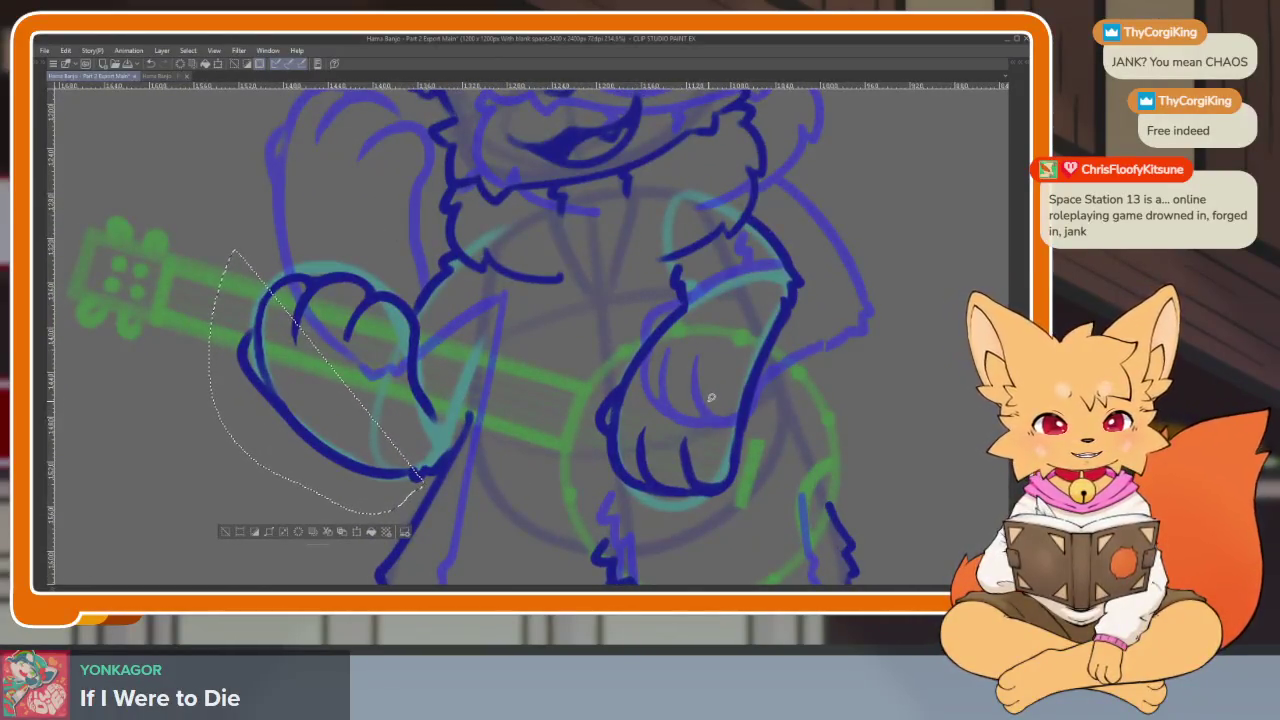
key(ctrl+d)
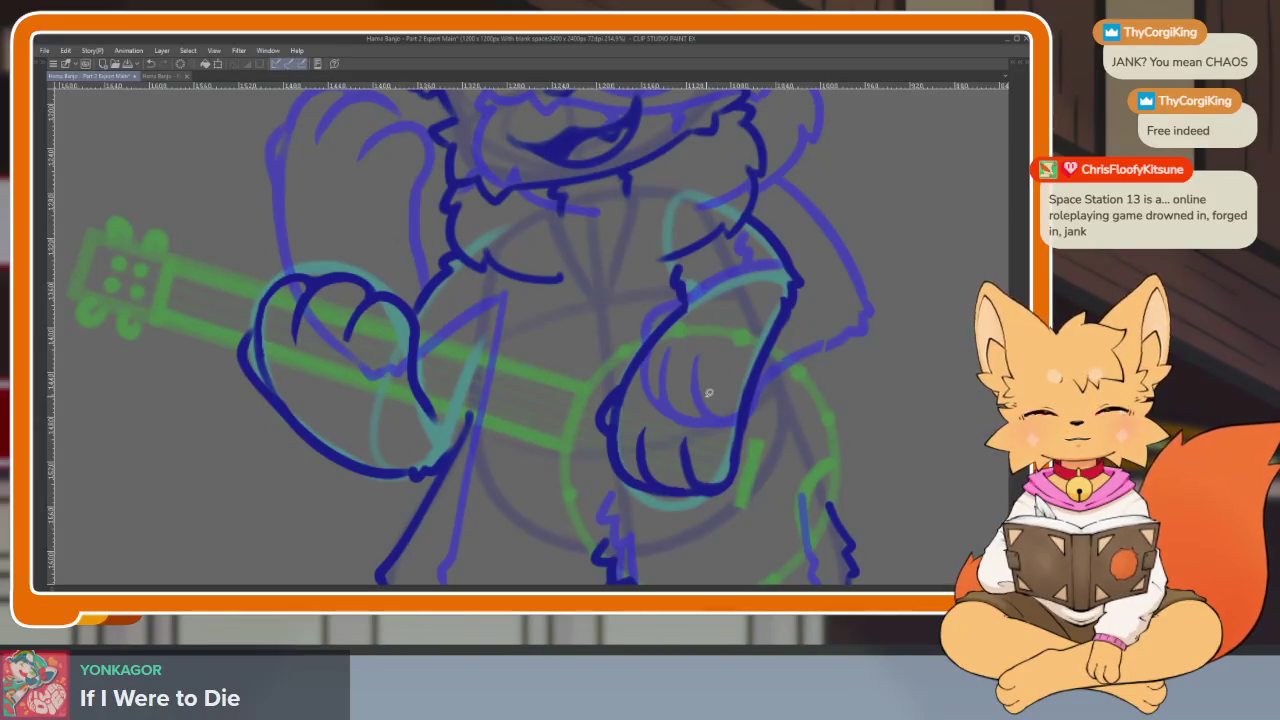
key(Tab)
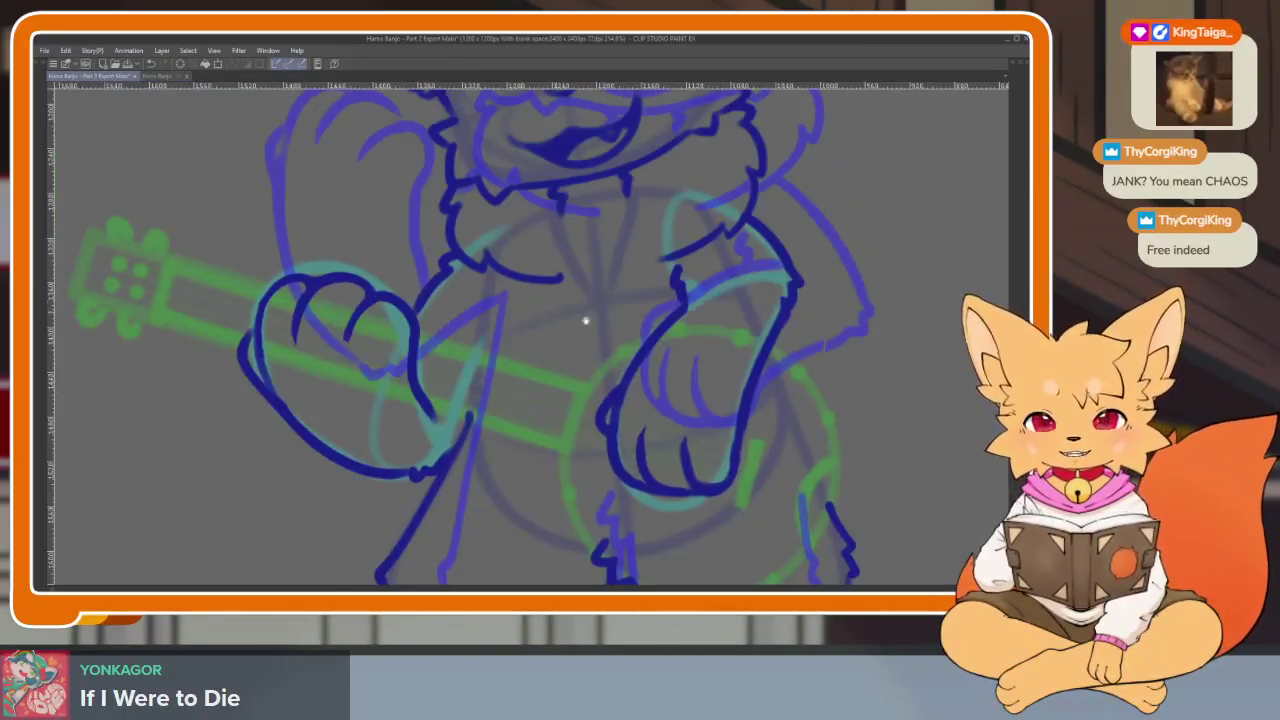
key(Tab)
drag(182, 258, 336, 522)
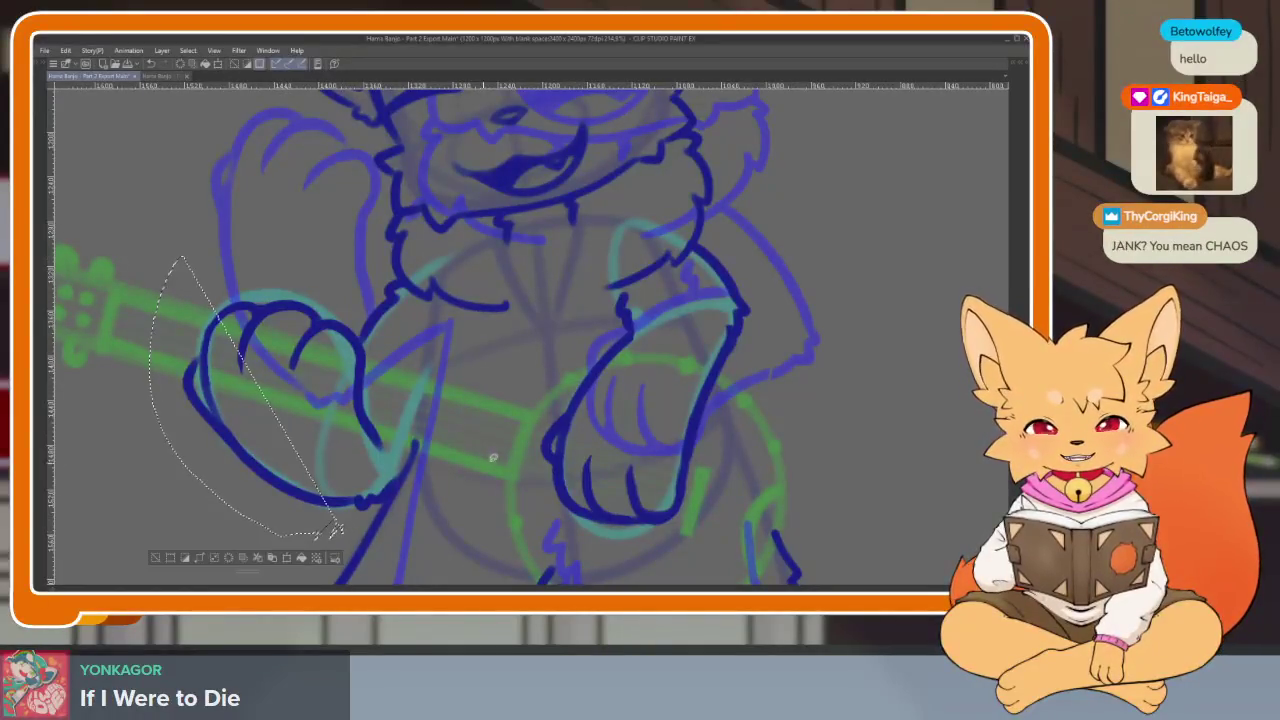
drag(336, 522, 617, 472)
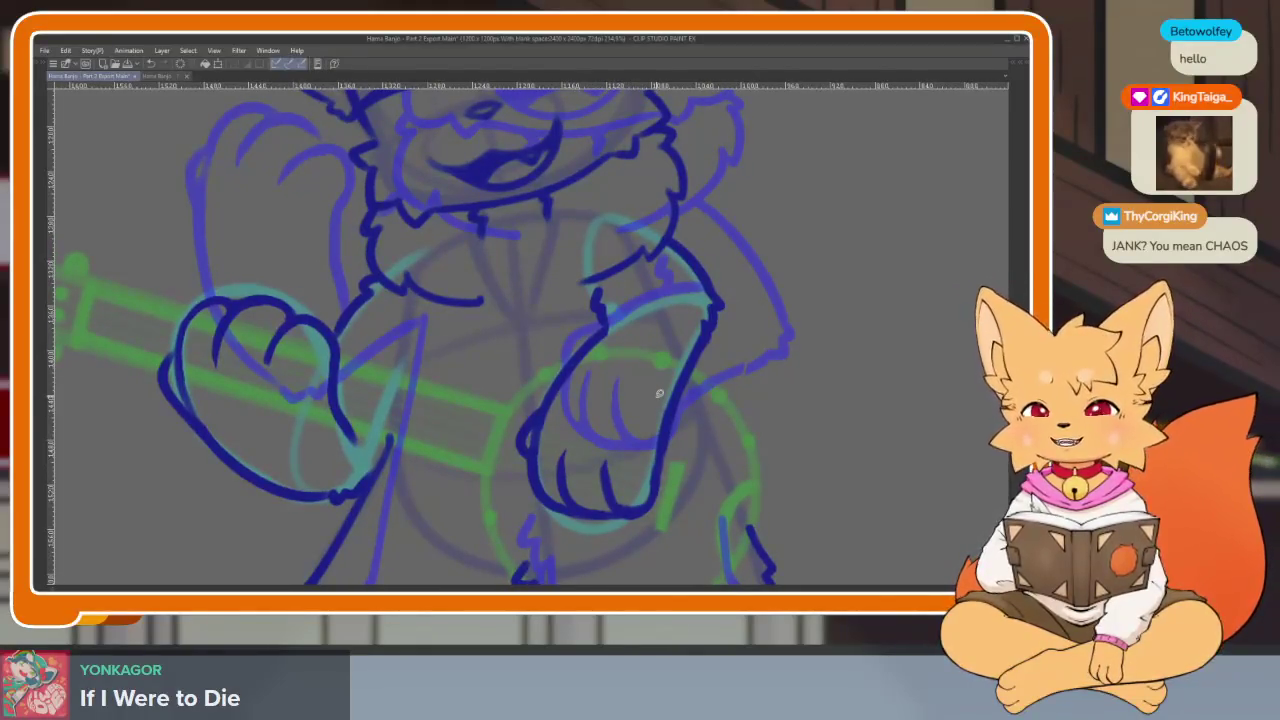
scroll(477, 426, down, 2)
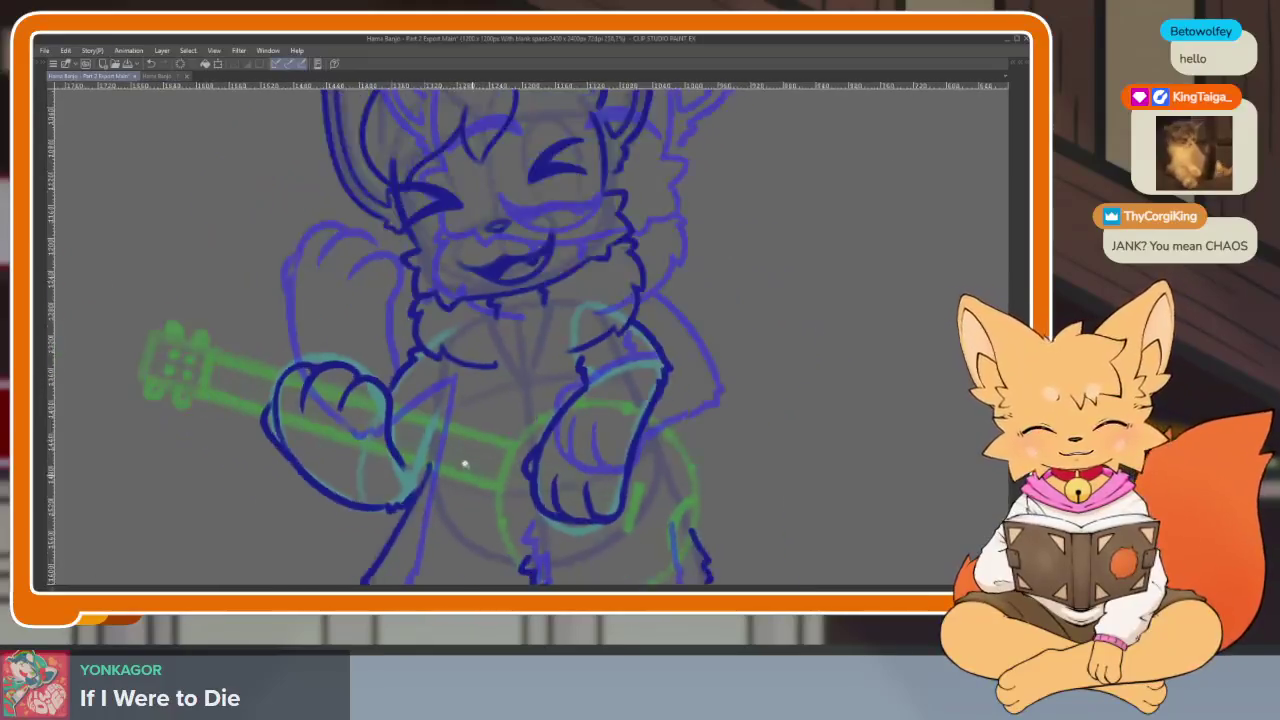
scroll(487, 473, down, 1)
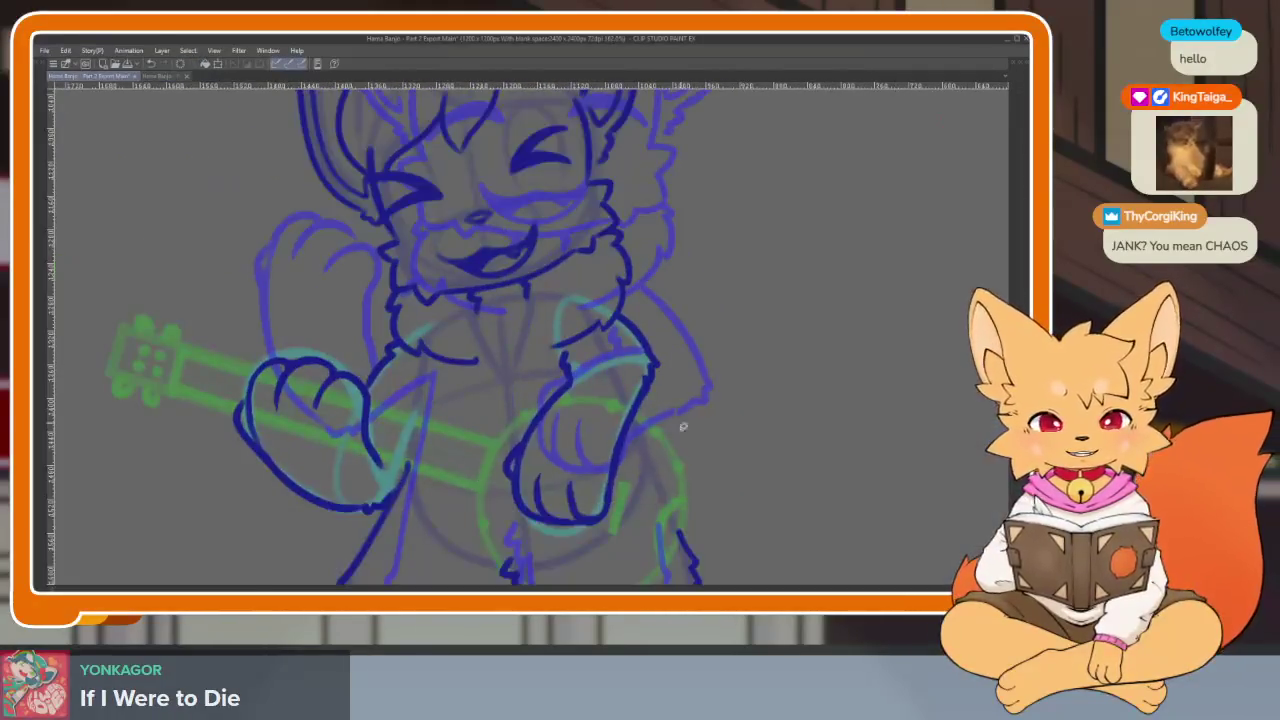
scroll(657, 409, down, 2)
scroll(640, 426, up, 3)
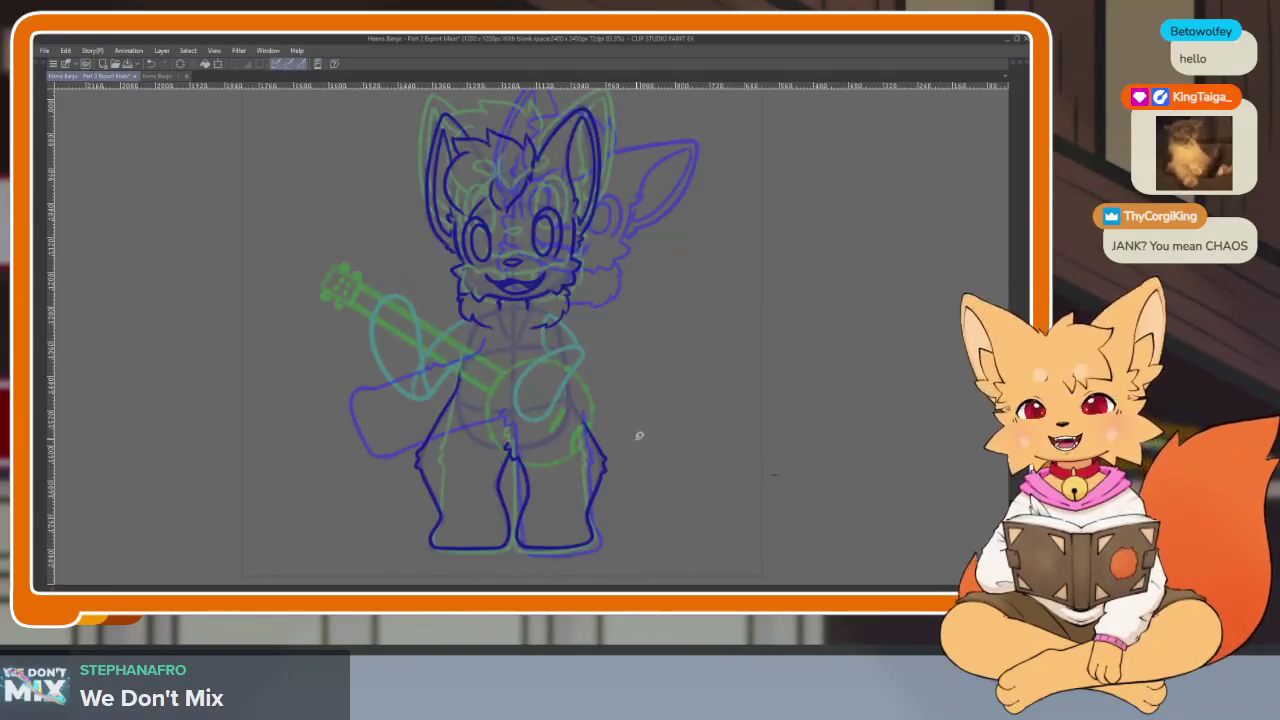
Switch between animation frames to review the banjo-playing fox drawings
key(Left)
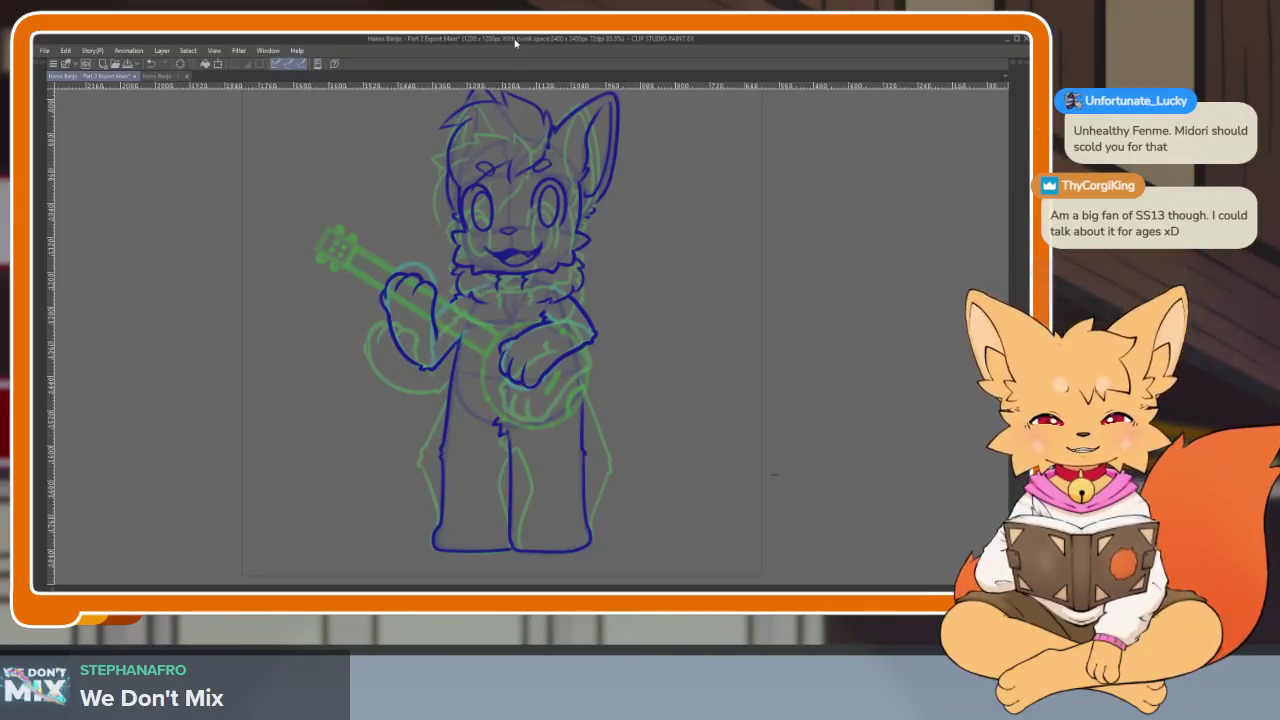
scroll(597, 434, up, 1)
scroll(600, 432, down, 1)
scroll(610, 426, down, 1)
scroll(630, 428, down, 1)
scroll(646, 428, down, 1)
key(ctrl+z)
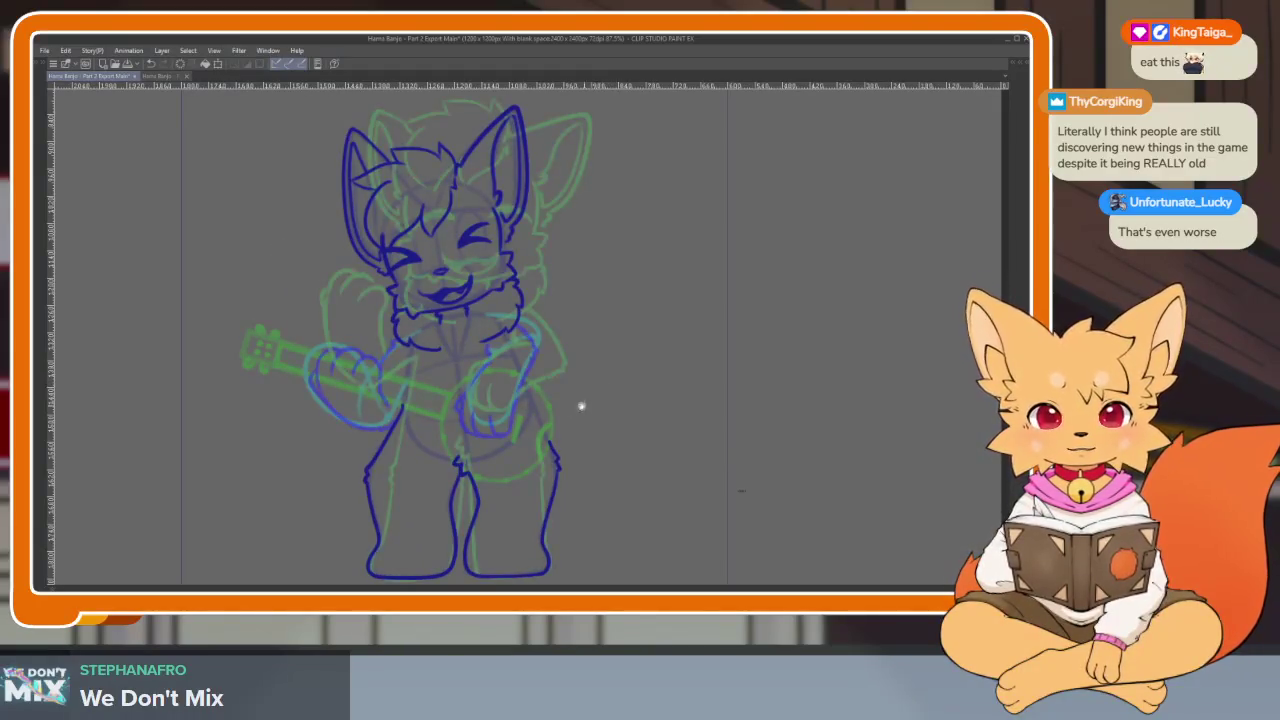
scroll(542, 432, up, 3)
scroll(491, 449, down, 3)
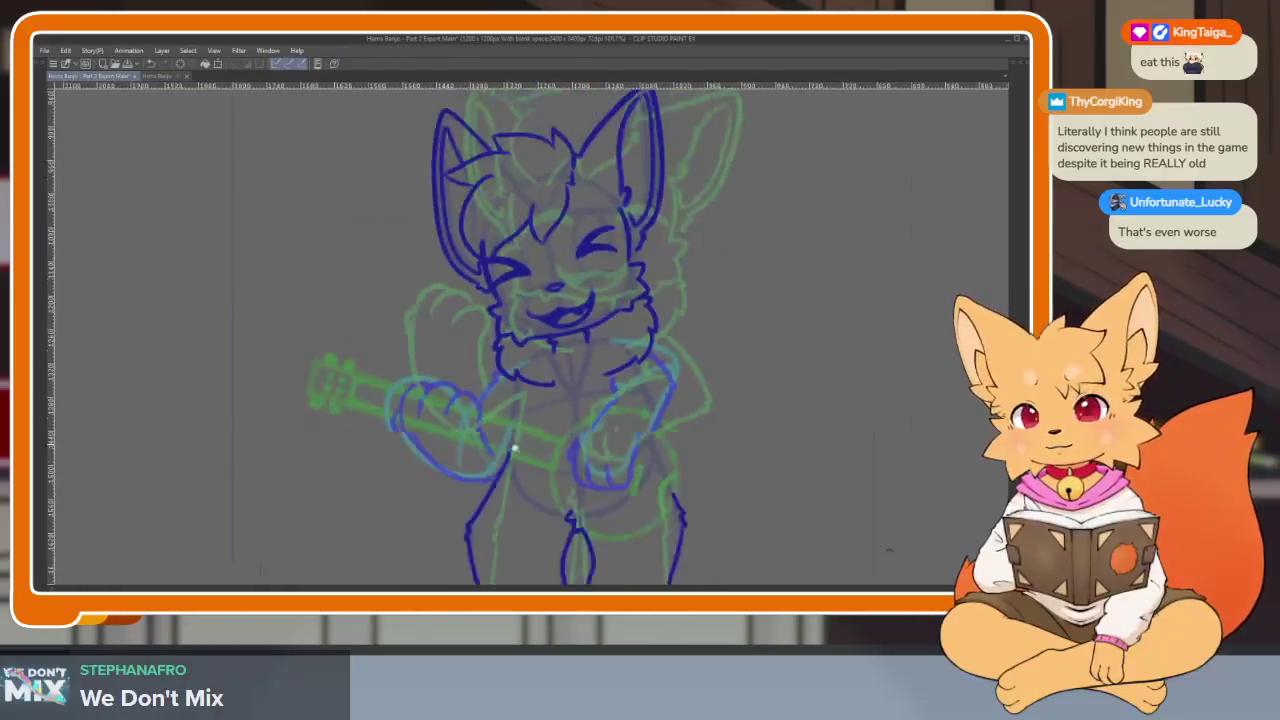
scroll(491, 452, up, 2)
scroll(491, 466, up, 1)
scroll(492, 487, up, 2)
scroll(492, 487, down, 2)
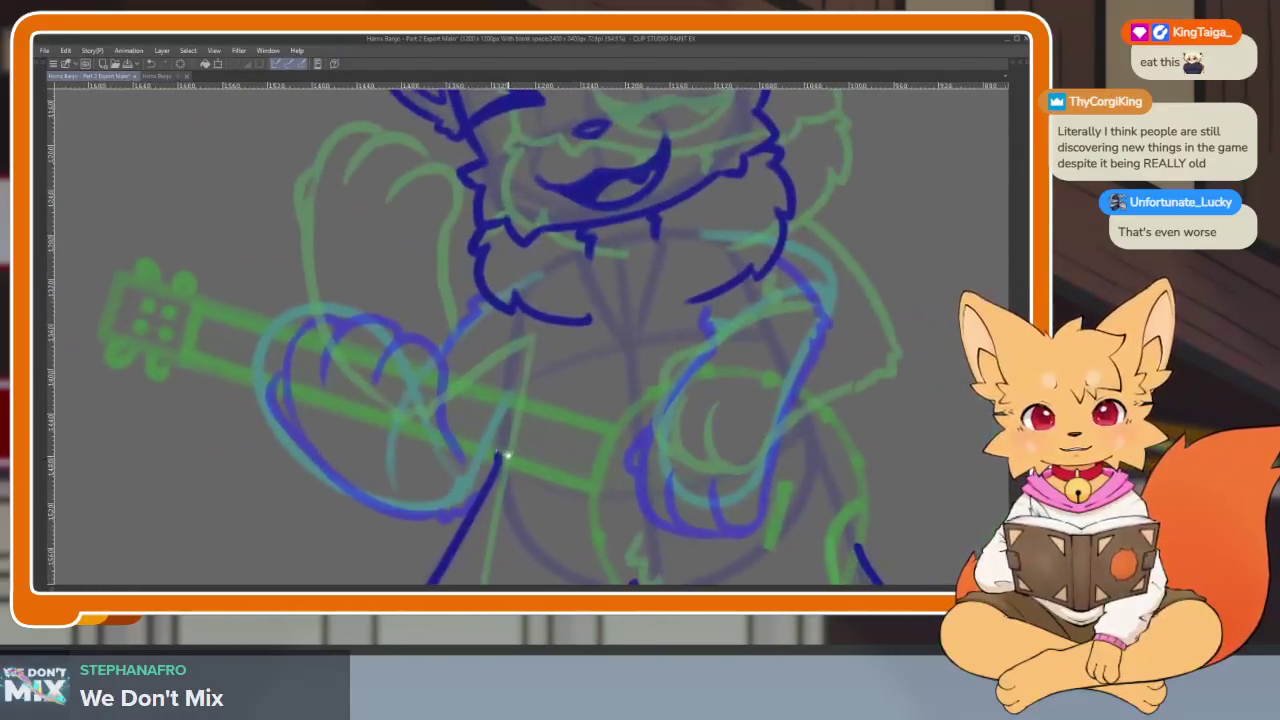
Step back one frame to frame 163, then hide the panels again
key(Tab)
key(comma)
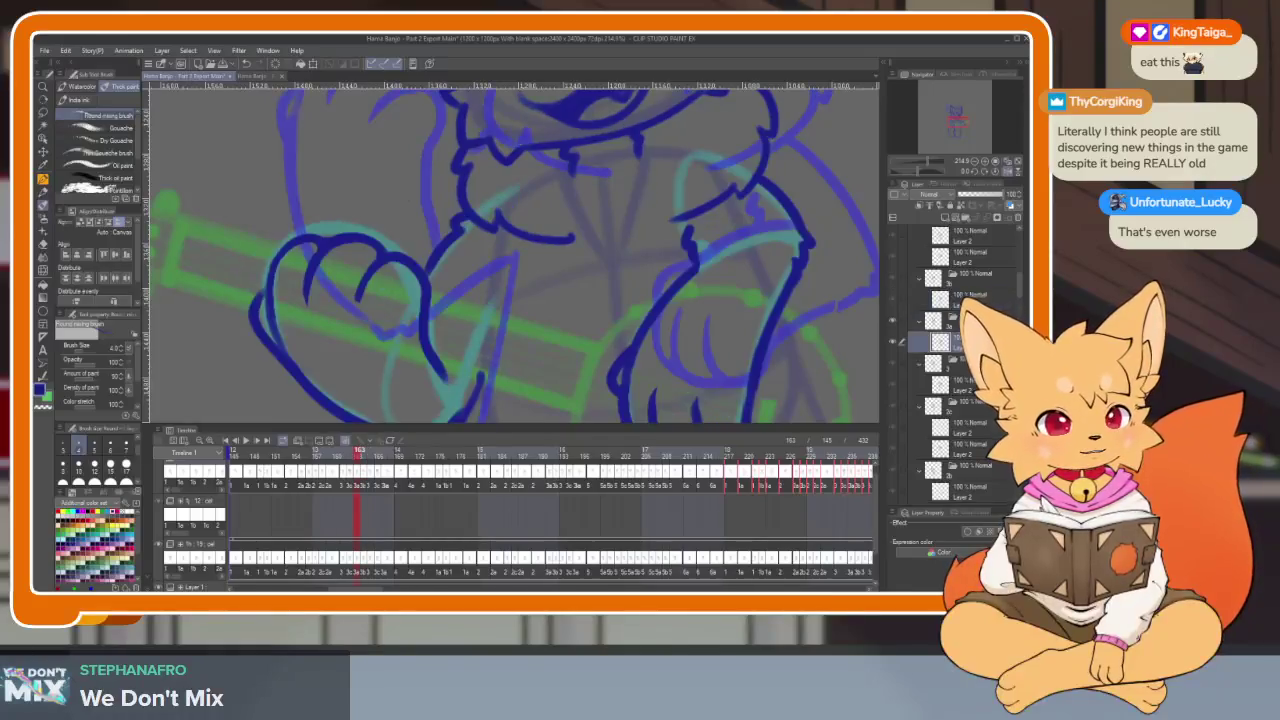
key(Tab)
key(Tab)
key(Tab)
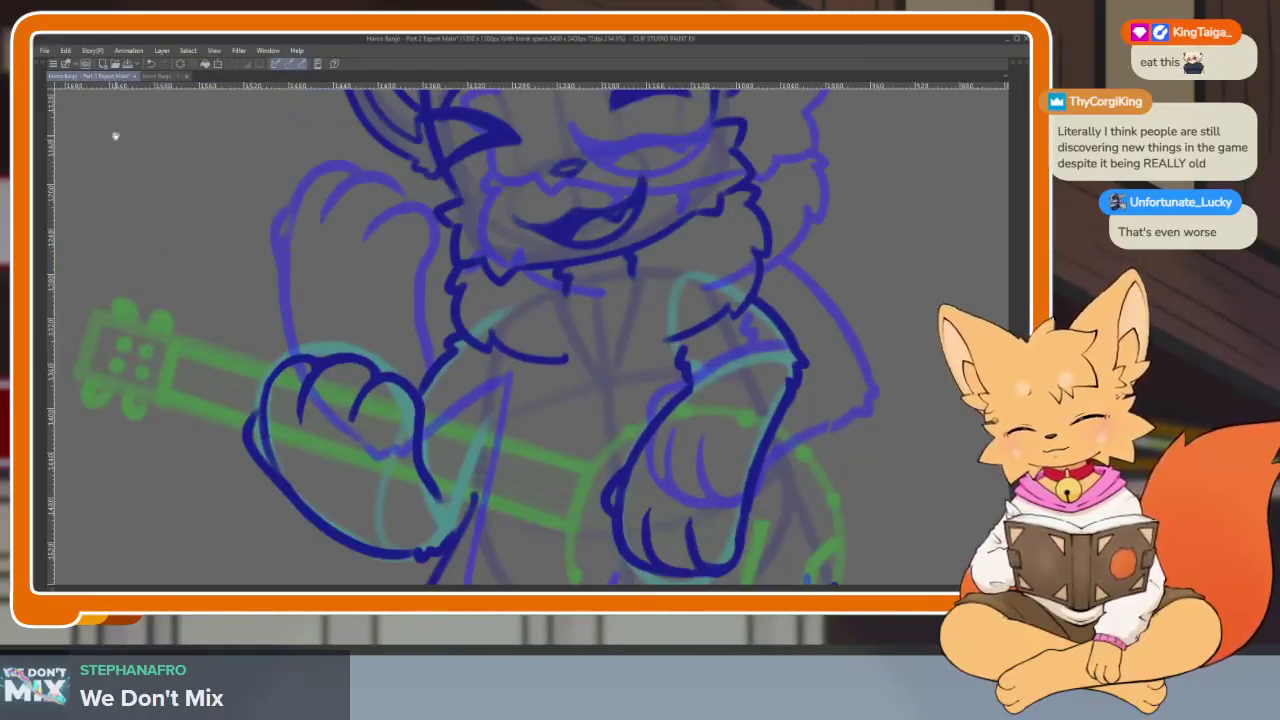
scroll(514, 380, up, 2)
scroll(500, 423, down, 1)
scroll(507, 423, up, 2)
scroll(507, 423, down, 2)
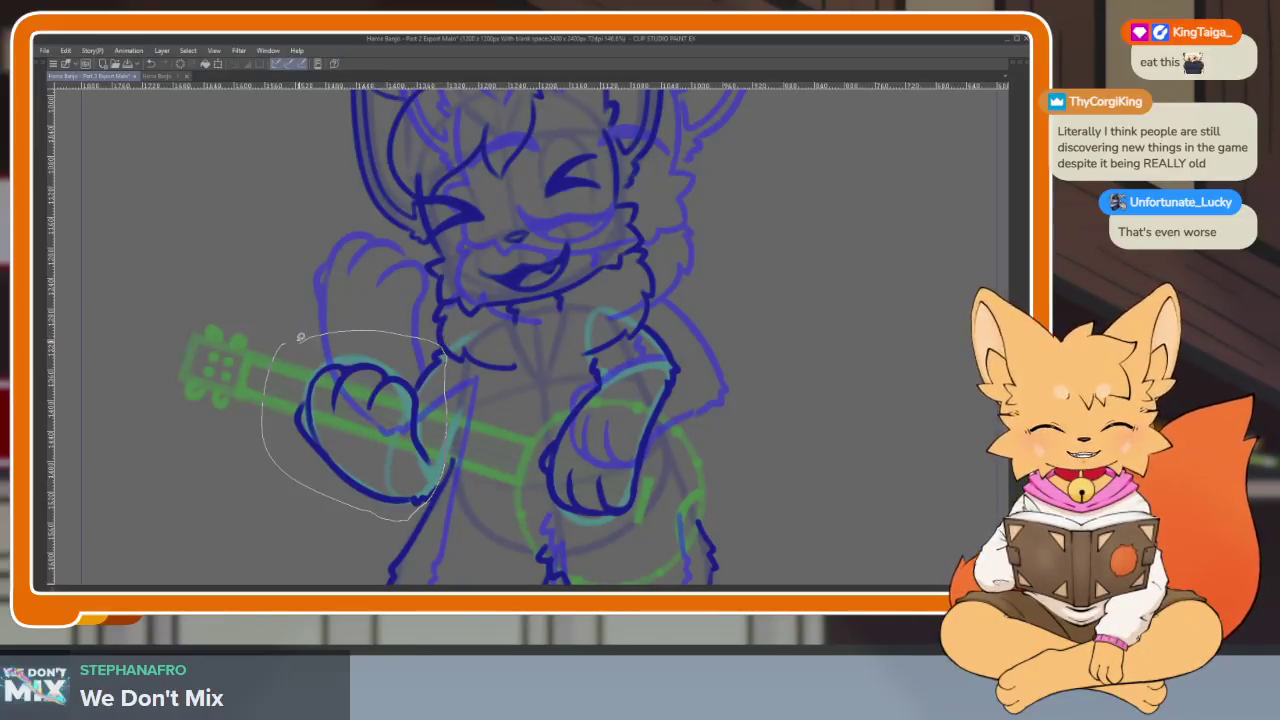
Lasso-select both the left and the right paw
drag(300, 337, 298, 342)
scroll(611, 429, up, 2)
mouse_move(385, 456)
mouse_down()
mouse_move(577, 273)
mouse_move(564, 275)
mouse_up()
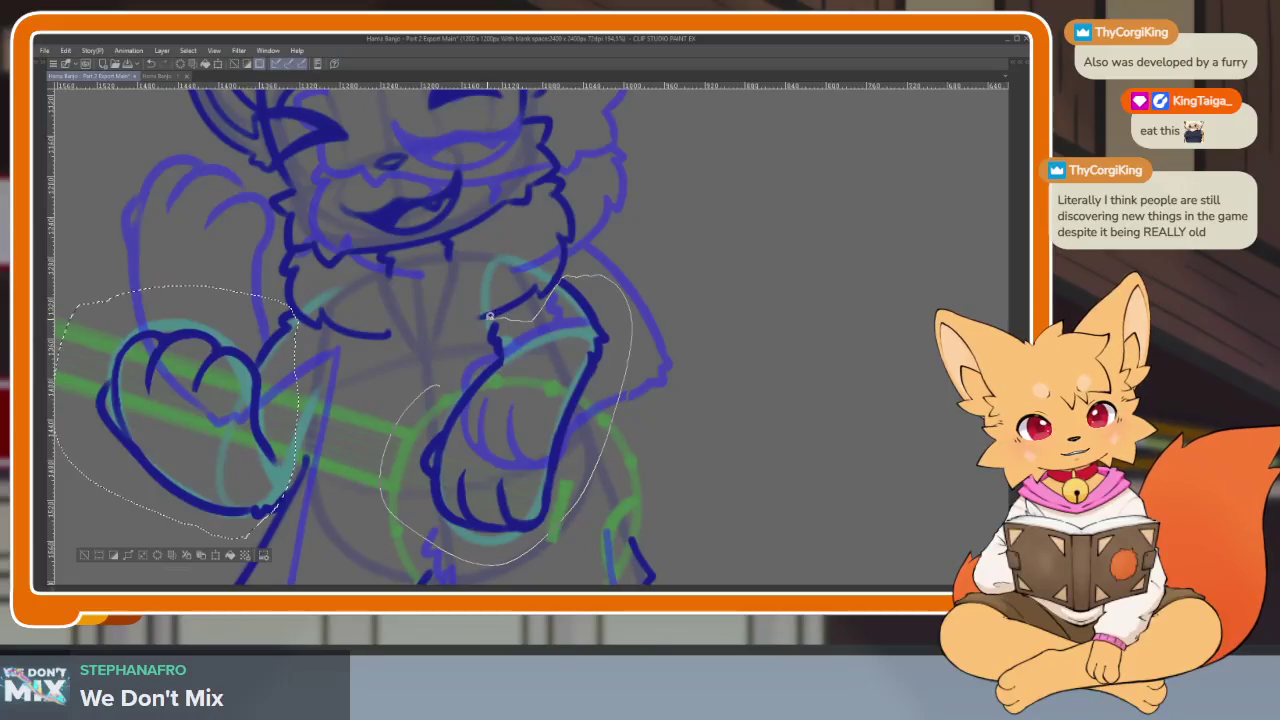
drag(436, 383, 440, 385)
scroll(652, 463, down, 2)
scroll(680, 437, down, 2)
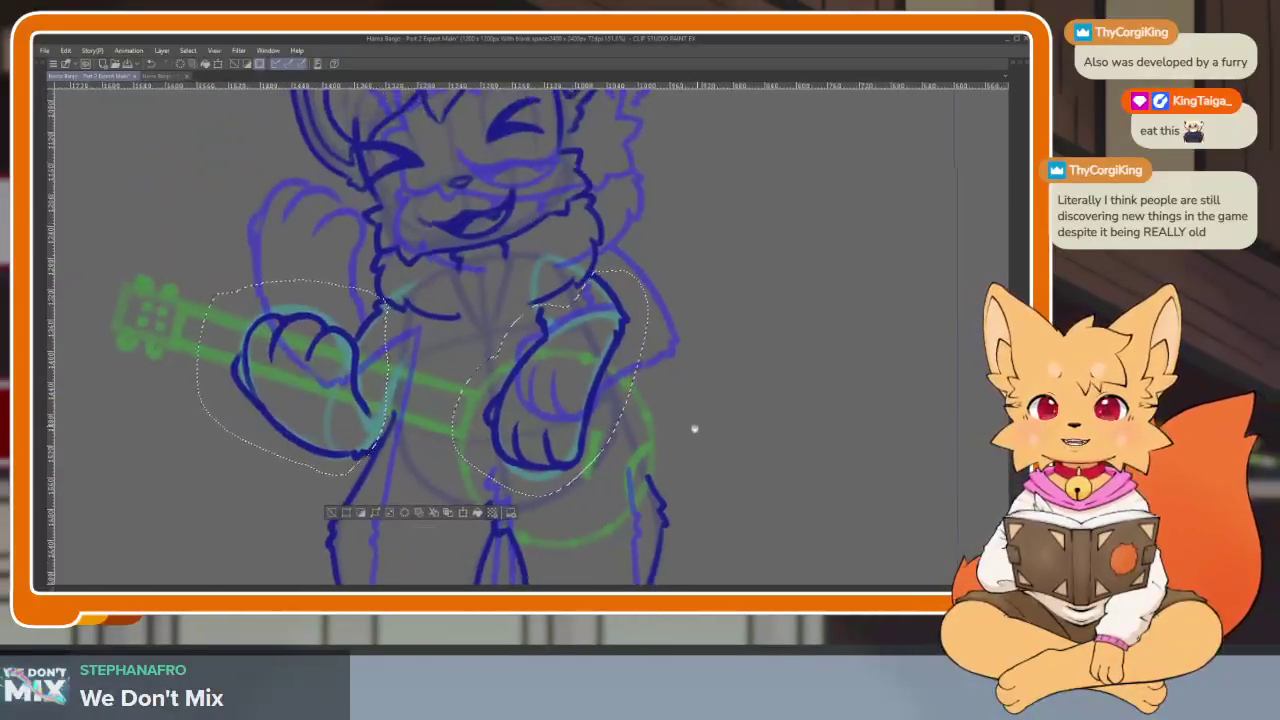
scroll(691, 429, down, 1)
scroll(631, 458, up, 2)
scroll(640, 457, down, 1)
Test-delete the paw ink, restore it with undo, and clear the selection
key(Delete)
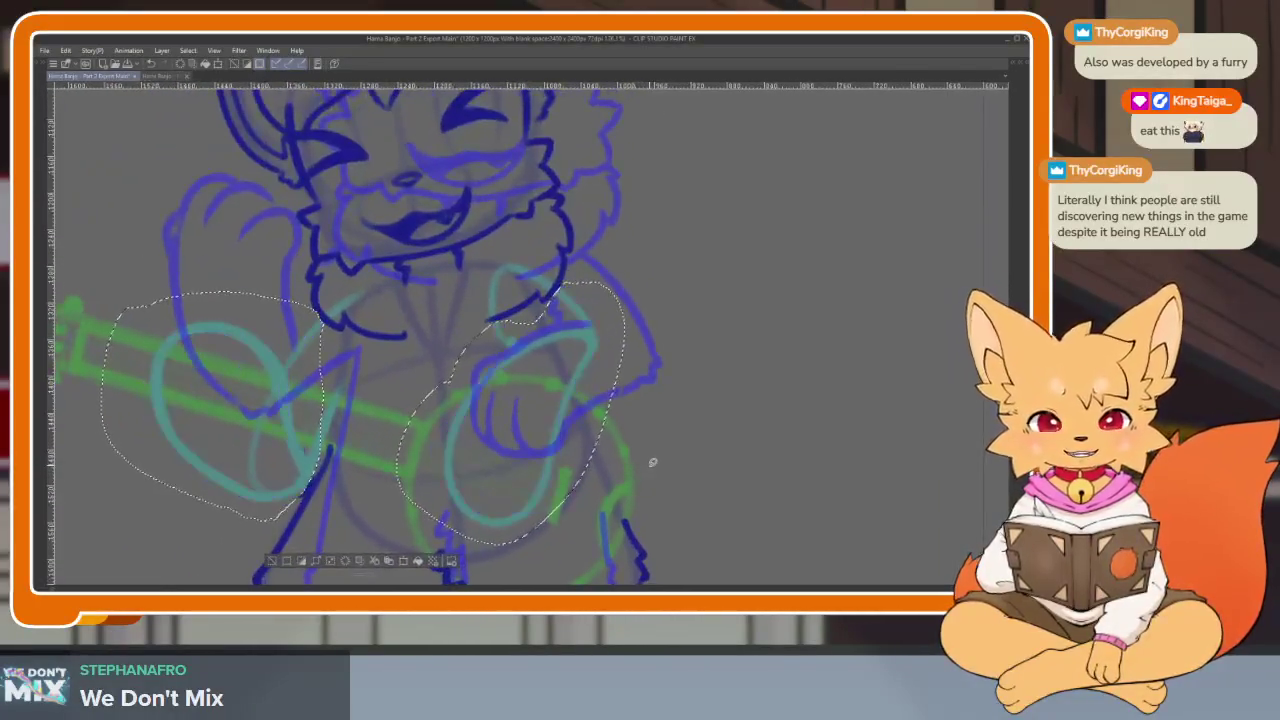
key(ctrl+z)
key(ctrl+d)
scroll(652, 463, down, 1)
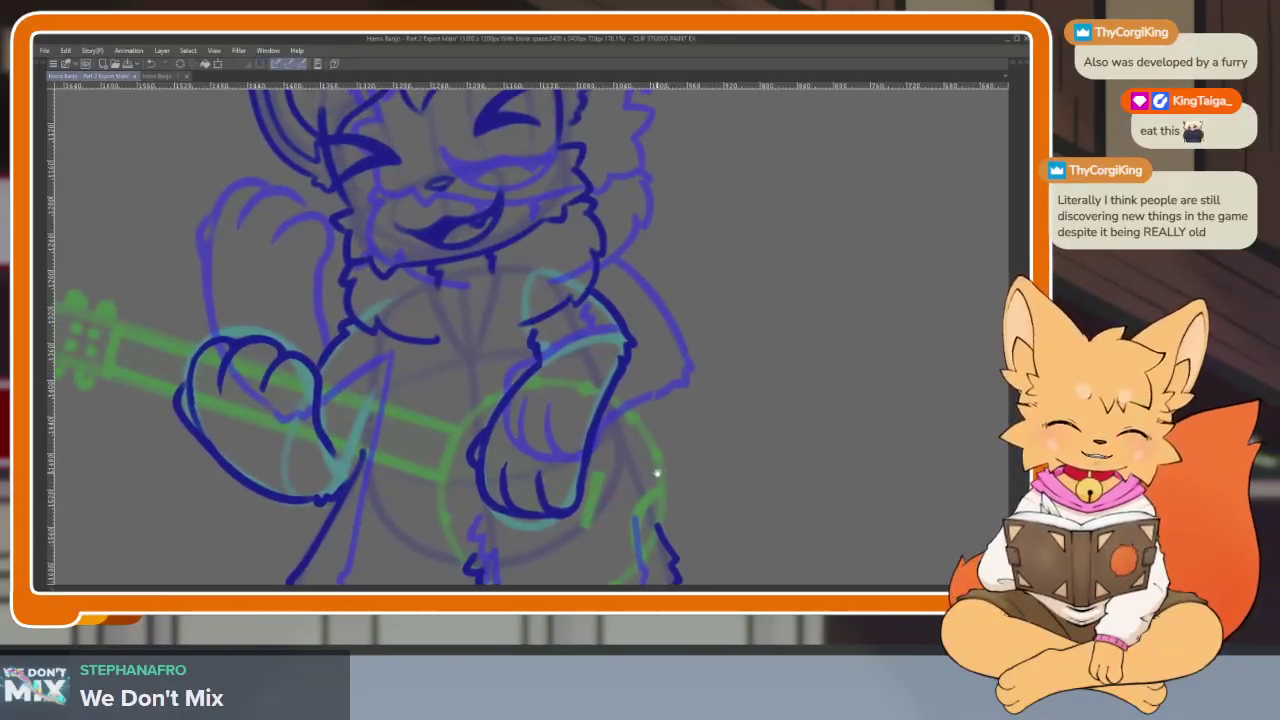
scroll(654, 466, down, 2)
scroll(654, 466, up, 1)
Draw an ellipse selection around the paw on the banjo neck
key(Tab)
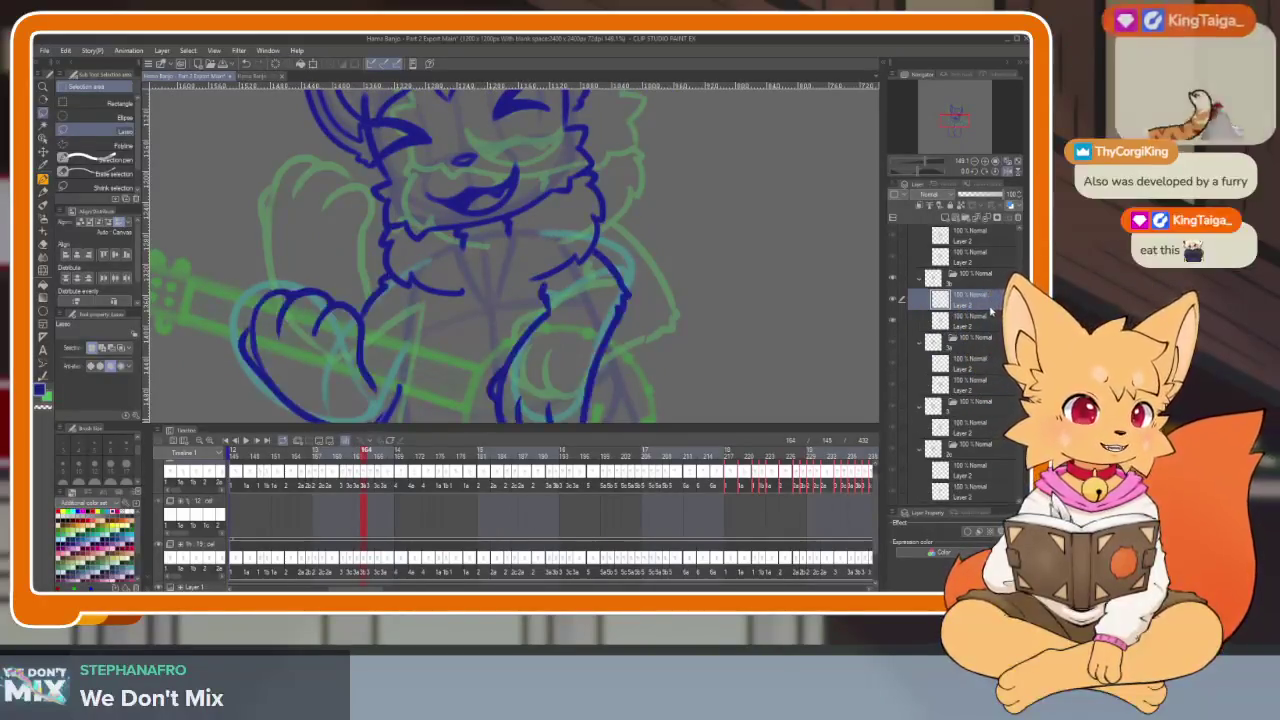
key(Tab)
scroll(496, 459, down, 1)
scroll(496, 459, up, 1)
scroll(470, 480, up, 2)
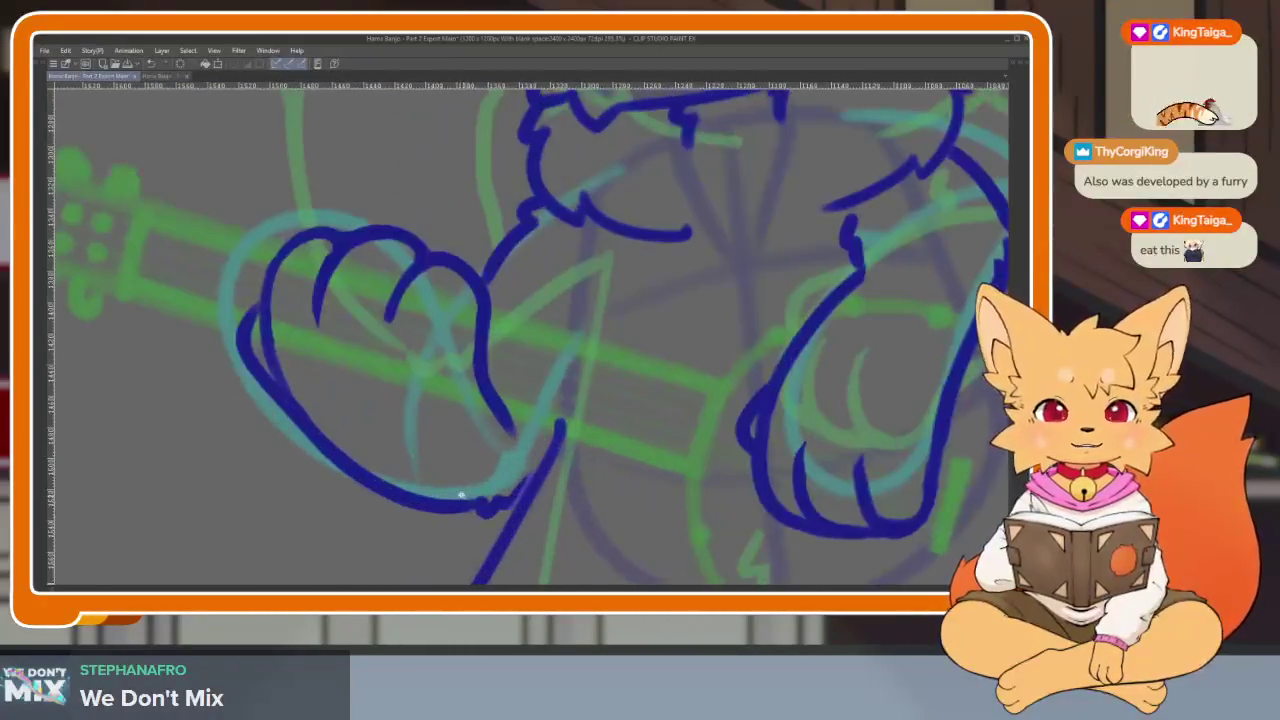
scroll(540, 510, up, 1)
scroll(556, 513, down, 2)
scroll(591, 508, up, 1)
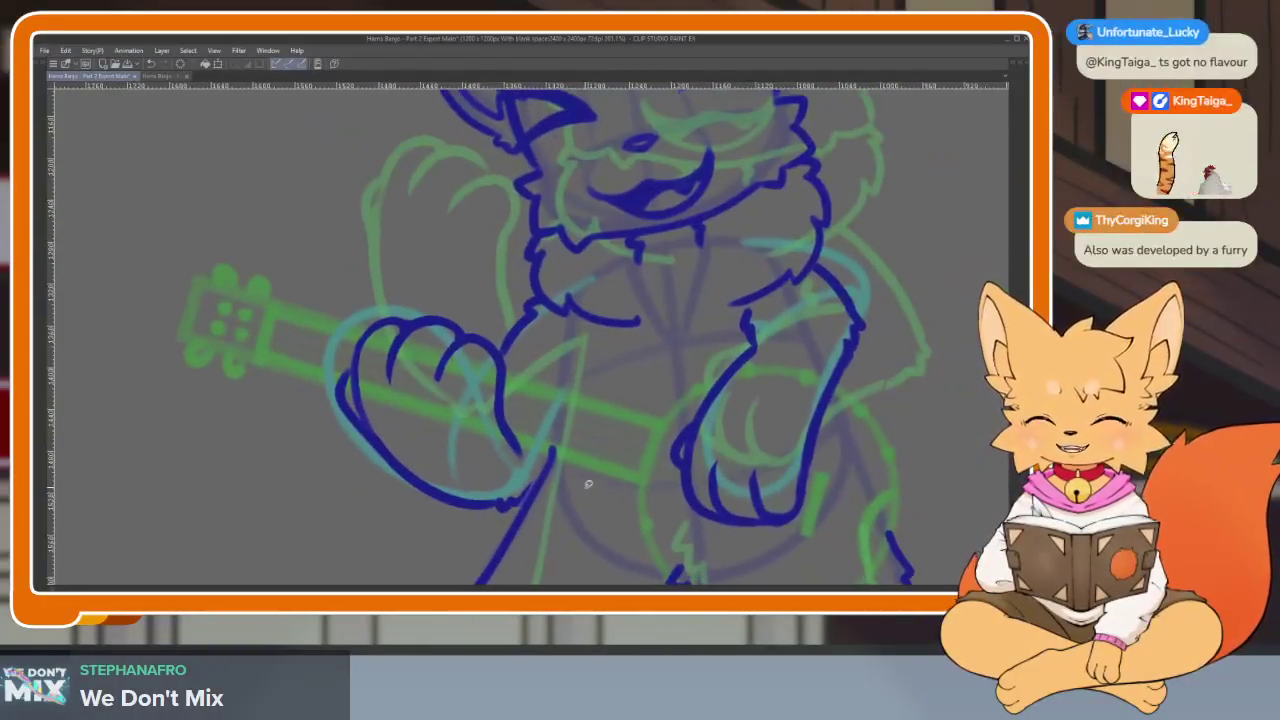
key(Tab)
key(Tab)
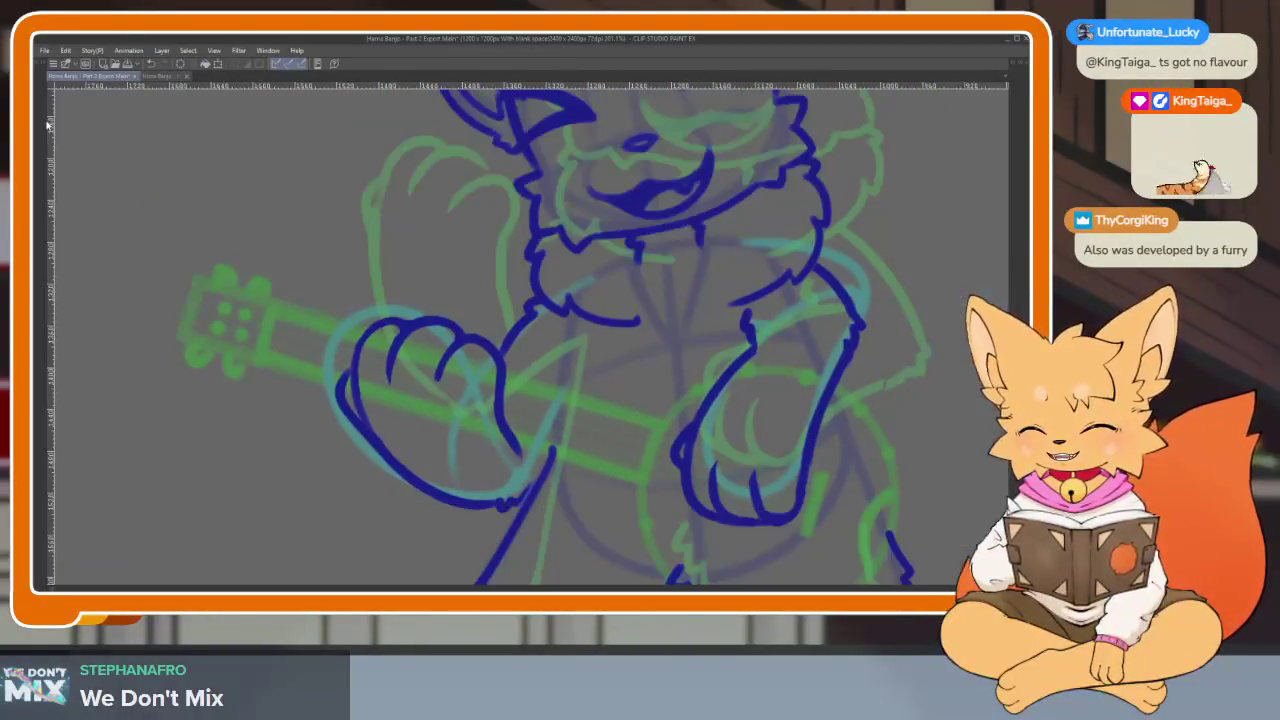
scroll(324, 298, down, 2)
drag(310, 555, 615, 275)
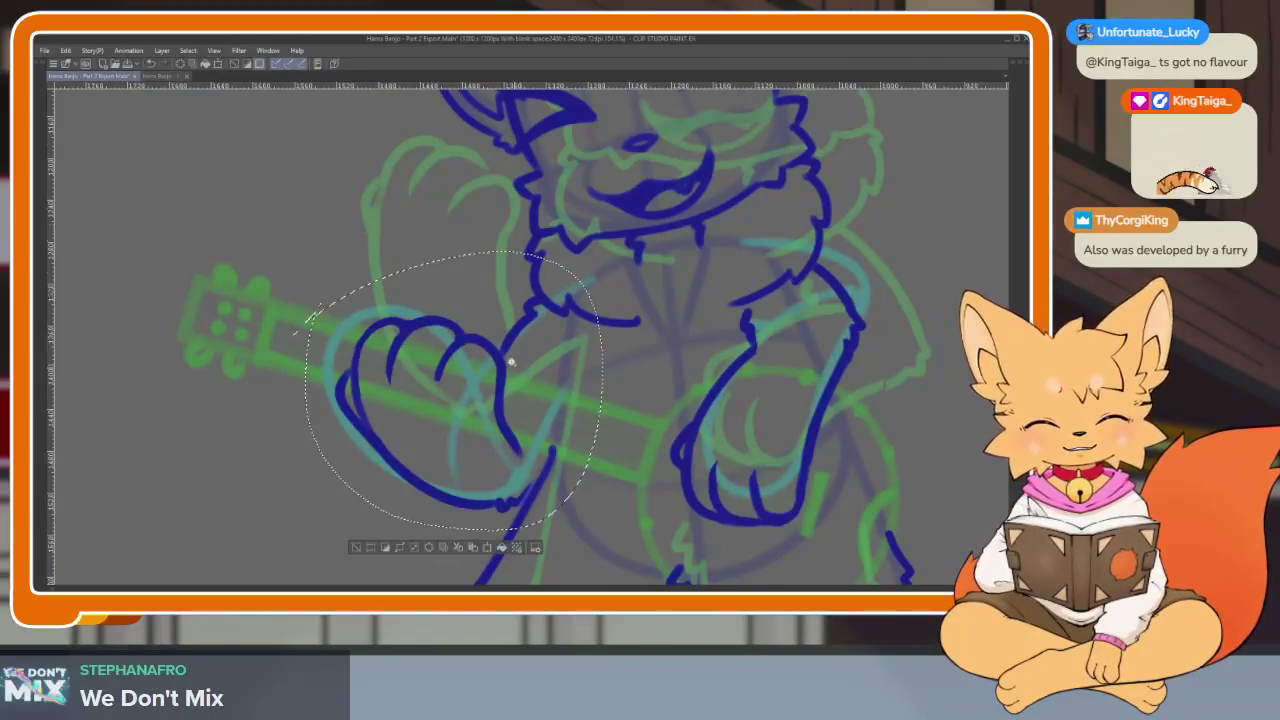
scroll(352, 345, down, 1)
key(ctrl+t)
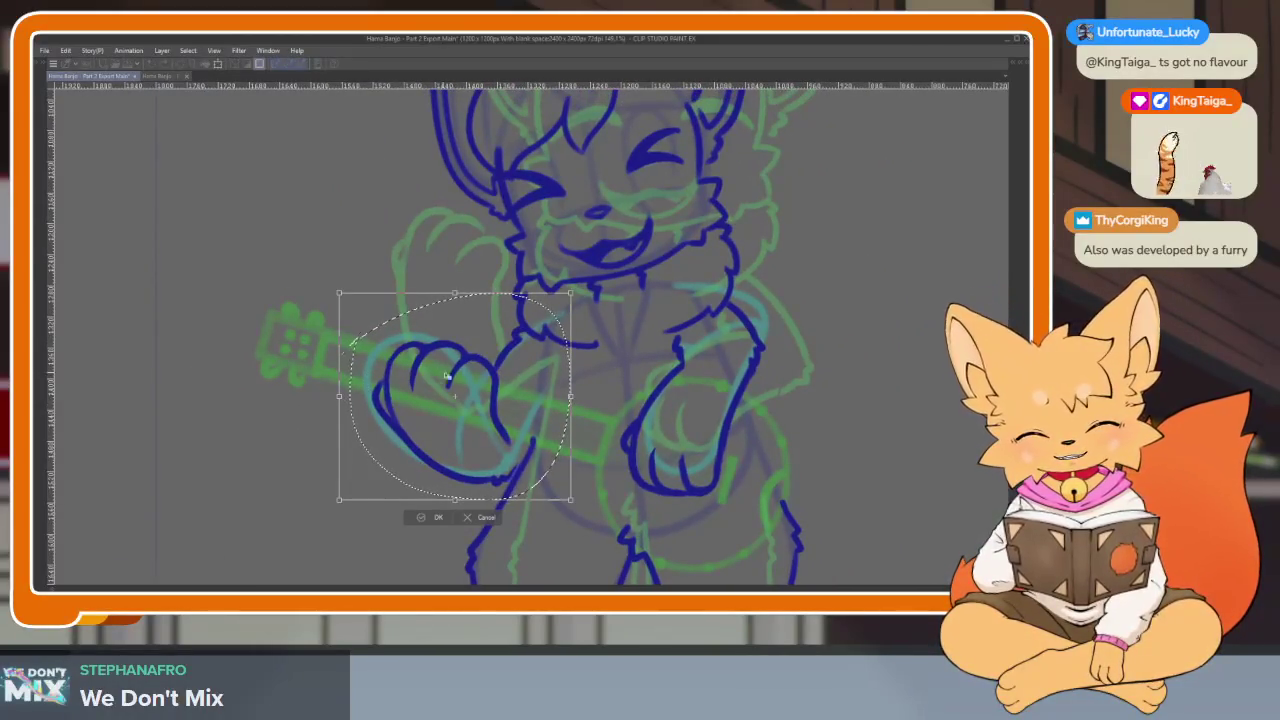
drag(400, 297, 525, 303)
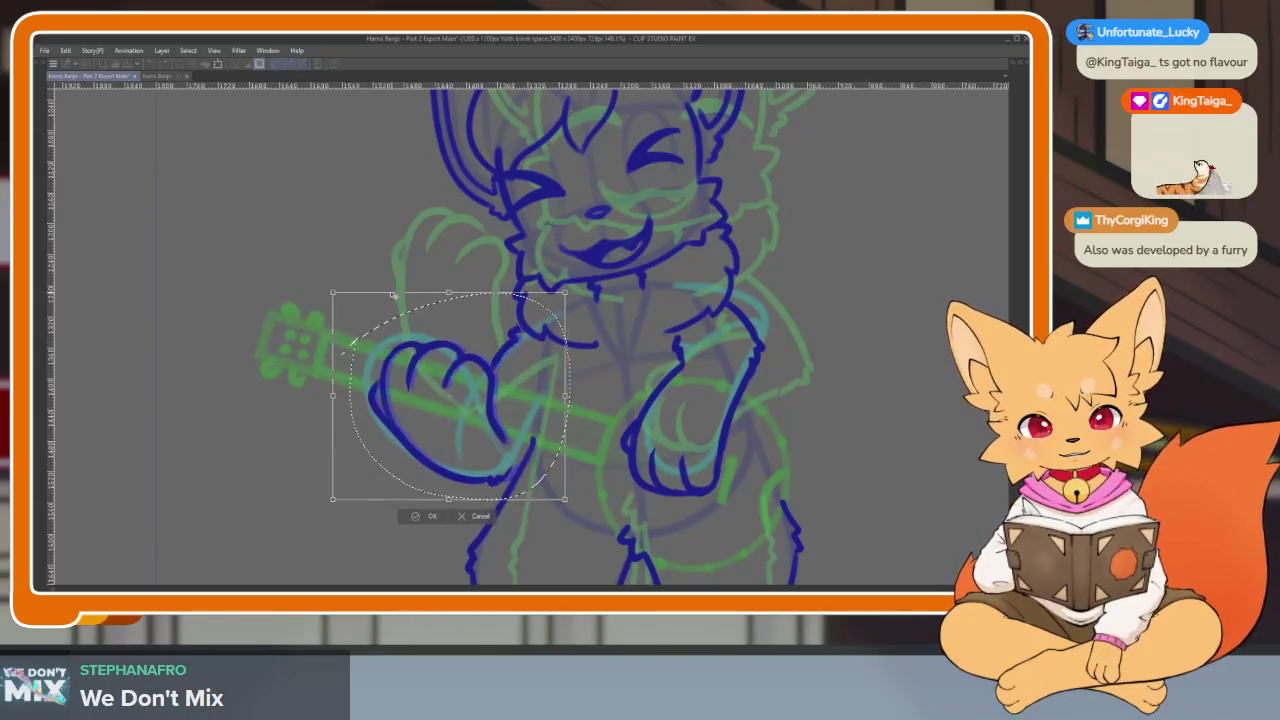
click(423, 513)
scroll(523, 491, up, 3)
scroll(537, 503, up, 3)
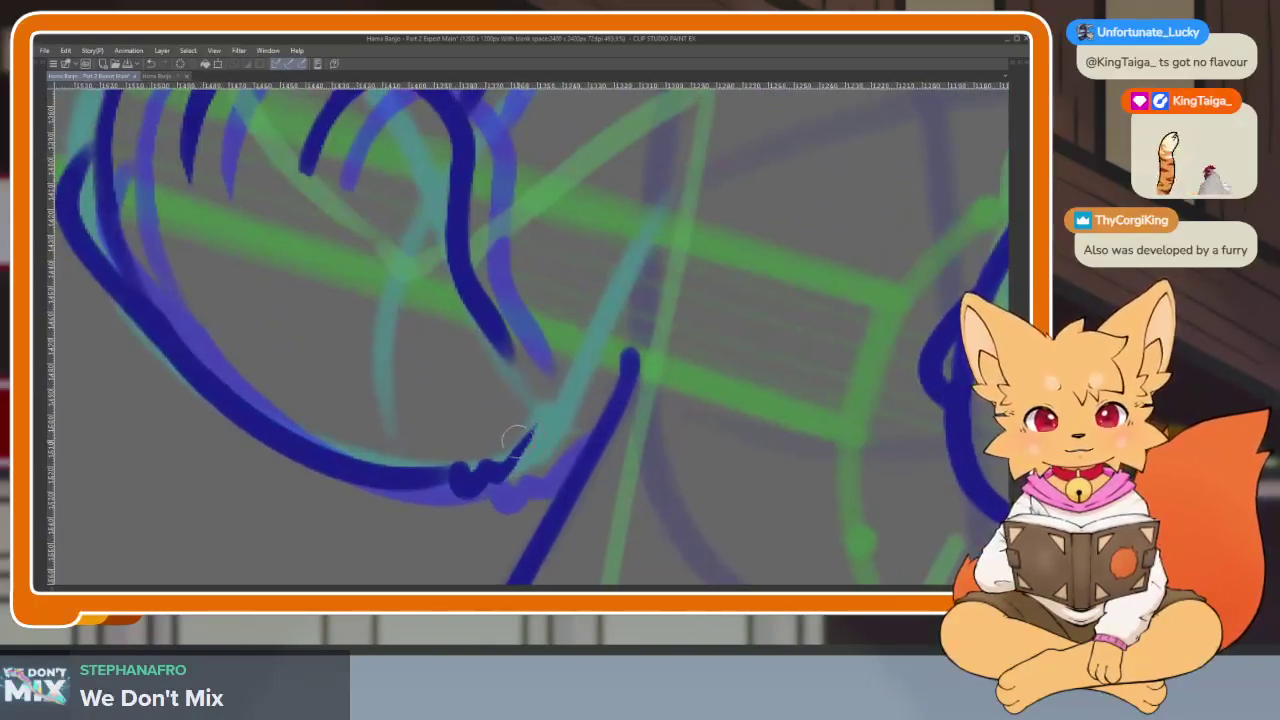
drag(555, 427, 533, 451)
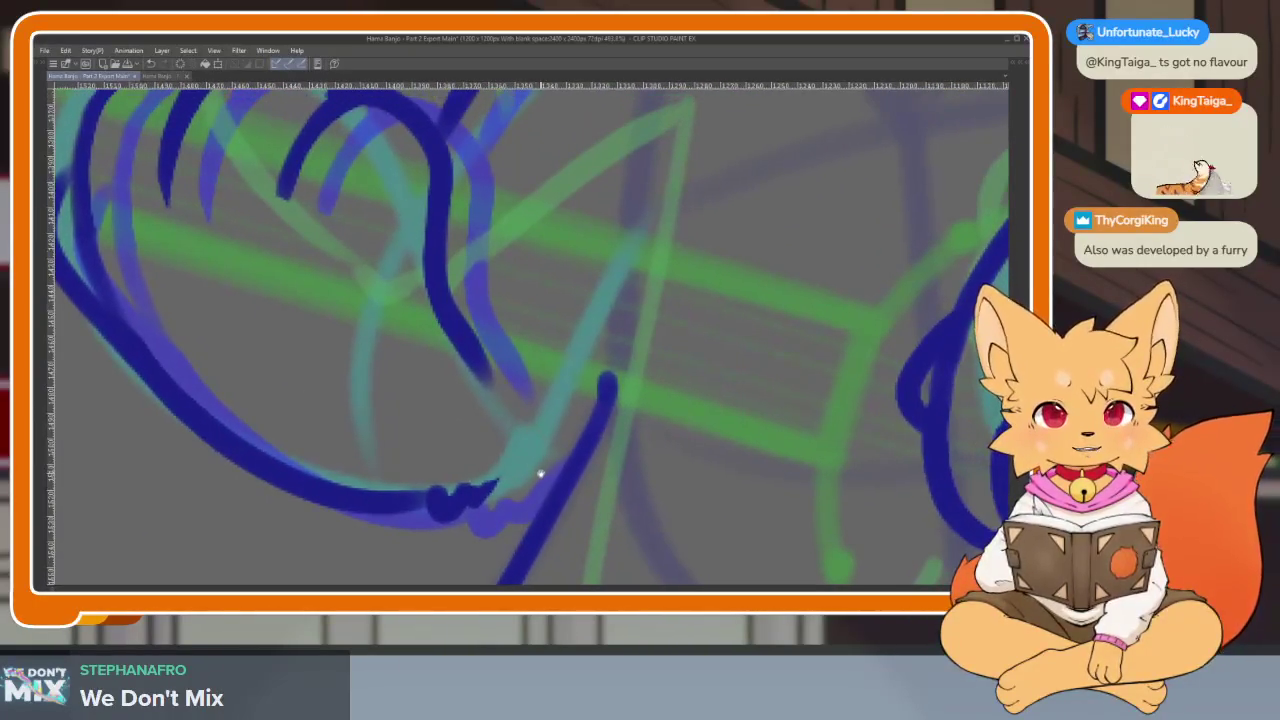
scroll(634, 409, down, 5)
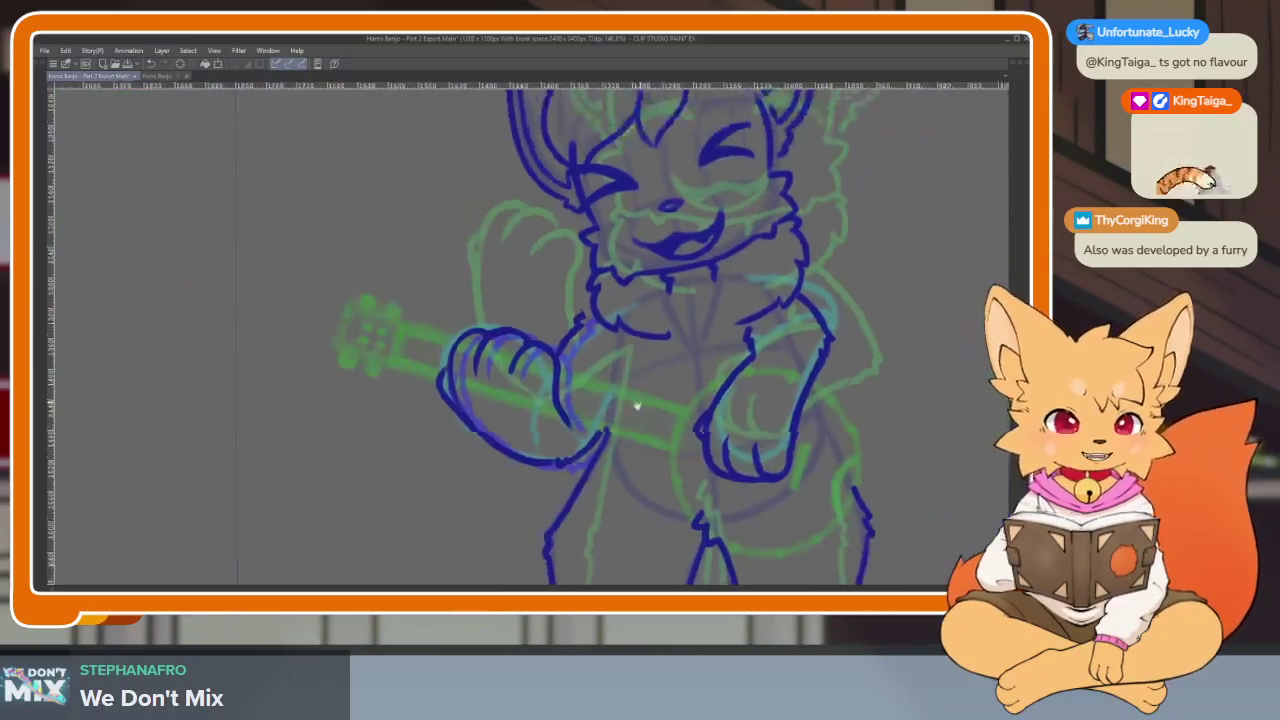
scroll(597, 451, up, 4)
scroll(578, 420, up, 1)
scroll(578, 420, up, 1)
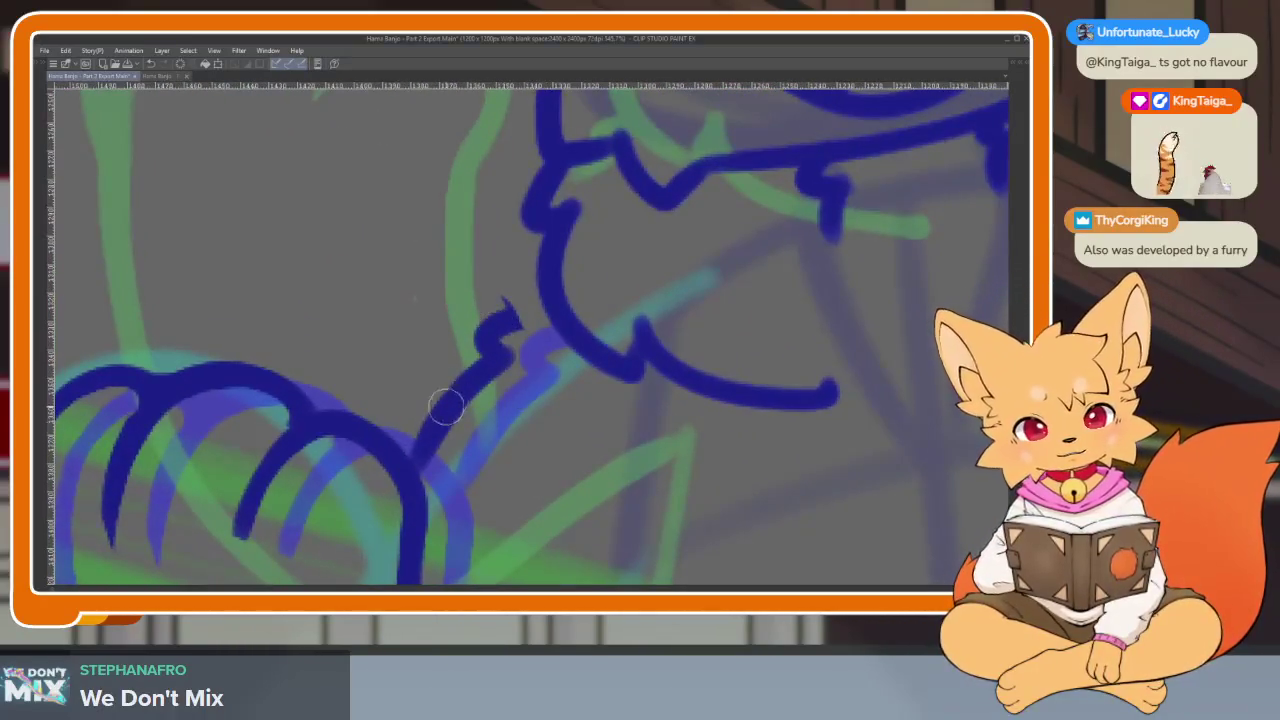
scroll(417, 423, up, 1)
mouse_move(523, 360)
mouse_down()
mouse_move(480, 366)
mouse_move(470, 415)
mouse_move(438, 461)
mouse_up()
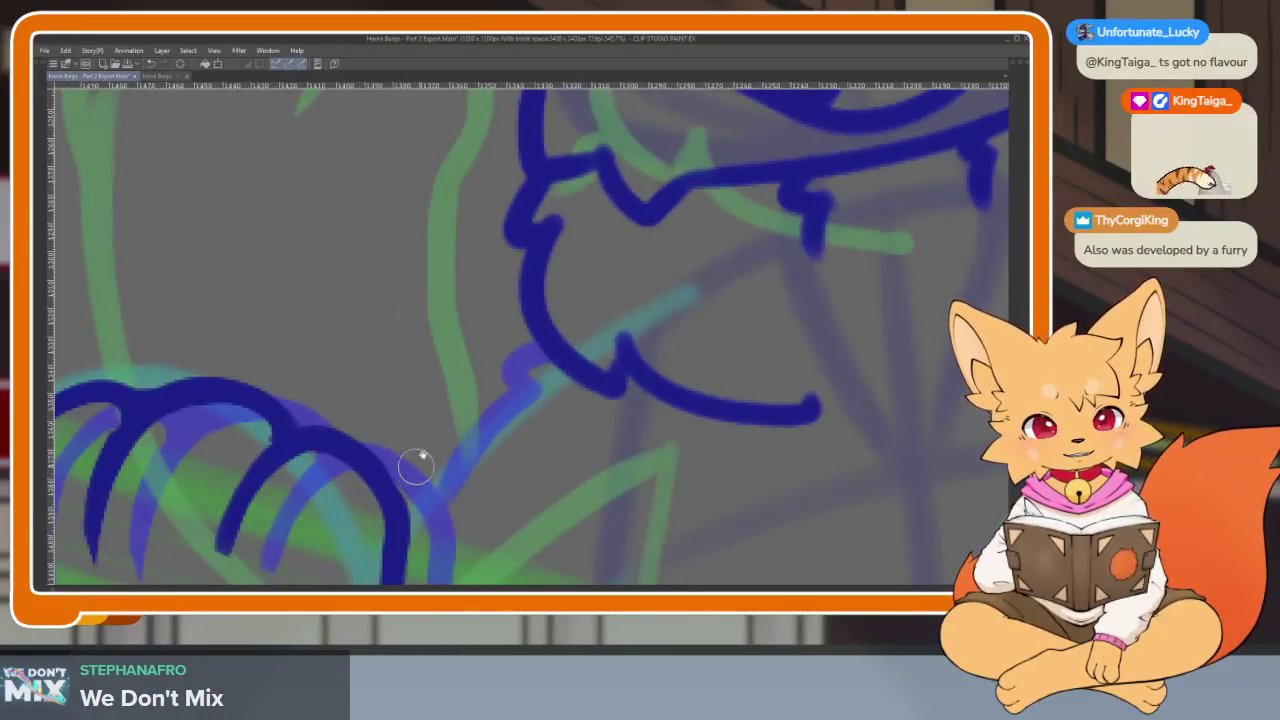
scroll(416, 465, down, 1)
mouse_move(526, 329)
mouse_down()
mouse_move(541, 365)
mouse_move(423, 463)
mouse_up()
scroll(651, 400, down, 5)
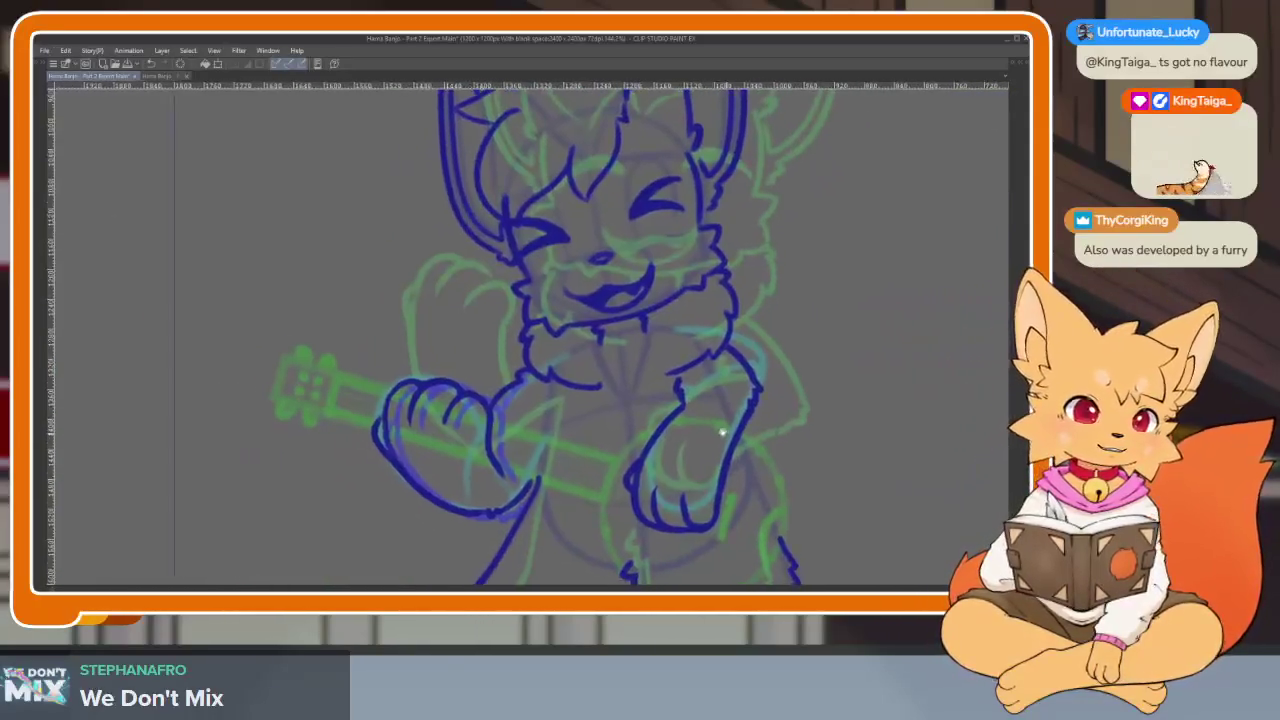
scroll(629, 403, up, 4)
scroll(580, 423, up, 2)
scroll(580, 423, up, 2)
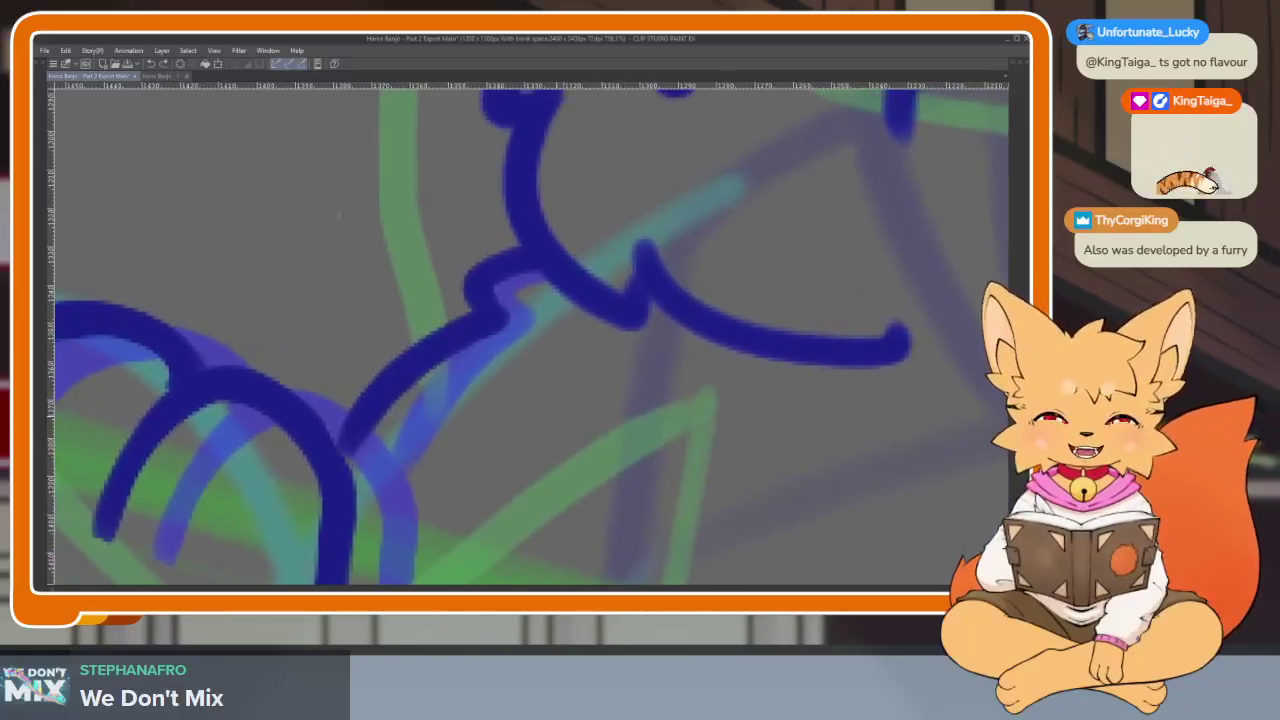
key(ctrl+z)
drag(575, 335, 431, 482)
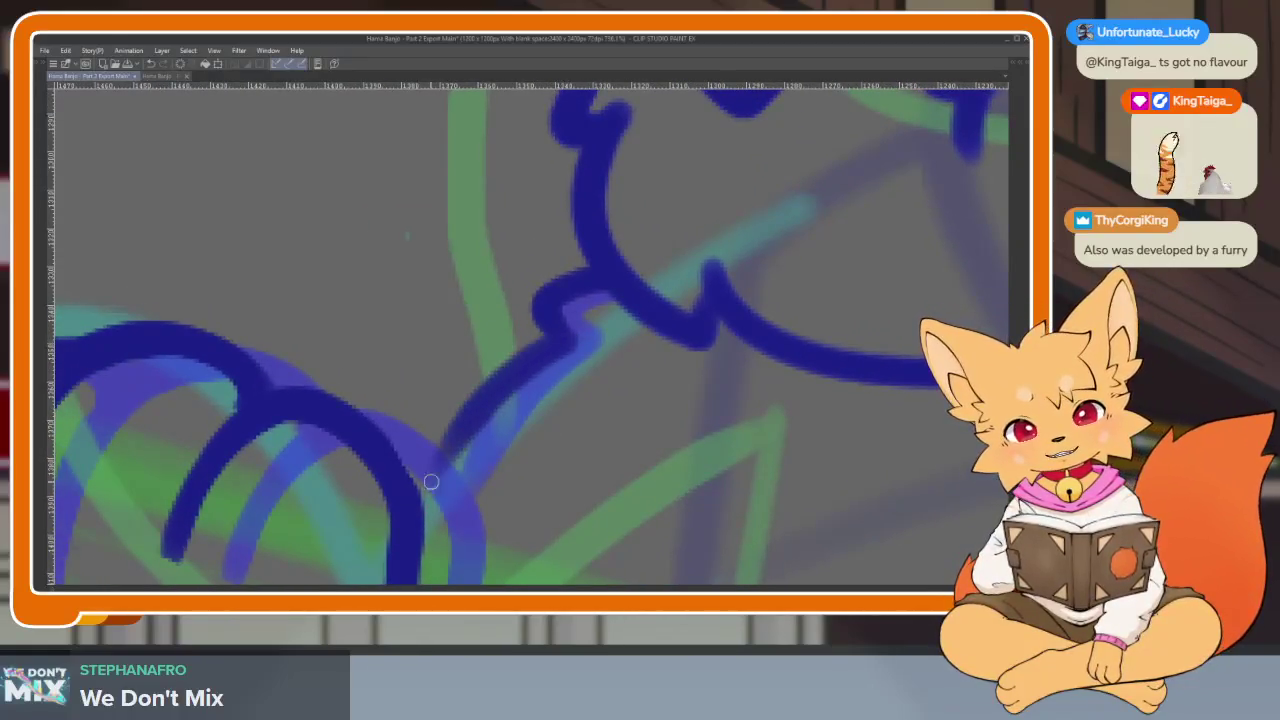
scroll(629, 481, down, 2)
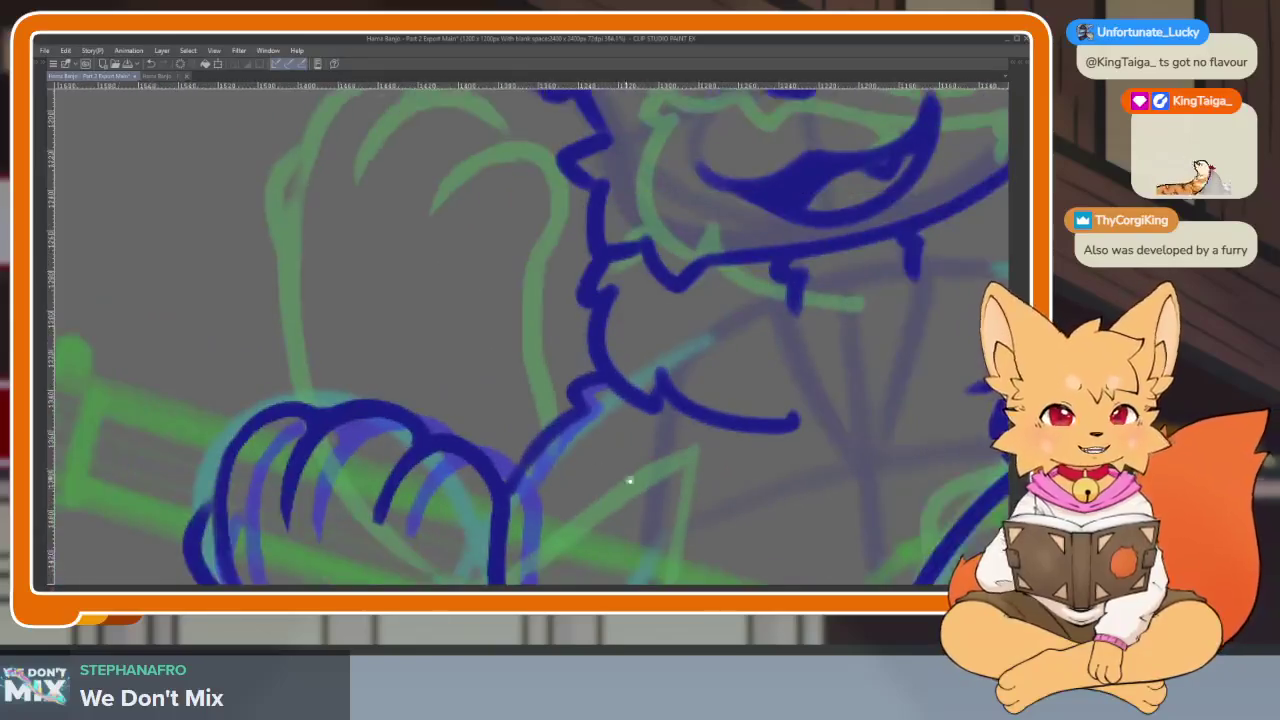
scroll(757, 451, down, 2)
scroll(677, 466, down, 2)
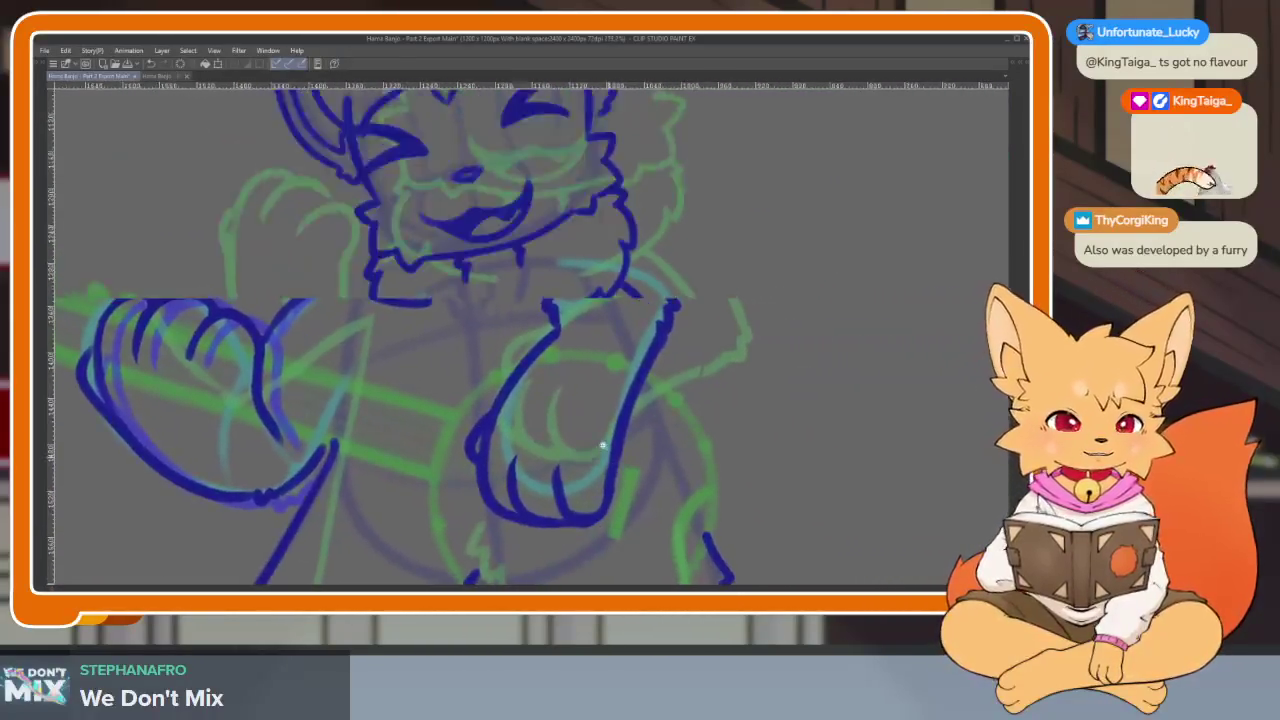
scroll(603, 445, down, 2)
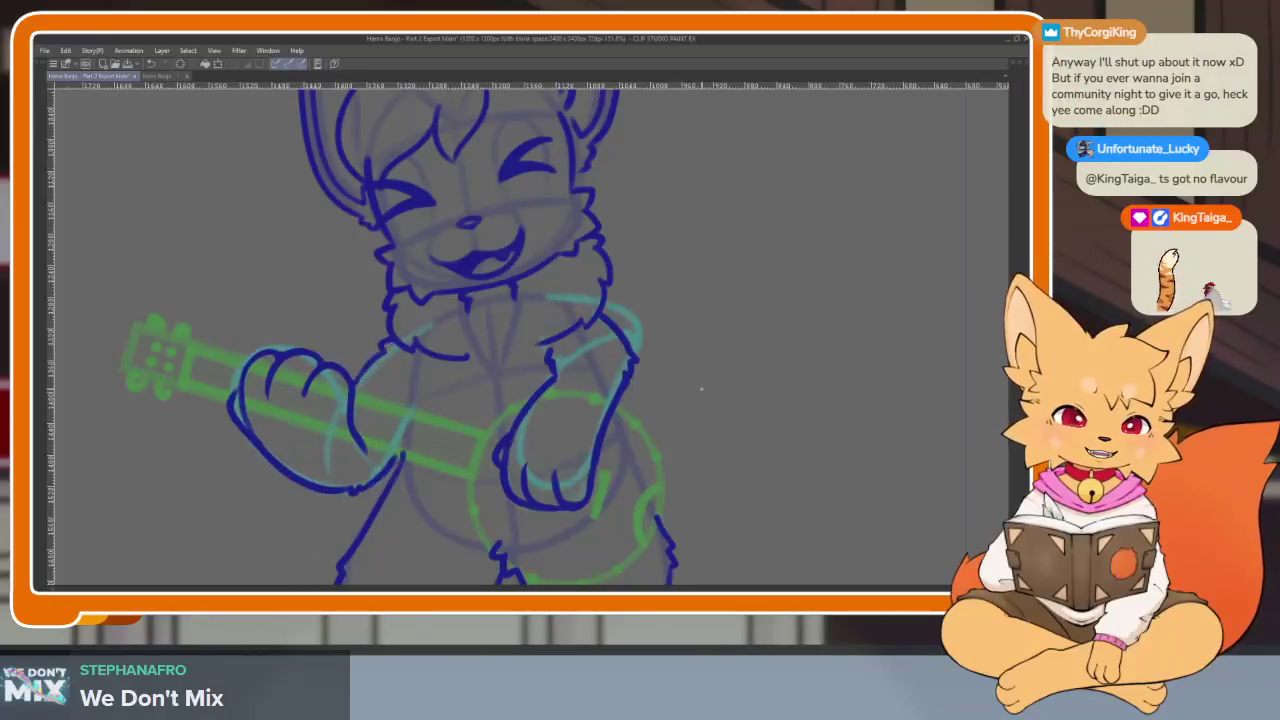
scroll(687, 410, up, 1)
scroll(603, 477, up, 1)
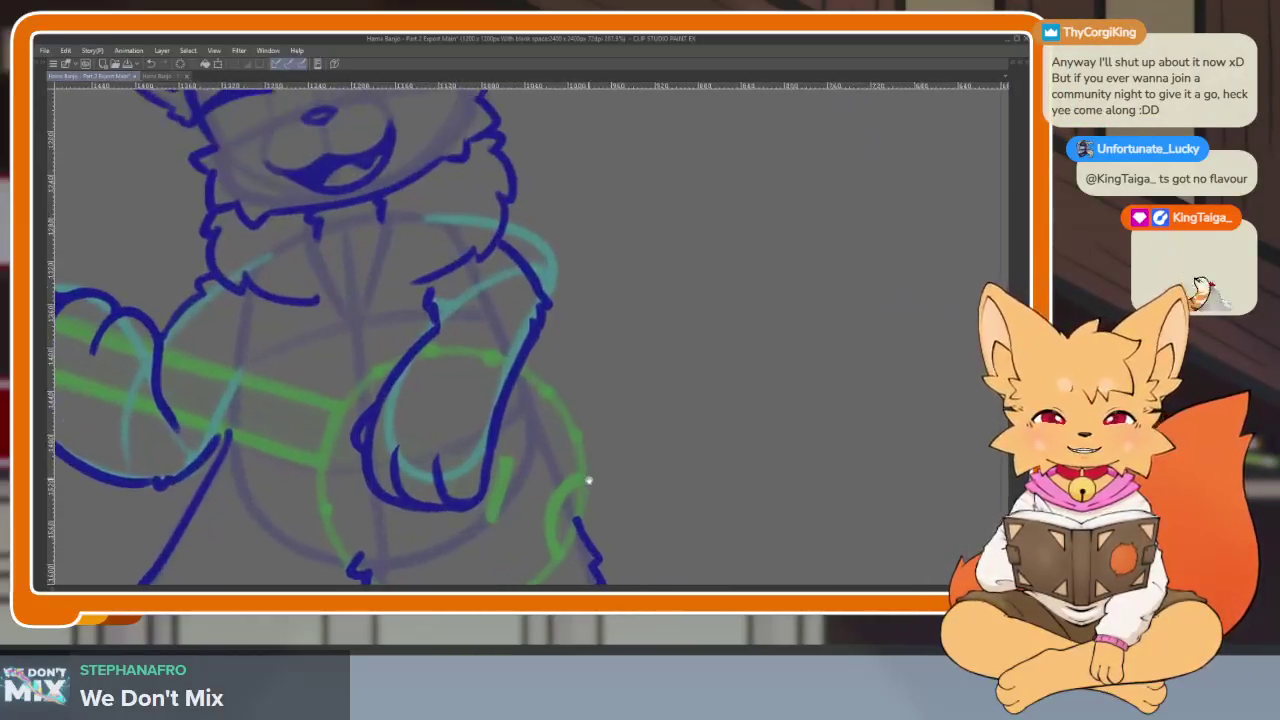
scroll(586, 480, up, 1)
scroll(537, 494, up, 1)
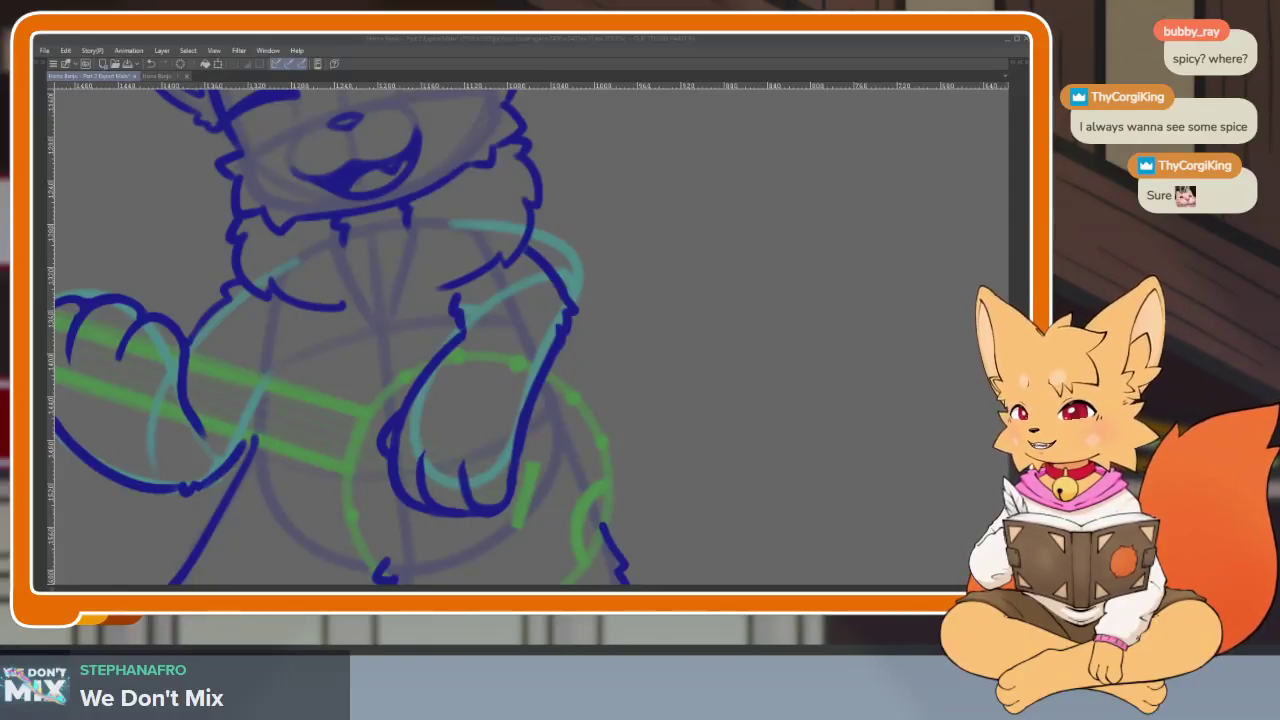
Undo a stray blue stroke beside the paw, reframe the view, and show all panels
drag(668, 384, 690, 352)
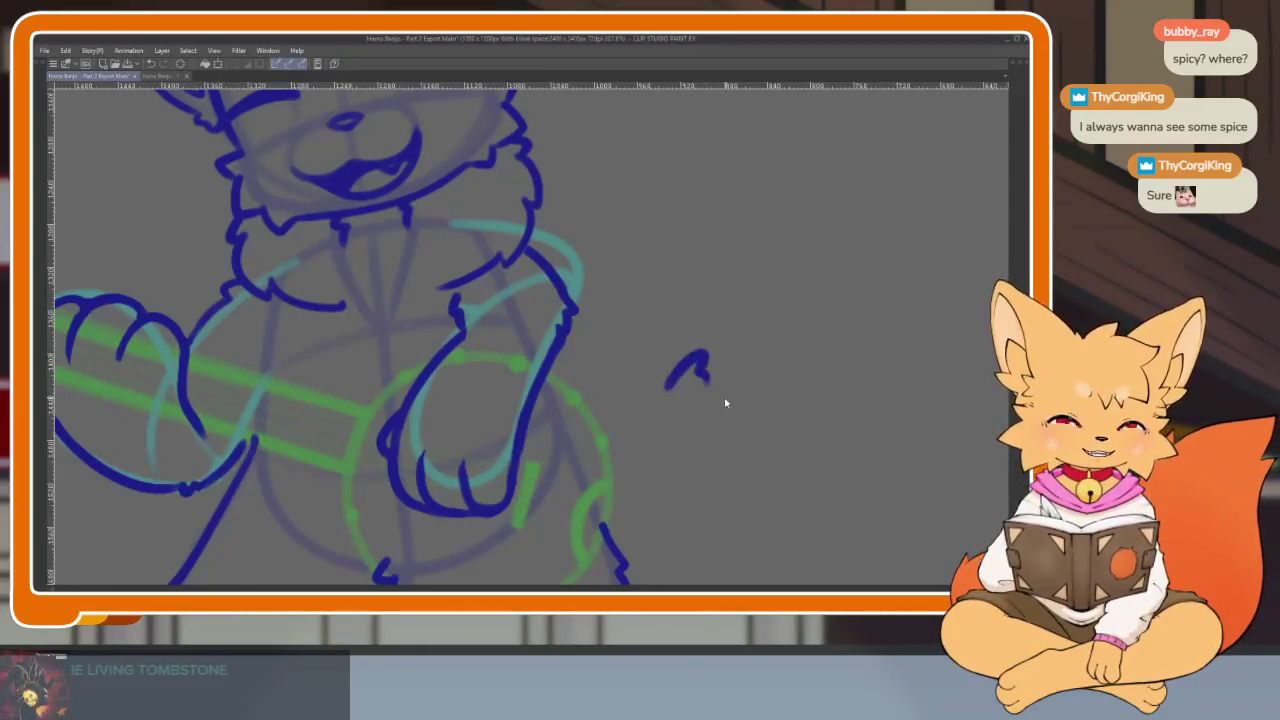
key(ctrl+z)
mouse_move(706, 404)
mouse_down()
mouse_move(611, 444)
mouse_move(506, 420)
mouse_move(517, 434)
mouse_move(499, 514)
mouse_move(520, 498)
mouse_up()
key(Tab)
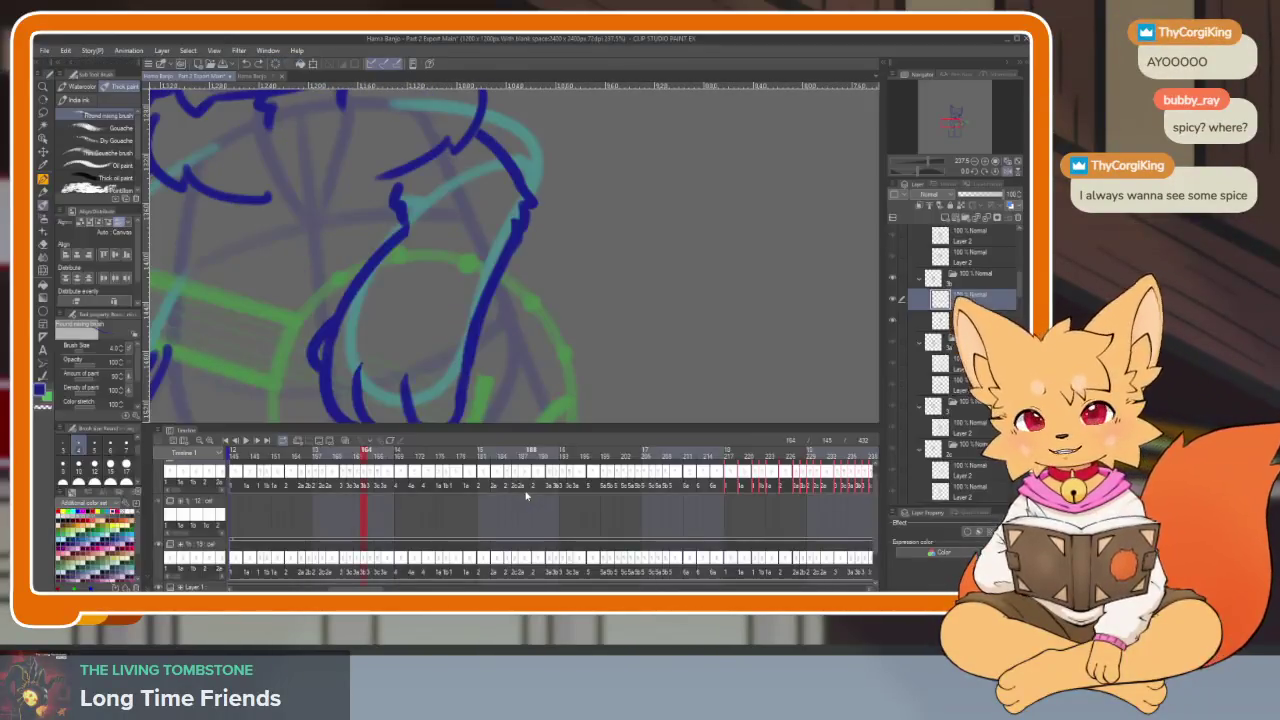
Hide the palettes, frame the view, and lasso-select the inked paw on the banjo
key(Tab)
mouse_move(430, 480)
mouse_down()
mouse_move(443, 486)
mouse_move(420, 500)
mouse_move(554, 506)
mouse_move(543, 500)
mouse_move(560, 479)
mouse_up()
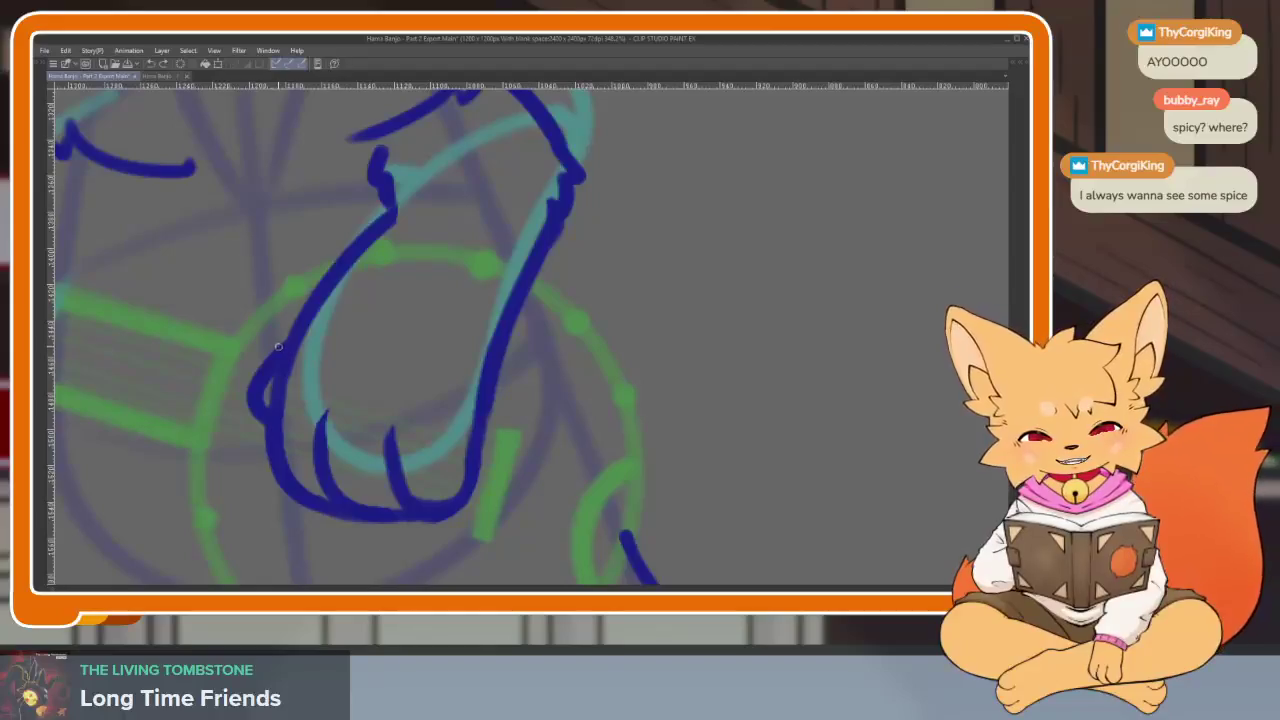
key(Tab)
key(Tab)
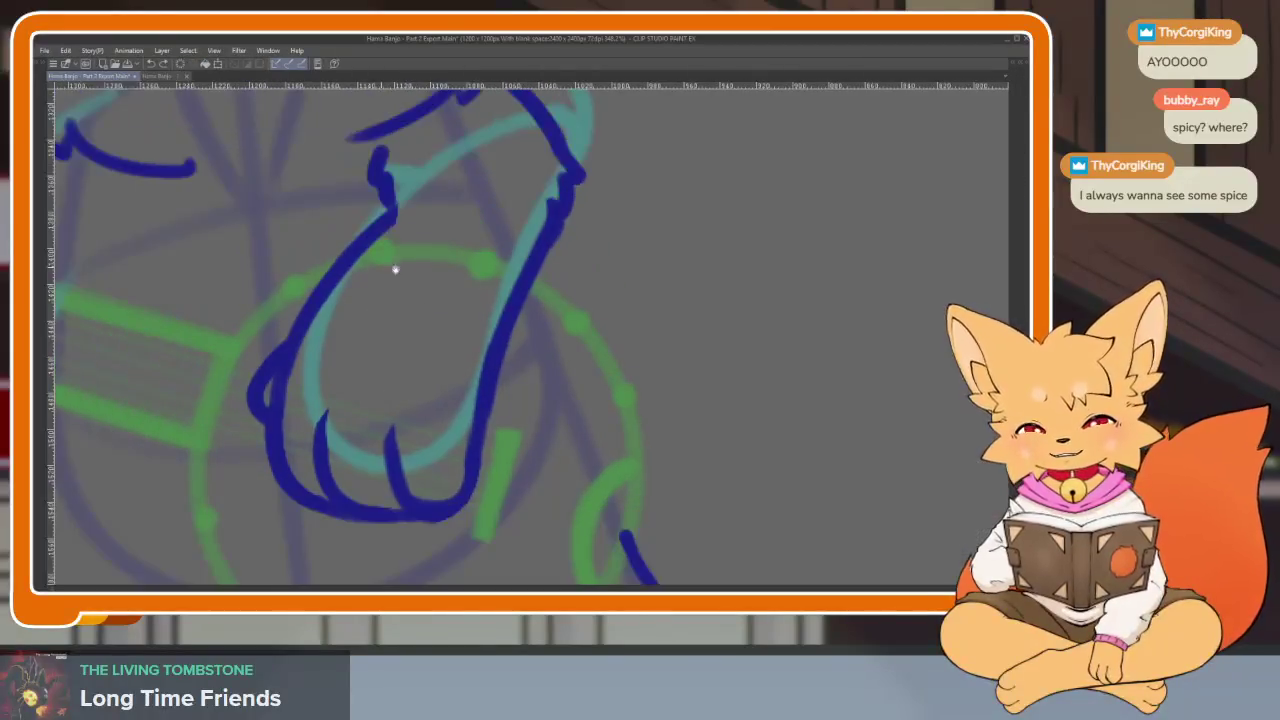
drag(417, 222, 557, 343)
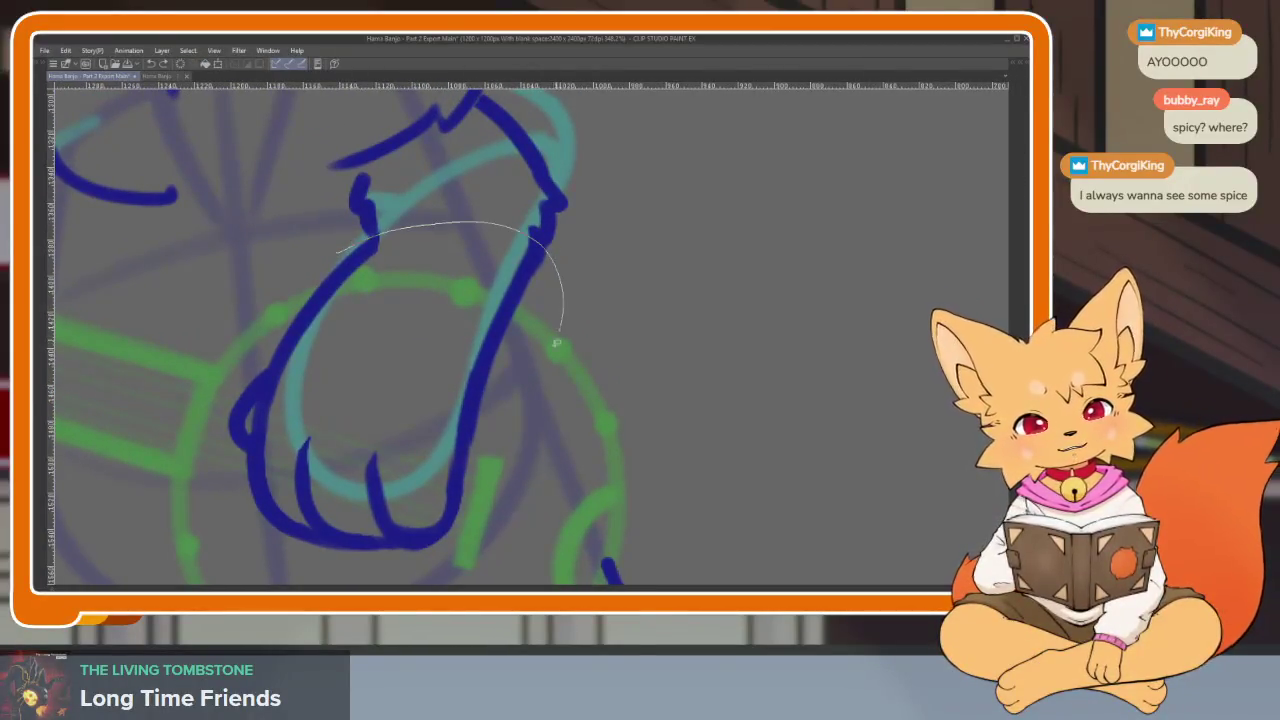
drag(212, 478, 215, 470)
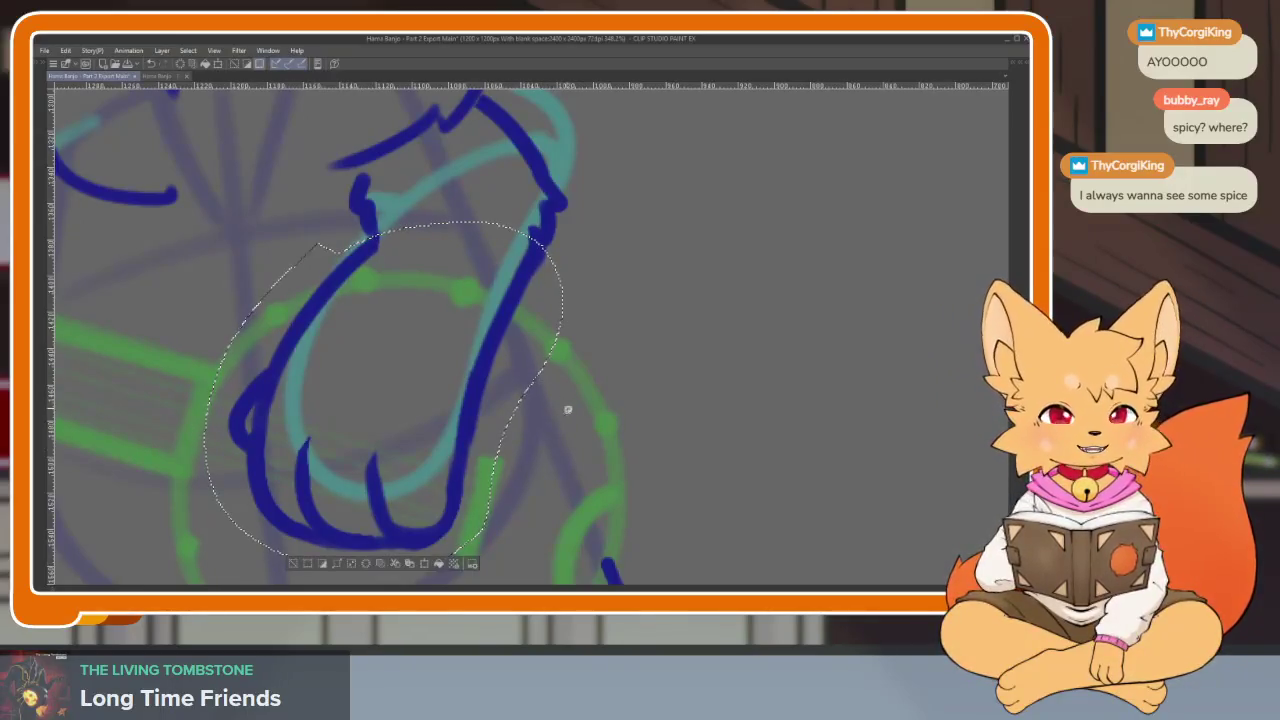
scroll(528, 478, down, 1)
scroll(540, 468, up, 1)
scroll(543, 470, down, 1)
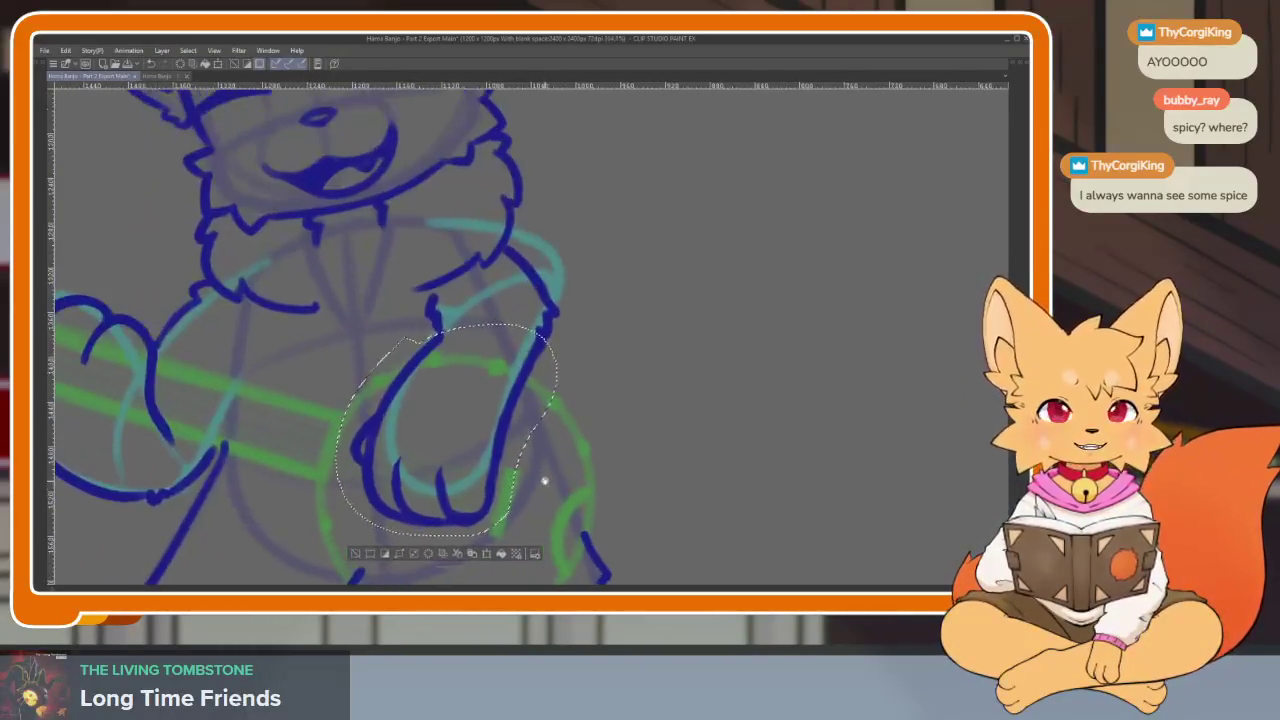
Free-transform the paw so its lower part is pulled up slightly, and commit
key(ctrl+t)
drag(437, 535, 443, 529)
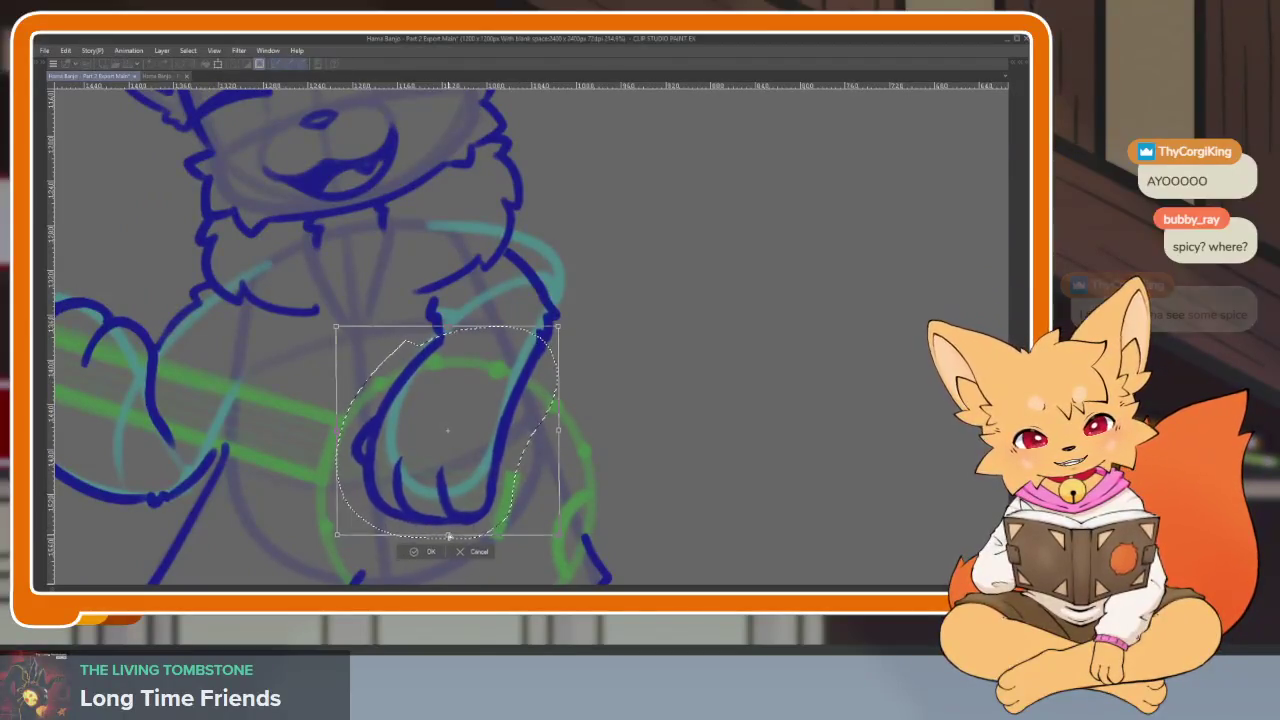
drag(563, 432, 575, 440)
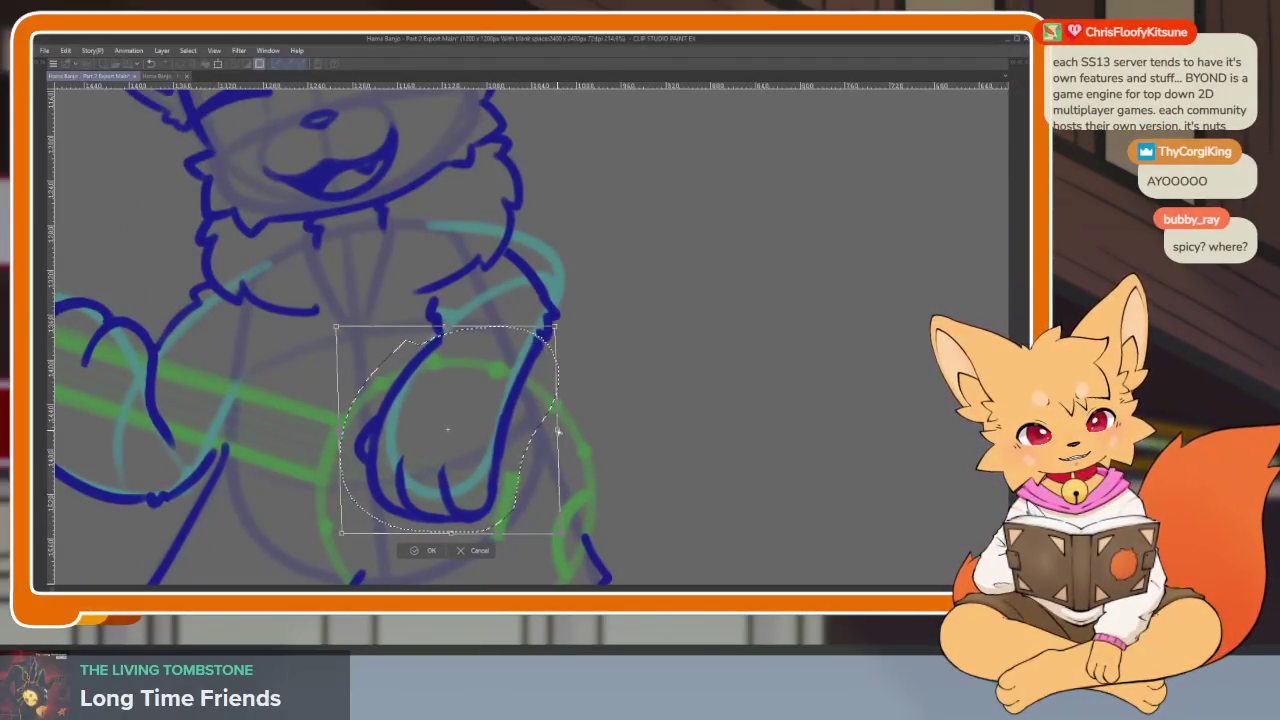
key(Return)
scroll(600, 470, down, 1)
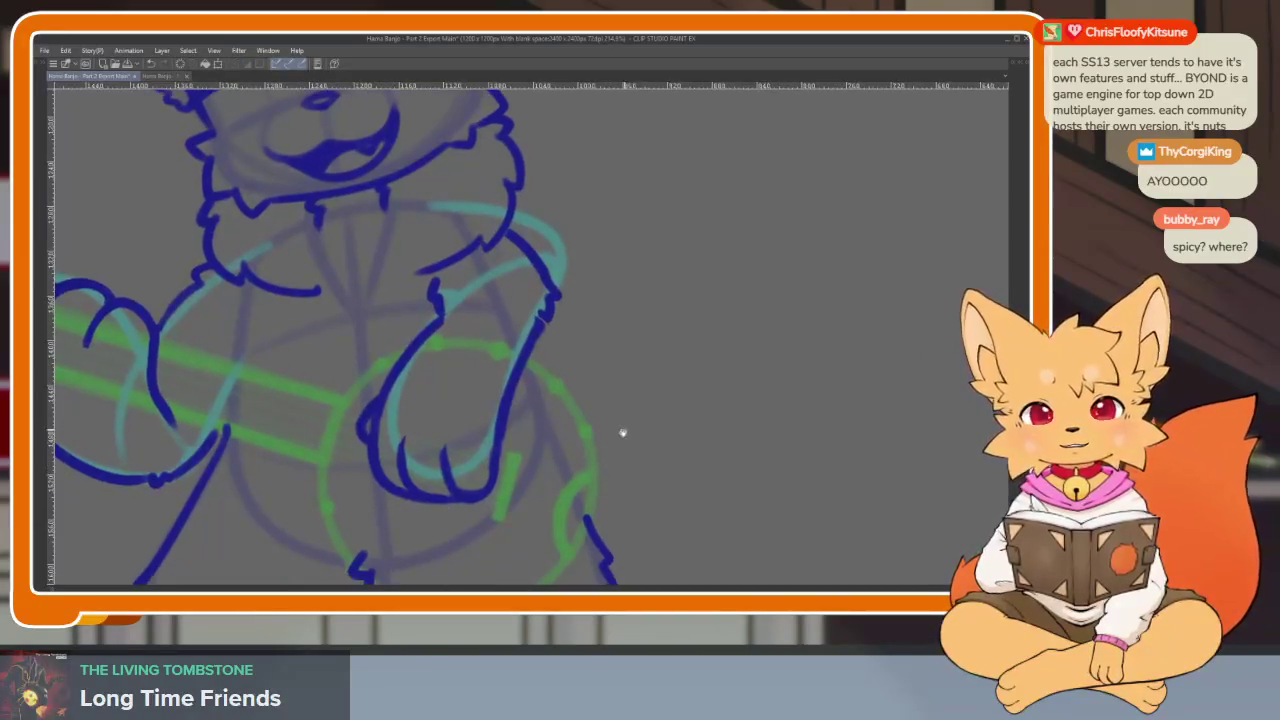
scroll(563, 486, up, 1)
scroll(563, 486, up, 1)
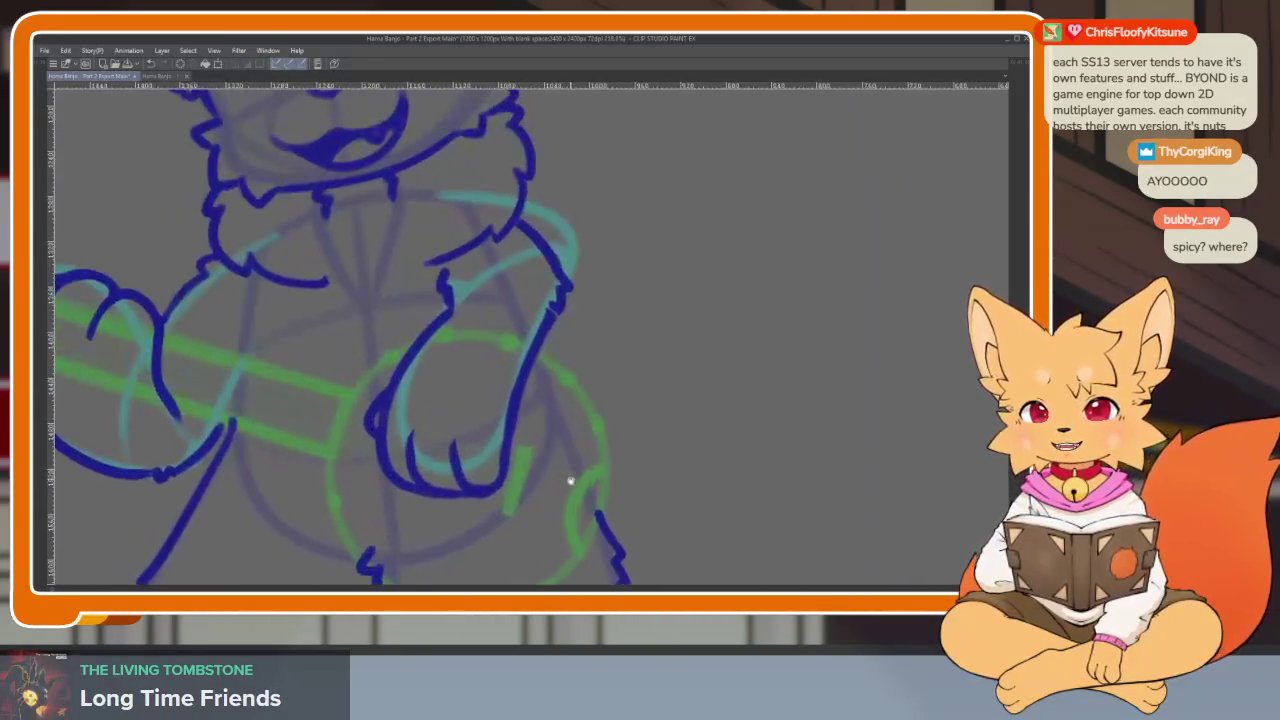
scroll(580, 474, down, 1)
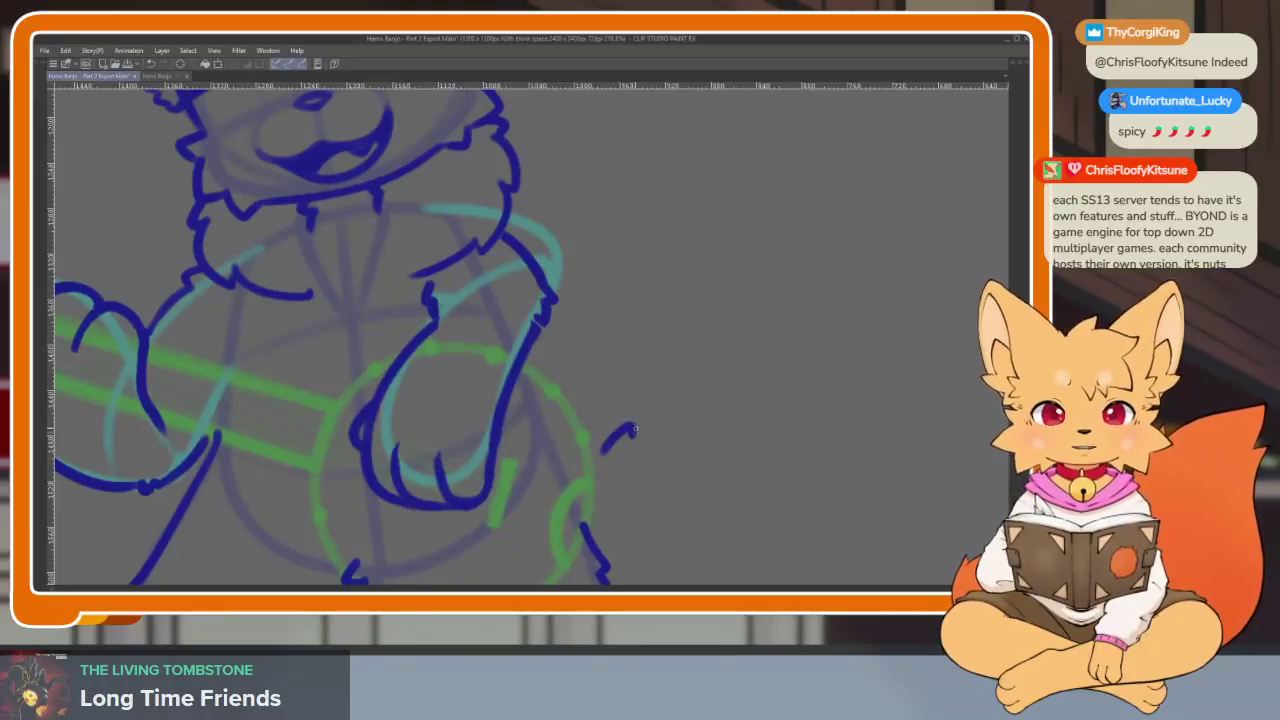
Zoom in on the paw and thicken its right side and bottom outline
scroll(560, 445, up, 1)
scroll(517, 480, up, 2)
scroll(540, 465, up, 1)
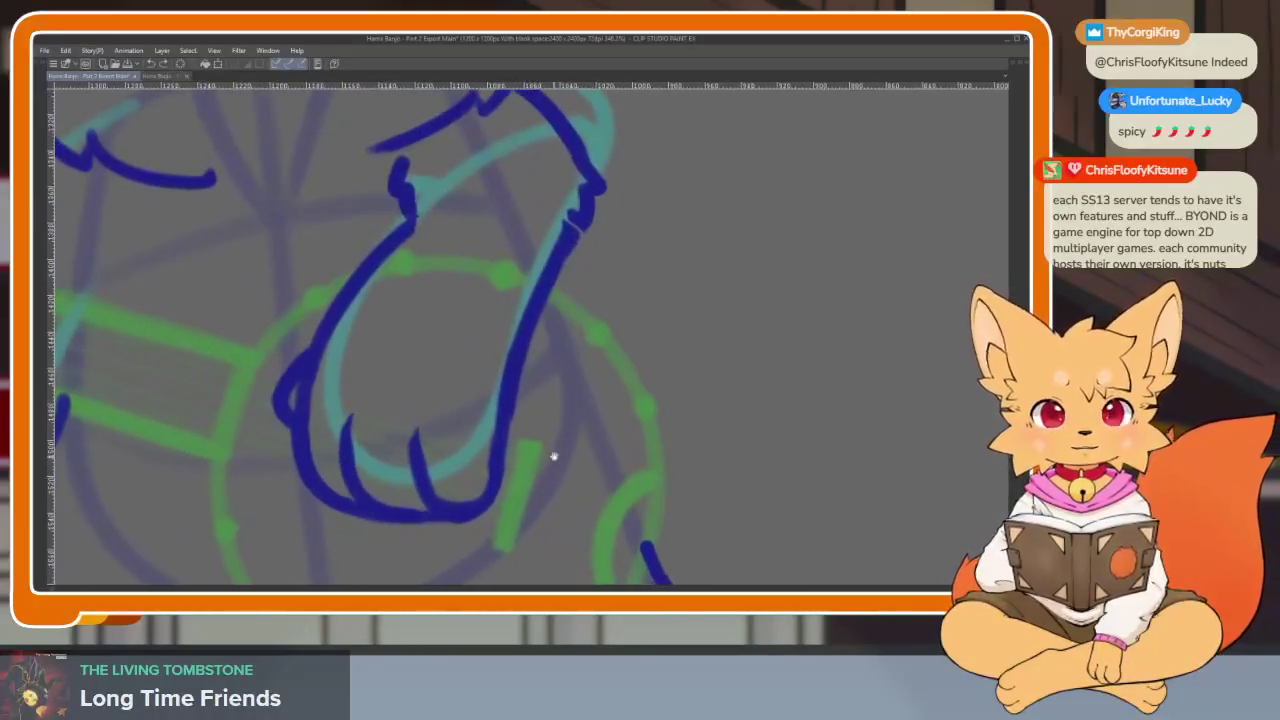
scroll(549, 443, up, 1)
scroll(566, 257, up, 1)
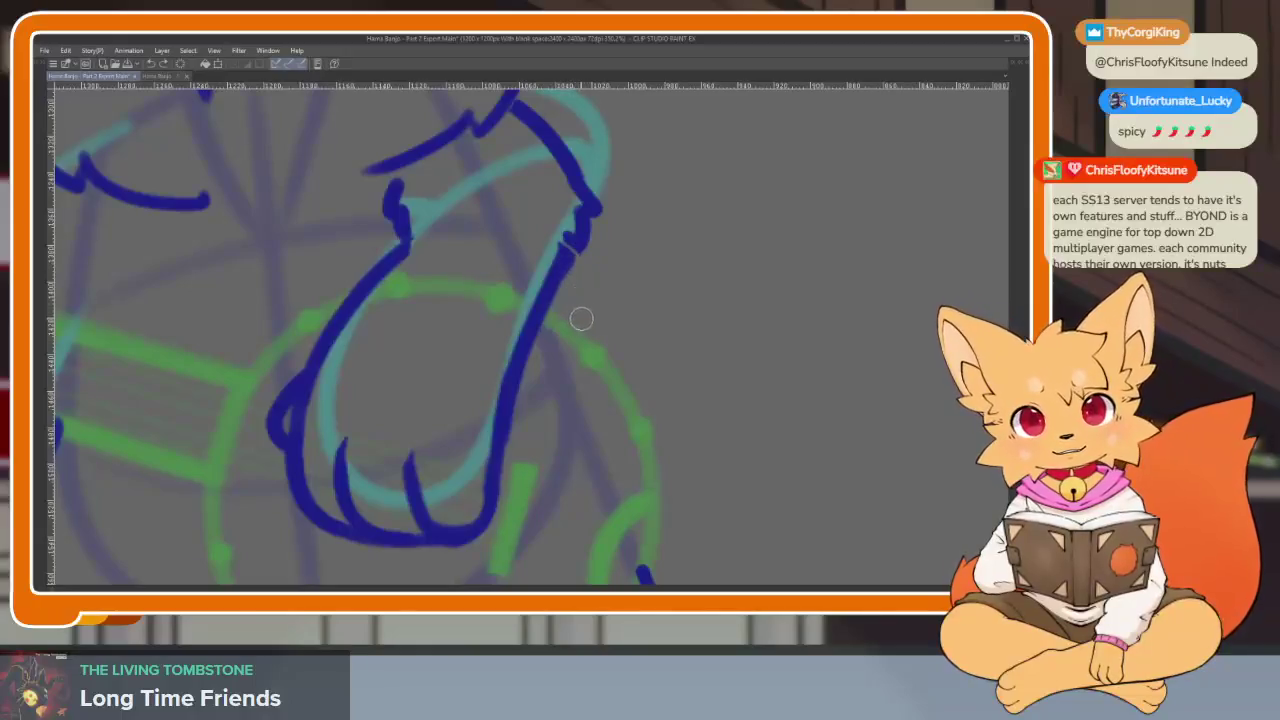
scroll(575, 323, up, 1)
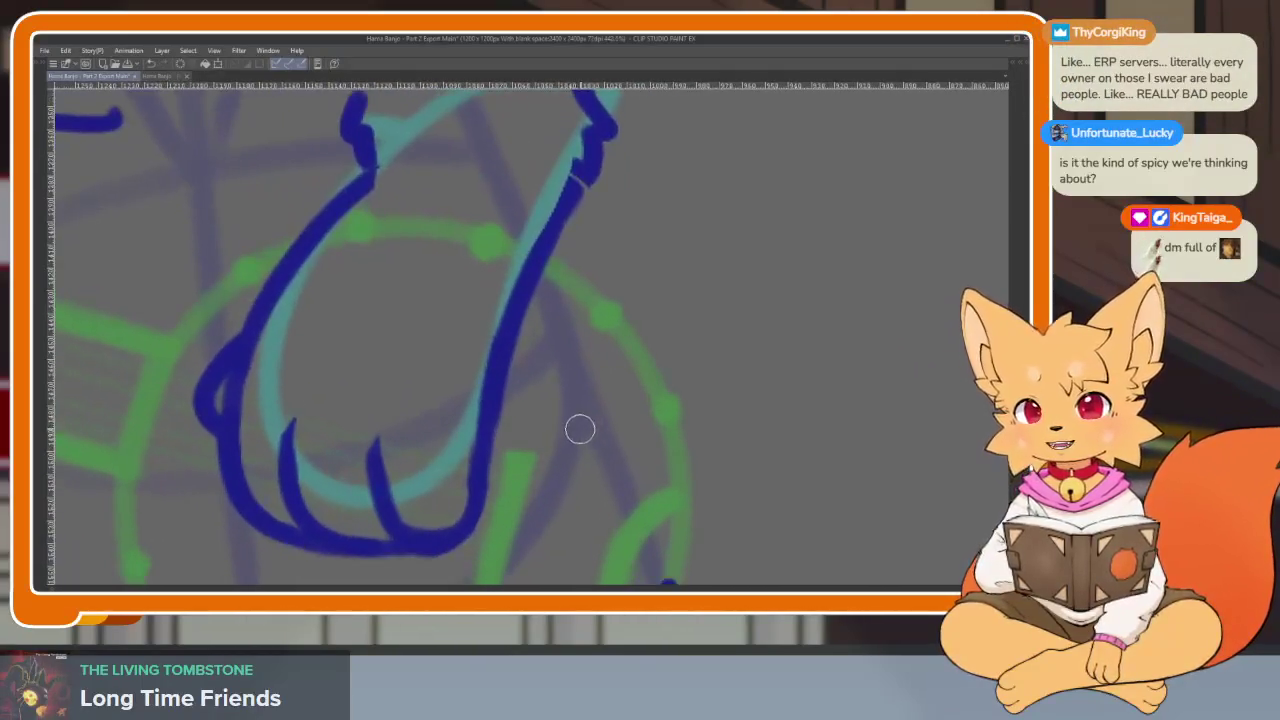
scroll(580, 429, up, 1)
scroll(569, 466, down, 1)
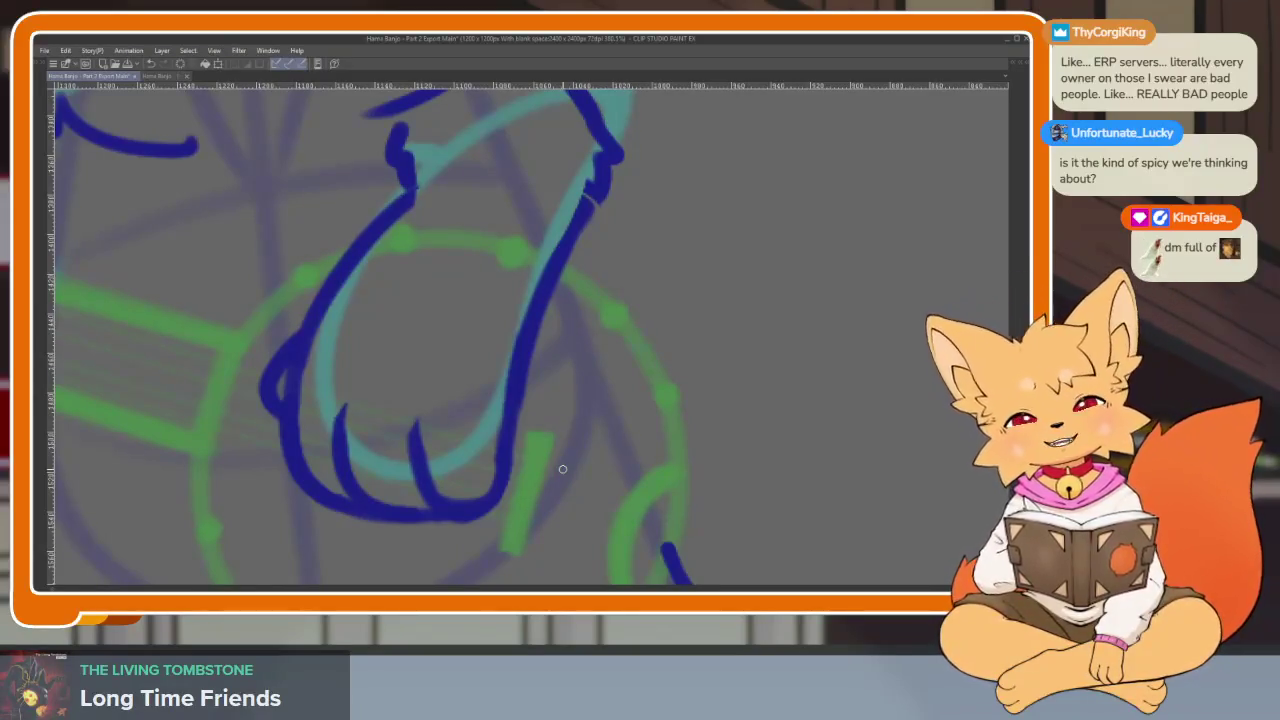
scroll(614, 437, down, 1)
scroll(563, 474, up, 1)
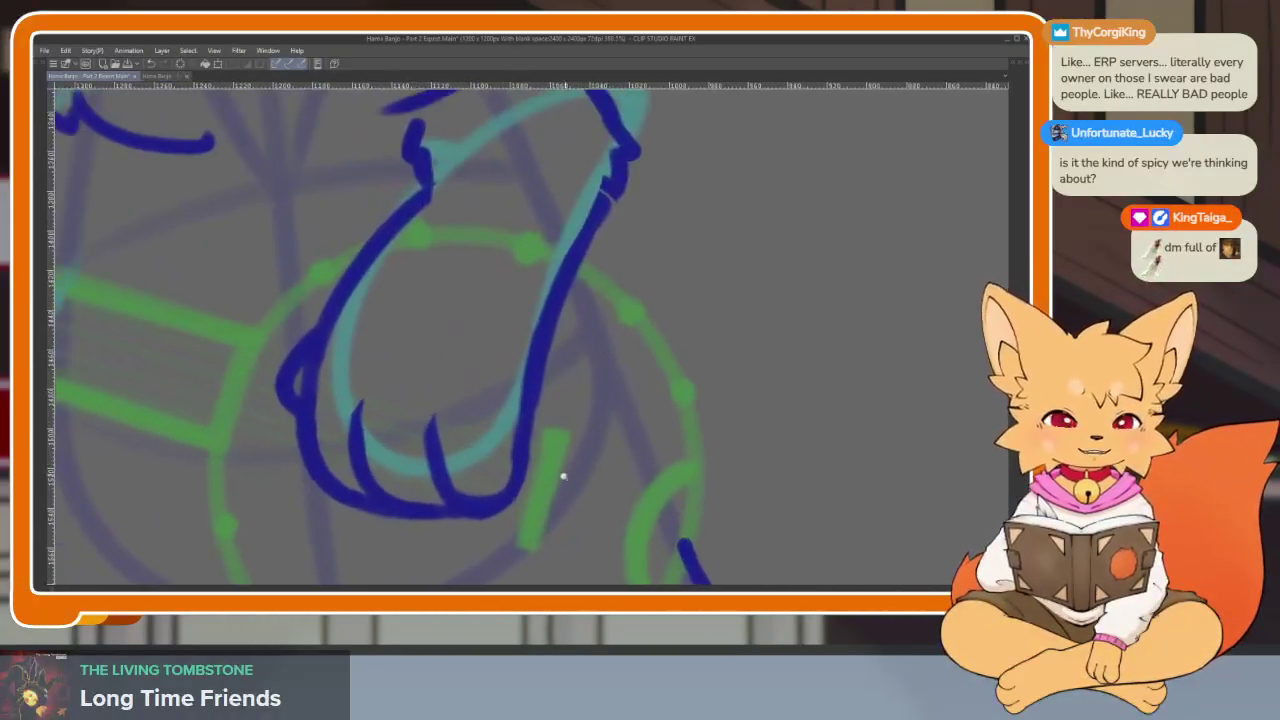
scroll(546, 486, up, 1)
drag(525, 424, 430, 512)
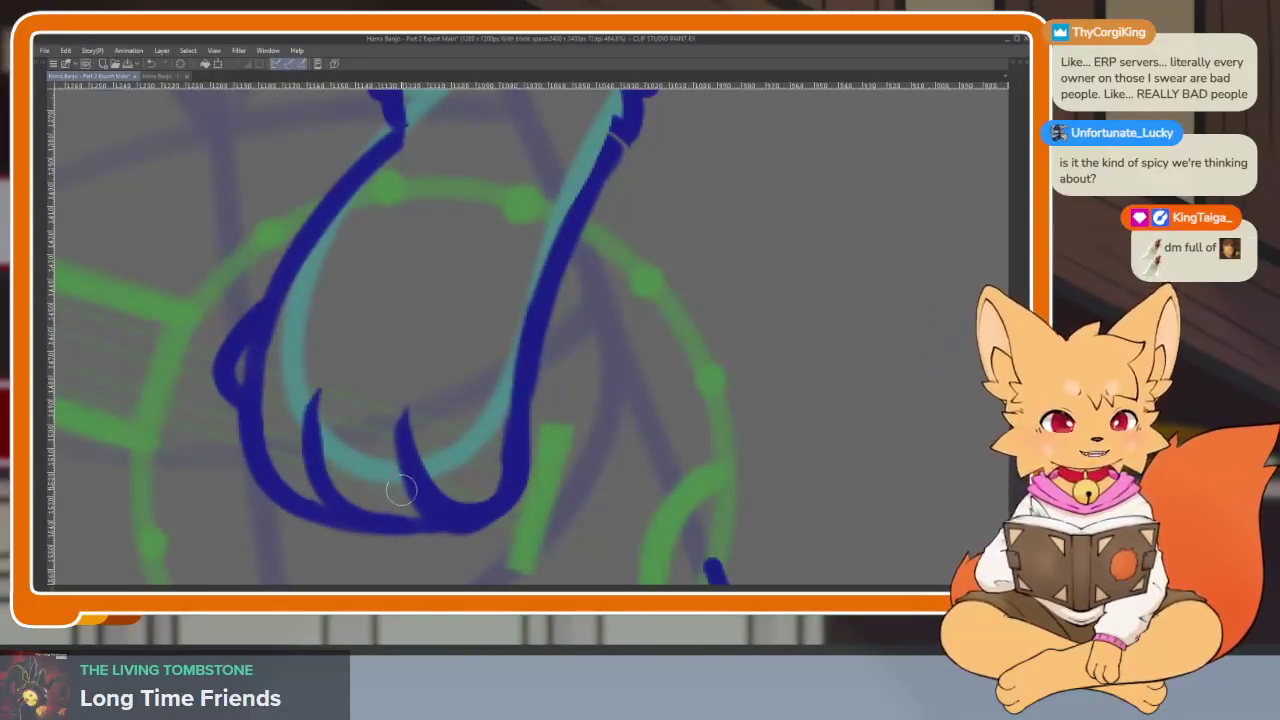
mouse_move(318, 398)
mouse_down()
mouse_move(356, 500)
mouse_move(446, 511)
mouse_up()
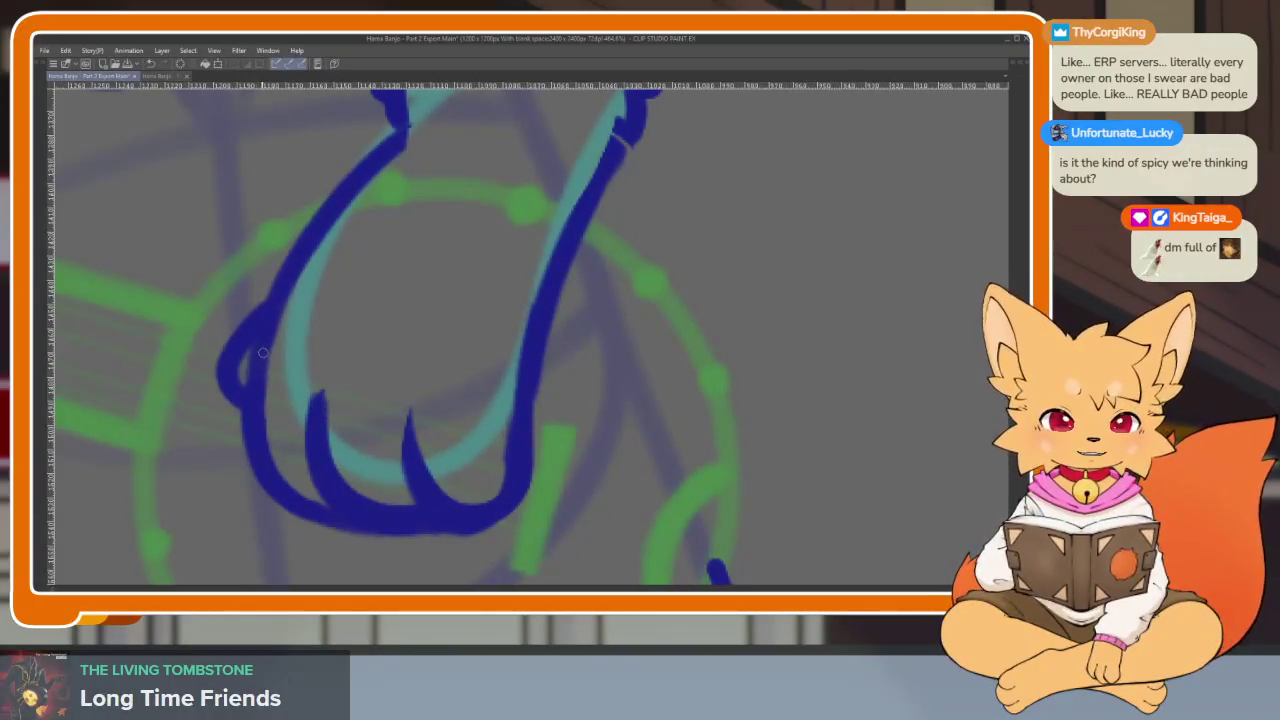
Erase the excess ink along the paw's lower edges and shrink the brush size
scroll(328, 521, up, 3)
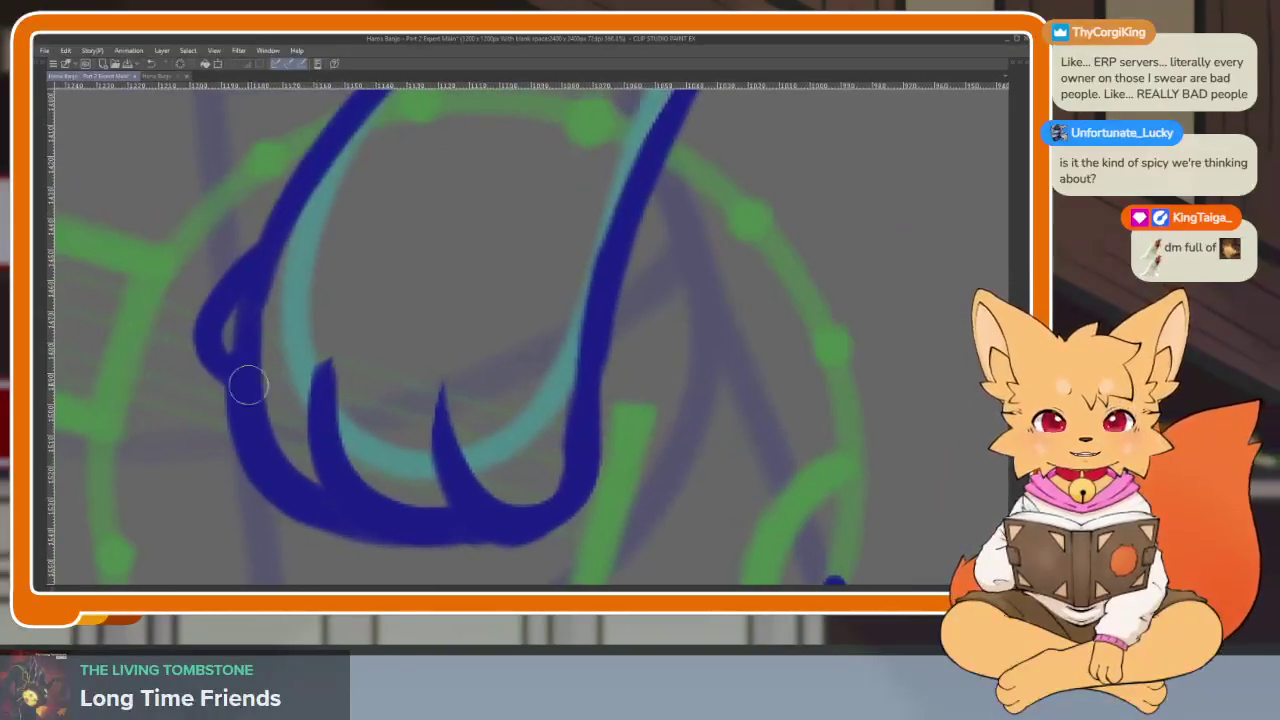
mouse_move(218, 381)
mouse_down()
mouse_move(240, 449)
mouse_move(323, 526)
mouse_move(490, 543)
mouse_move(605, 478)
mouse_up()
mouse_move(623, 341)
mouse_down()
mouse_move(566, 349)
mouse_move(560, 251)
mouse_move(534, 434)
mouse_move(454, 480)
mouse_up()
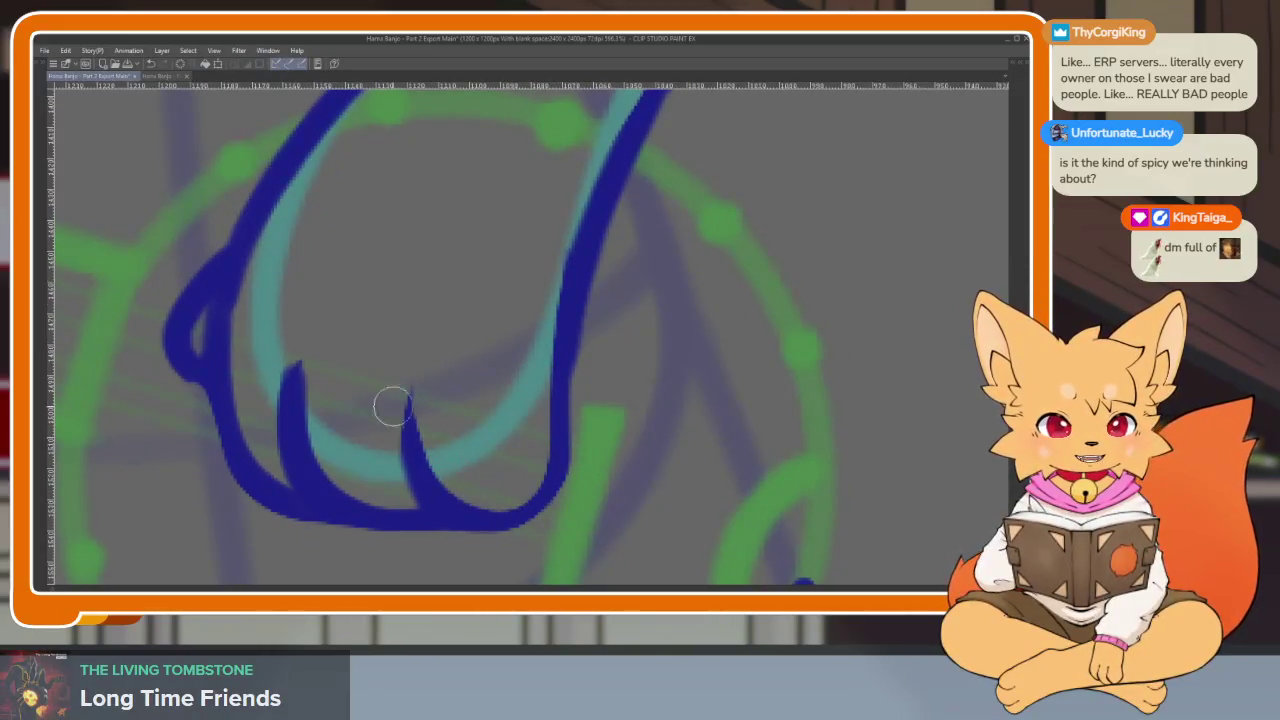
scroll(623, 449, down, 2)
scroll(443, 486, up, 2)
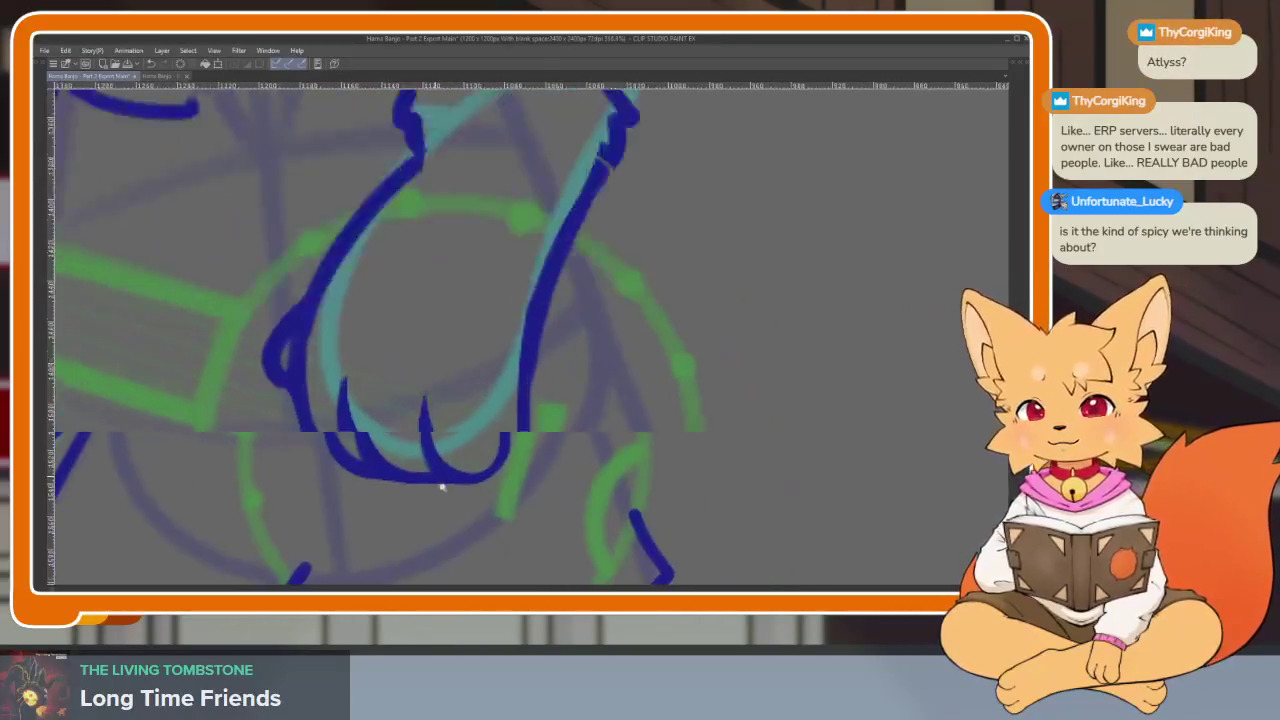
scroll(337, 394, up, 2)
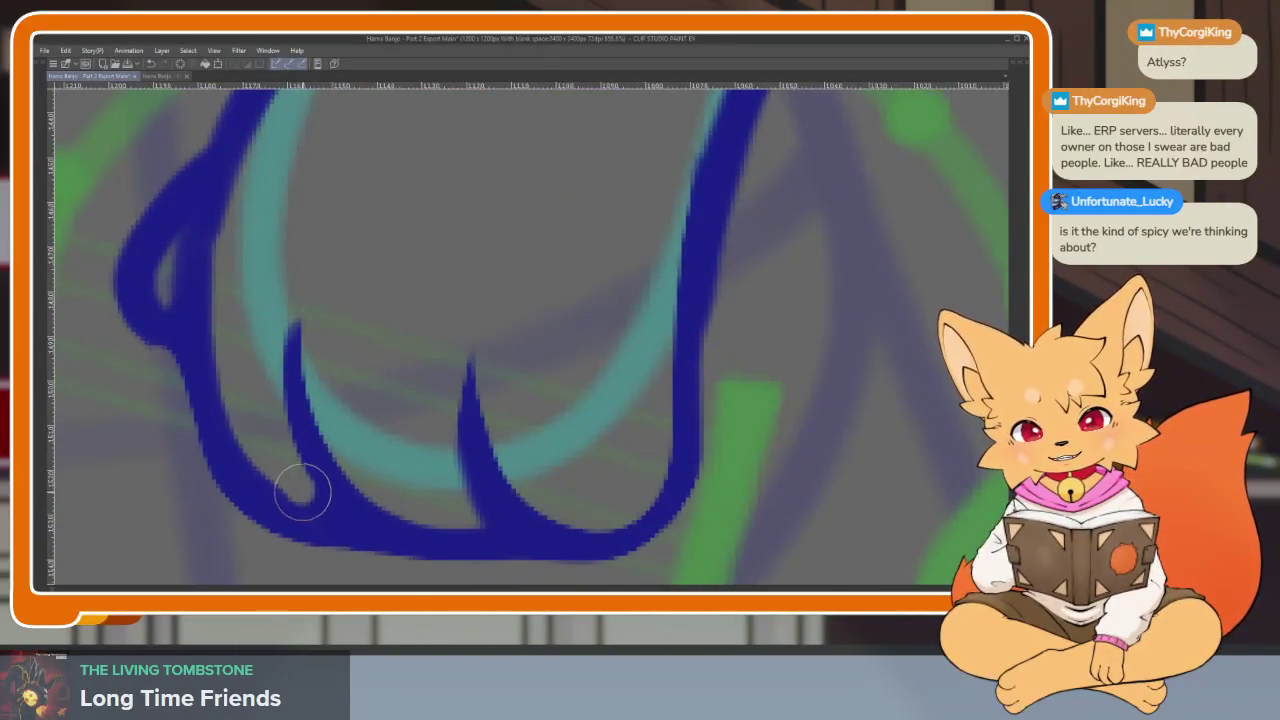
key(bracketleft)
key(bracketleft)
key(bracketleft)
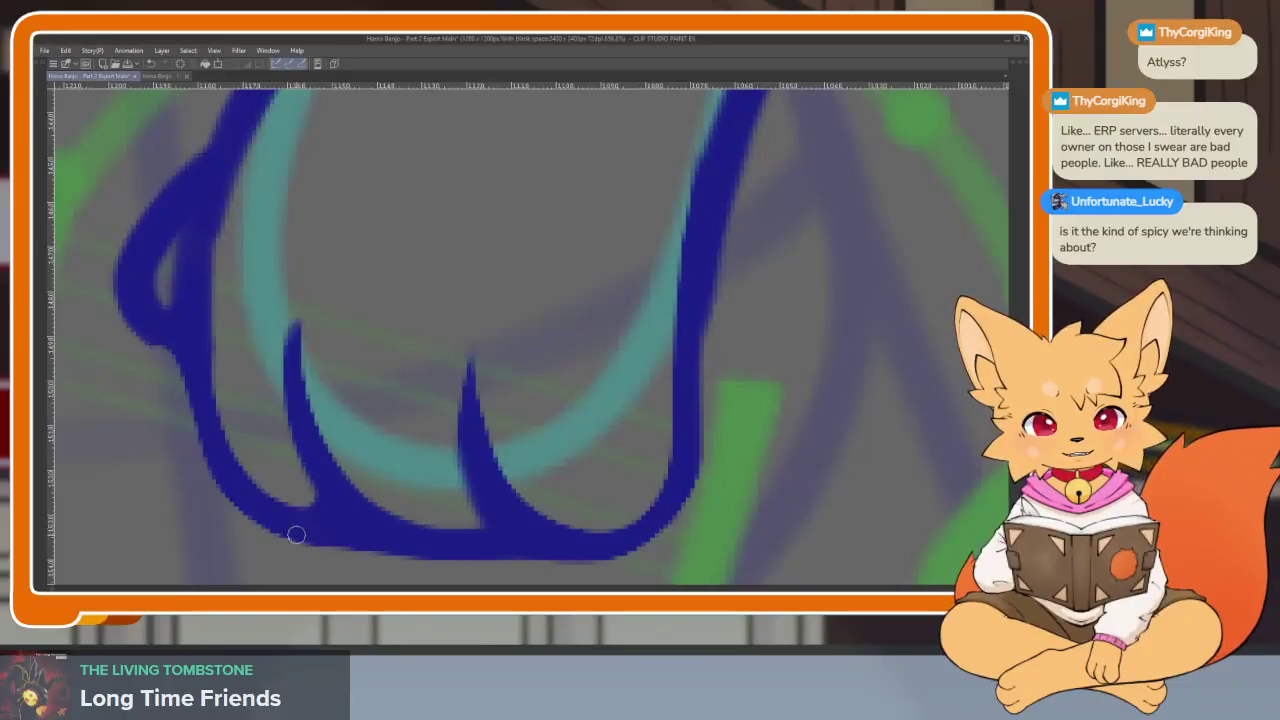
scroll(650, 445, down, 6)
scroll(645, 415, down, 2)
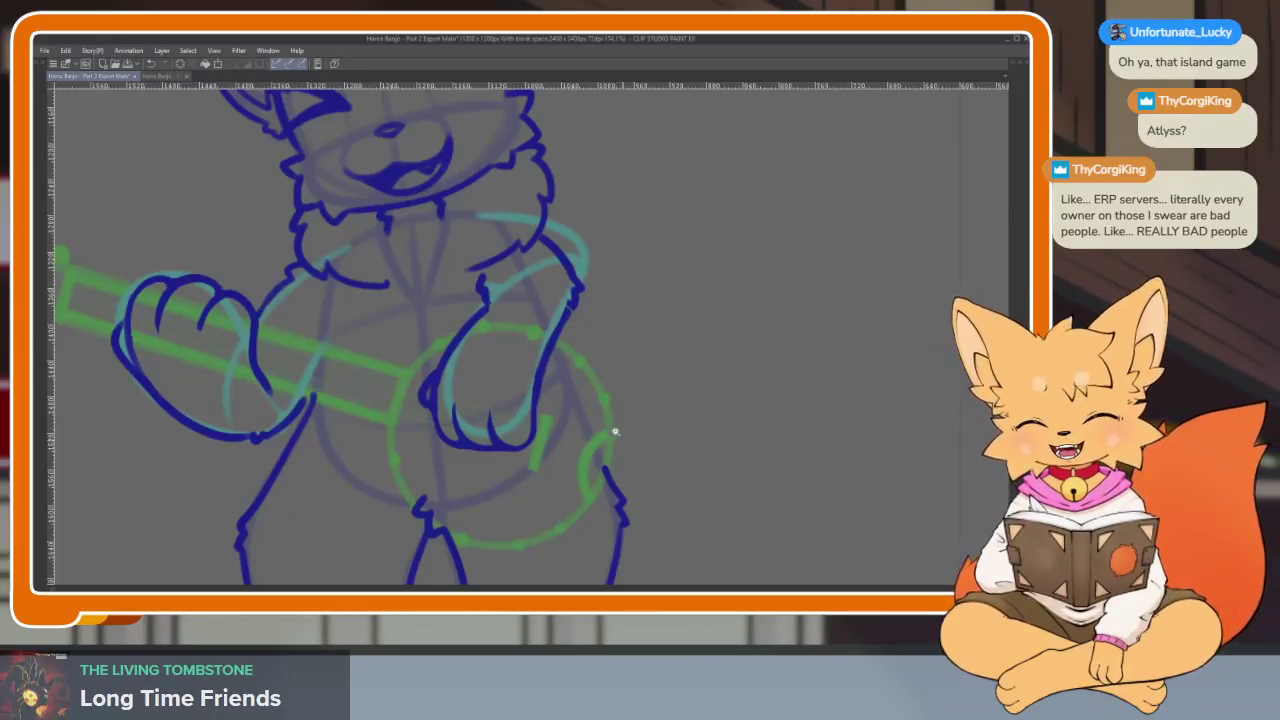
Zoom in and out to inspect the strumming paw animation up close
scroll(607, 428, down, 2)
scroll(610, 455, up, 4)
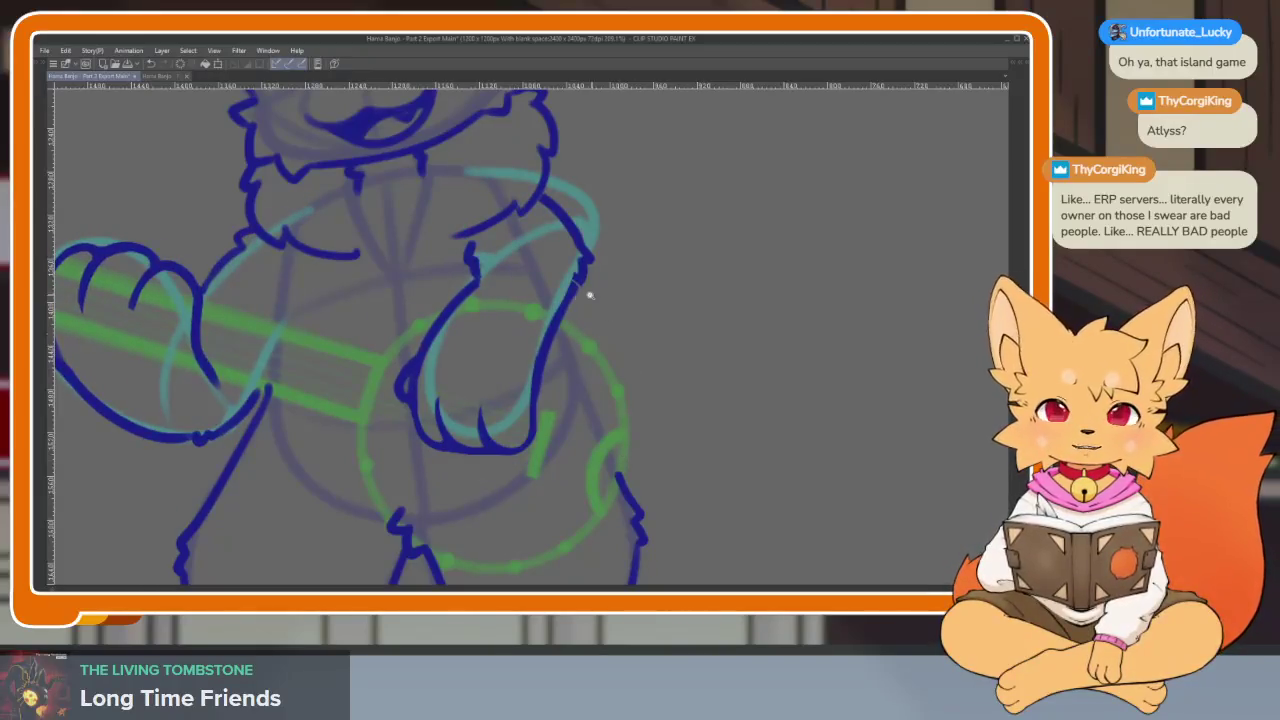
scroll(602, 304, up, 2)
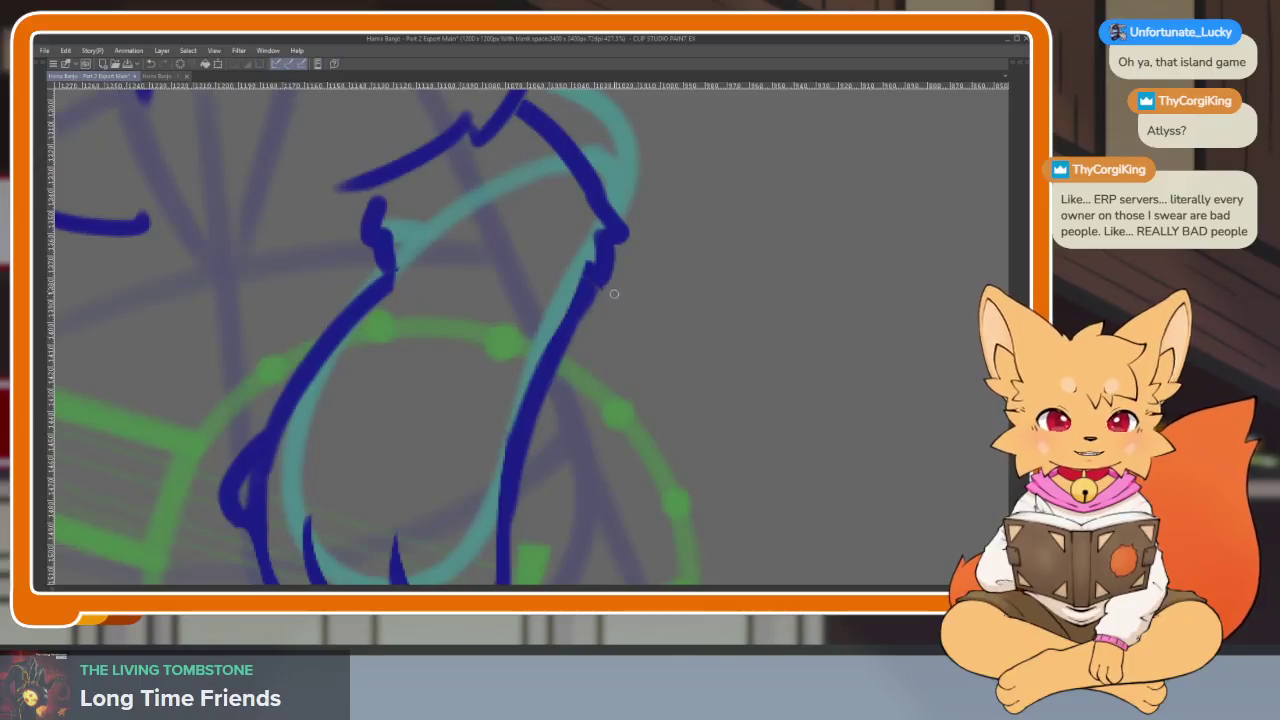
scroll(614, 293, down, 3)
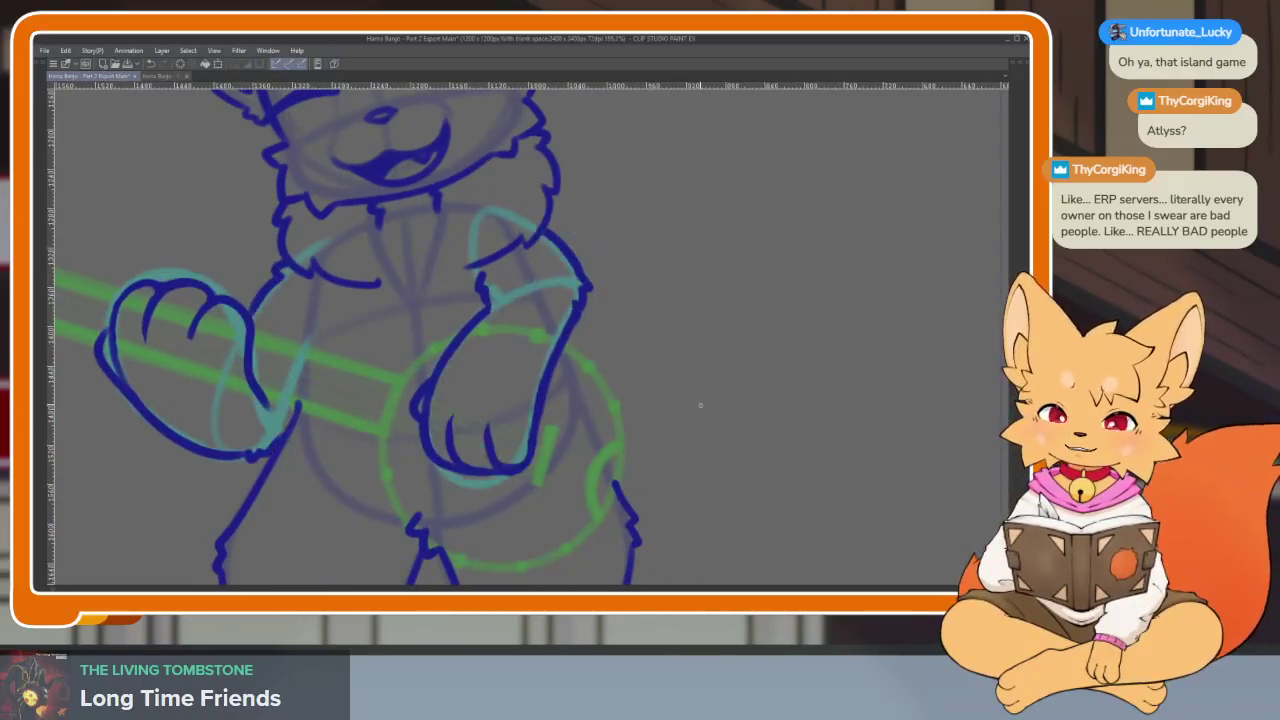
scroll(660, 430, down, 2)
scroll(671, 447, up, 1)
scroll(671, 447, down, 1)
scroll(671, 450, down, 1)
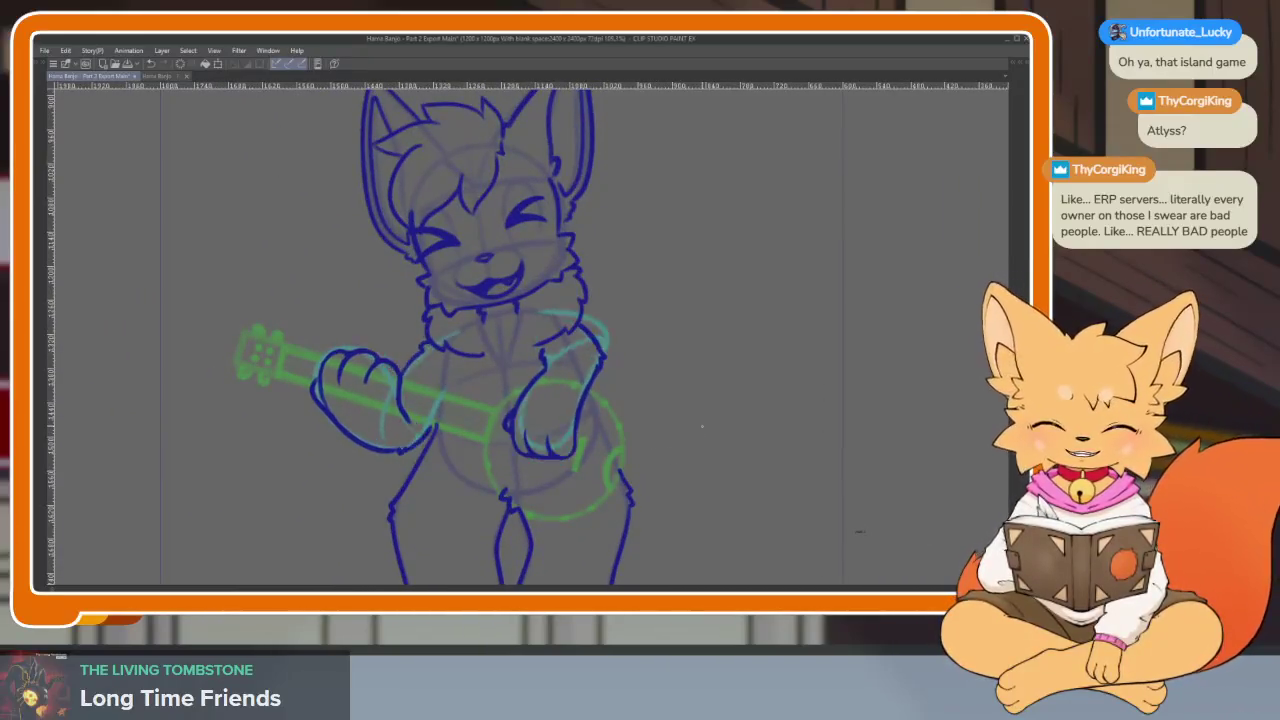
scroll(669, 451, up, 1)
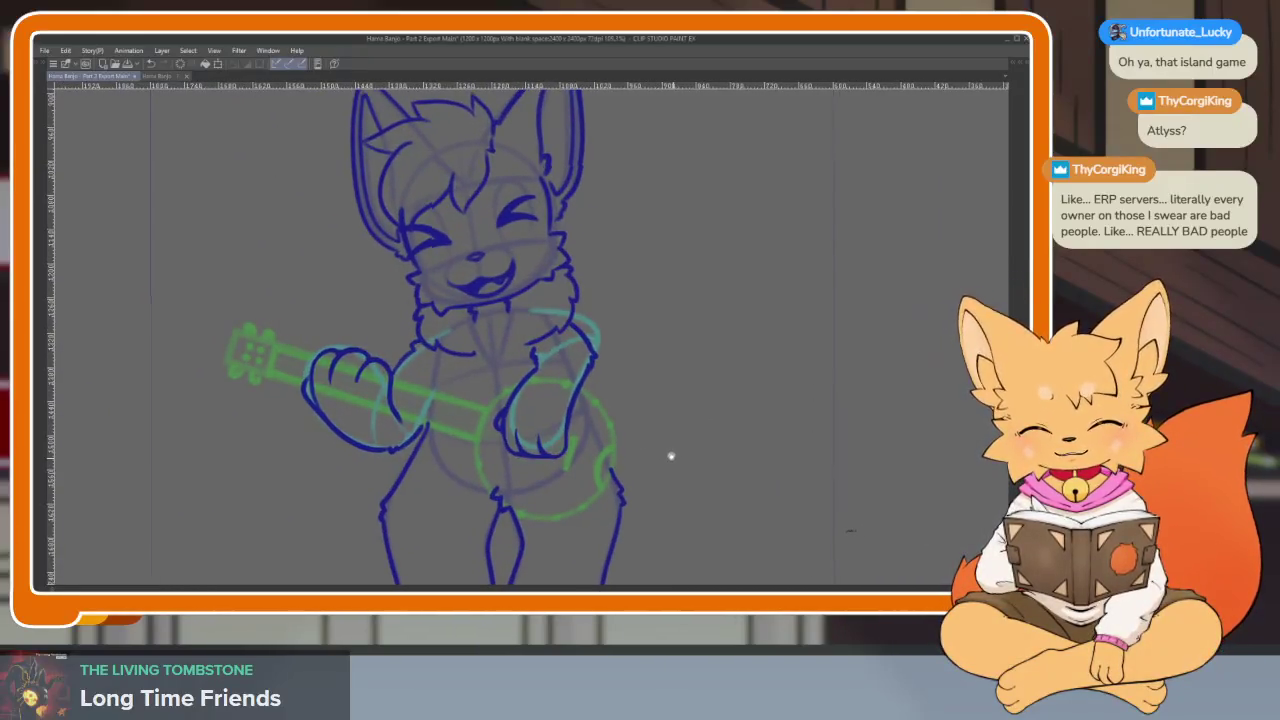
scroll(561, 456, up, 2)
Bring the palettes back and switch to the Lasso selection subtool
key(Tab)
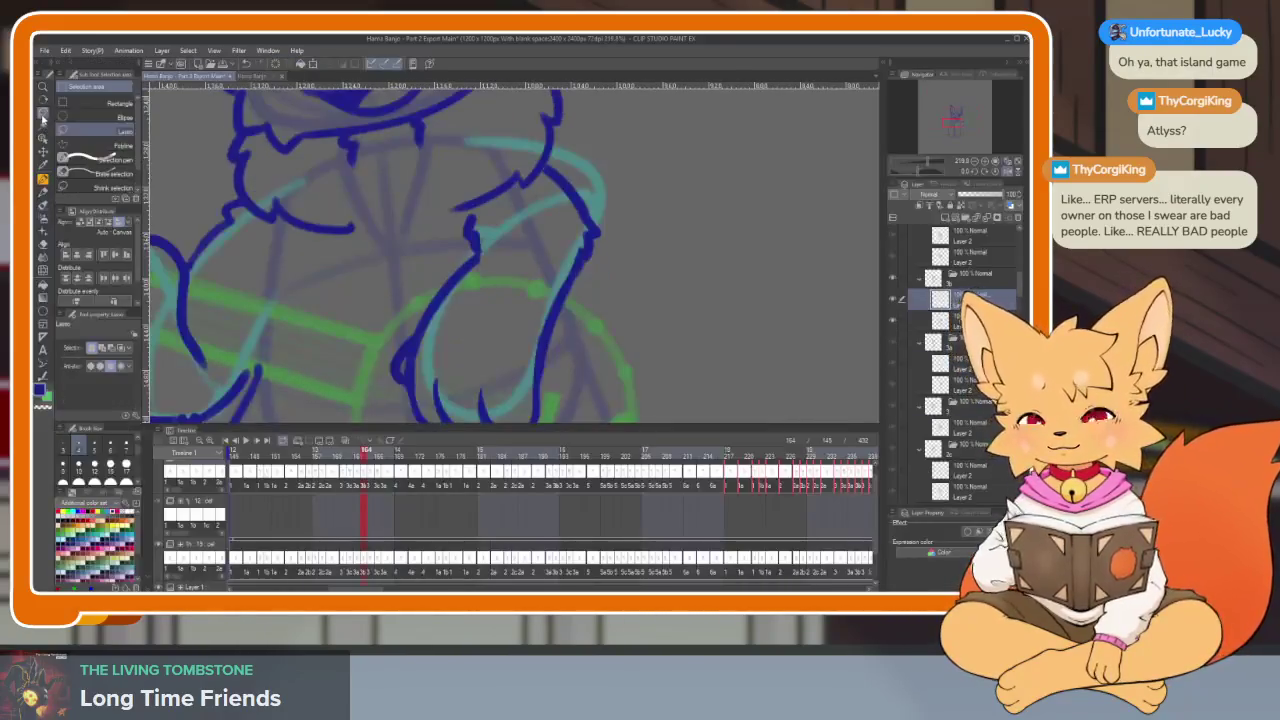
key(Tab)
scroll(484, 319, up, 1)
Lasso the strumming paw and reposition it over the banjo with a free transform
mouse_move(435, 292)
mouse_down()
mouse_move(578, 264)
mouse_move(405, 298)
mouse_up()
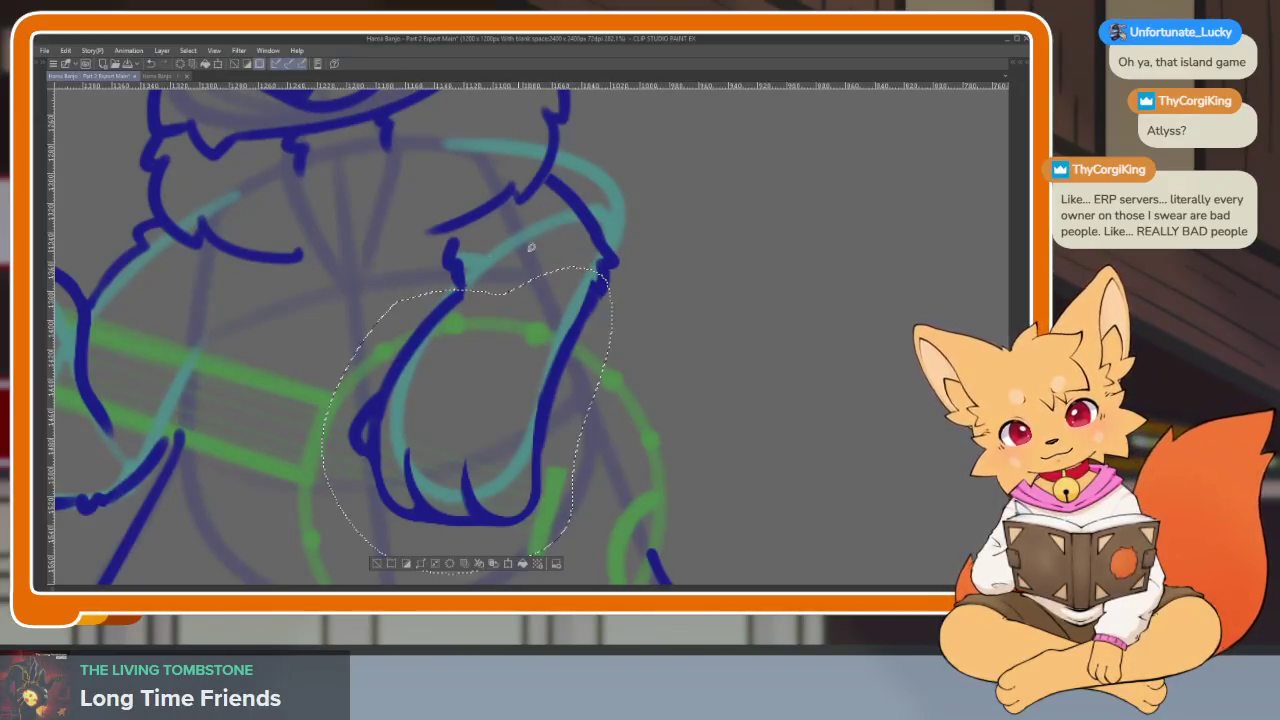
key(ctrl+t)
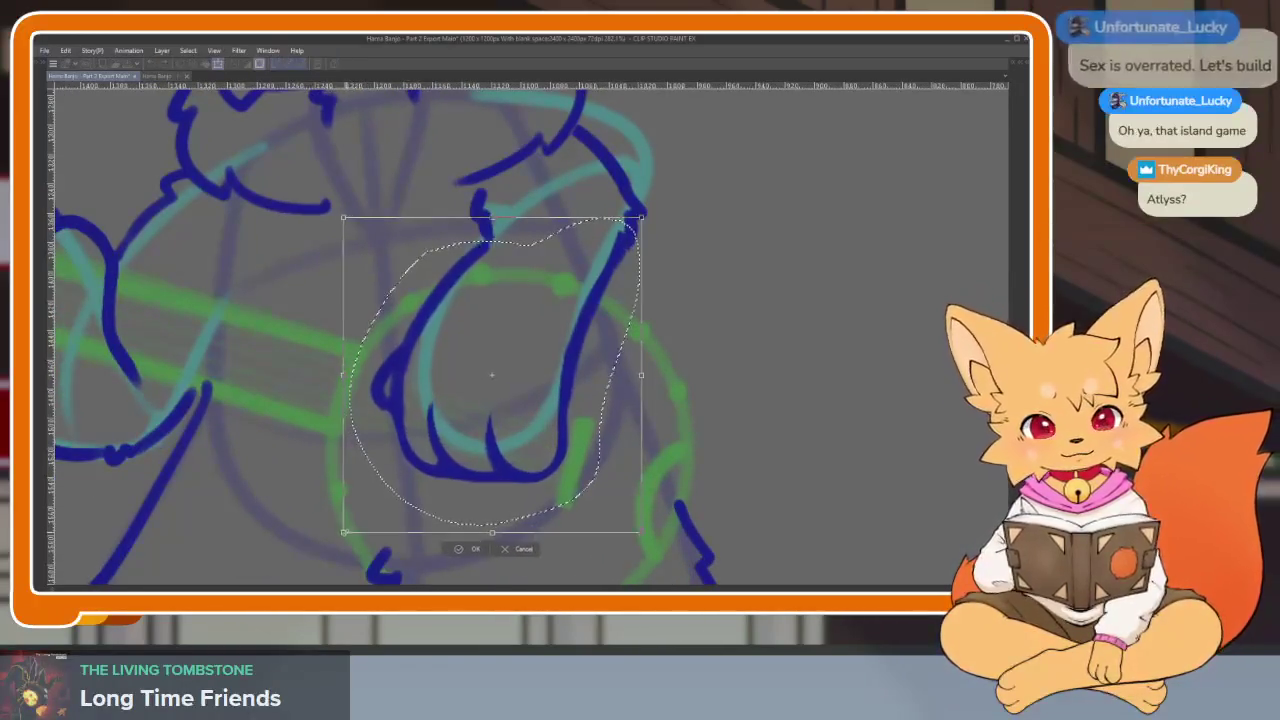
key(Return)
scroll(628, 466, down, 1)
scroll(628, 466, down, 1)
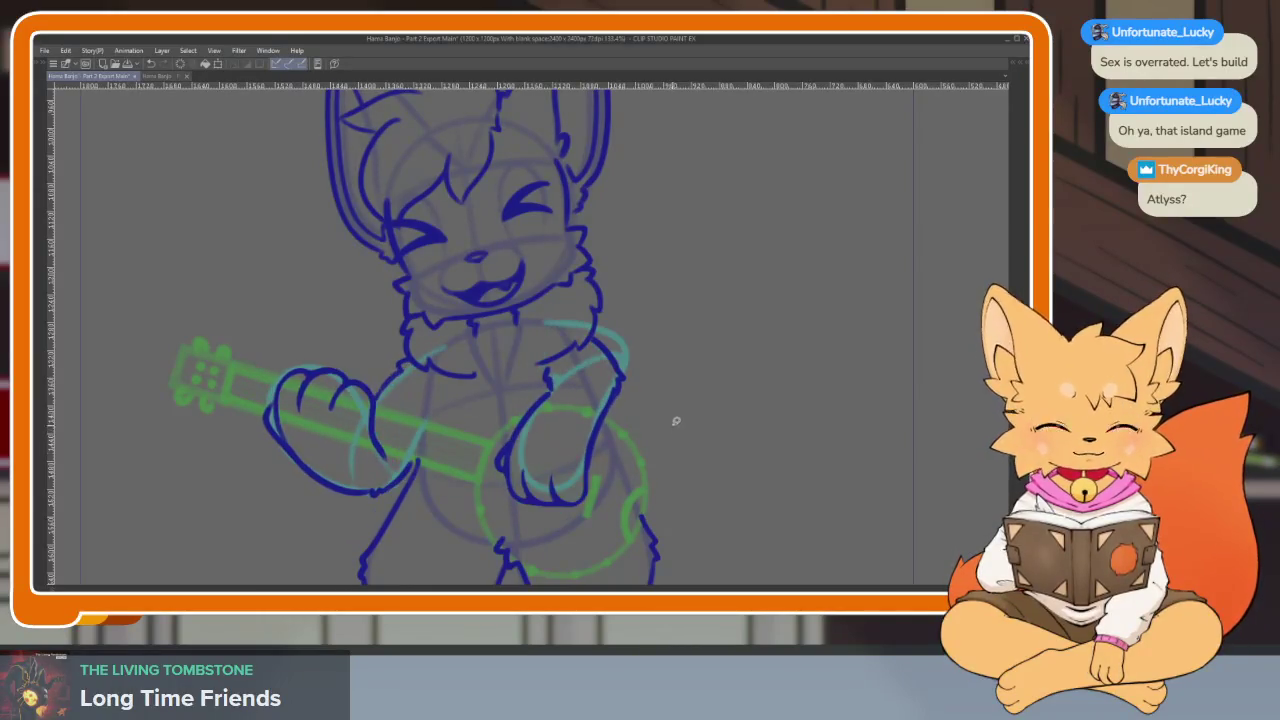
Pan and zoom the view to recentre and review the fox's paw
drag(678, 455, 605, 470)
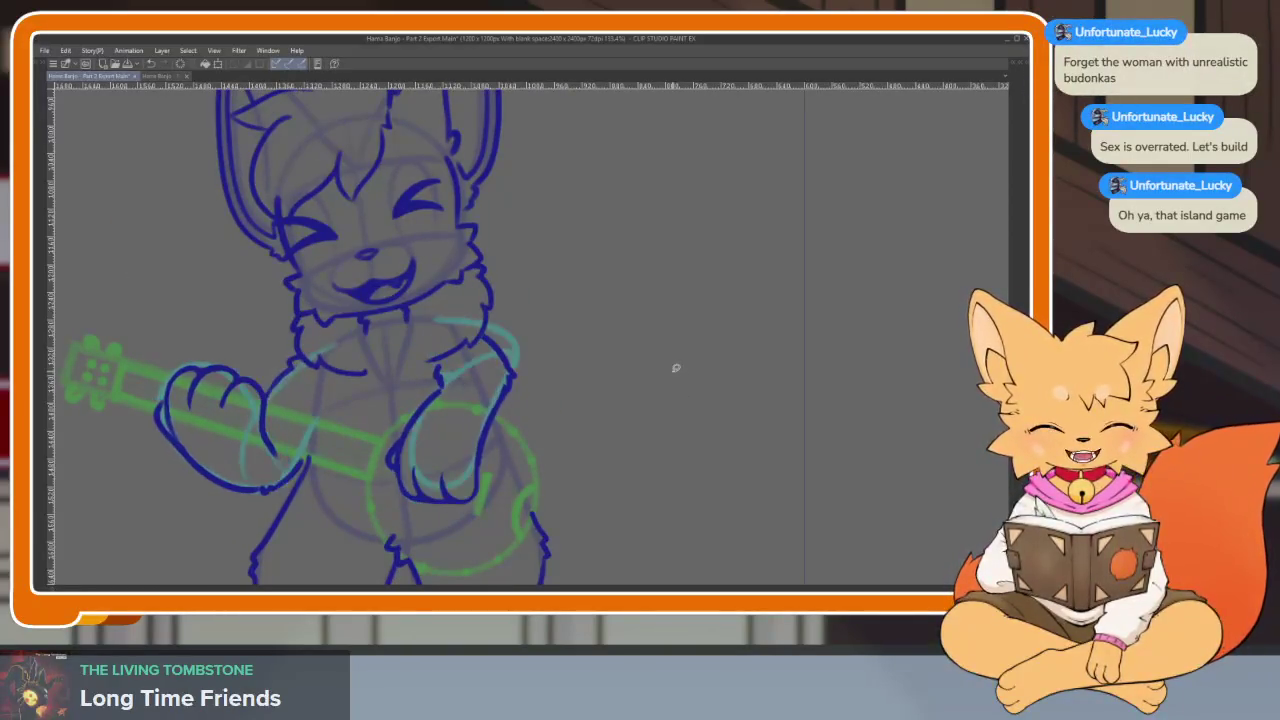
scroll(676, 391, down, 2)
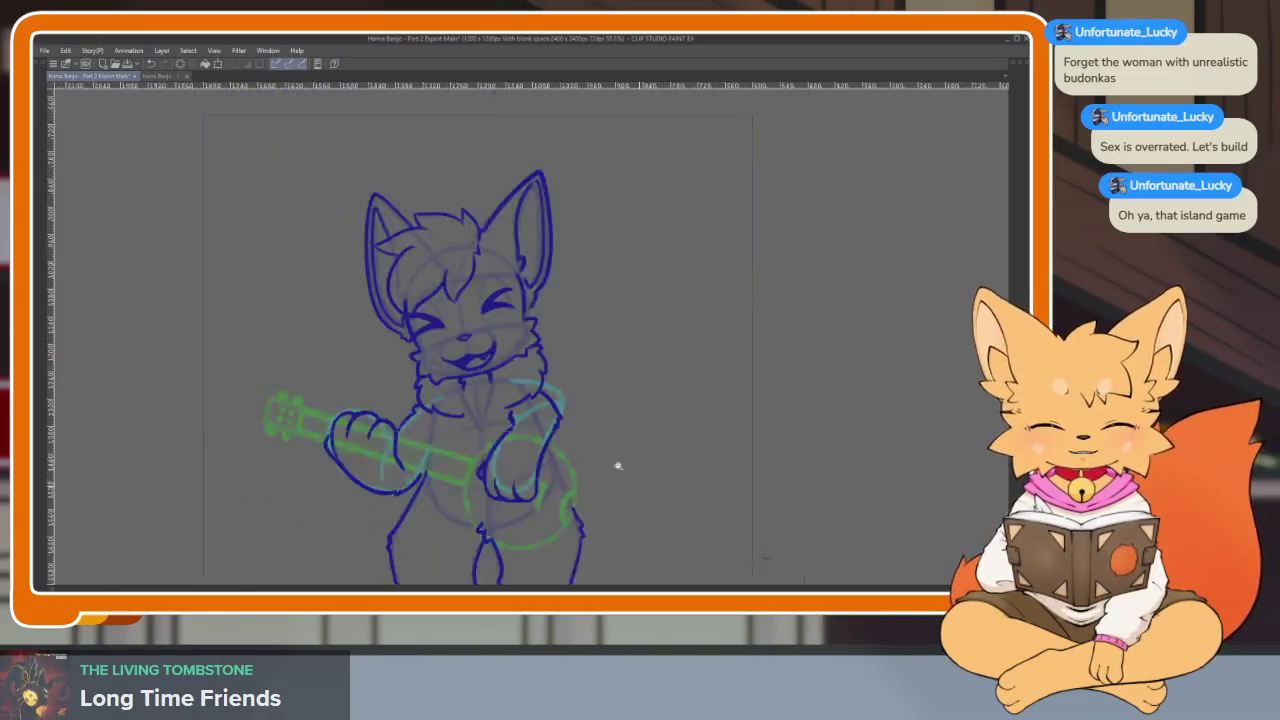
scroll(614, 466, down, 3)
scroll(660, 448, up, 3)
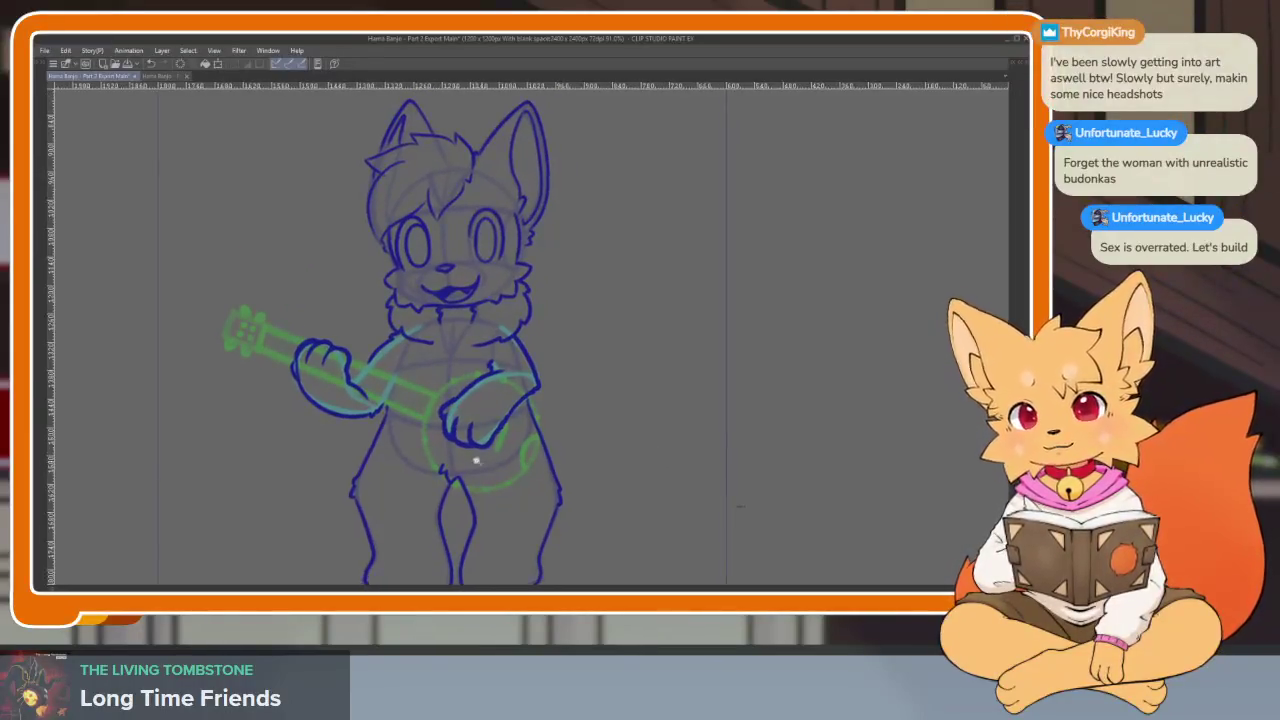
scroll(521, 489, up, 3)
scroll(521, 489, up, 1)
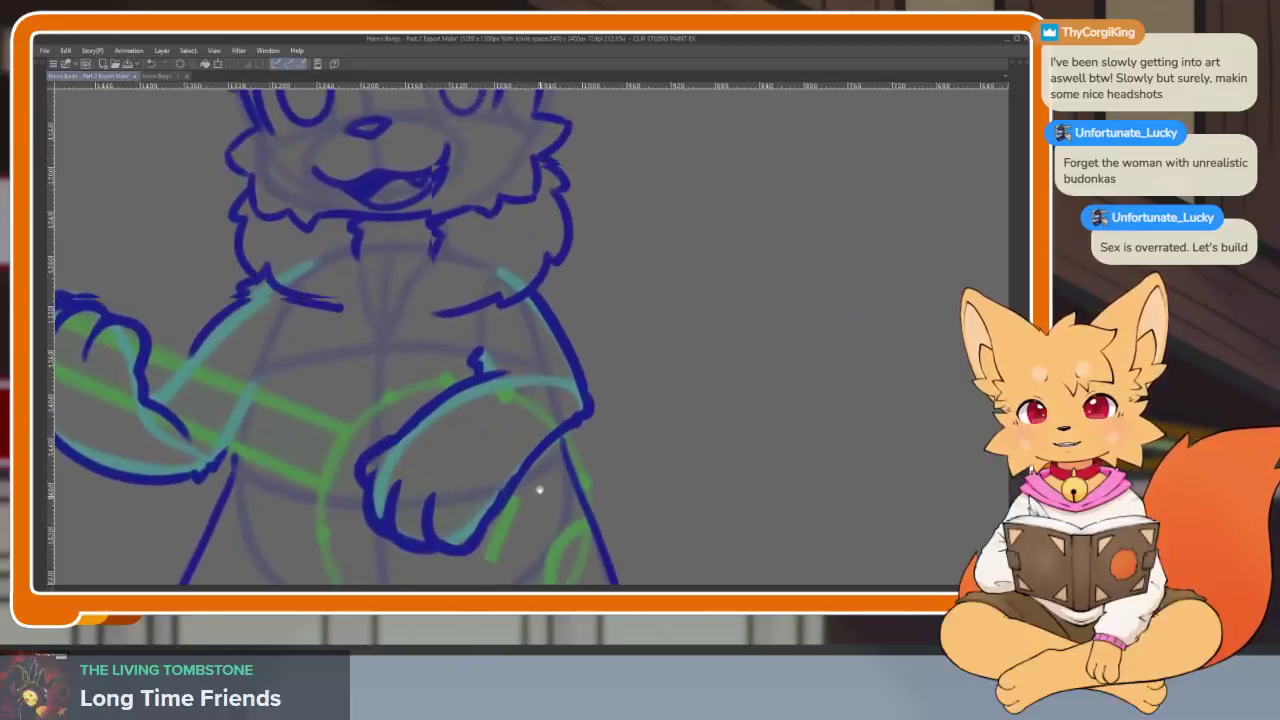
scroll(541, 484, down, 1)
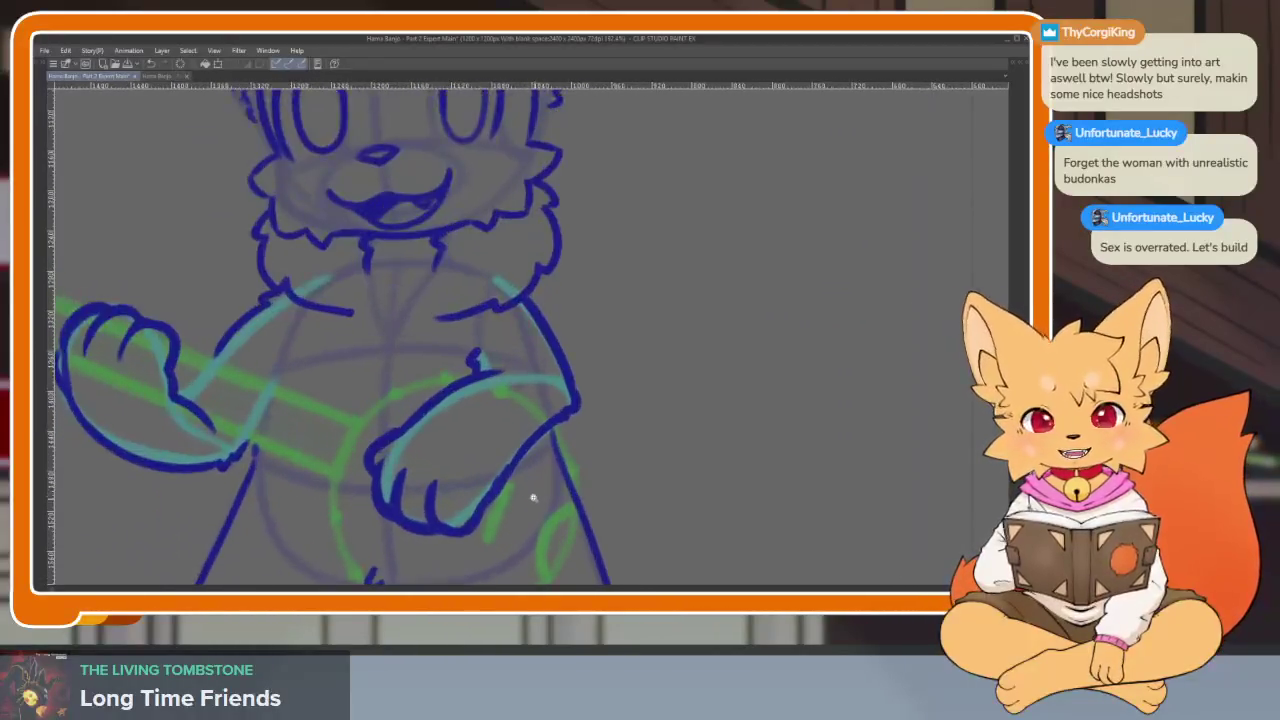
Toggle the tool, layer and timeline palettes to check the current frame
key(Tab)
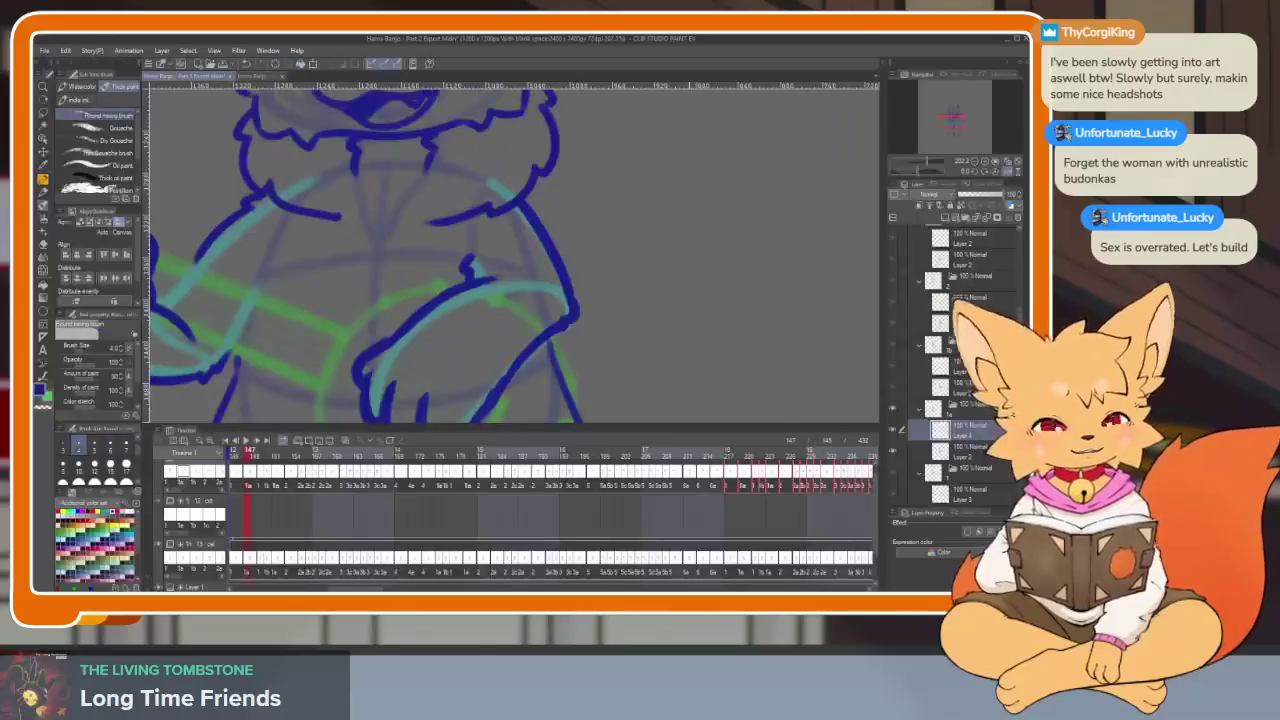
key(Tab)
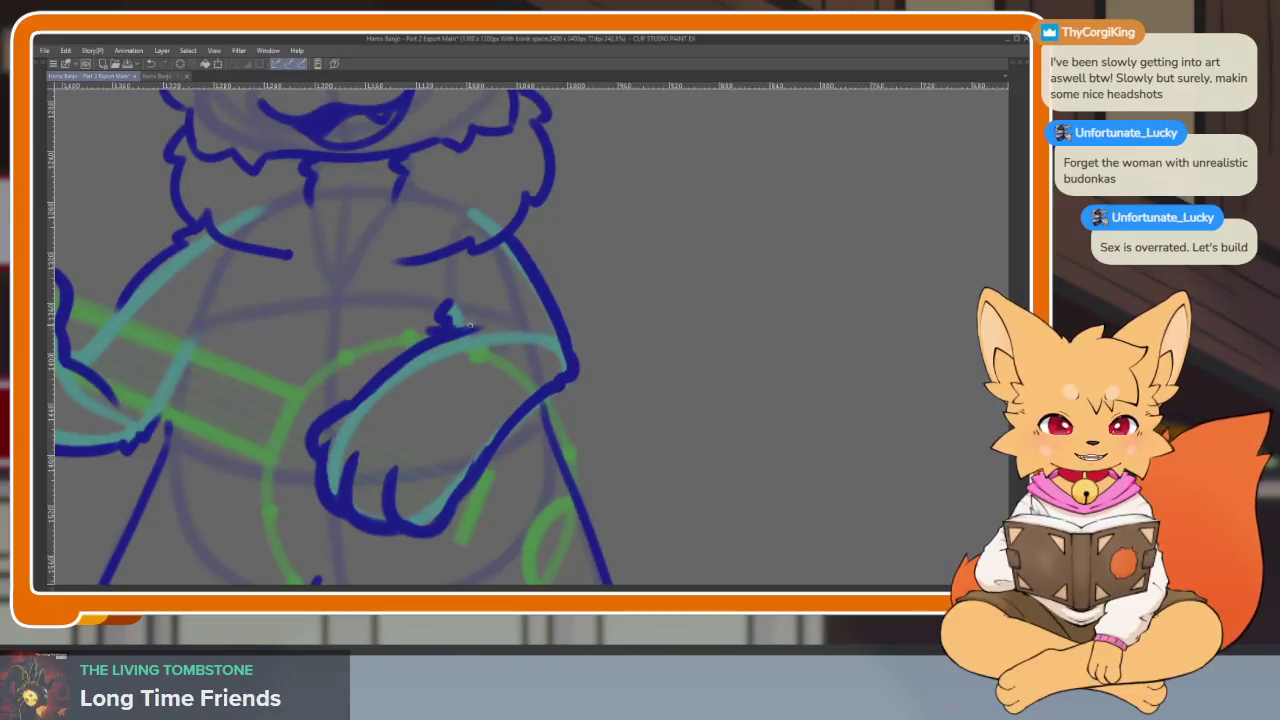
key(Tab)
key(Tab)
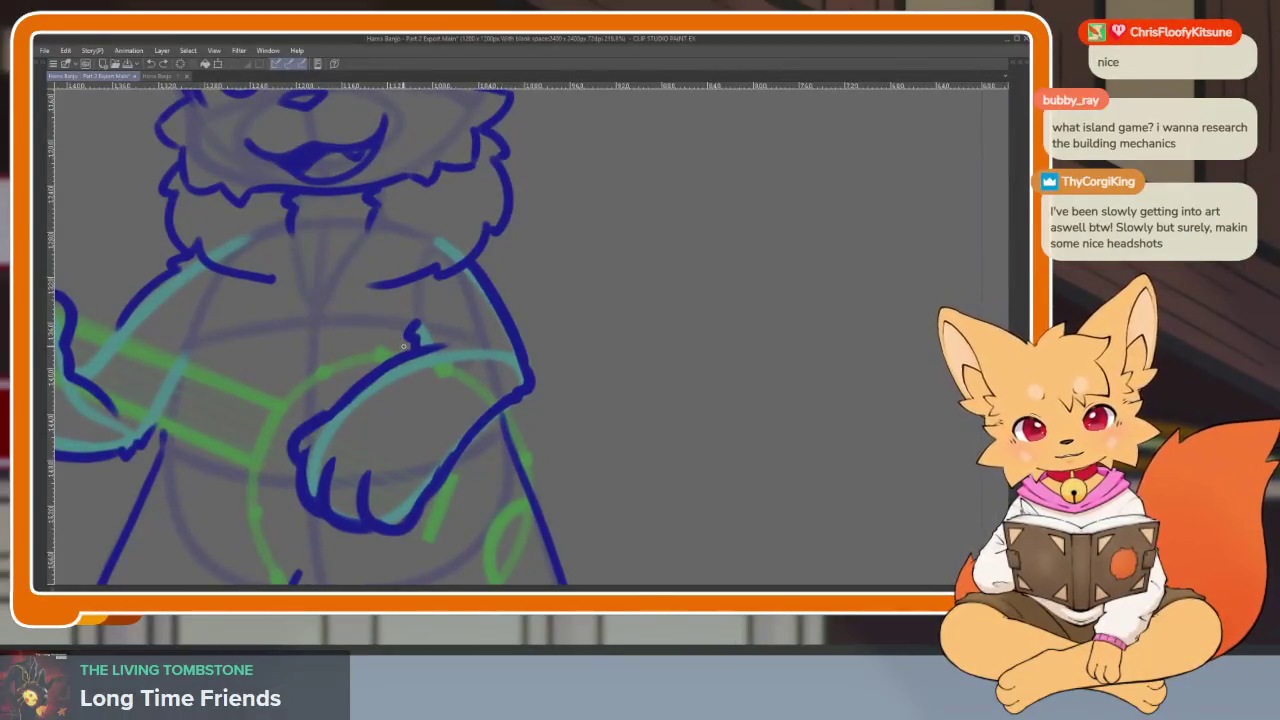
key(Tab)
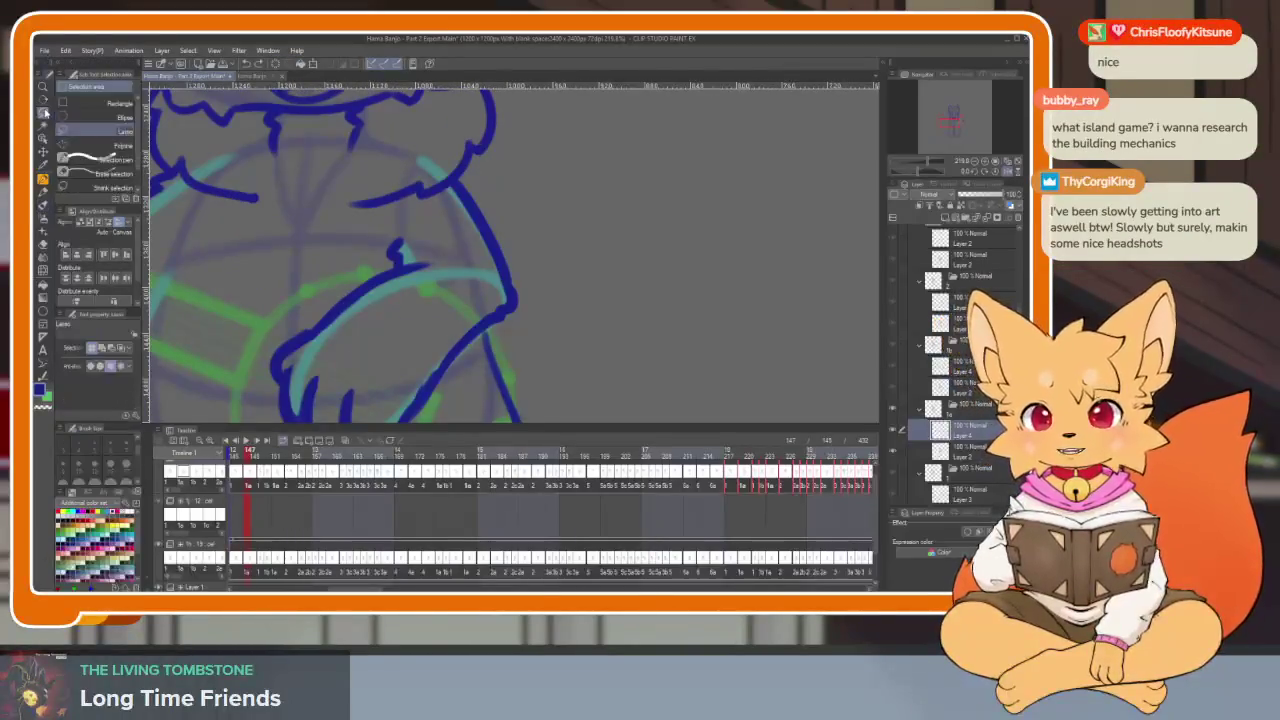
key(Tab)
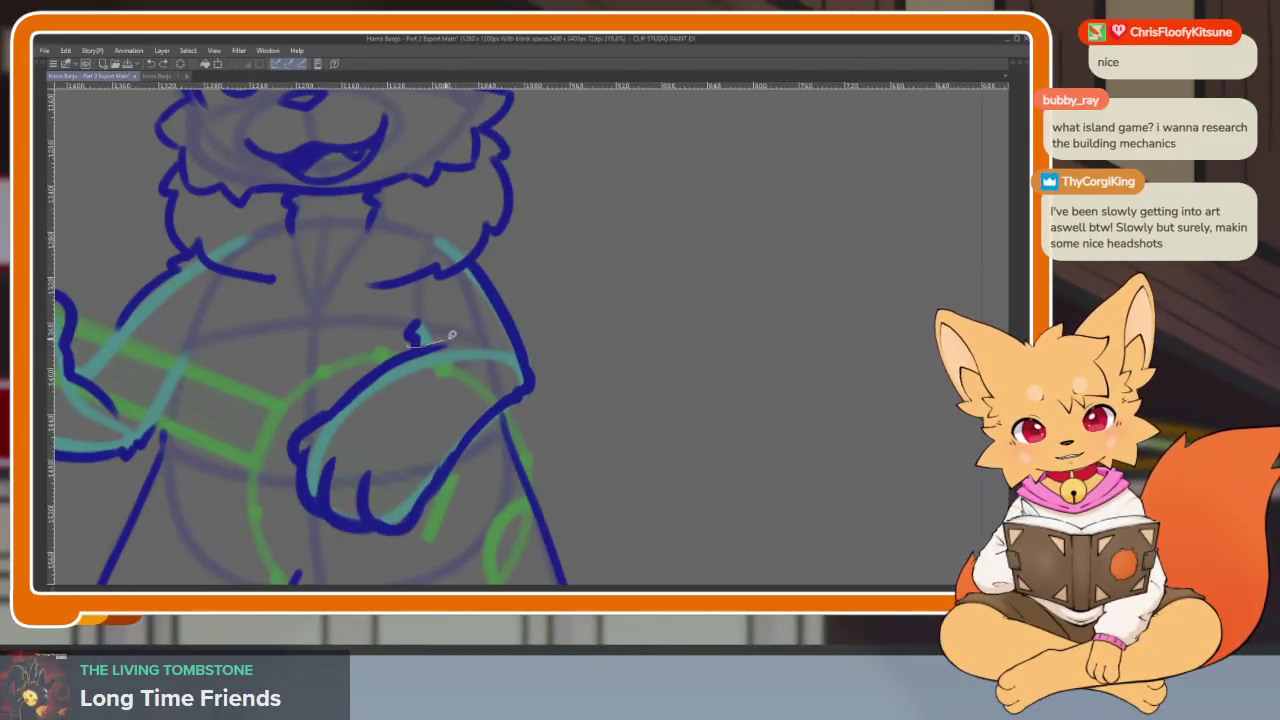
Lasso the strumming paw and transform it to match the motion on this frame
drag(367, 556, 420, 345)
key(ctrl+t)
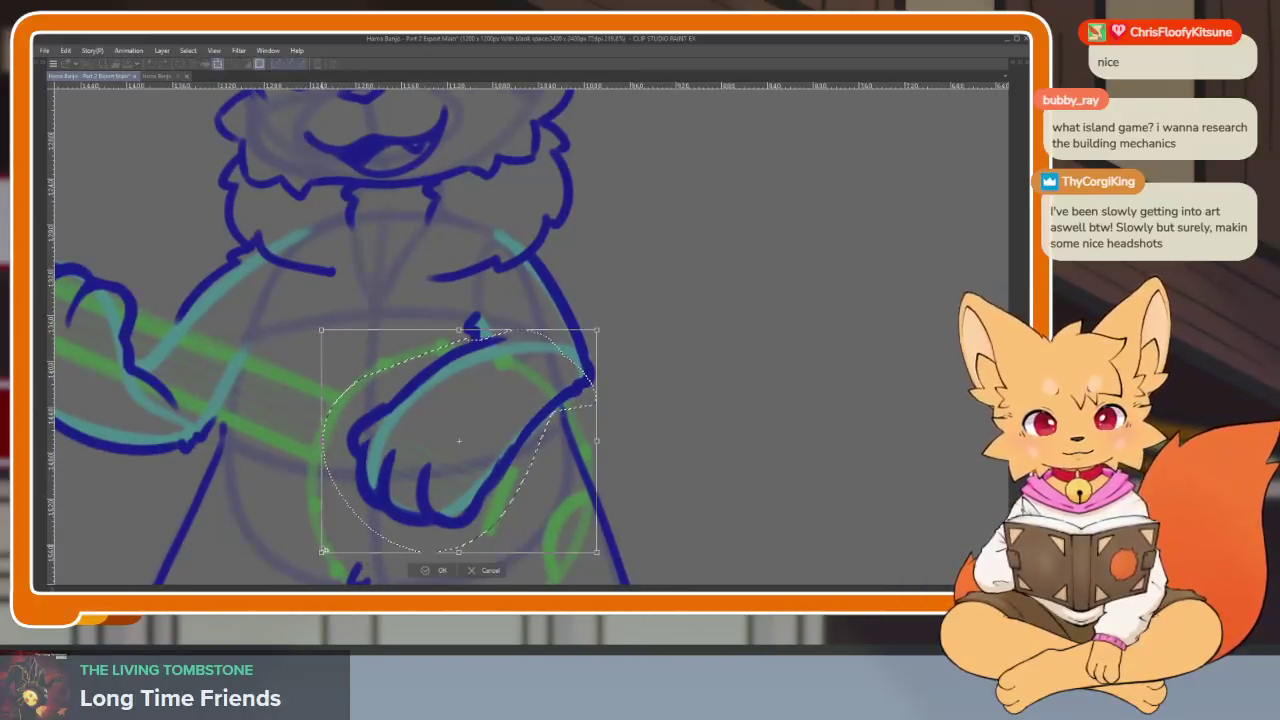
click(432, 575)
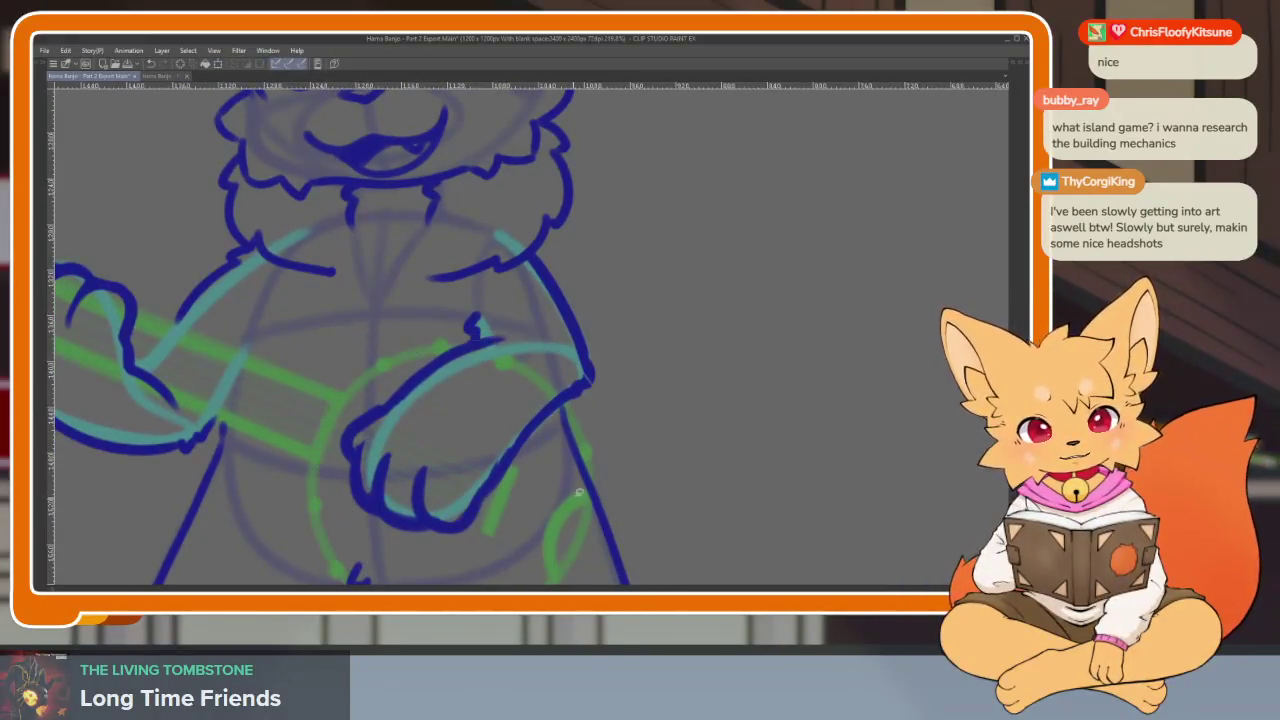
scroll(585, 482, down, 3)
scroll(573, 489, up, 1)
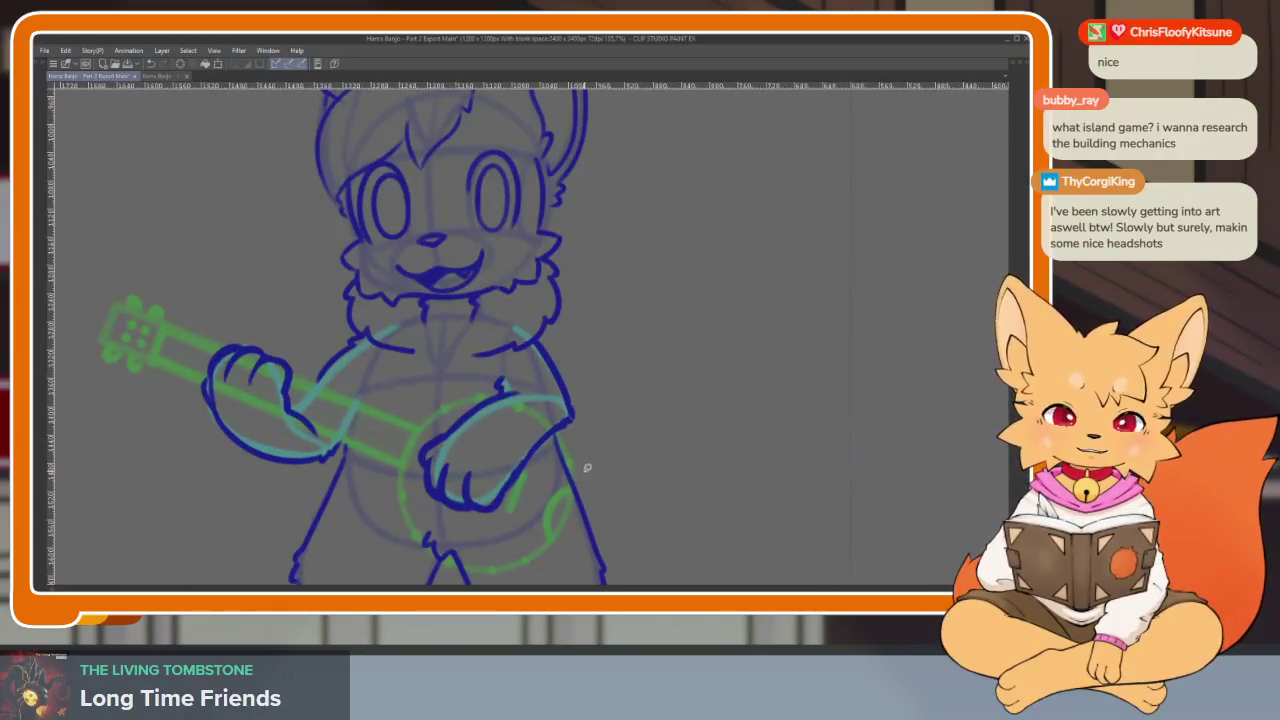
scroll(585, 462, up, 1)
scroll(560, 450, up, 1)
scroll(529, 437, up, 1)
key(Tab)
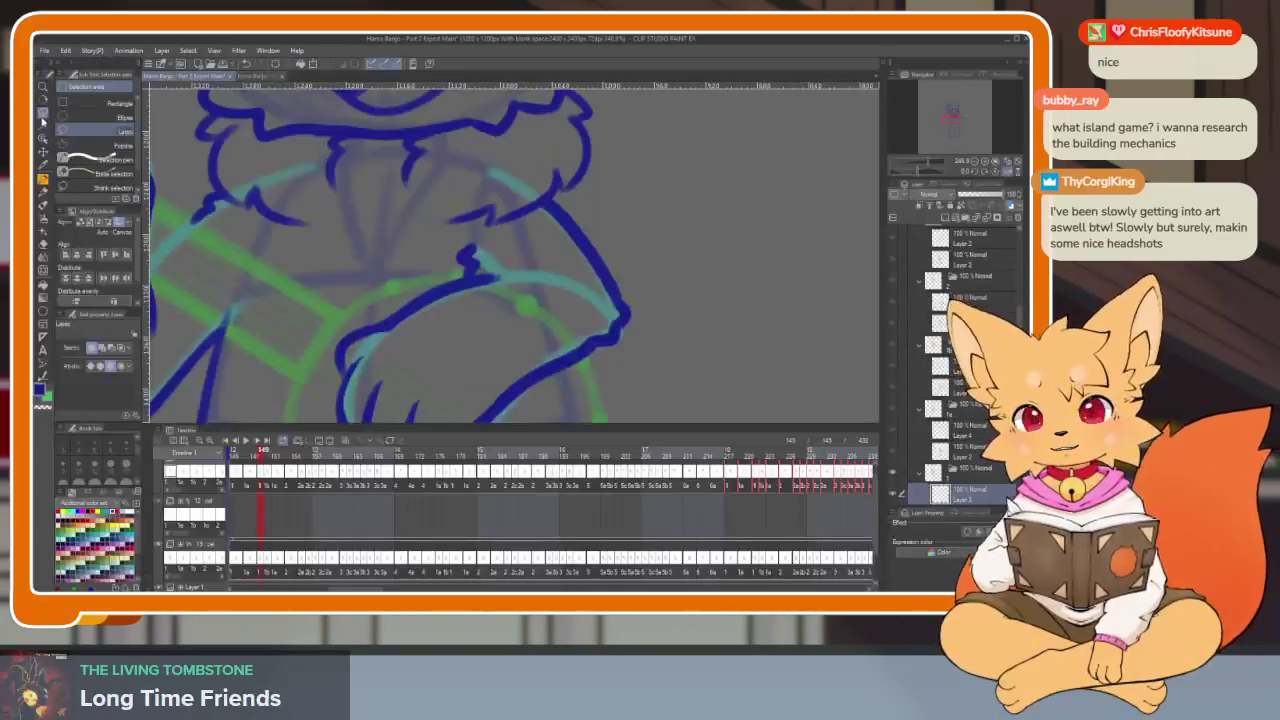
key(Tab)
Lasso the paw again and transform it into its new position over the banjo head
drag(472, 358, 554, 345)
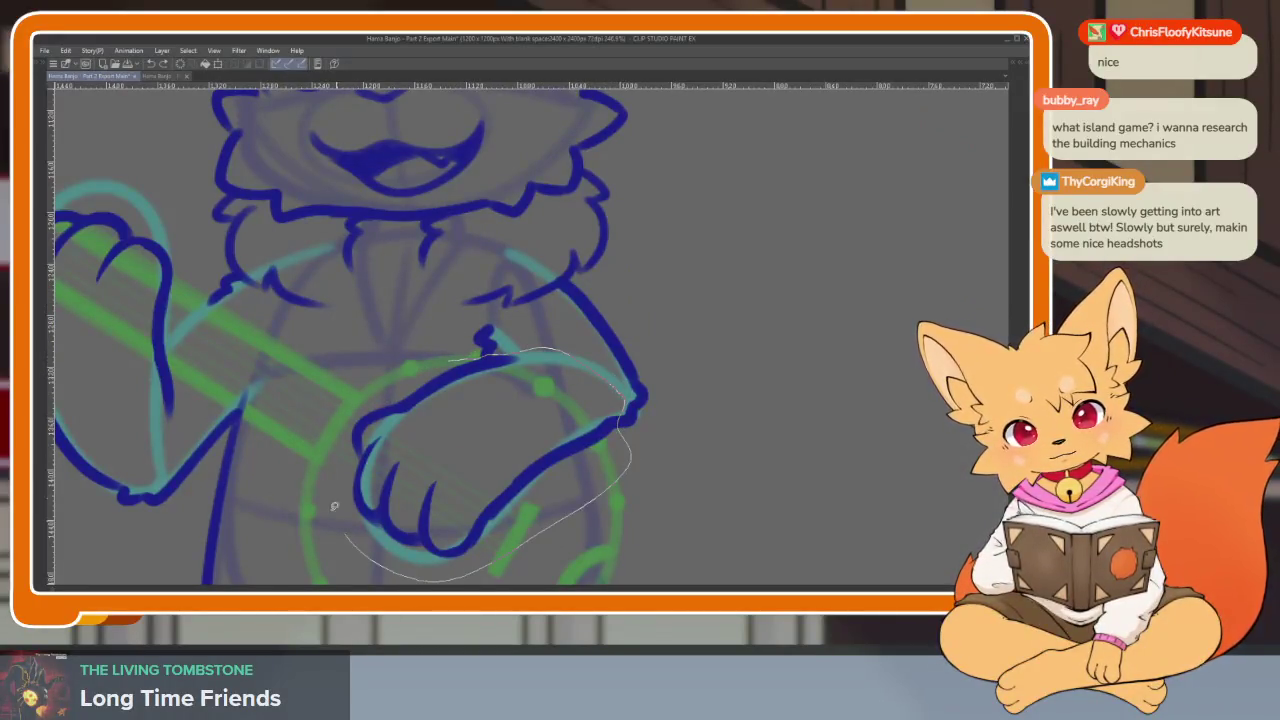
drag(620, 477, 395, 343)
scroll(516, 422, down, 1)
key(ctrl+t)
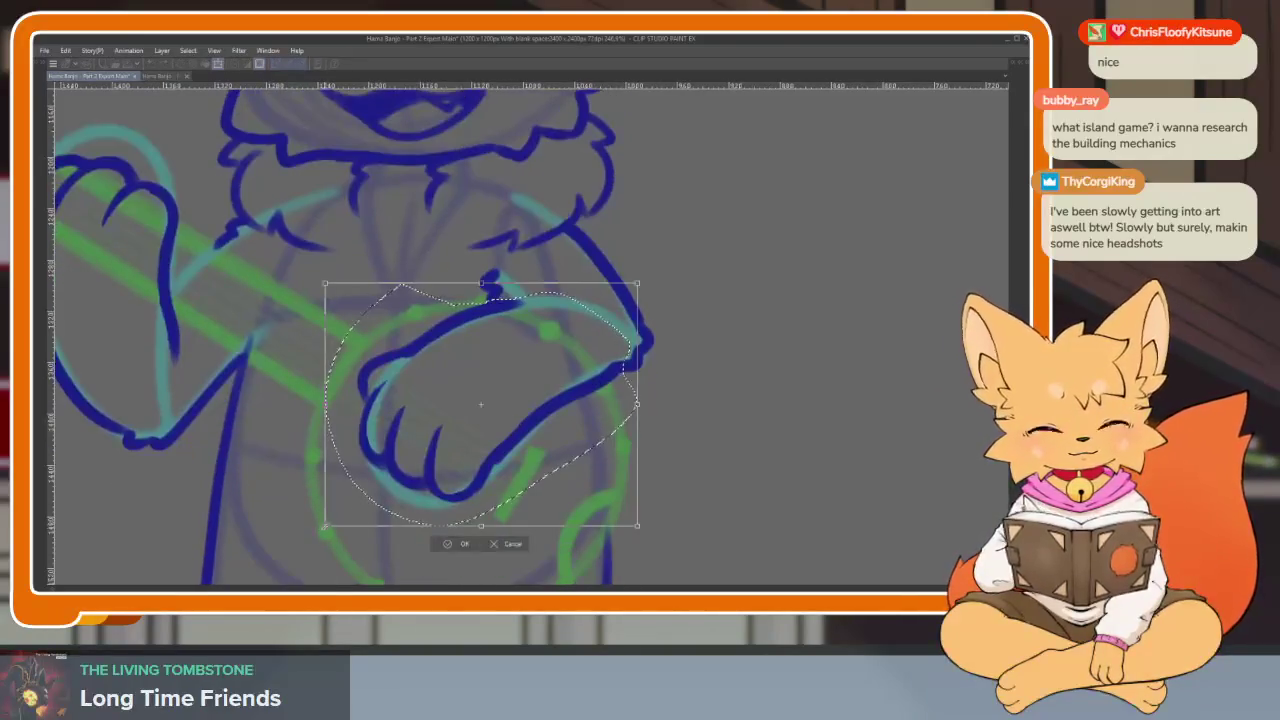
click(445, 548)
scroll(590, 495, up, 1)
scroll(610, 460, up, 2)
scroll(612, 430, down, 2)
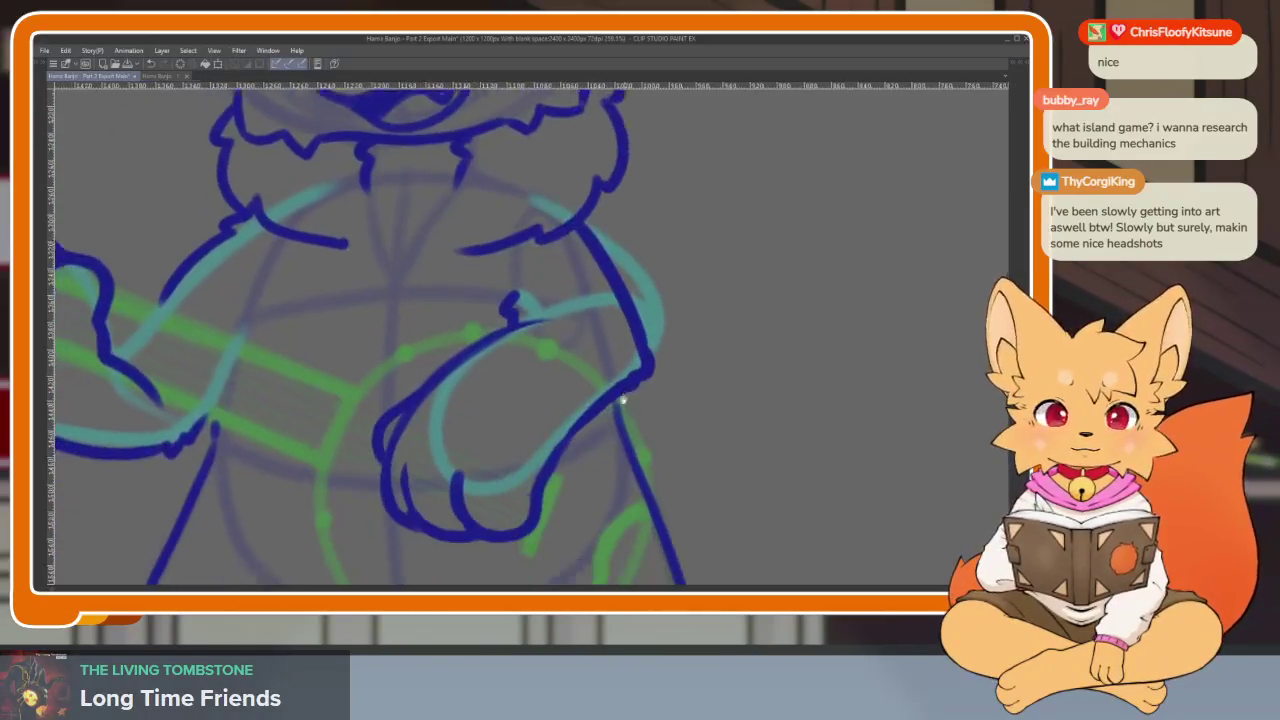
scroll(608, 423, down, 2)
scroll(608, 440, up, 1)
scroll(620, 455, down, 1)
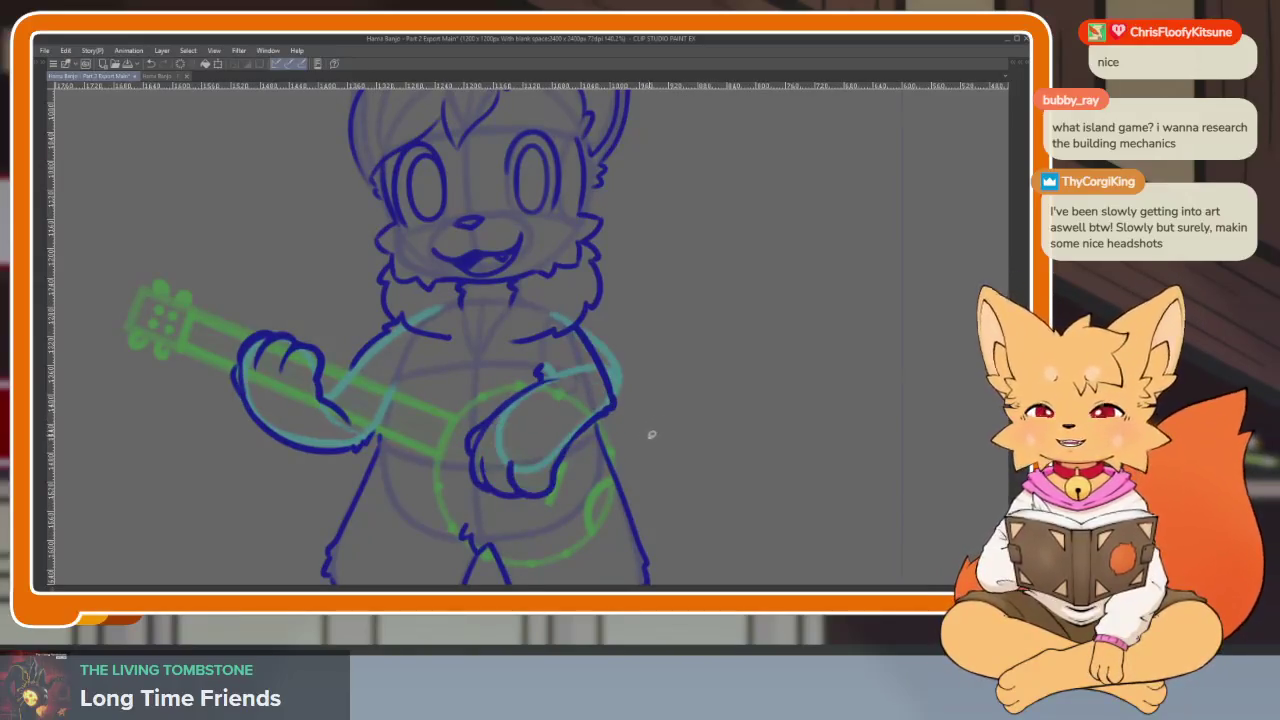
scroll(651, 434, up, 1)
scroll(617, 477, down, 1)
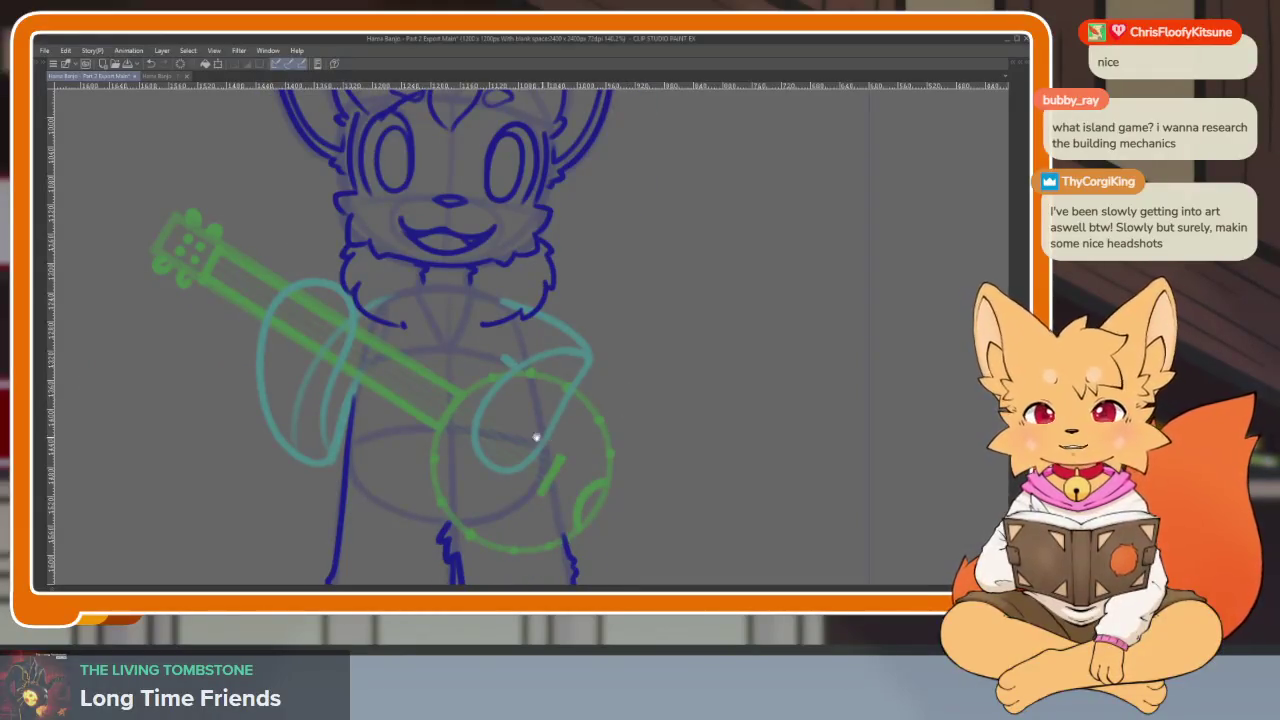
scroll(536, 437, up, 1)
scroll(534, 449, up, 1)
scroll(489, 451, up, 1)
scroll(471, 463, up, 1)
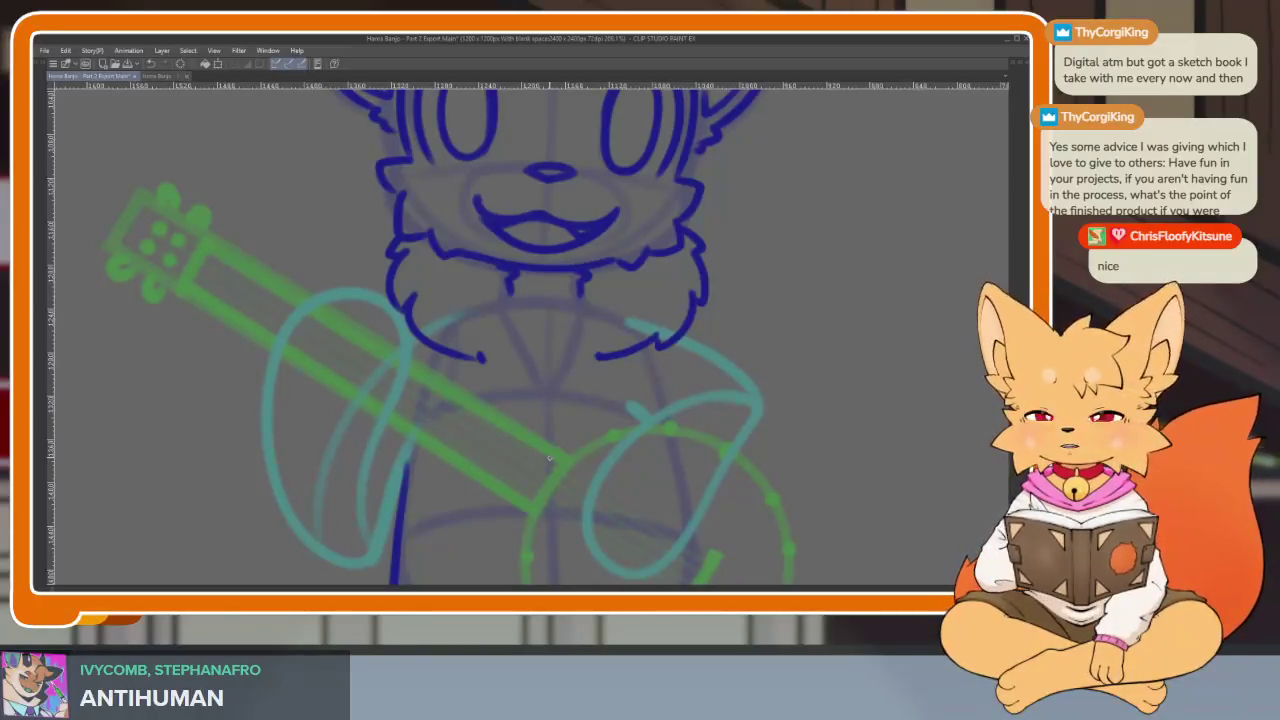
Zoom out and toggle the workspace palettes on and off
scroll(443, 466, down, 2)
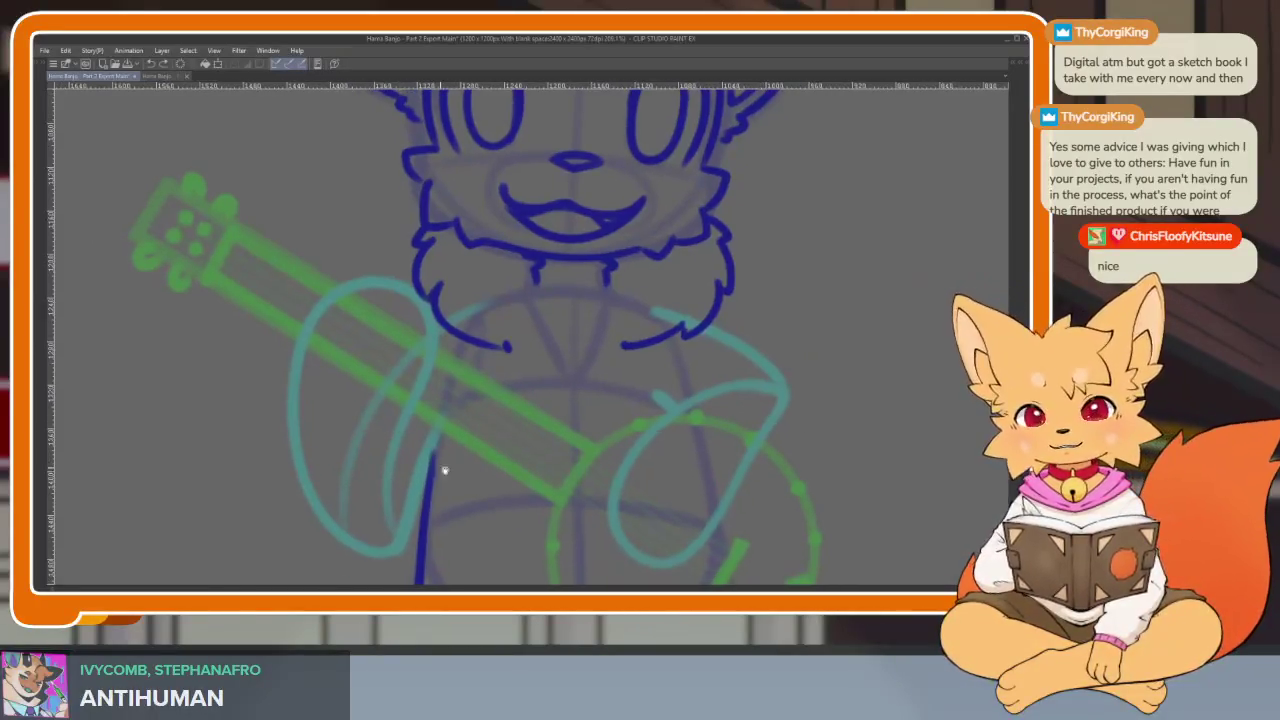
scroll(564, 447, down, 2)
scroll(564, 447, down, 2)
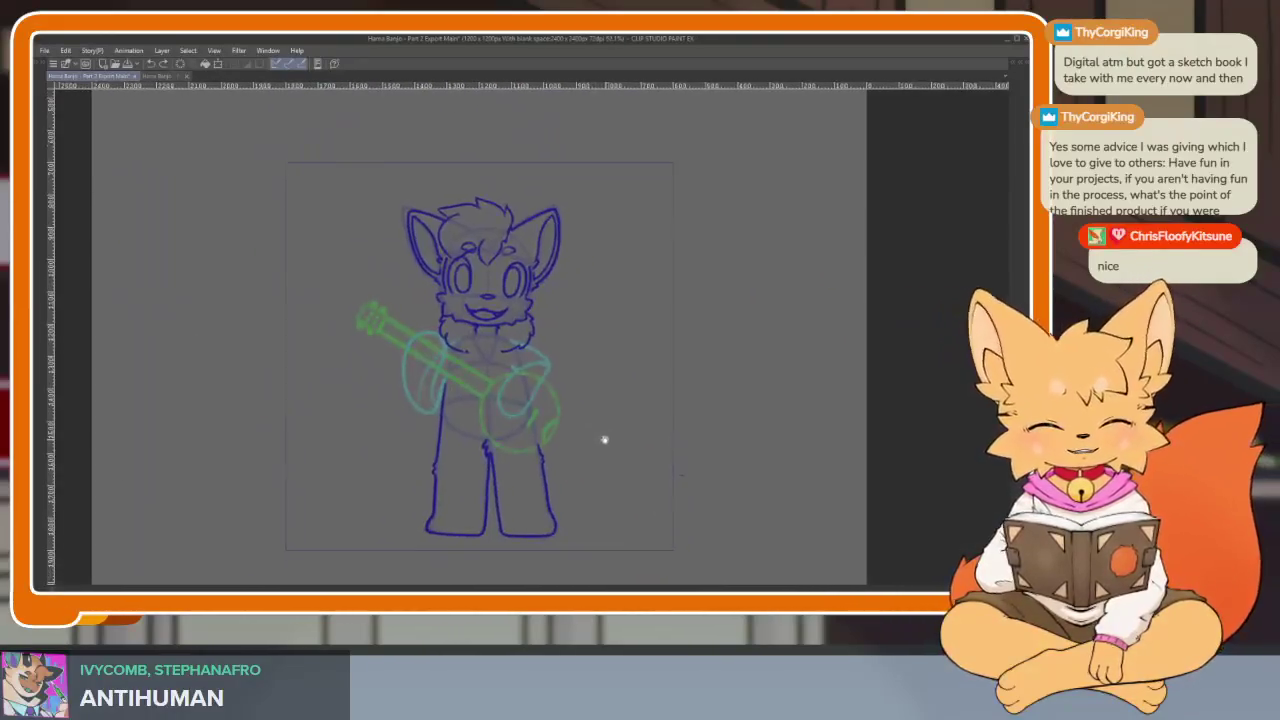
key(Tab)
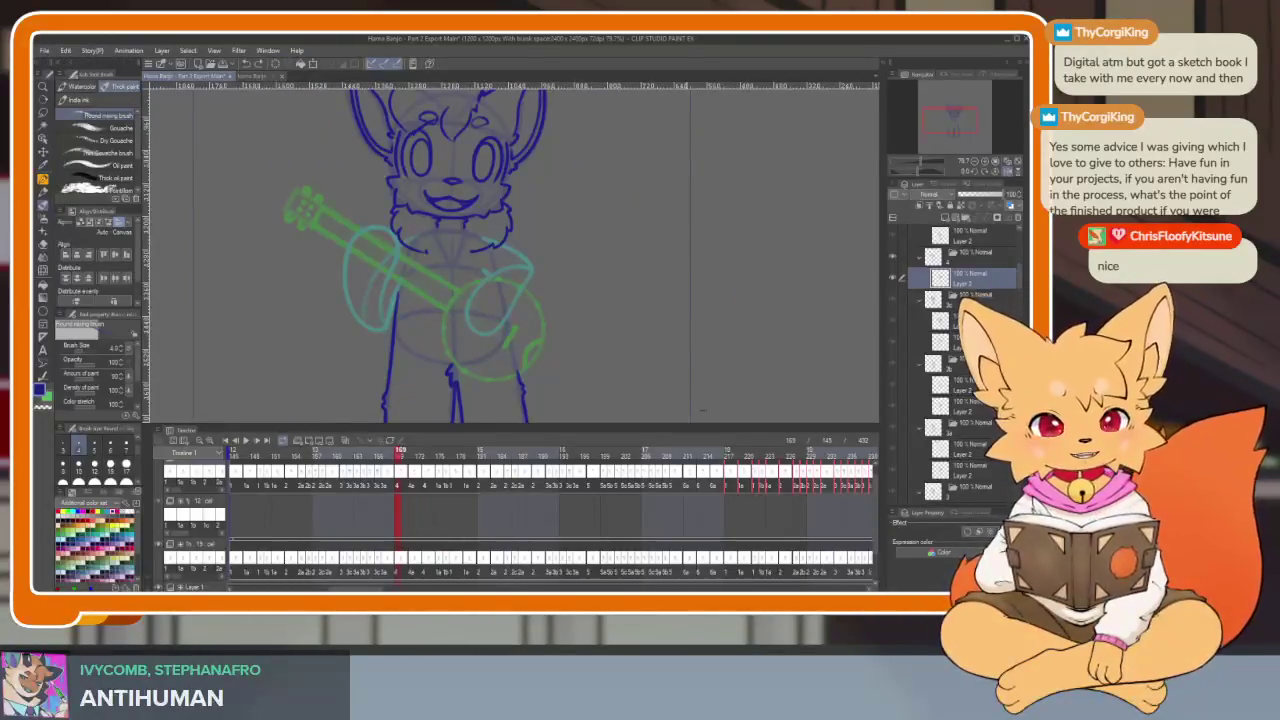
key(Tab)
Zoom in around the banjo, then toggle the tools, layers and timeline palettes back
scroll(580, 457, up, 1)
scroll(480, 471, up, 2)
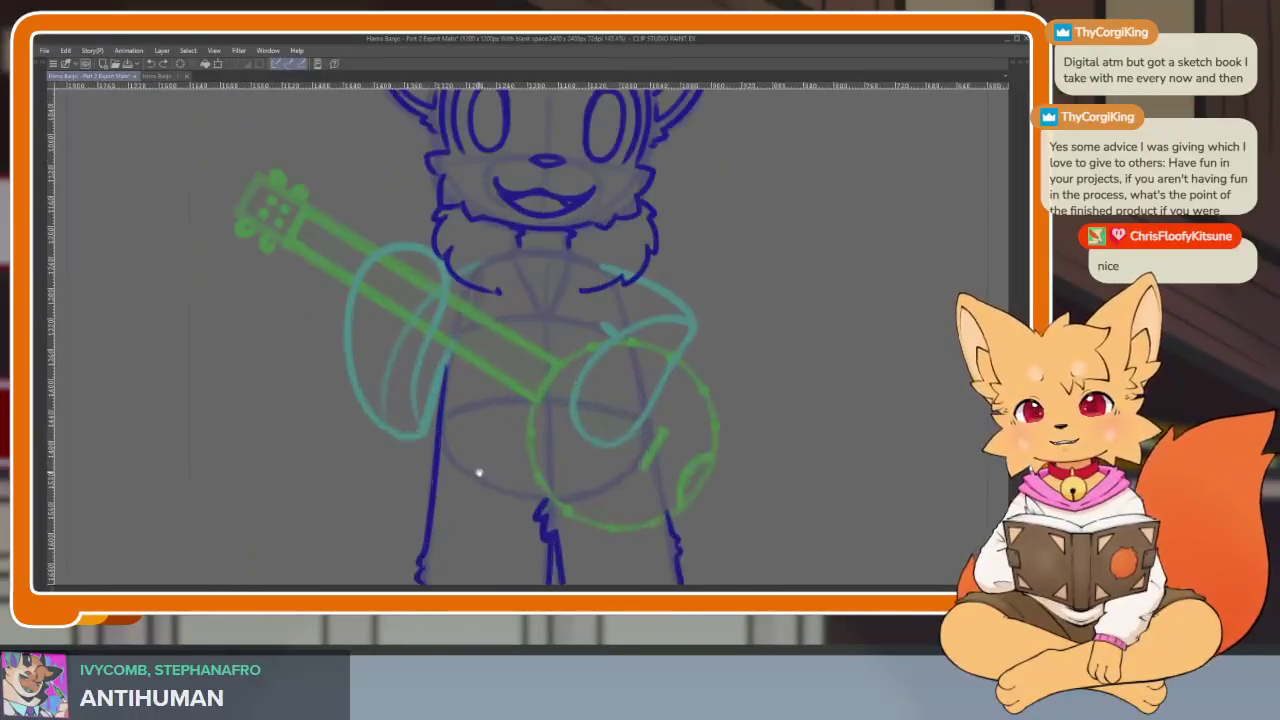
scroll(484, 466, up, 1)
scroll(484, 466, up, 2)
scroll(500, 440, down, 2)
scroll(570, 460, up, 1)
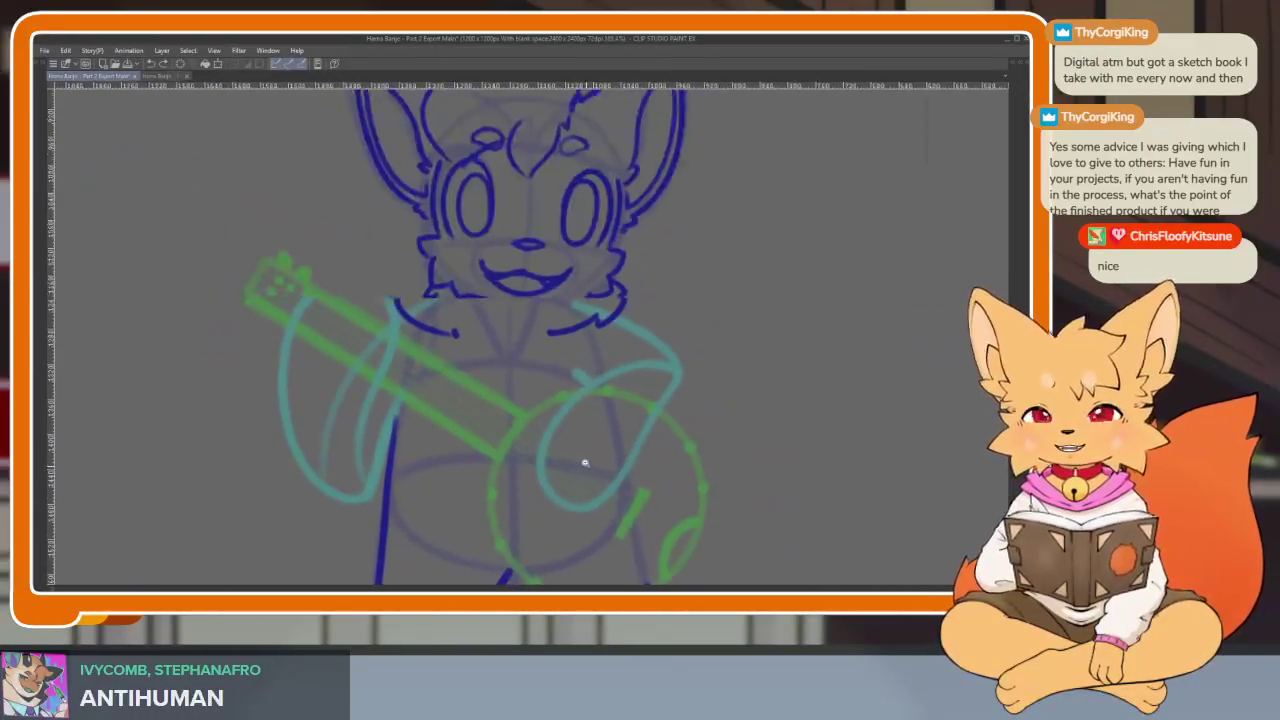
scroll(595, 470, up, 1)
scroll(599, 472, down, 2)
scroll(604, 466, up, 1)
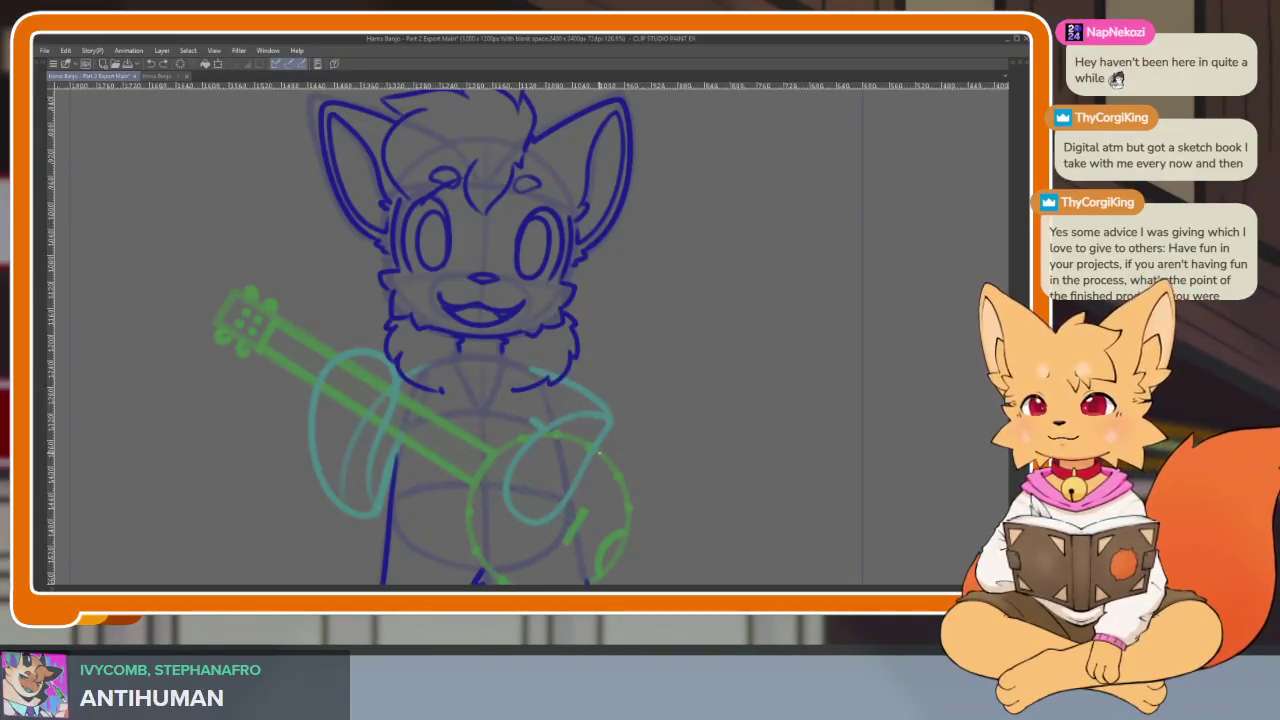
scroll(575, 476, down, 1)
key(Tab)
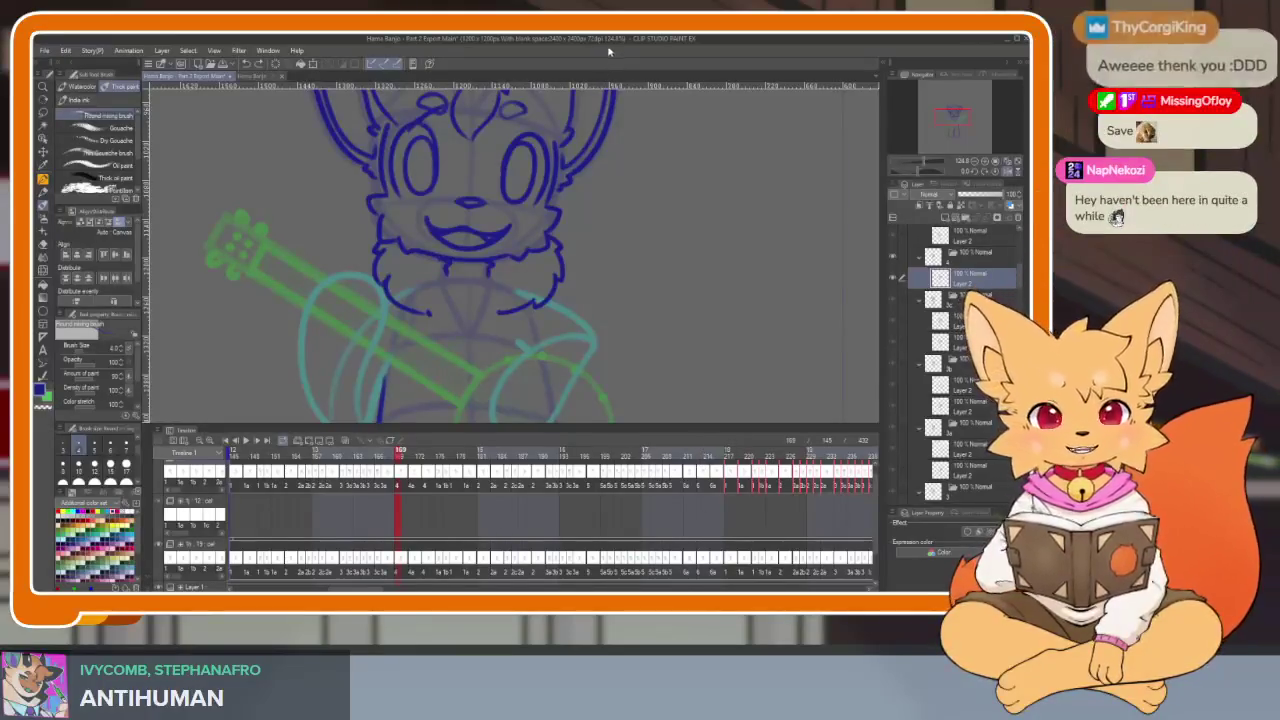
key(Tab)
Zoom in and out on the banjo neck area of the full-window canvas
scroll(621, 460, down, 1)
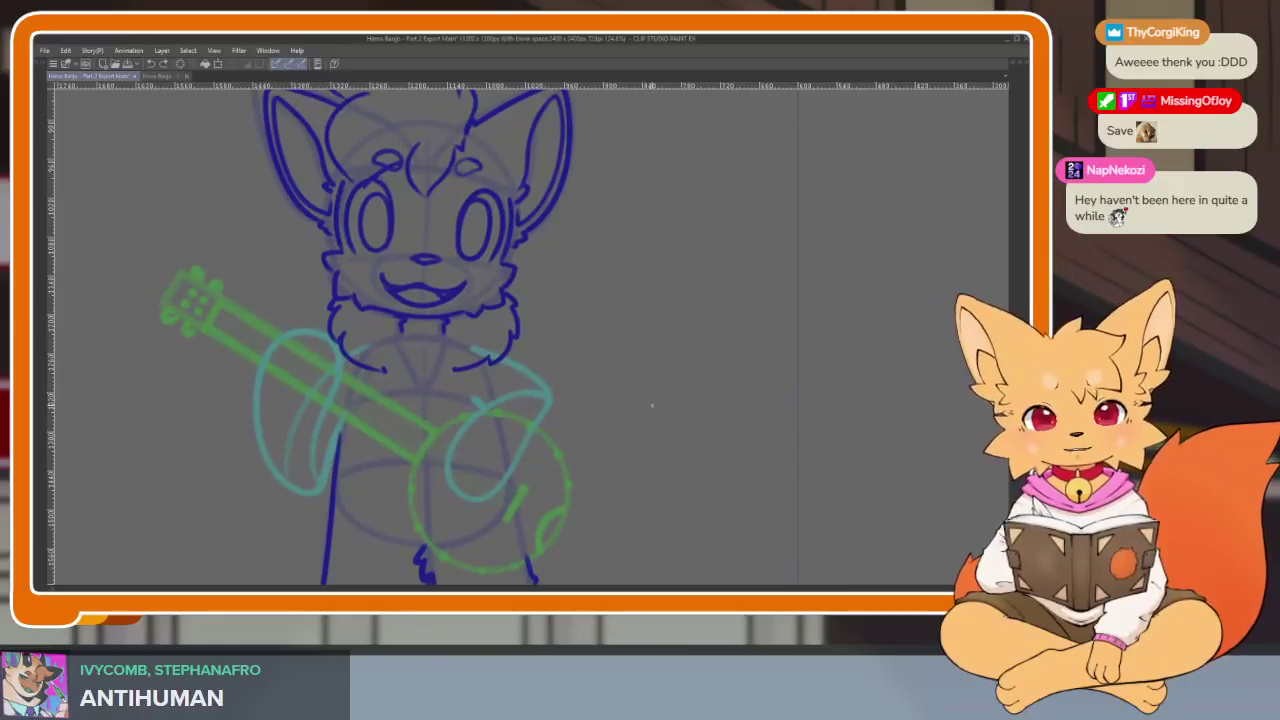
scroll(577, 446, up, 1)
scroll(520, 474, up, 1)
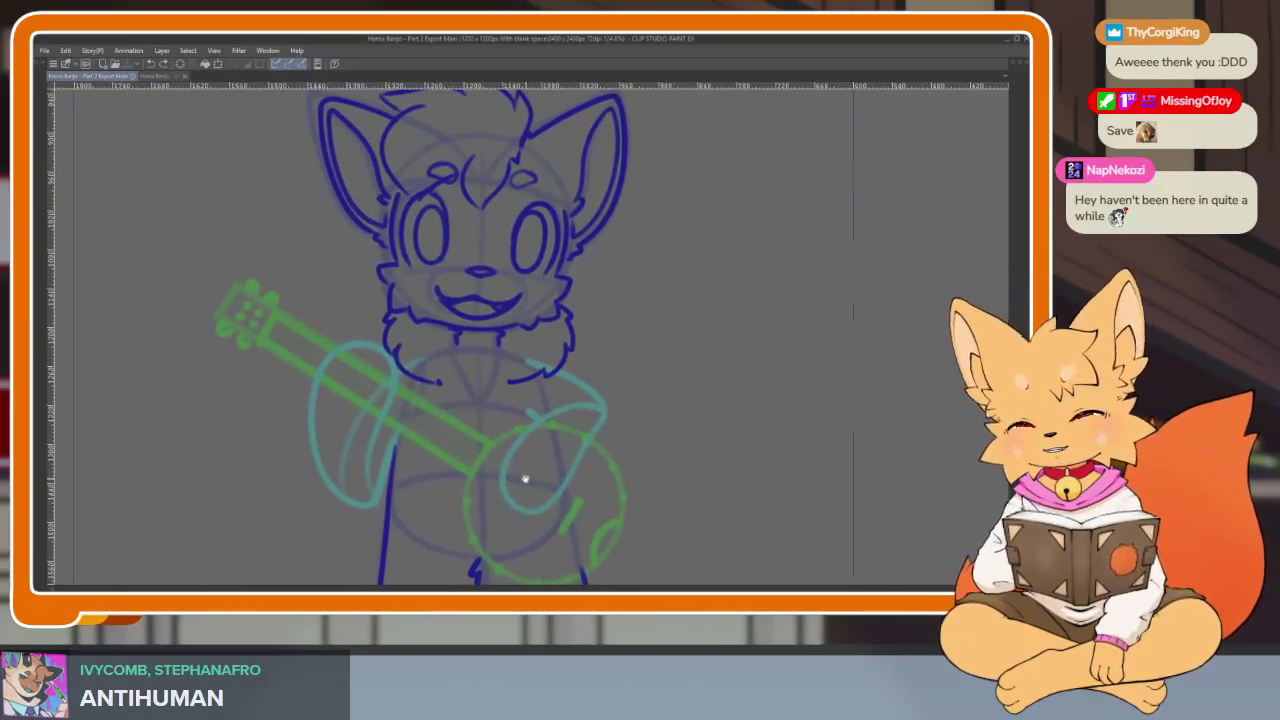
scroll(523, 474, up, 1)
scroll(511, 485, down, 1)
scroll(528, 463, down, 1)
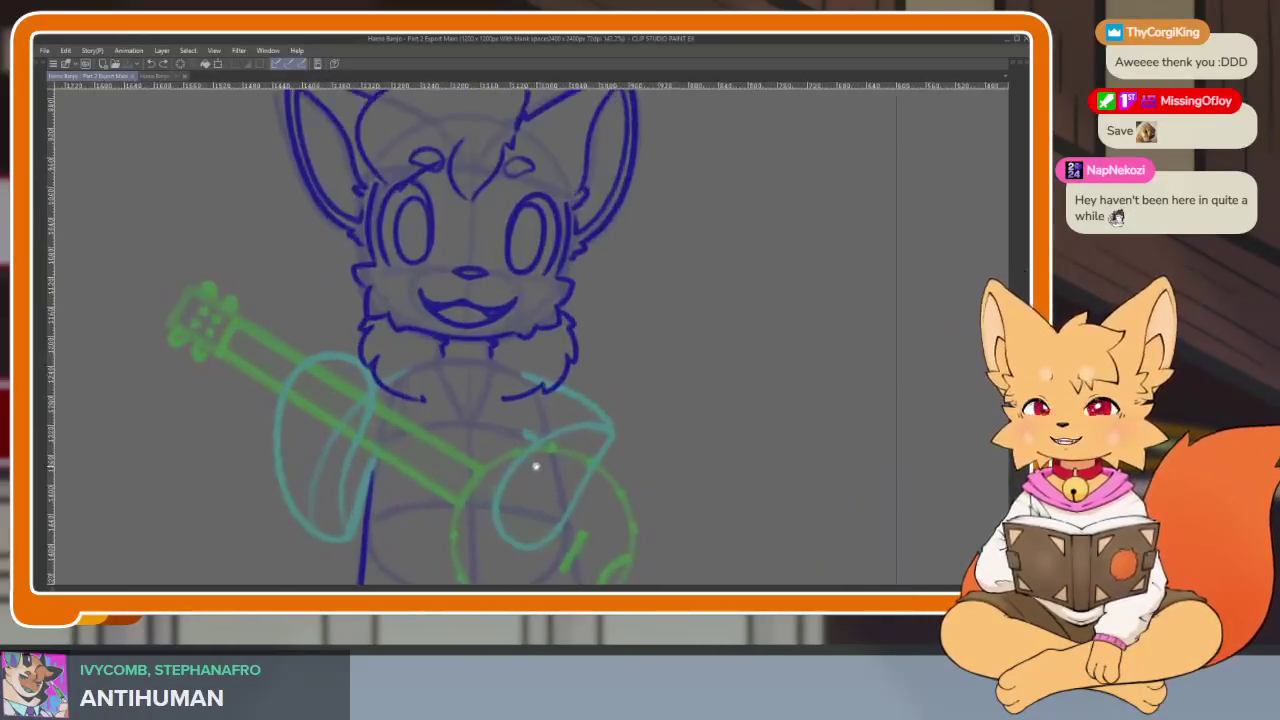
scroll(533, 469, down, 1)
scroll(514, 463, up, 1)
scroll(506, 463, up, 1)
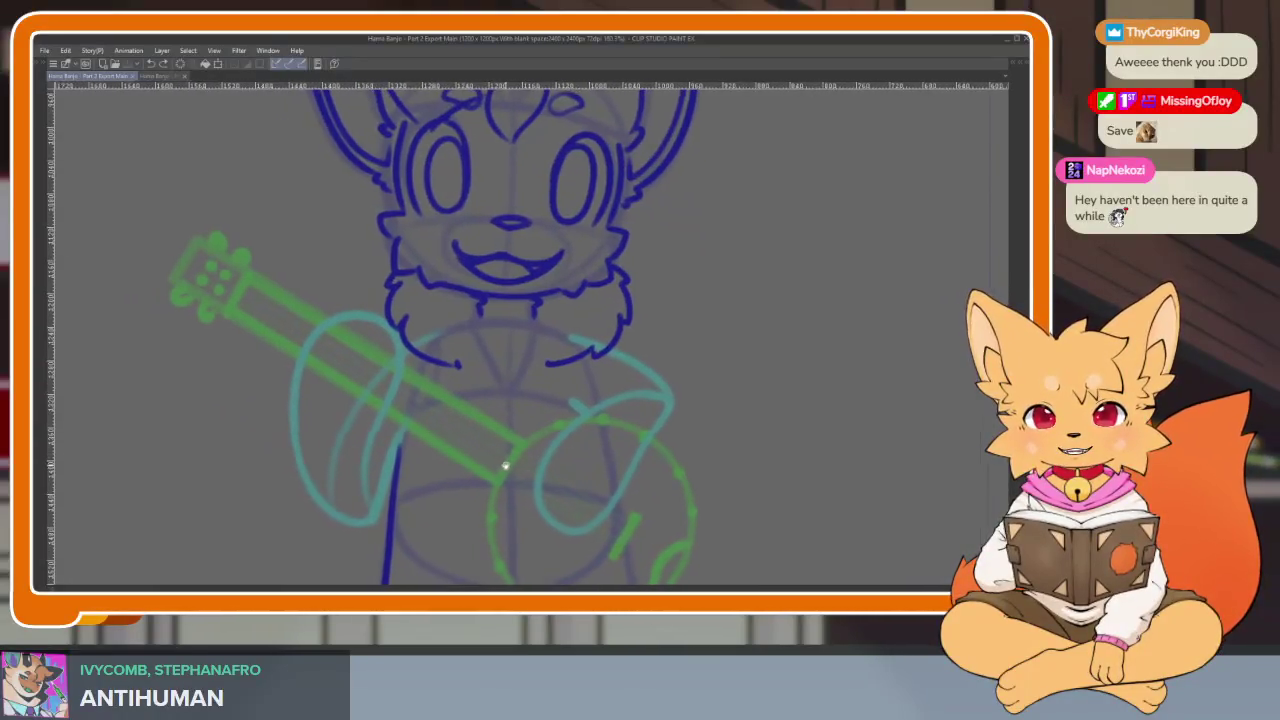
scroll(498, 472, up, 1)
scroll(499, 472, up, 1)
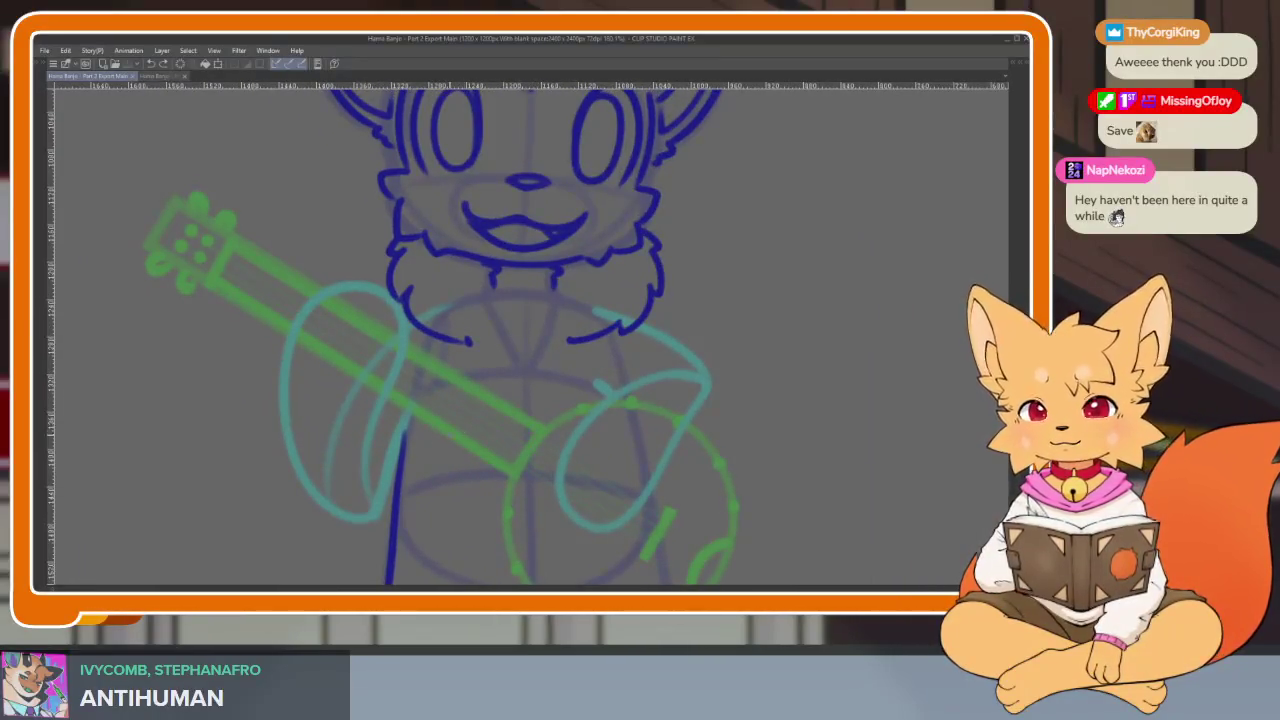
scroll(407, 433, up, 2)
scroll(412, 440, down, 1)
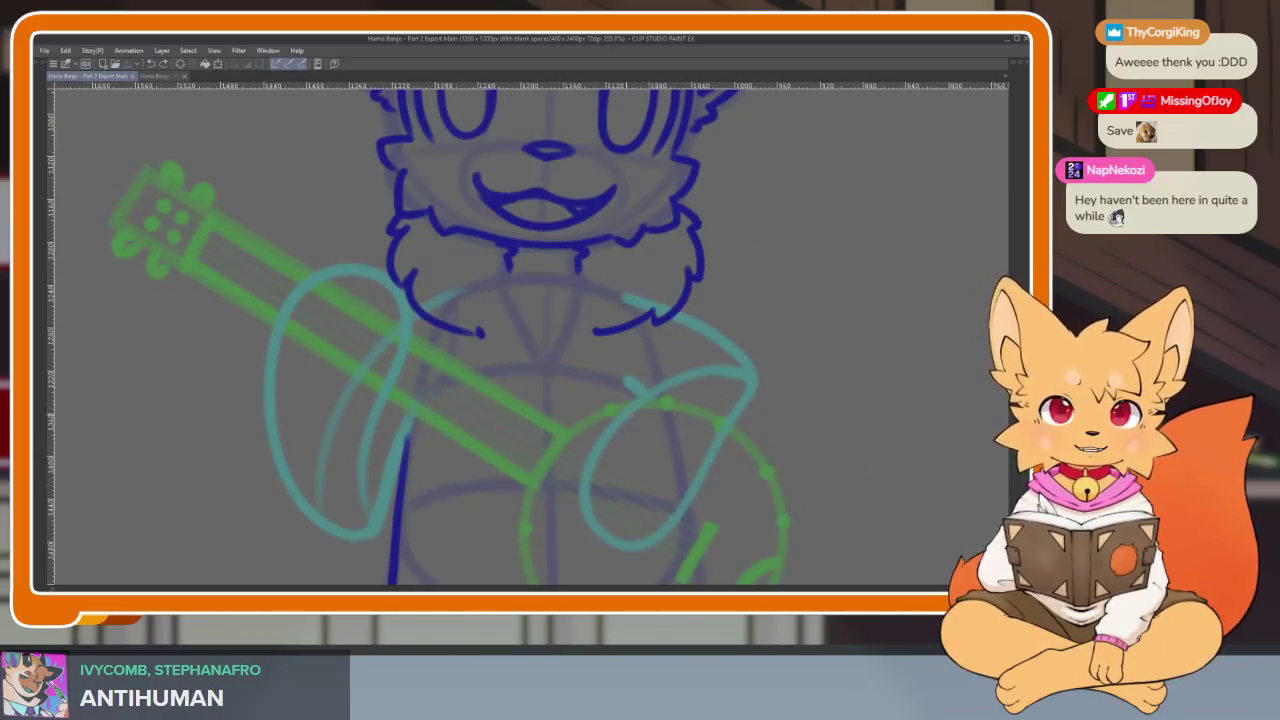
scroll(430, 449, down, 1)
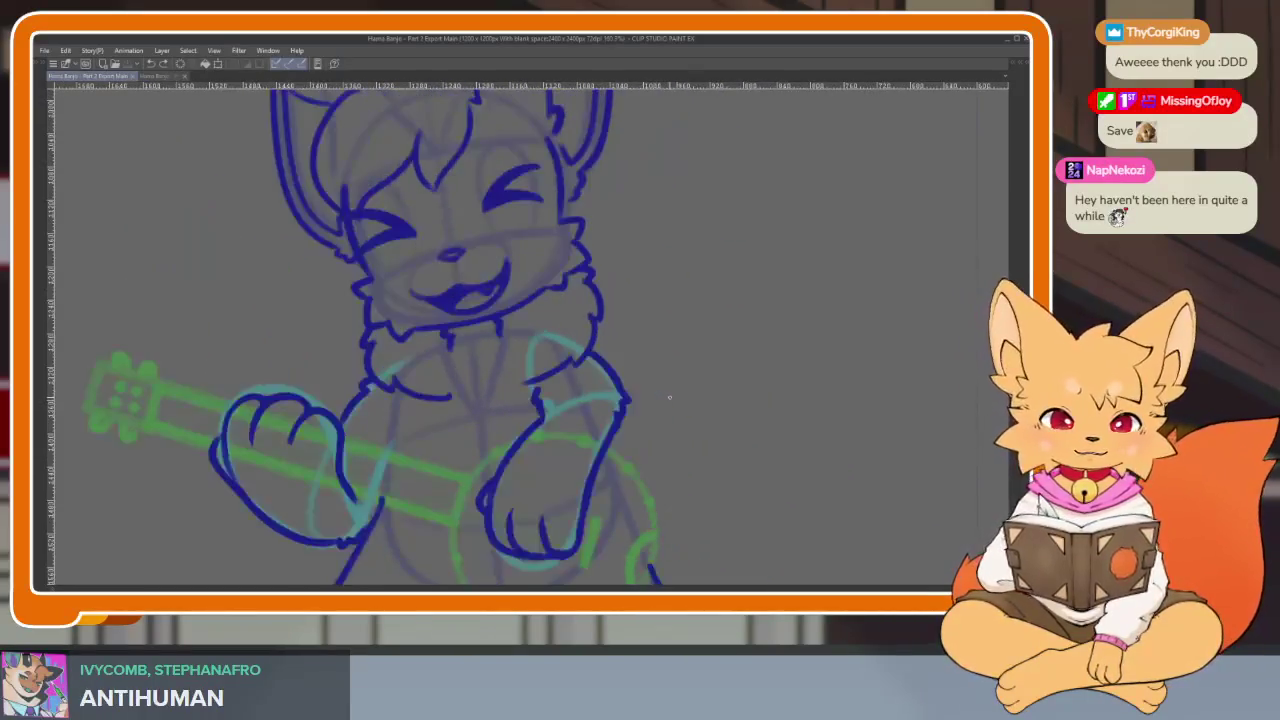
scroll(394, 463, up, 1)
scroll(407, 463, up, 2)
scroll(407, 463, up, 1)
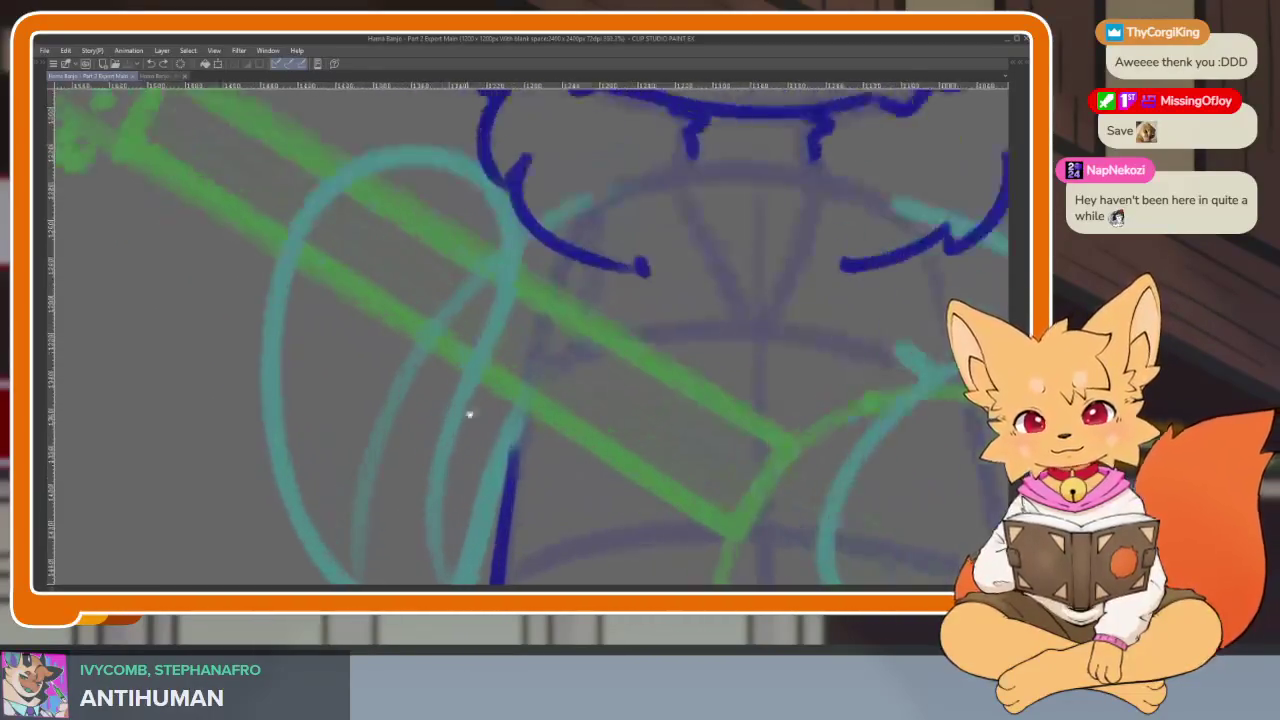
Ink a round dark-blue paw outline over the green banjo neck
mouse_move(318, 264)
mouse_down()
mouse_move(399, 254)
mouse_move(485, 345)
mouse_up()
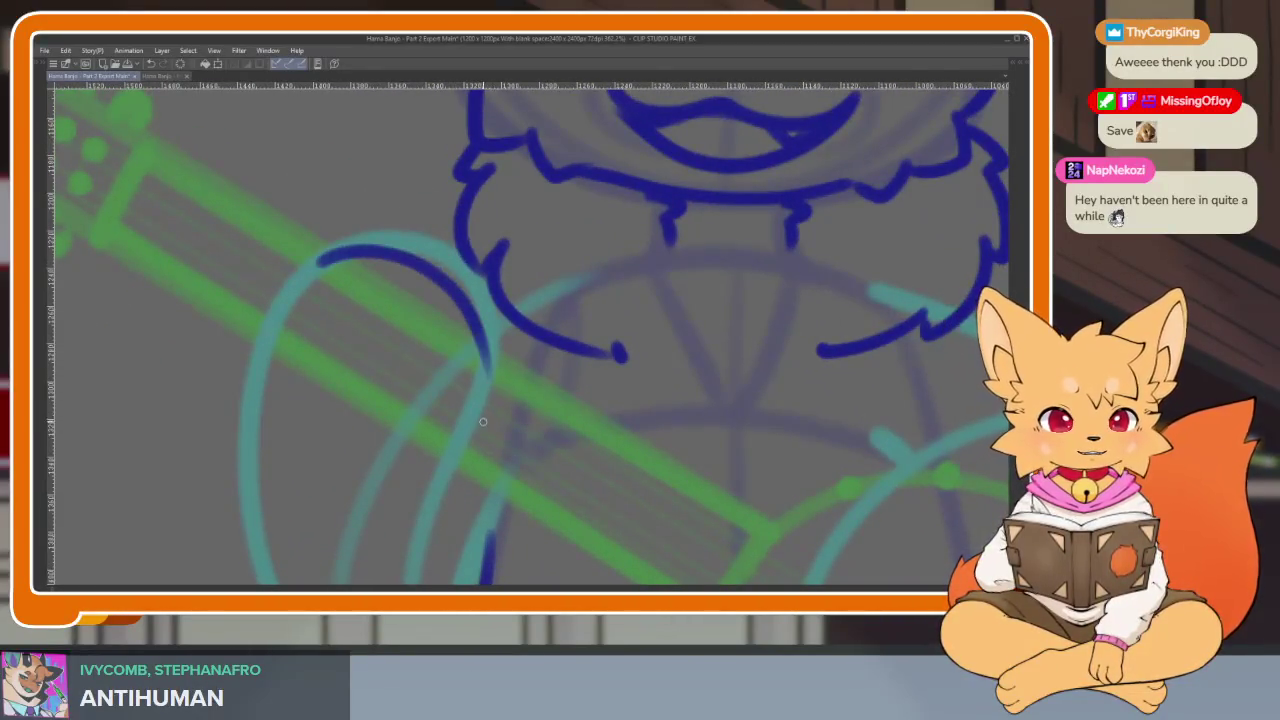
mouse_move(318, 232)
mouse_down()
mouse_move(252, 350)
mouse_move(265, 430)
mouse_move(340, 465)
mouse_move(431, 456)
mouse_move(485, 330)
mouse_up()
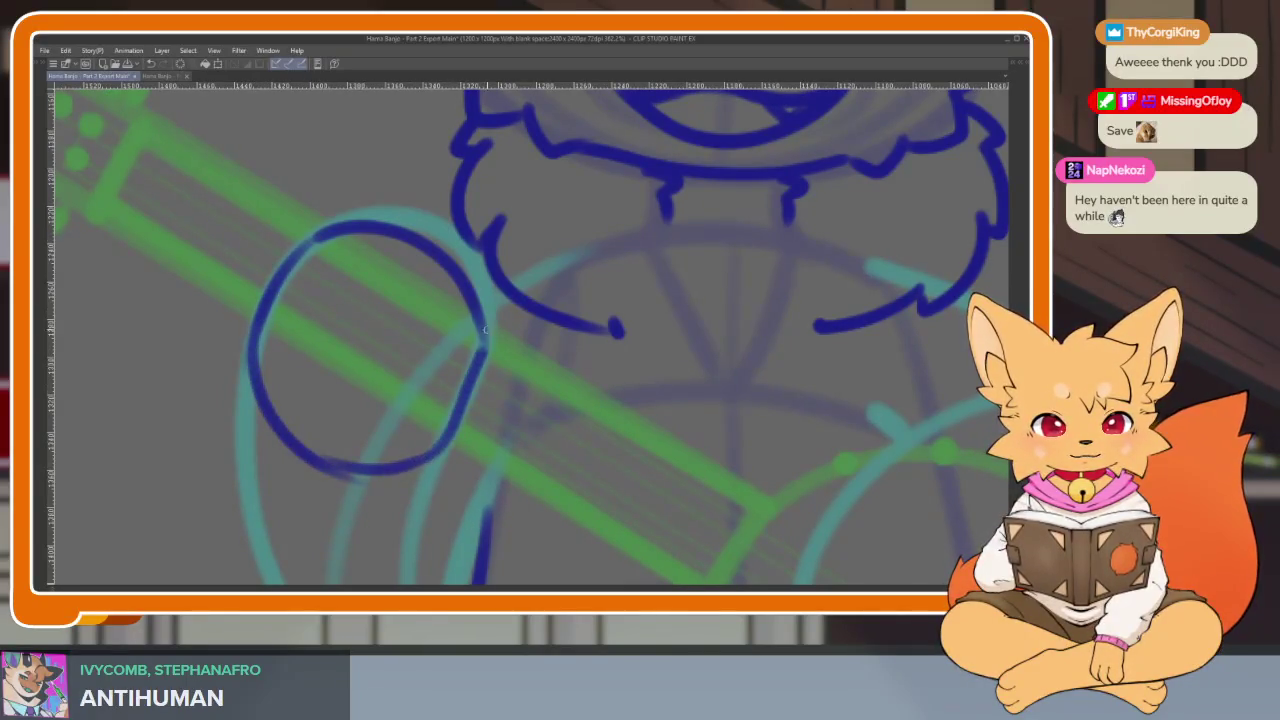
scroll(514, 381, up, 1)
scroll(486, 400, down, 1)
scroll(486, 400, up, 1)
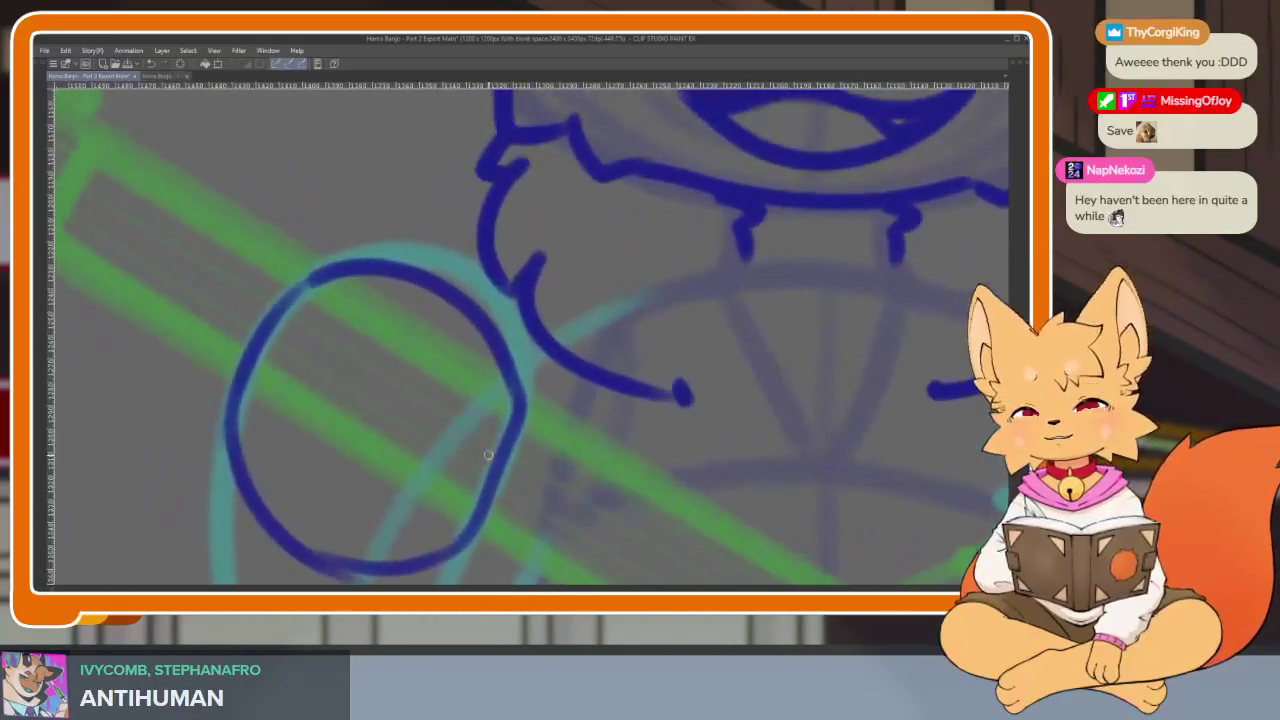
scroll(499, 454, up, 1)
scroll(499, 454, right, 1)
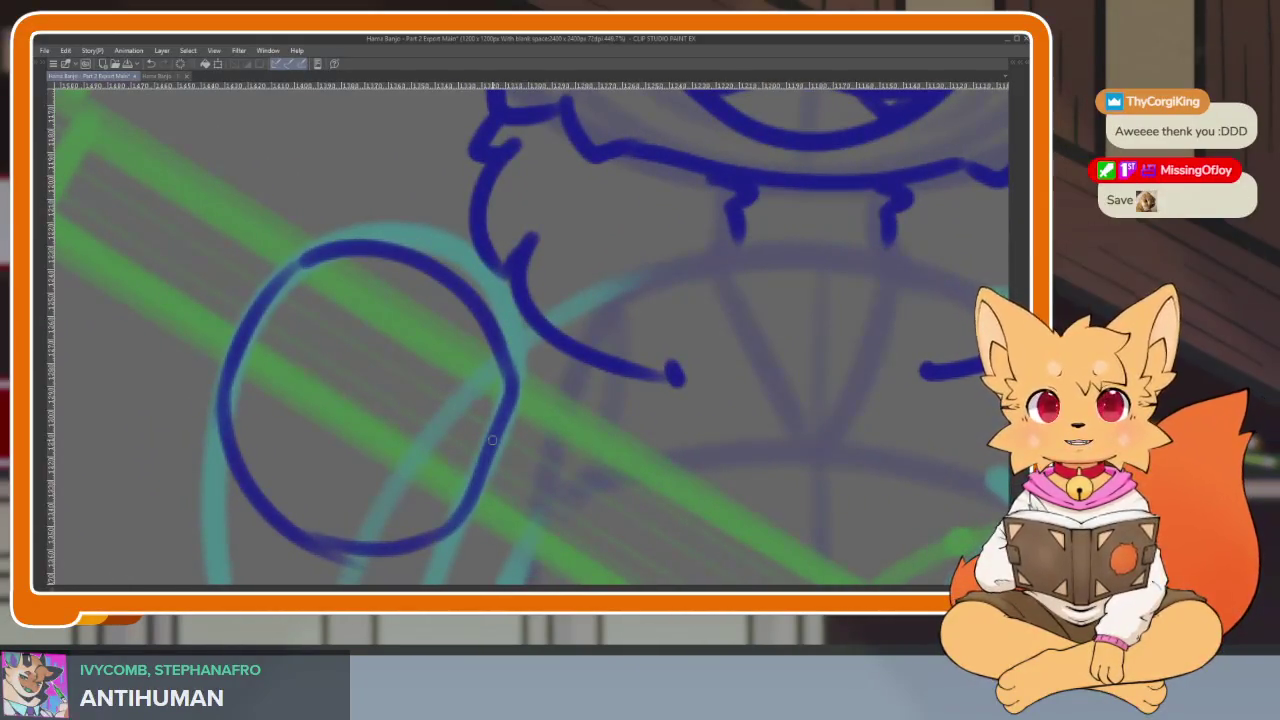
scroll(490, 448, down, 1)
scroll(506, 458, up, 2)
scroll(511, 469, down, 1)
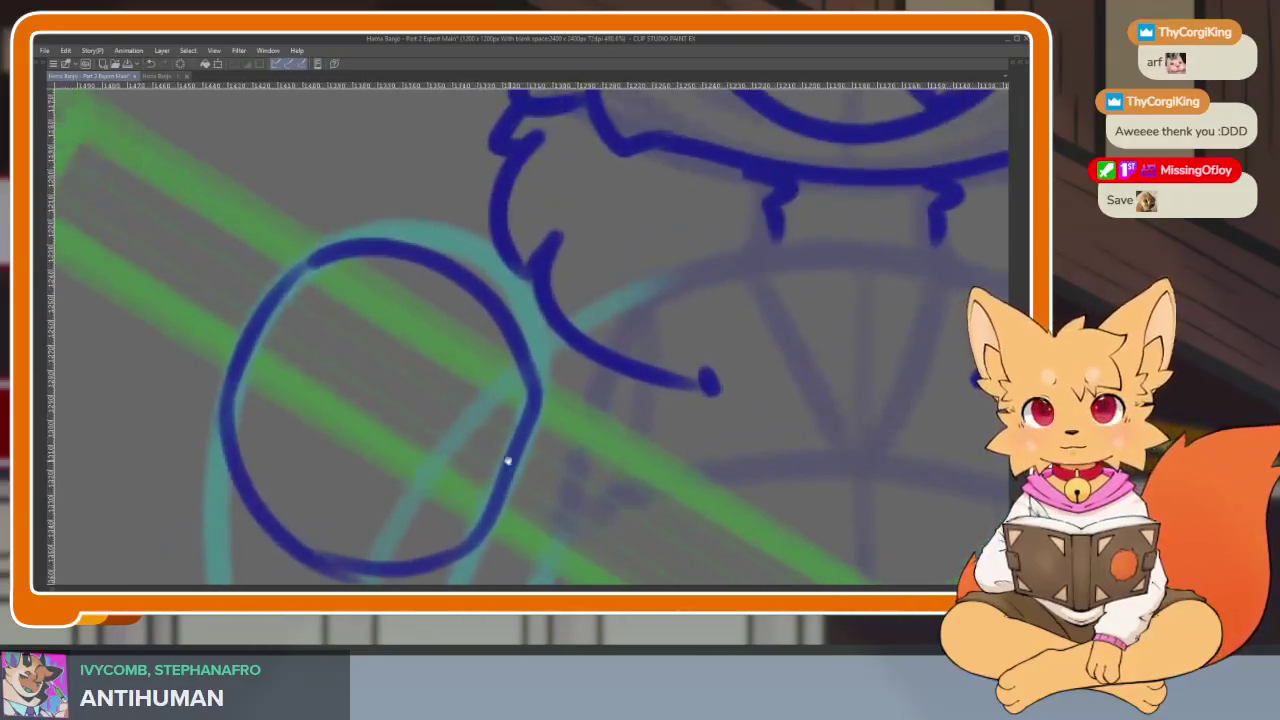
Draw three curled finger lines inside the paw, including a thick curl along its top
mouse_move(259, 328)
mouse_down()
mouse_move(371, 351)
mouse_move(505, 462)
mouse_up()
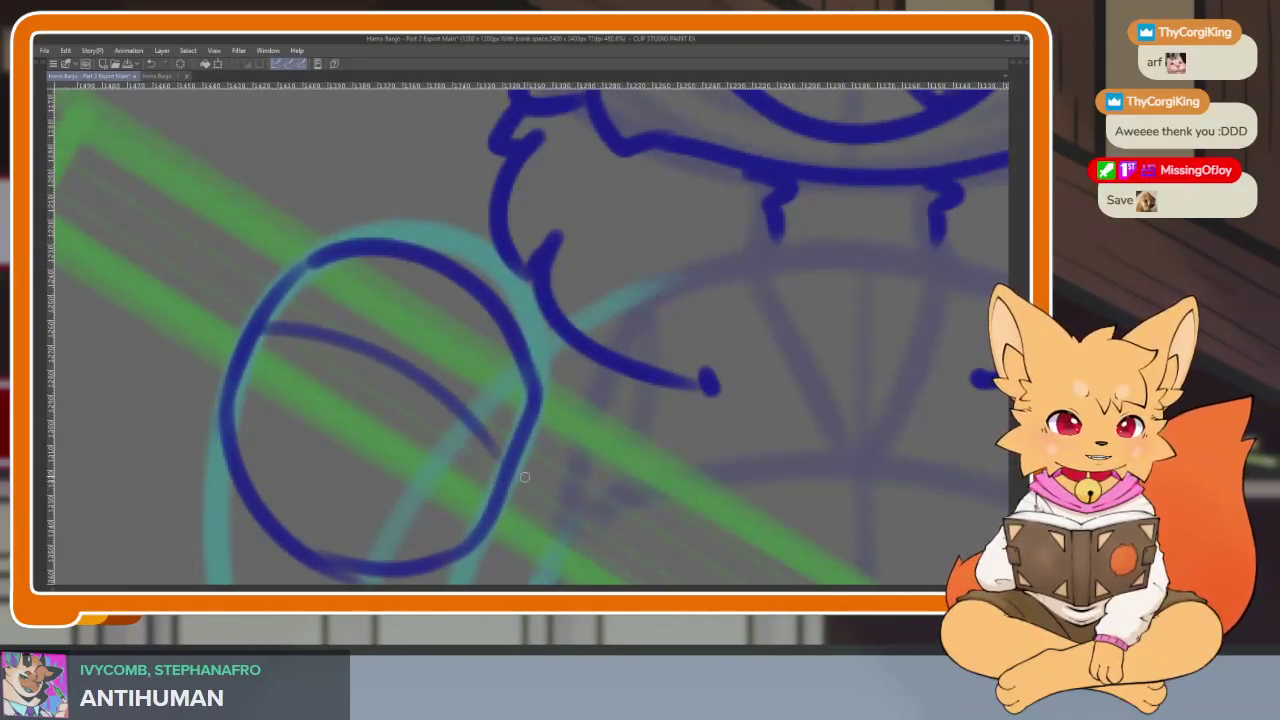
scroll(523, 457, up, 1)
scroll(538, 468, down, 2)
scroll(540, 471, up, 1)
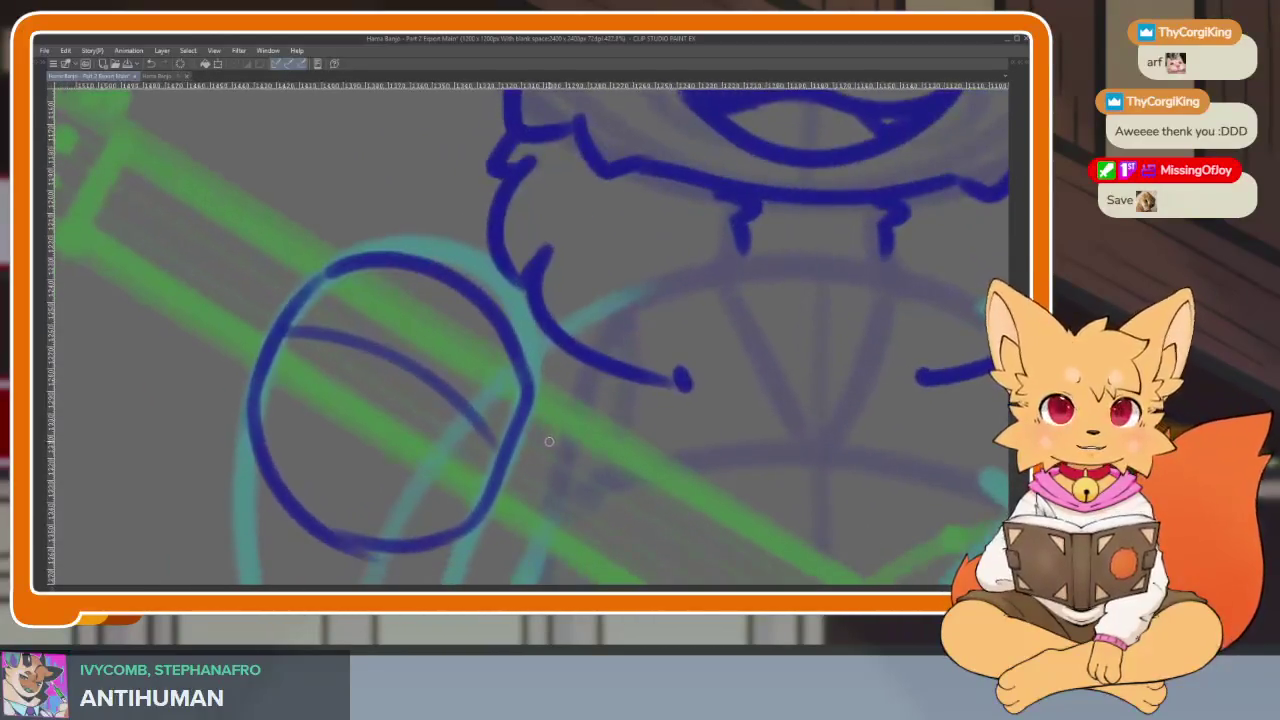
scroll(537, 455, up, 1)
scroll(549, 457, down, 1)
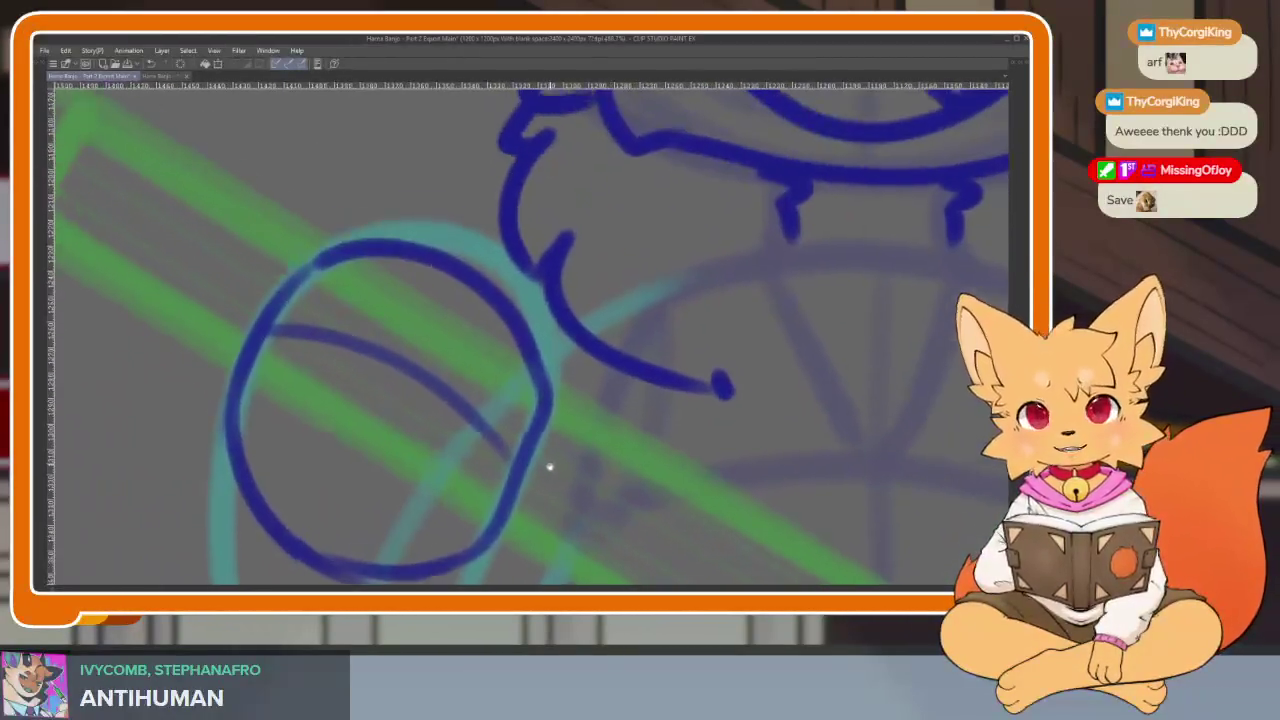
scroll(563, 463, up, 1)
scroll(549, 464, down, 1)
scroll(545, 460, up, 1)
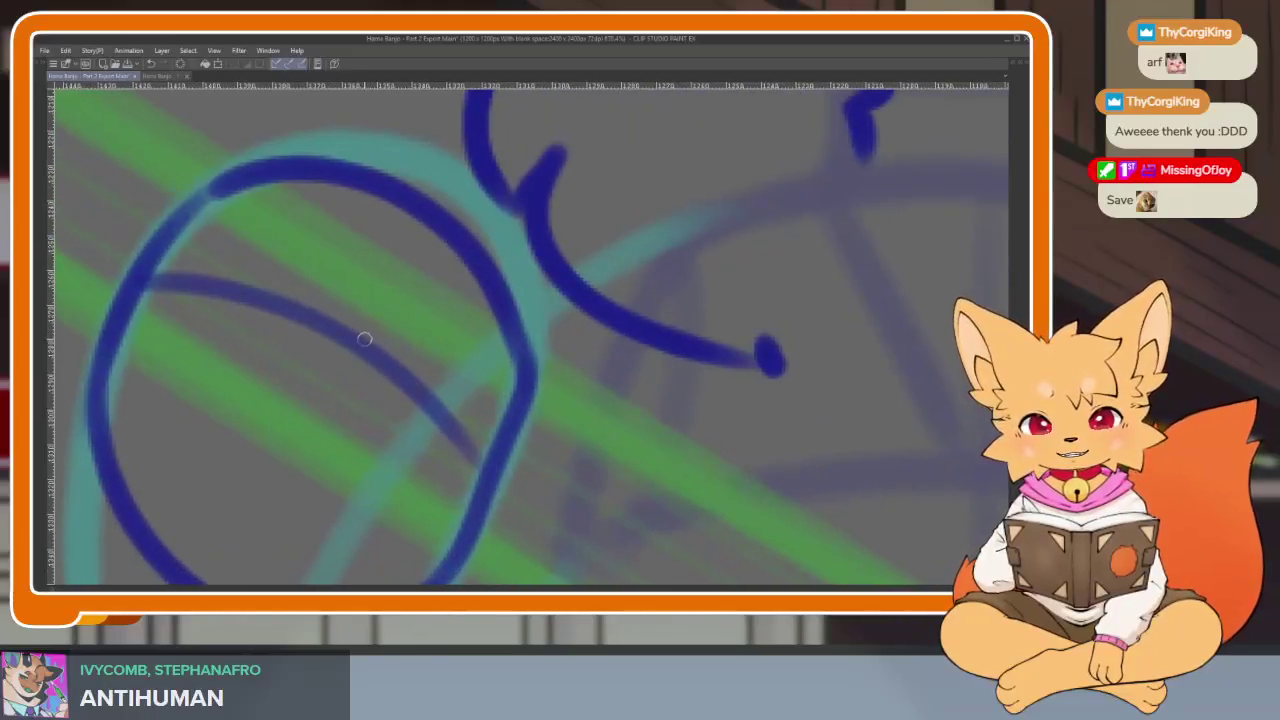
mouse_move(357, 337)
mouse_down()
mouse_move(568, 364)
mouse_move(522, 470)
mouse_up()
scroll(530, 455, down, 1)
scroll(586, 451, up, 1)
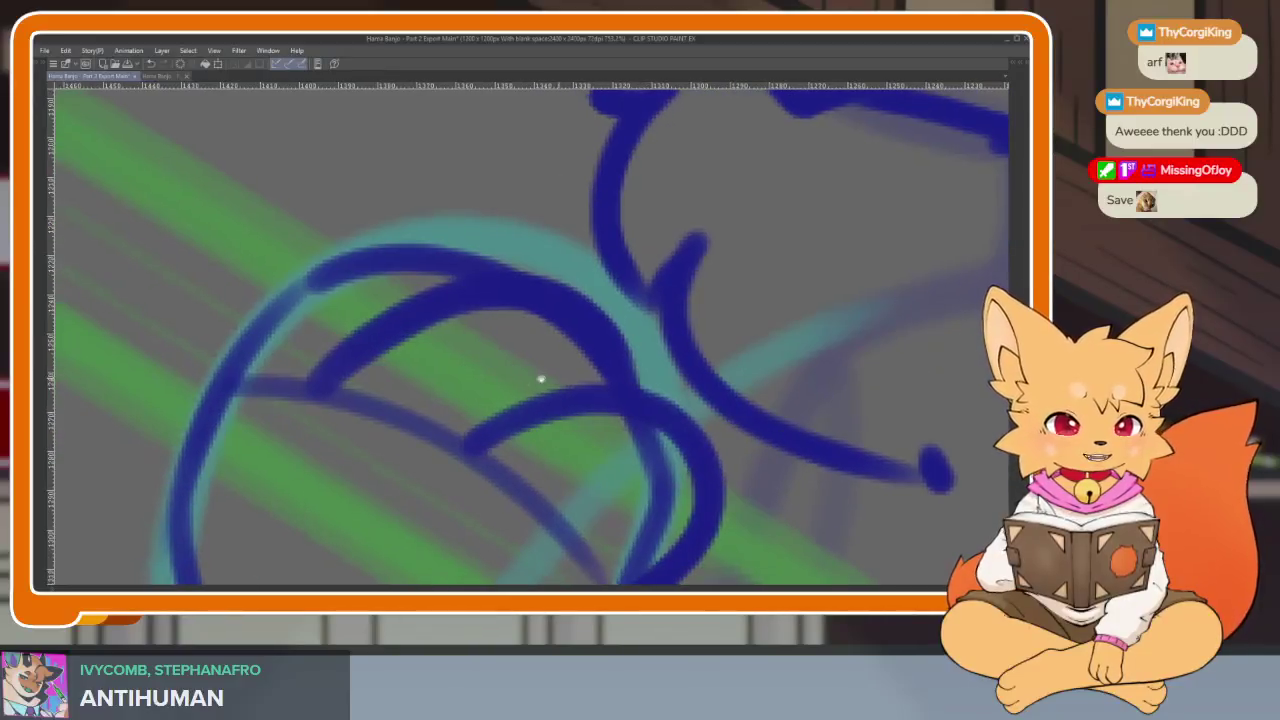
drag(222, 383, 470, 245)
scroll(586, 386, down, 1)
scroll(614, 391, up, 1)
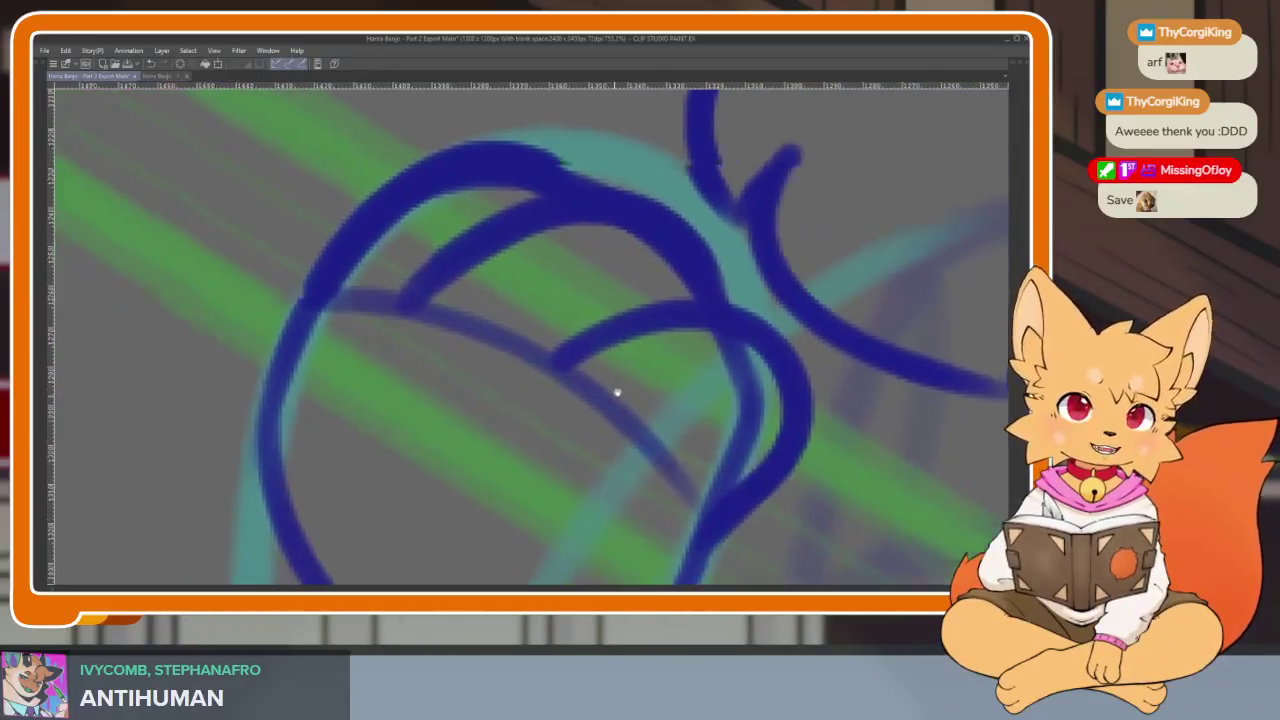
Redraw the paw's lower-left outline after undoing a bad first stroke
drag(282, 485, 345, 228)
key(ctrl+z)
mouse_move(285, 485)
mouse_down()
mouse_move(256, 378)
mouse_move(345, 230)
mouse_up()
scroll(554, 409, down, 3)
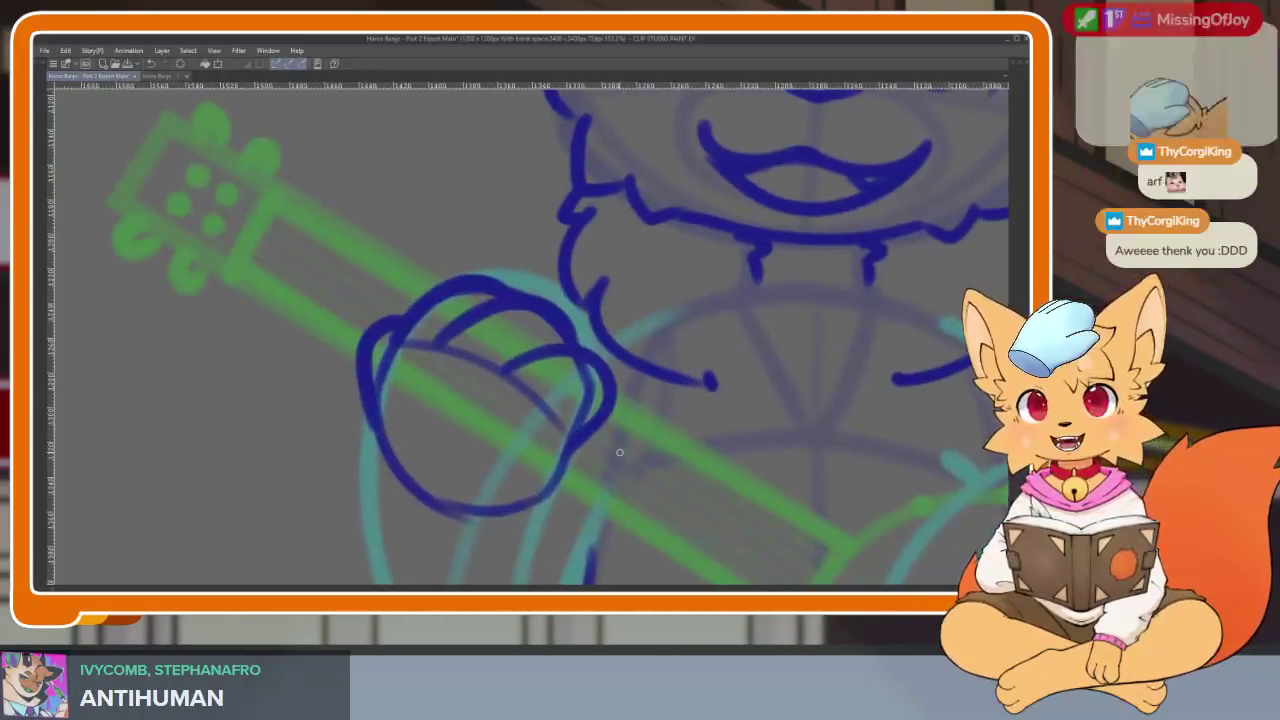
scroll(560, 460, up, 1)
scroll(520, 437, up, 1)
scroll(537, 466, up, 1)
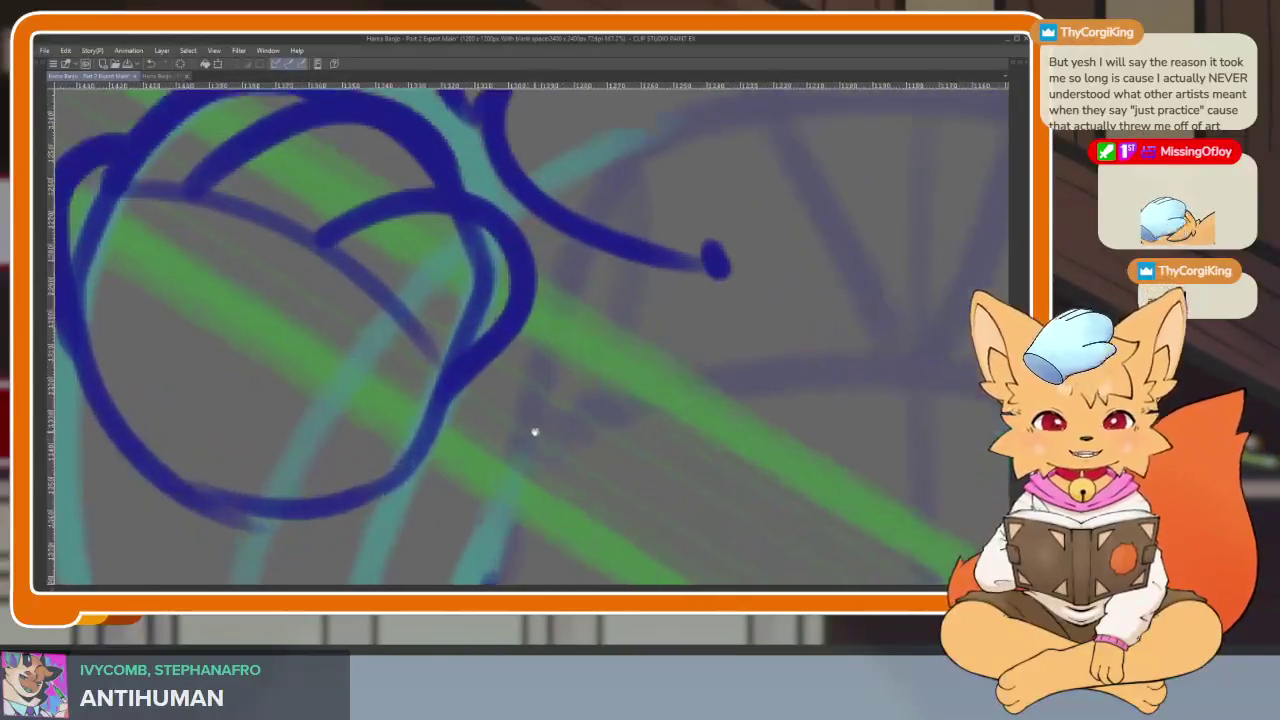
scroll(531, 434, down, 1)
scroll(533, 447, up, 1)
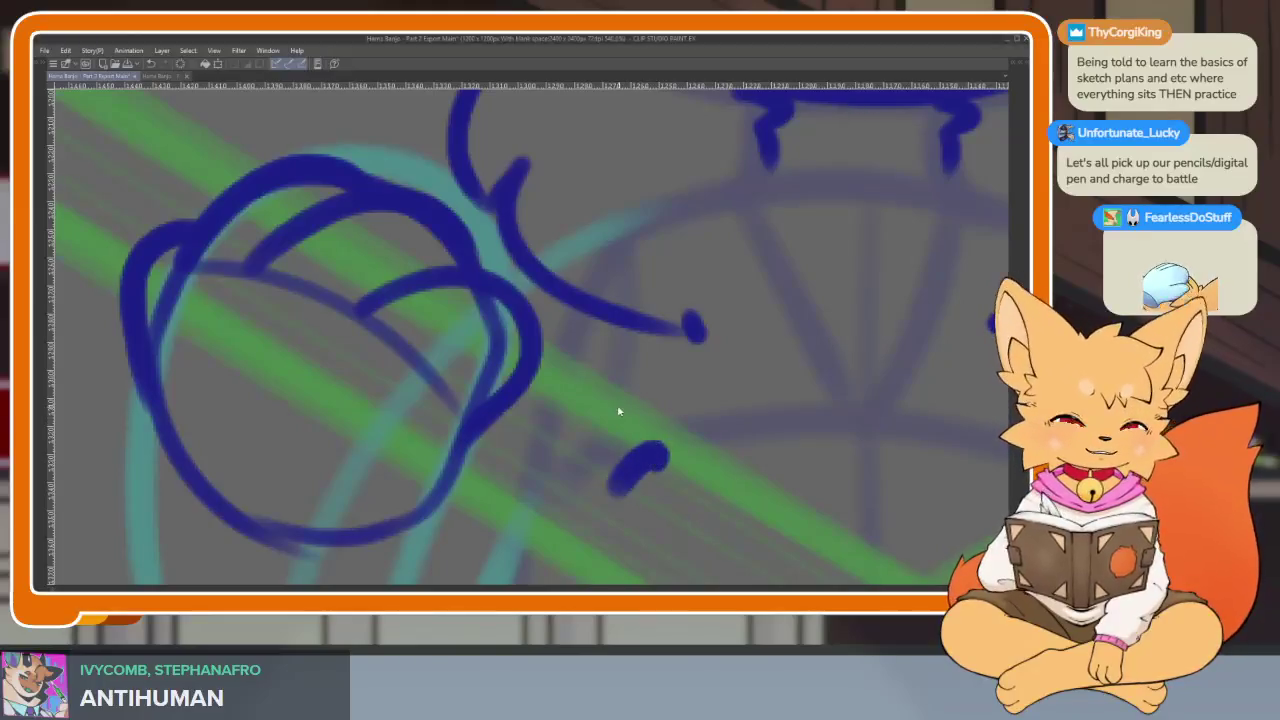
Erase part of the paw's left edge
scroll(554, 451, down, 3)
scroll(507, 488, down, 3)
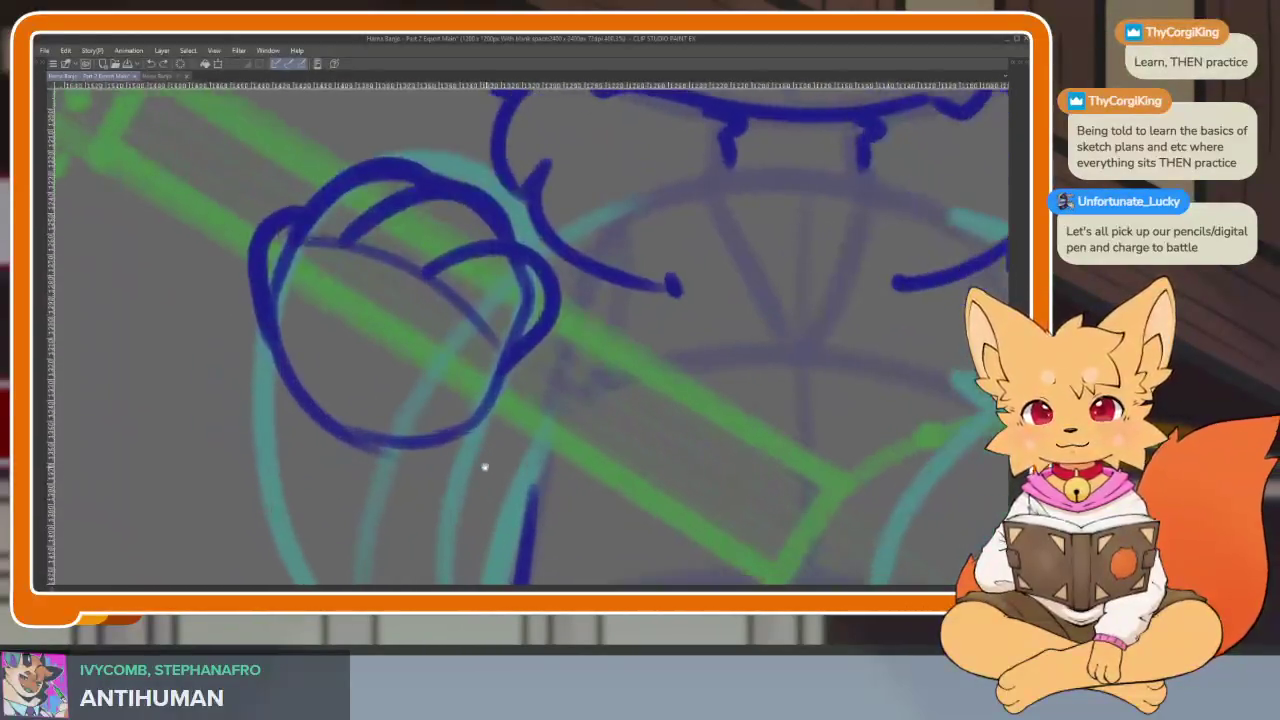
mouse_move(256, 333)
mouse_down()
mouse_move(260, 407)
mouse_move(343, 443)
mouse_move(432, 389)
mouse_up()
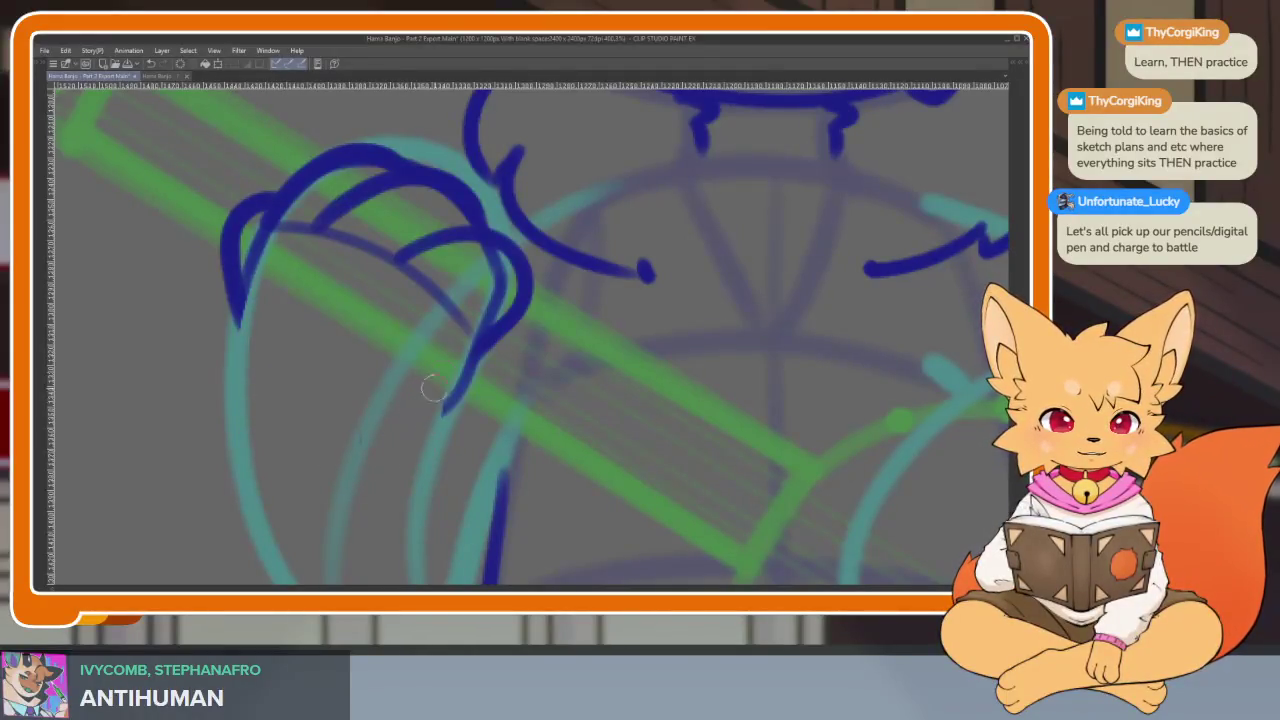
scroll(460, 450, down, 2)
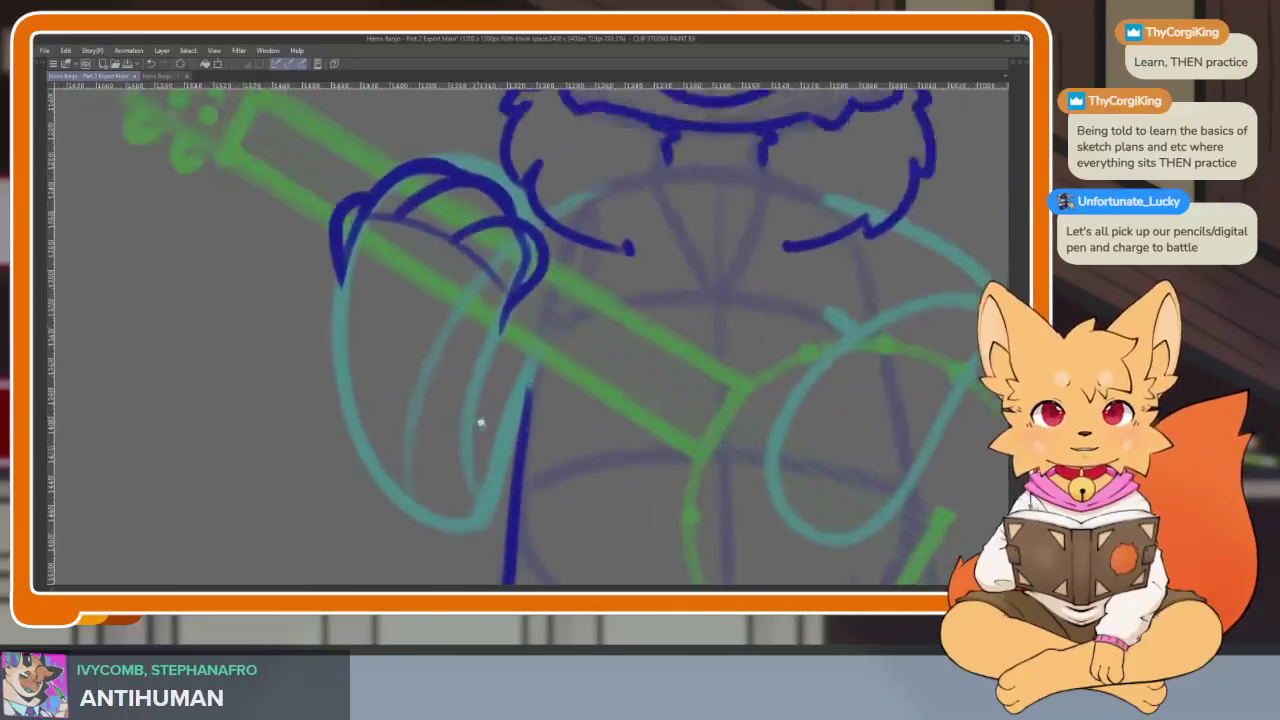
scroll(470, 420, down, 2)
scroll(457, 417, up, 3)
Ink the paw's outer contour down to its base and extend the hook line downward
mouse_move(302, 226)
mouse_down()
mouse_move(286, 380)
mouse_move(410, 526)
mouse_up()
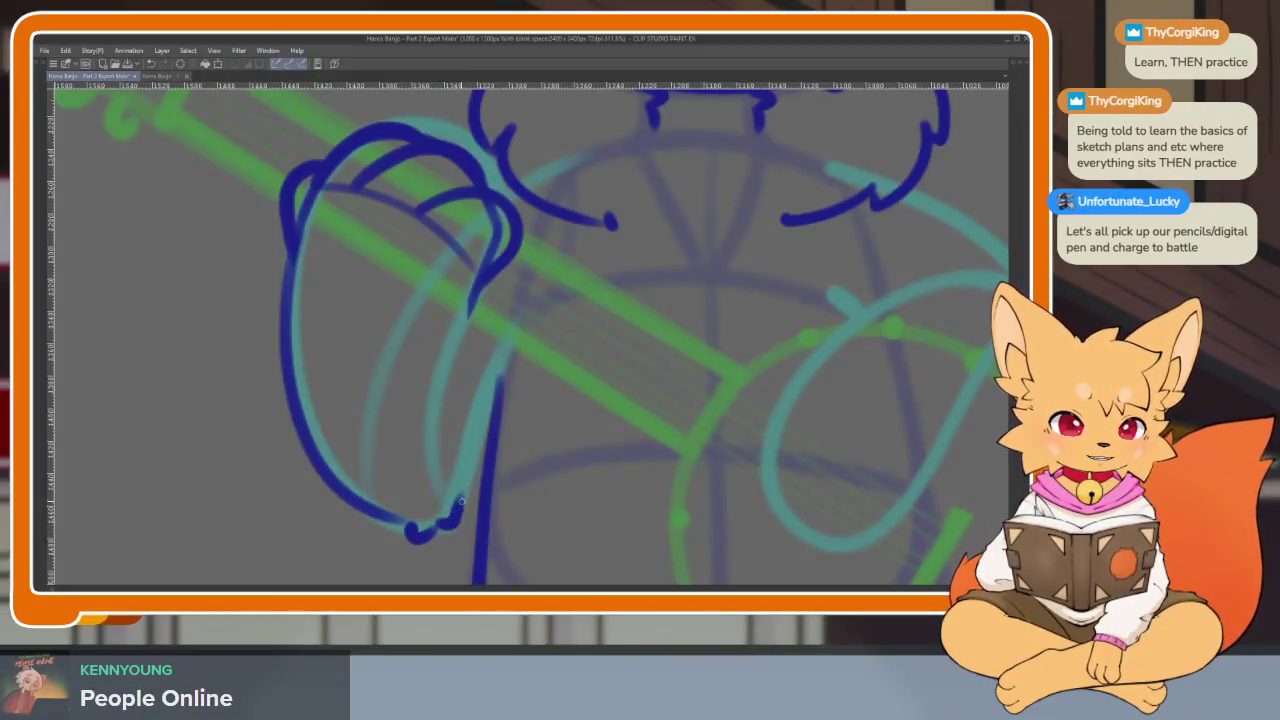
scroll(522, 371, down, 3)
scroll(563, 420, up, 4)
scroll(574, 429, up, 2)
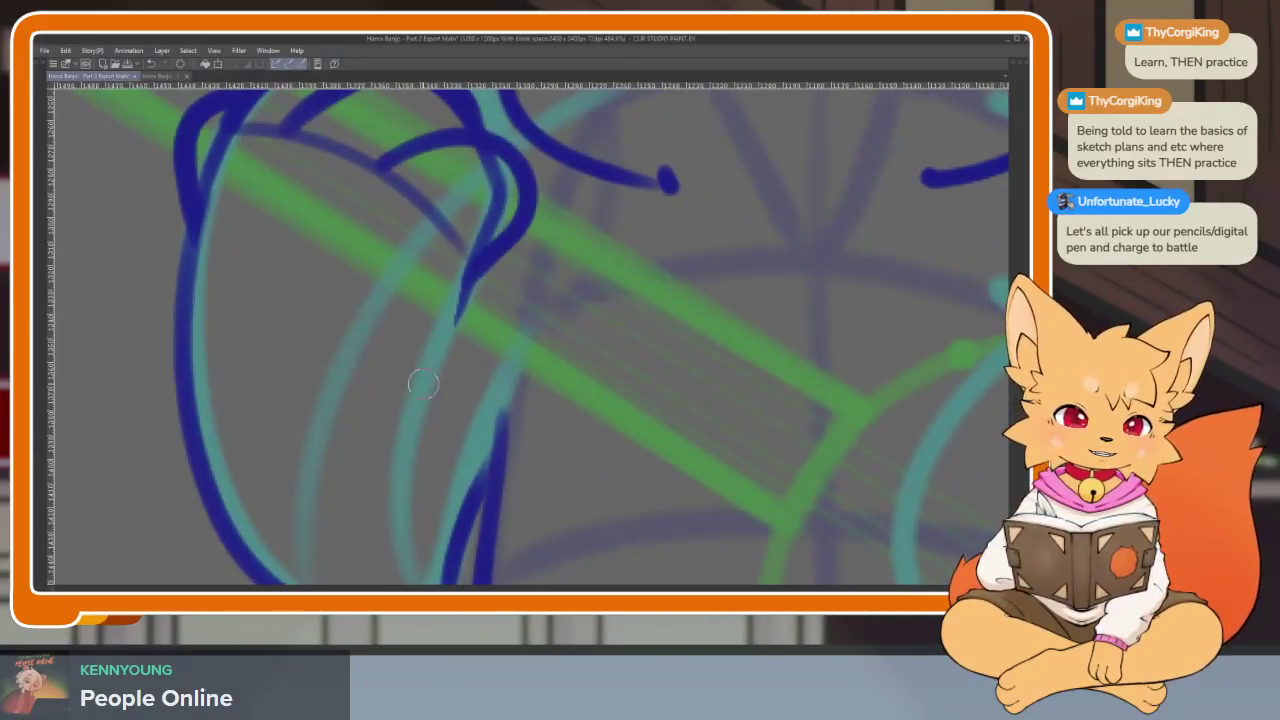
drag(462, 273, 433, 442)
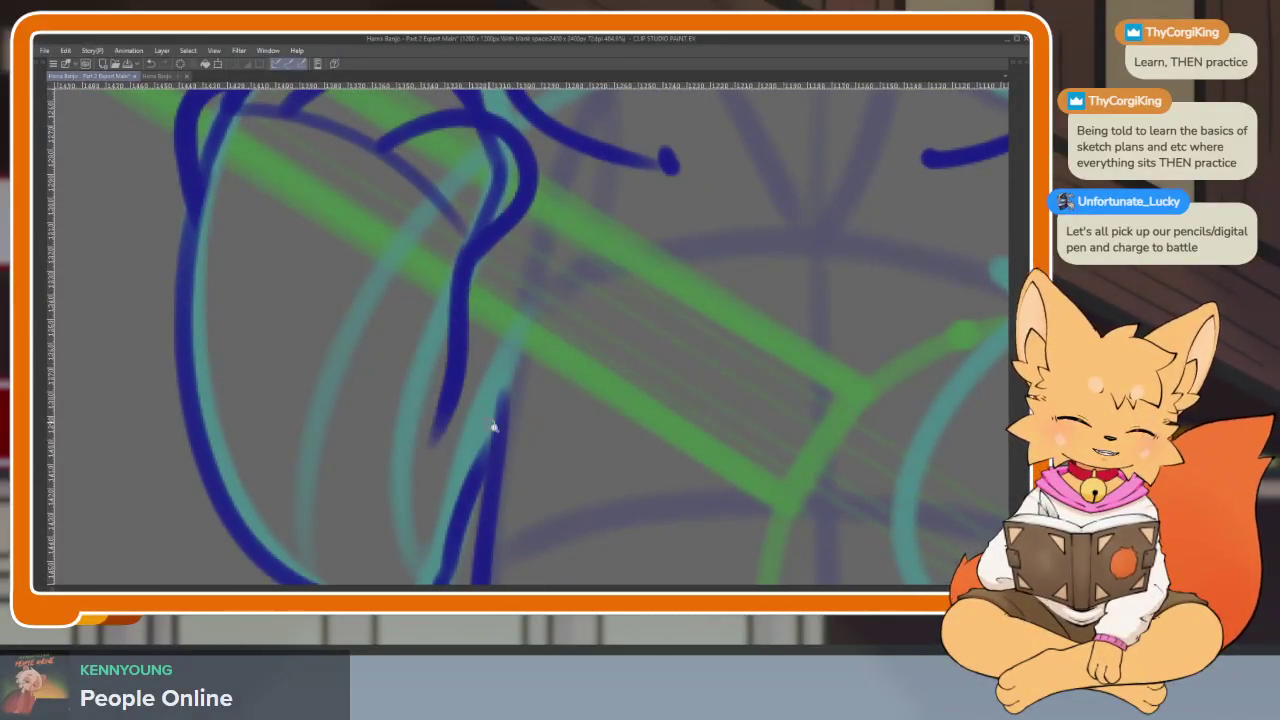
scroll(491, 429, down, 2)
scroll(470, 412, up, 2)
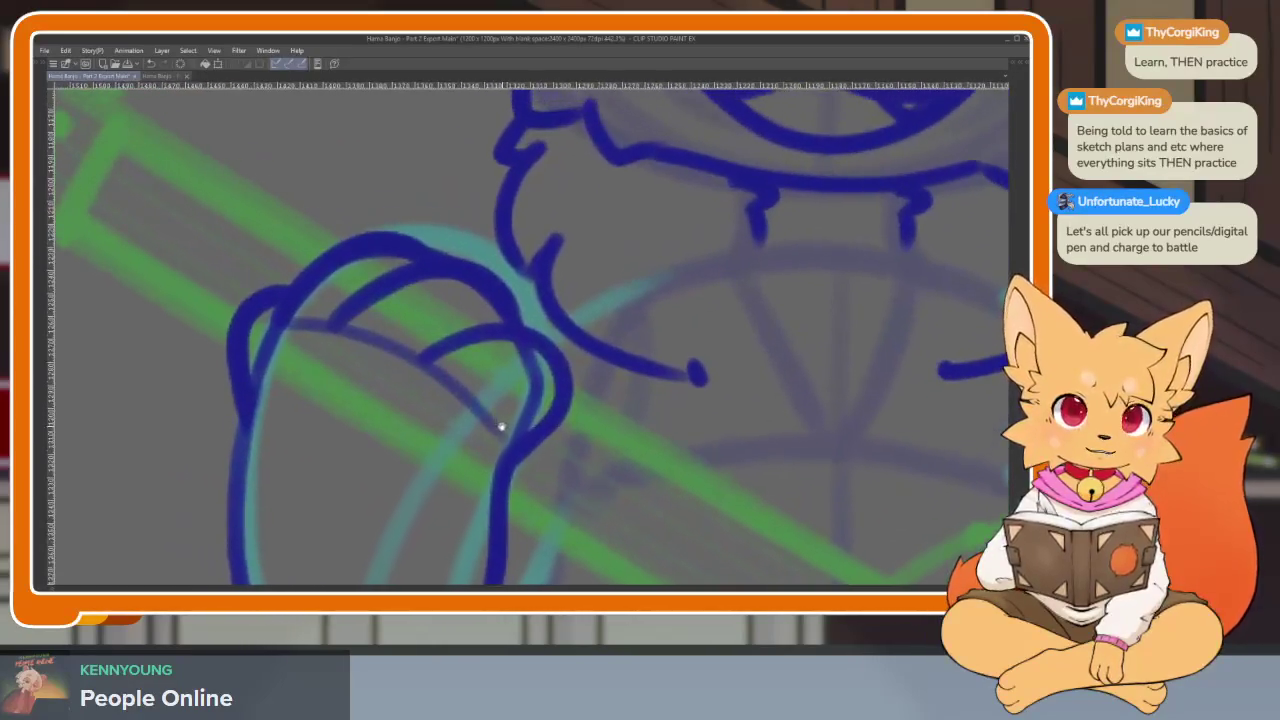
scroll(530, 430, up, 1)
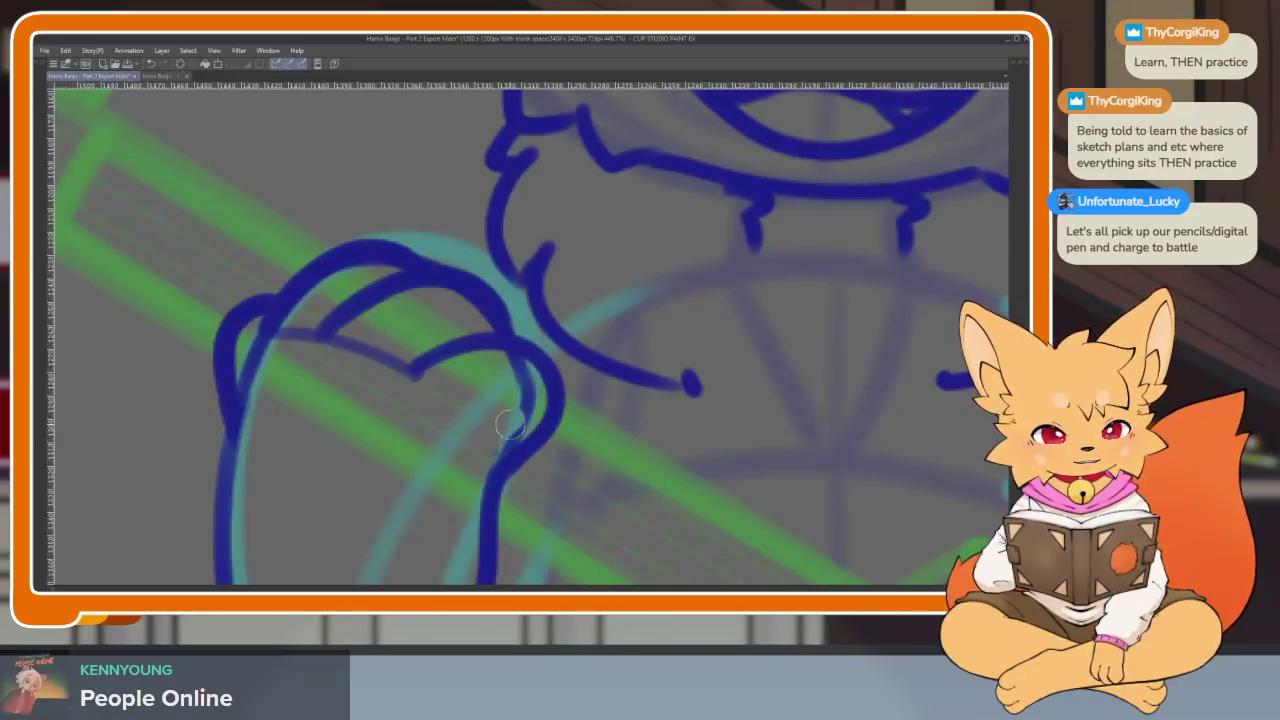
Erase the faint stray line across the paw and recenter on the face and paw
mouse_move(418, 310)
mouse_down()
mouse_move(329, 354)
mouse_move(371, 349)
mouse_move(400, 366)
mouse_move(469, 446)
mouse_up()
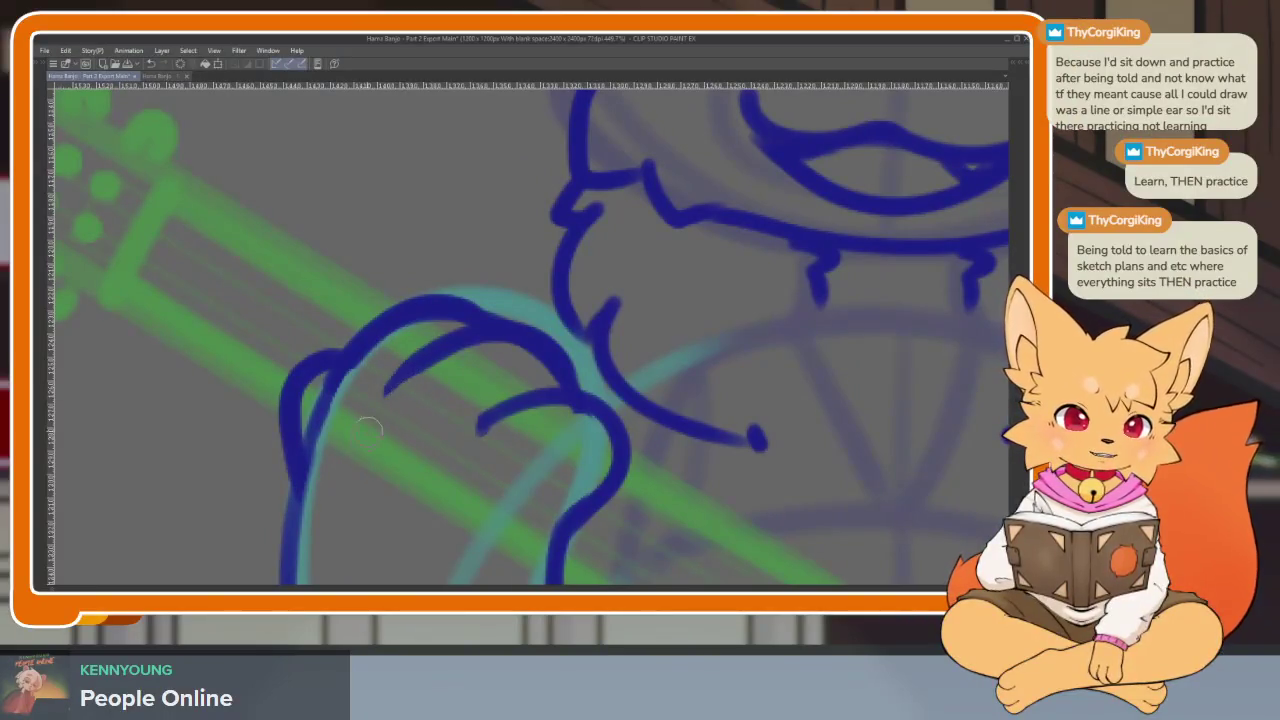
drag(568, 452, 550, 408)
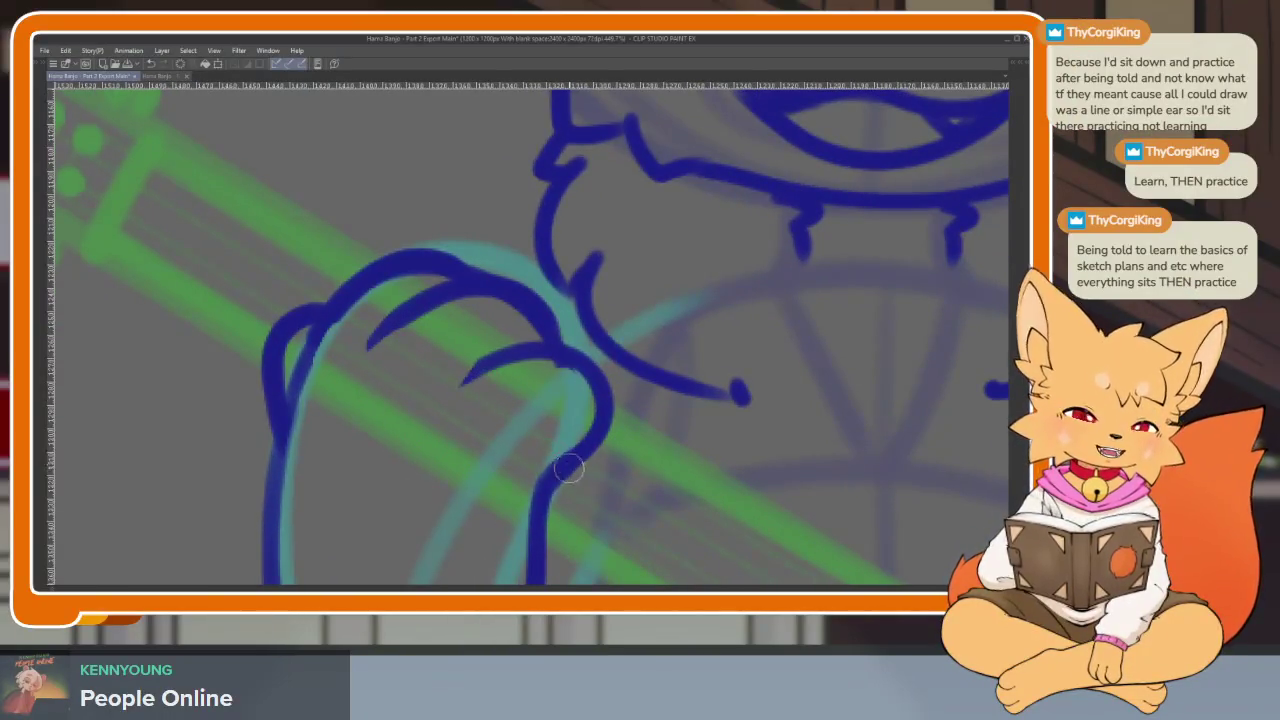
scroll(520, 450, down, 3)
scroll(555, 465, down, 3)
drag(545, 447, 543, 430)
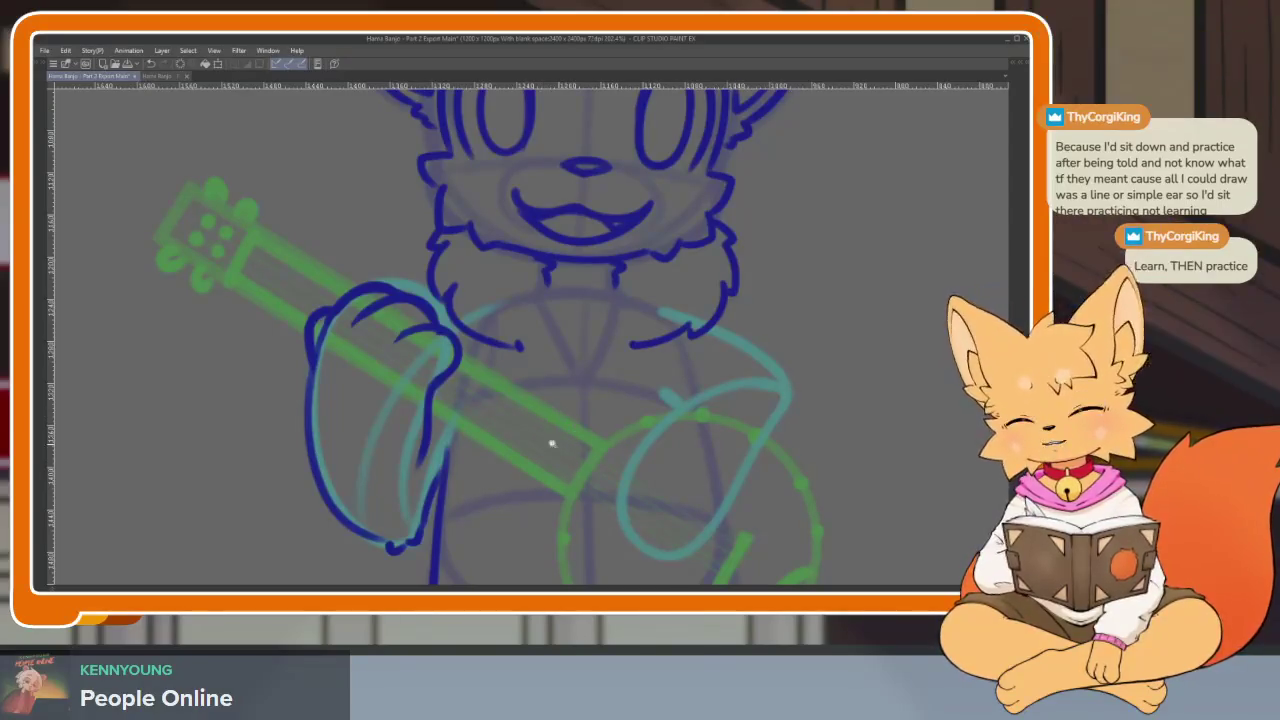
Zoom out to review the animation frames
scroll(560, 435, up, 2)
scroll(570, 440, up, 1)
scroll(763, 437, right, 2)
scroll(691, 463, up, 2)
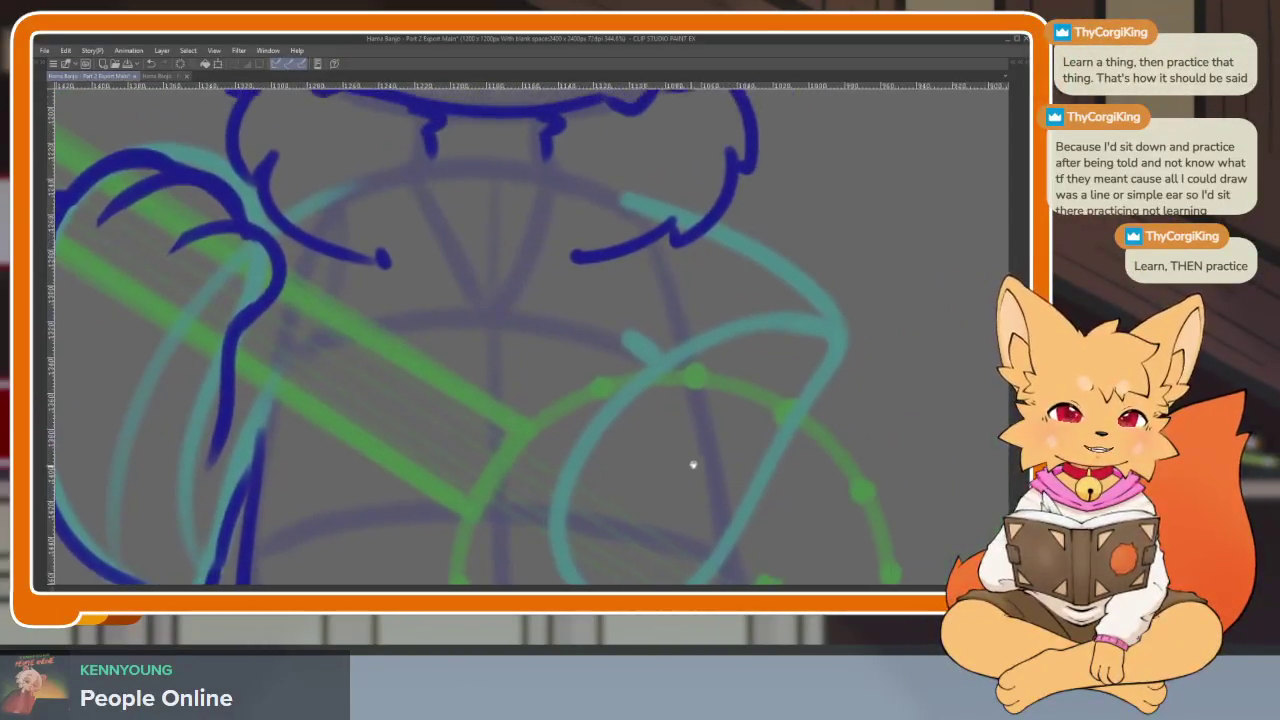
scroll(451, 357, up, 2)
scroll(451, 357, up, 2)
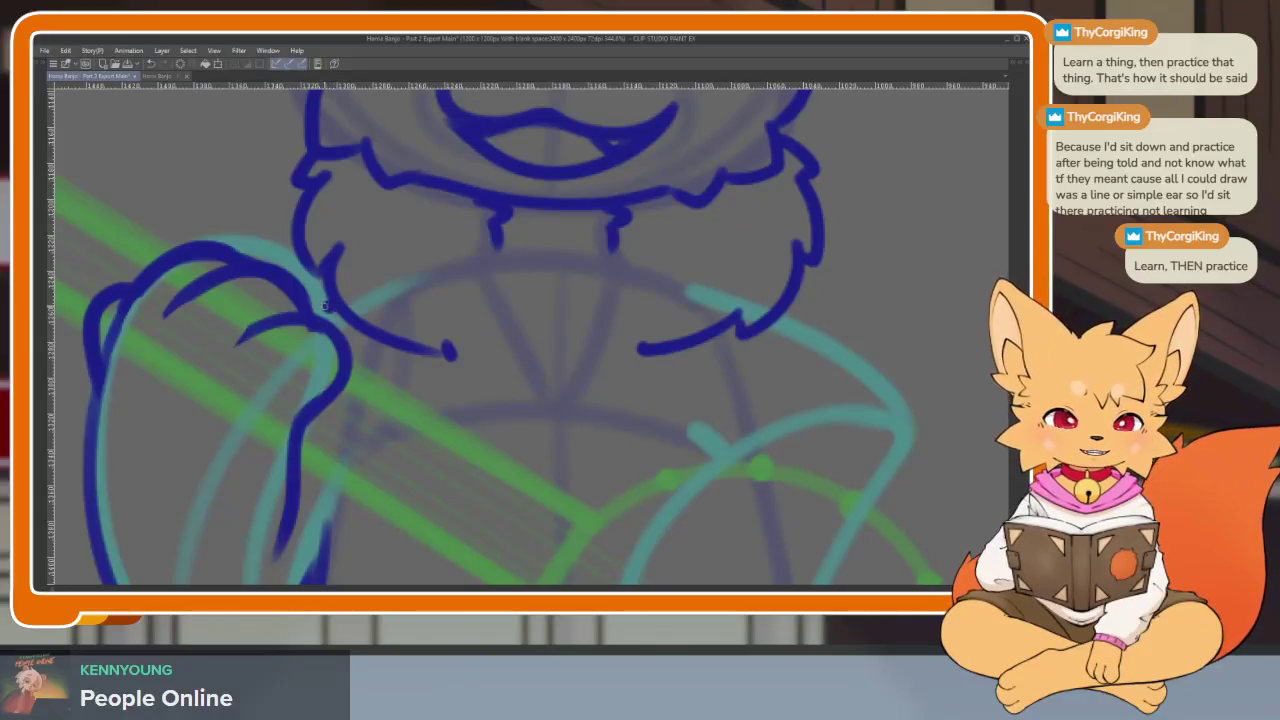
scroll(766, 434, down, 2)
scroll(651, 400, down, 2)
scroll(700, 434, down, 2)
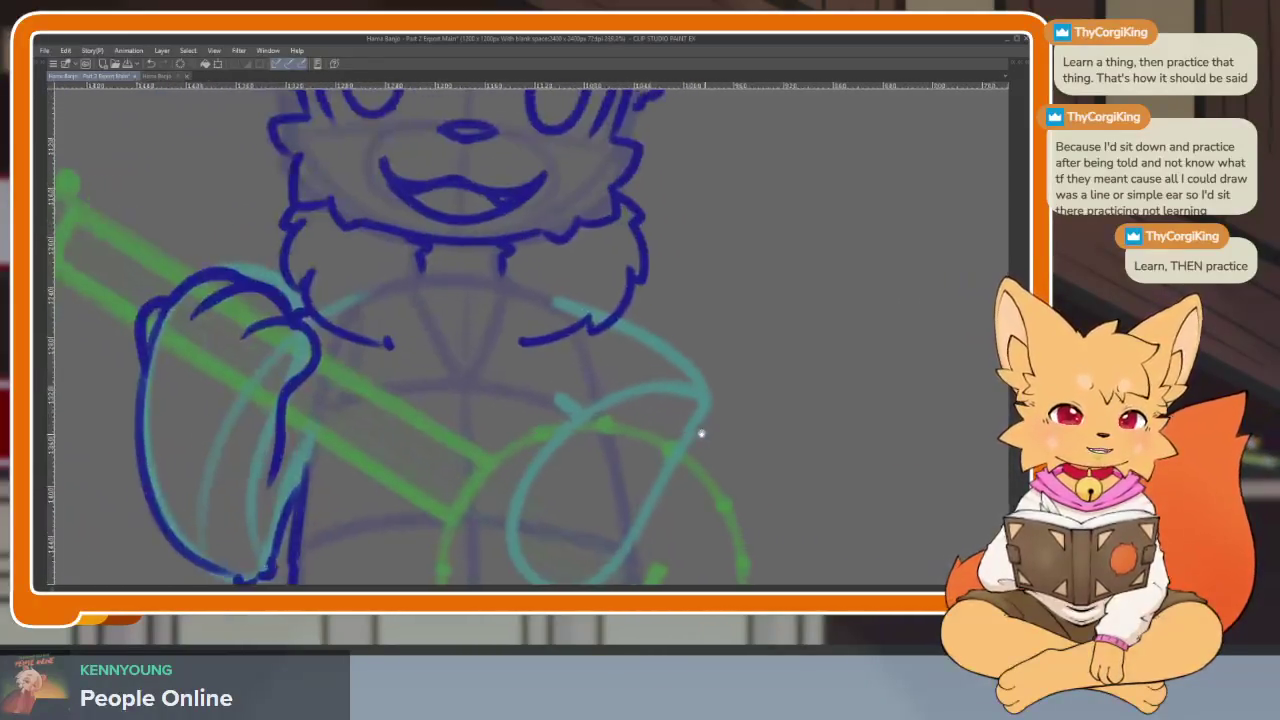
scroll(639, 431, down, 1)
scroll(610, 425, down, 2)
scroll(621, 463, up, 1)
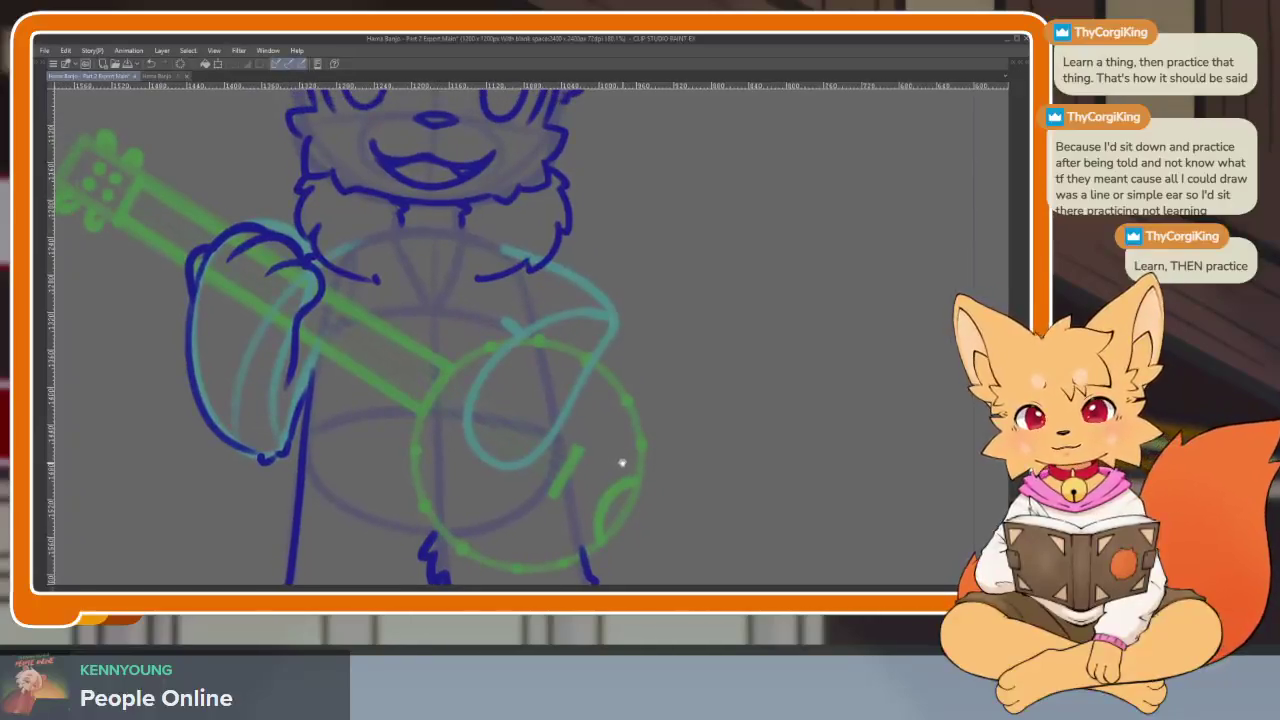
scroll(622, 461, down, 1)
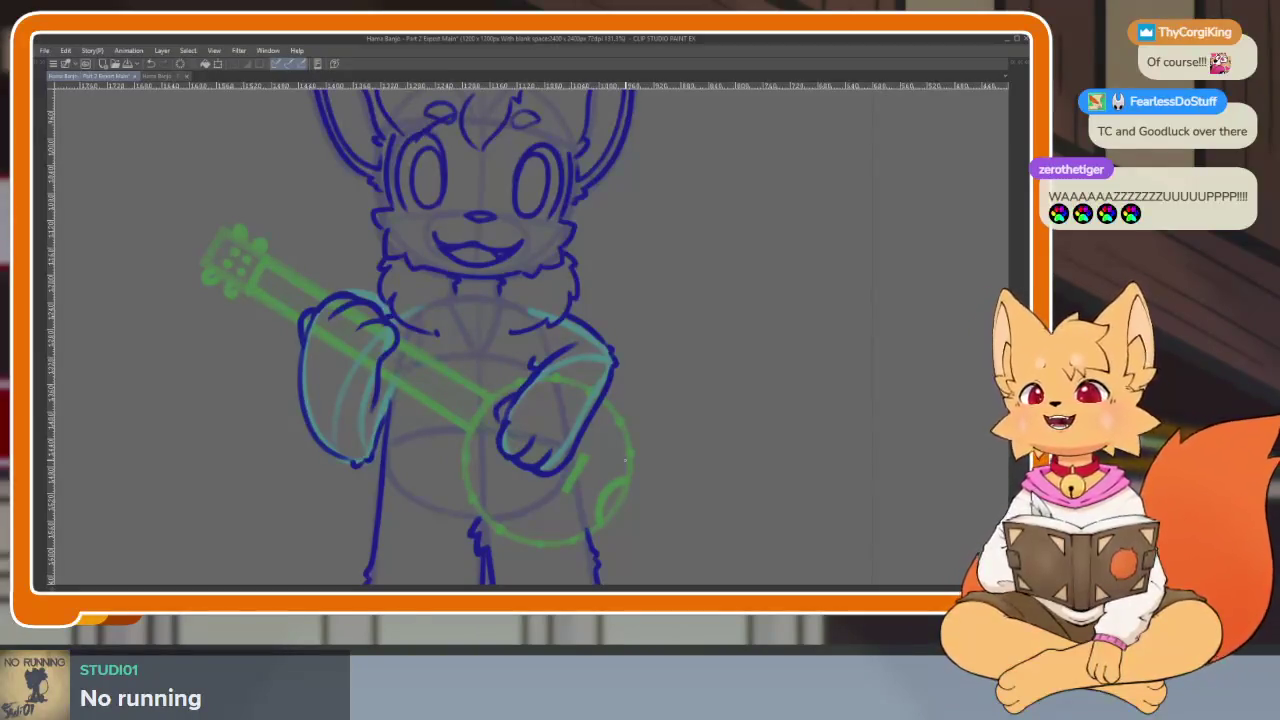
Select the eyes-closed frame's cel in the Timeline and zoom in on the banjo neck
drag(647, 376, 673, 356)
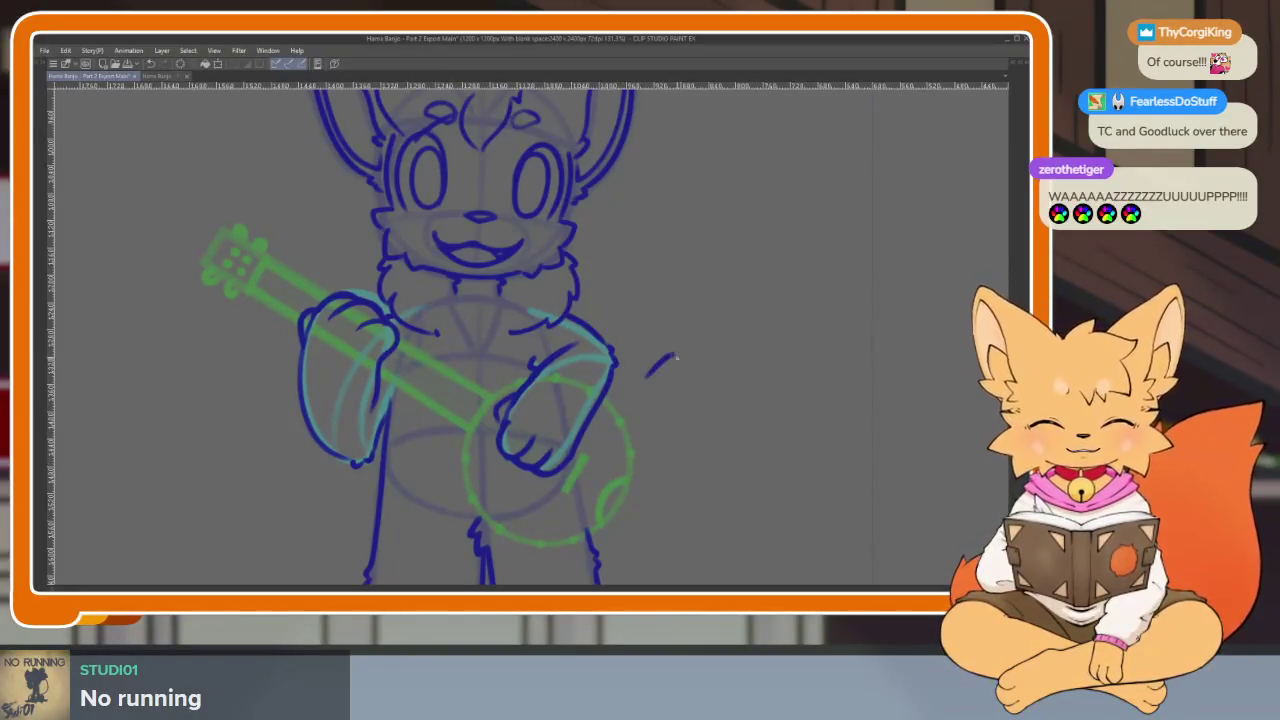
scroll(726, 437, down, 5)
scroll(720, 428, up, 2)
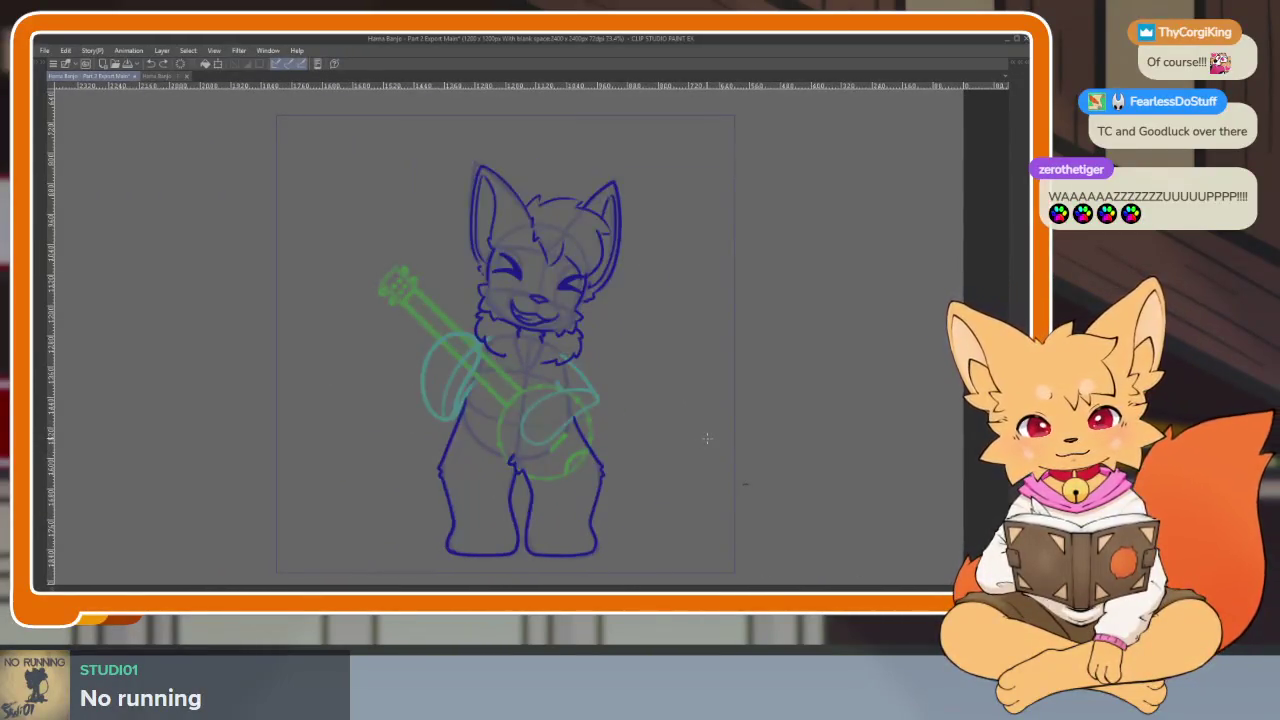
scroll(529, 446, up, 5)
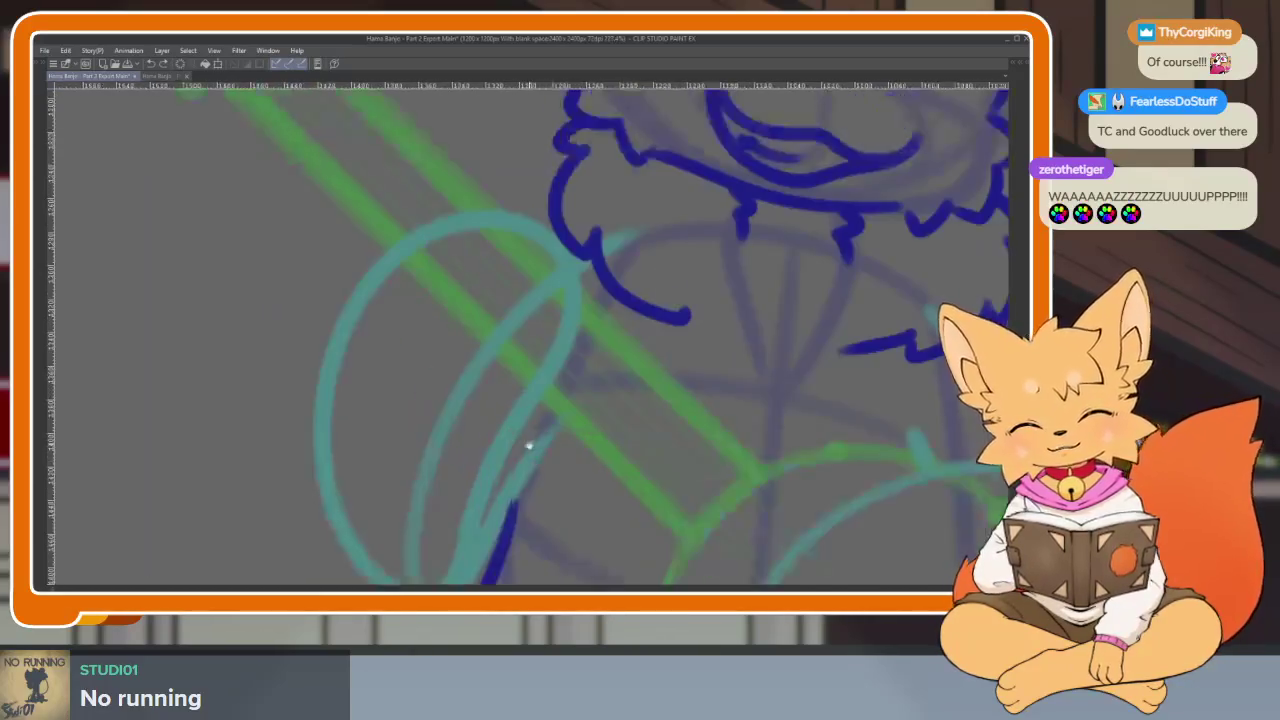
Ink a closed paw outline over the banjo neck with a curved finger line inside
scroll(529, 446, down, 2)
mouse_move(335, 283)
mouse_down()
mouse_move(408, 265)
mouse_move(490, 390)
mouse_up()
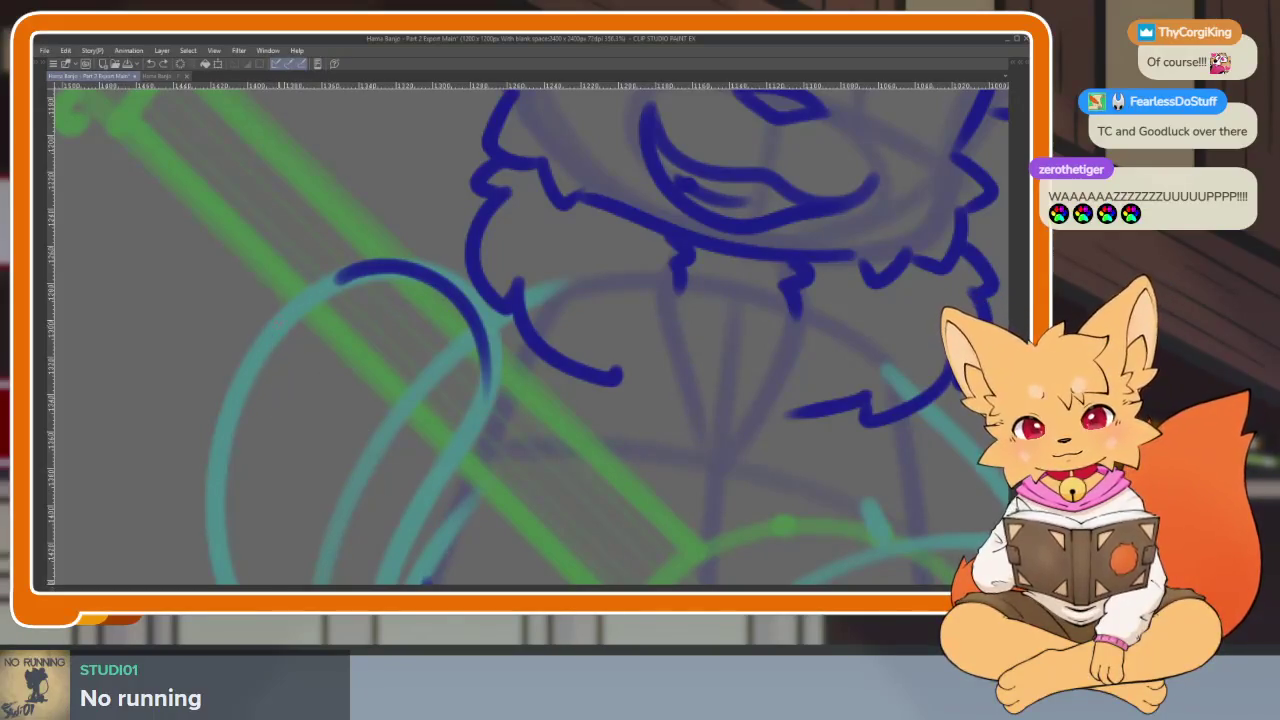
drag(281, 411, 400, 488)
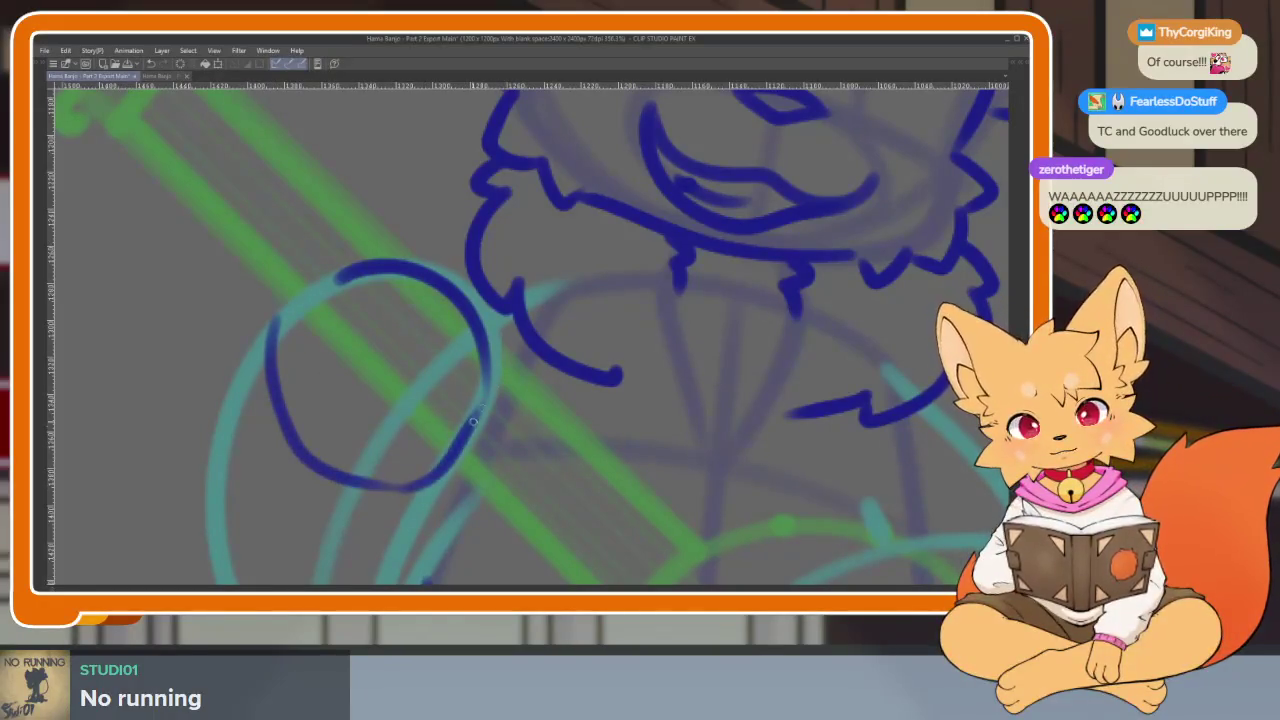
drag(272, 340, 425, 270)
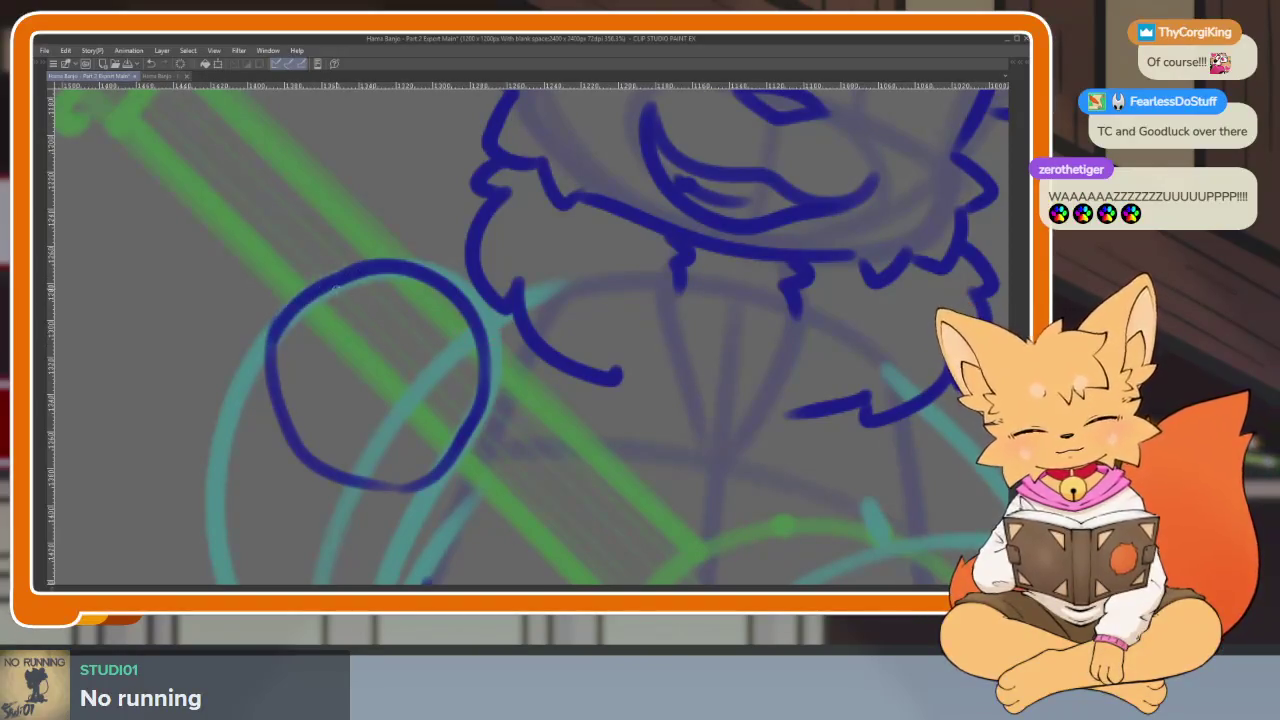
drag(330, 298, 450, 420)
drag(268, 338, 316, 256)
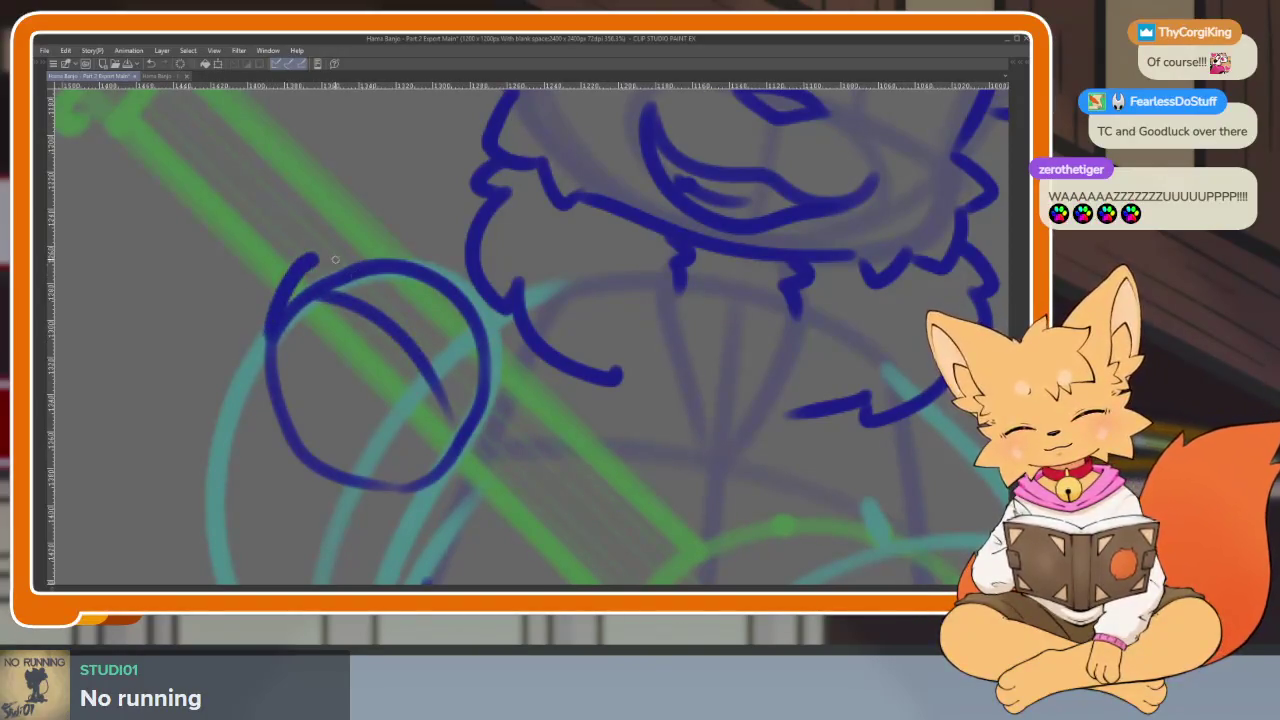
Ink the right knuckle curl, redrawing it once, plus a line across the paw's top
drag(423, 350, 462, 440)
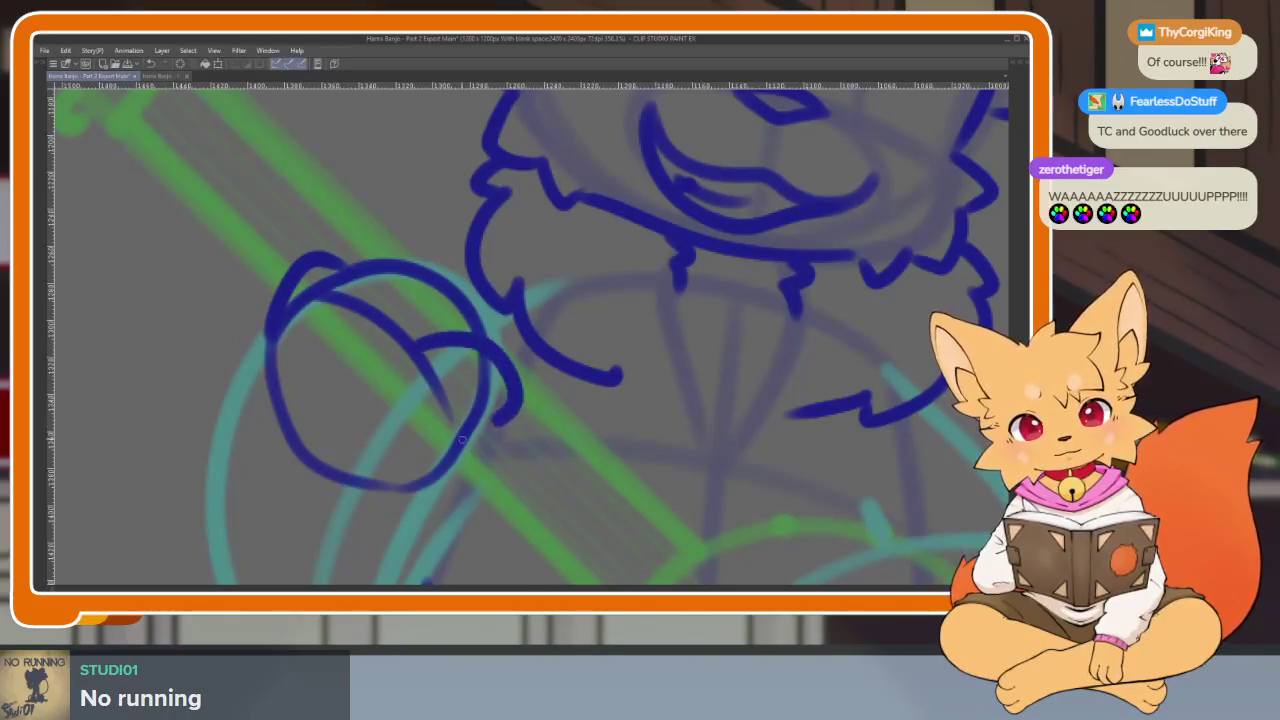
key(ctrl+z)
mouse_move(420, 346)
mouse_down()
mouse_move(518, 385)
mouse_move(466, 440)
mouse_up()
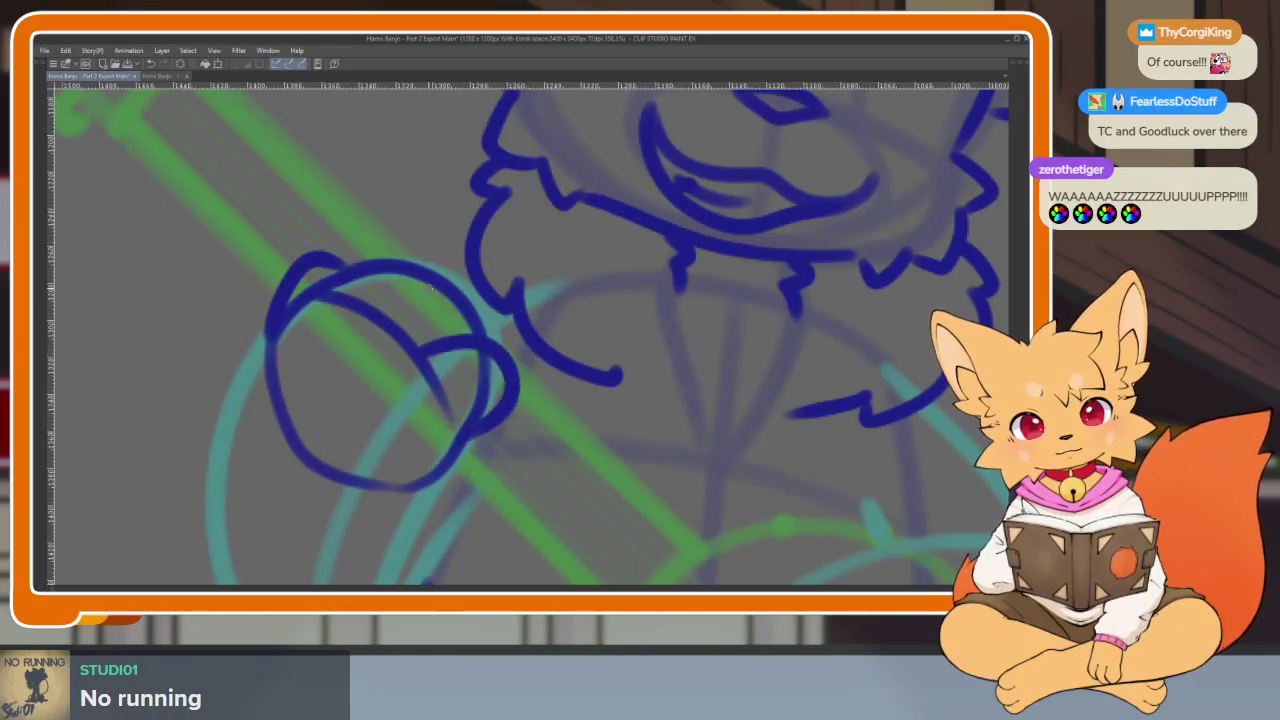
drag(374, 303, 486, 345)
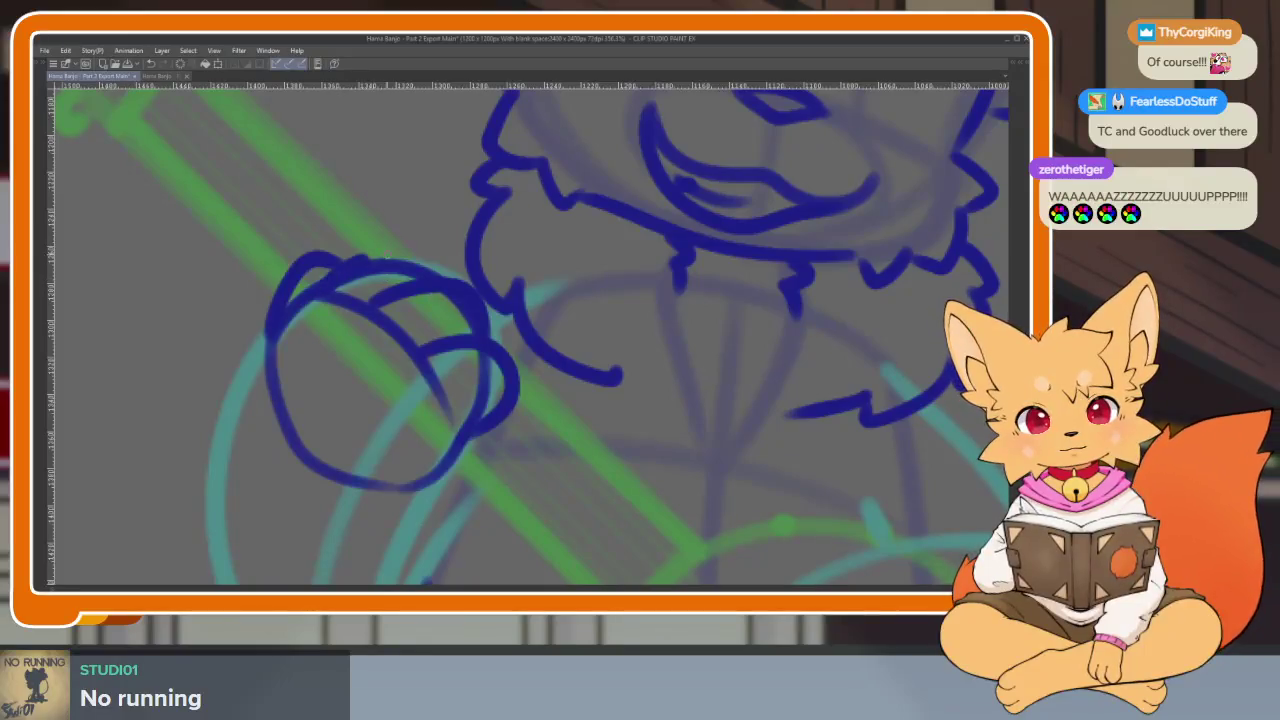
scroll(600, 365, down, 6)
scroll(600, 390, up, 3)
scroll(560, 360, up, 2)
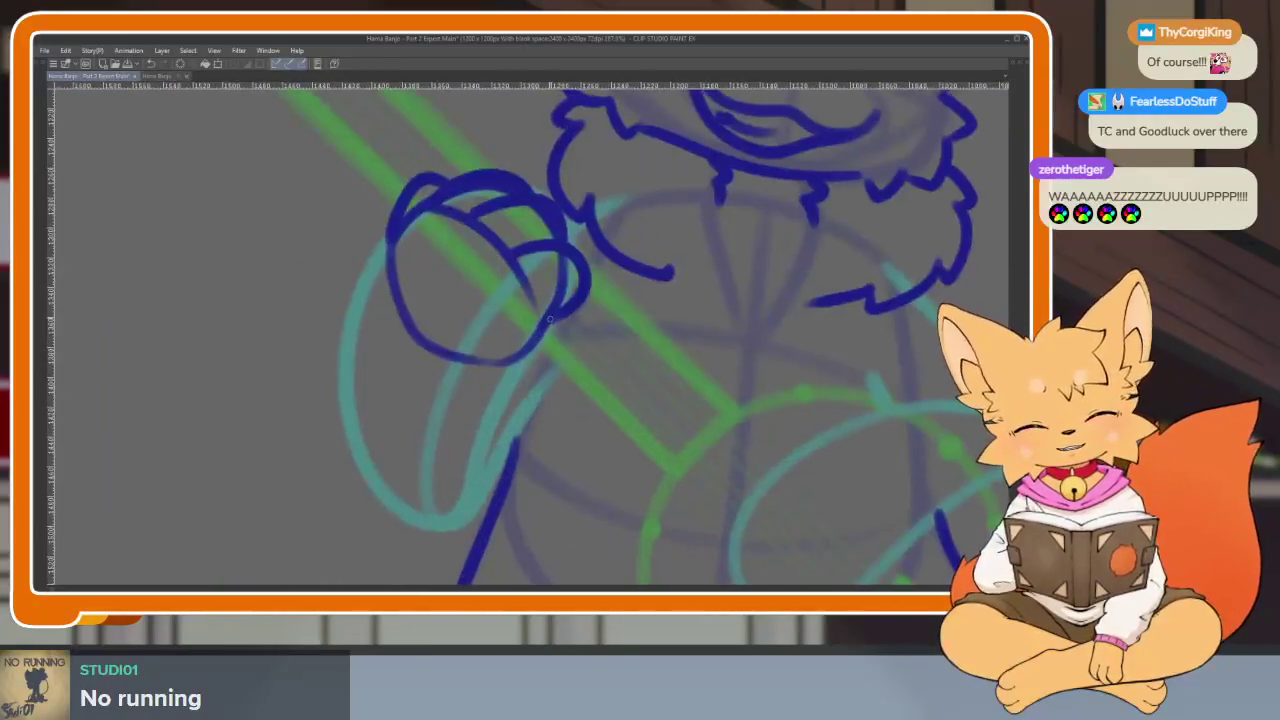
Extend a line down from the knuckle and ink the arm's outer contour below the paw
drag(520, 362, 490, 450)
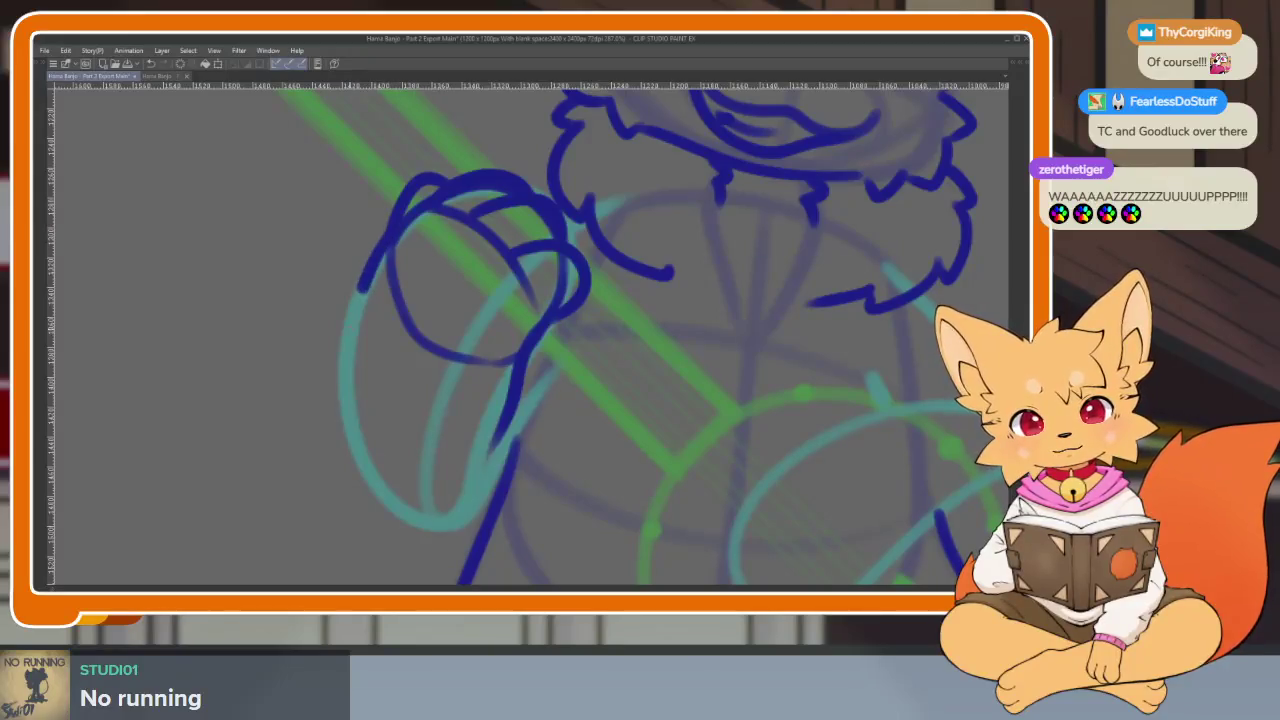
drag(360, 288, 436, 520)
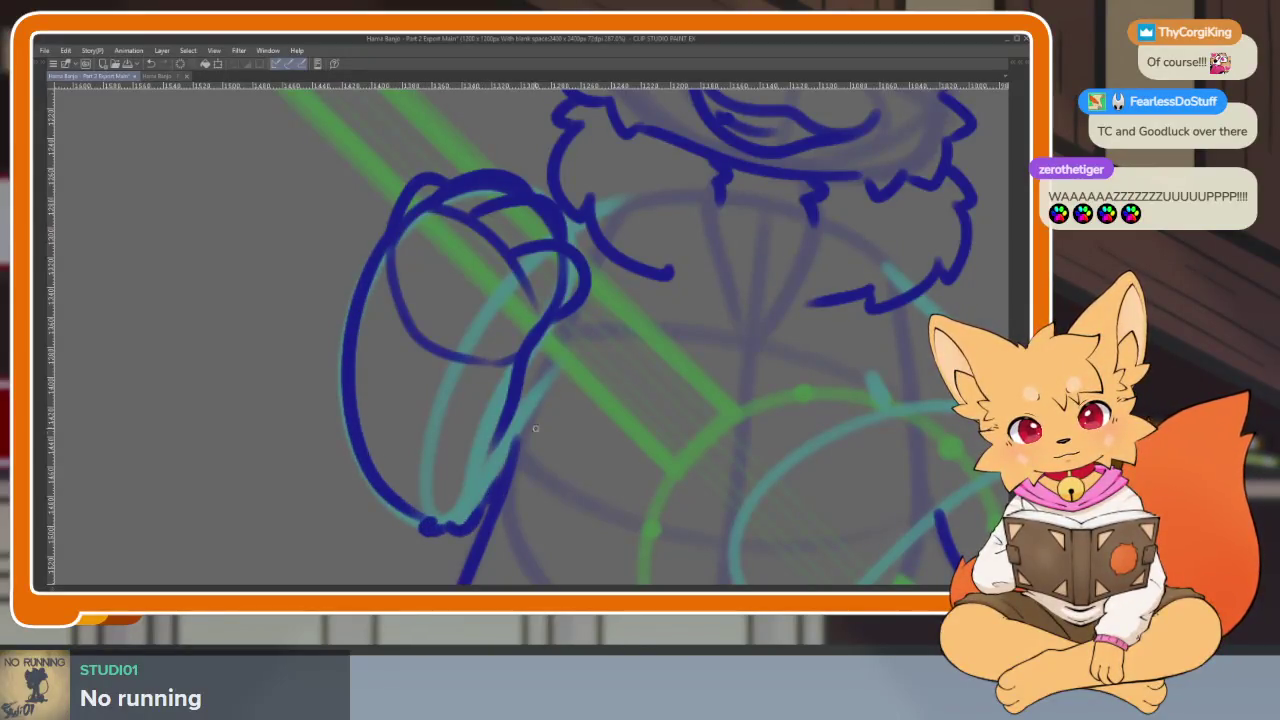
drag(535, 428, 514, 451)
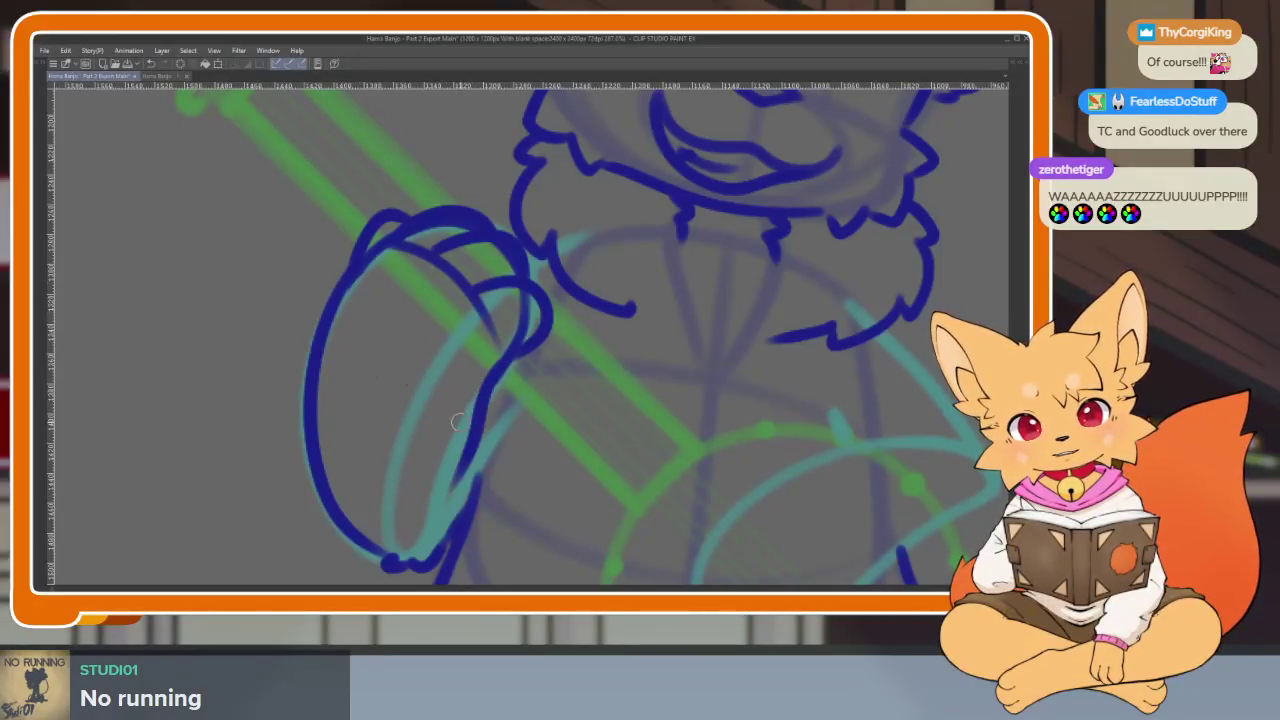
scroll(457, 422, up, 1)
scroll(470, 415, up, 1)
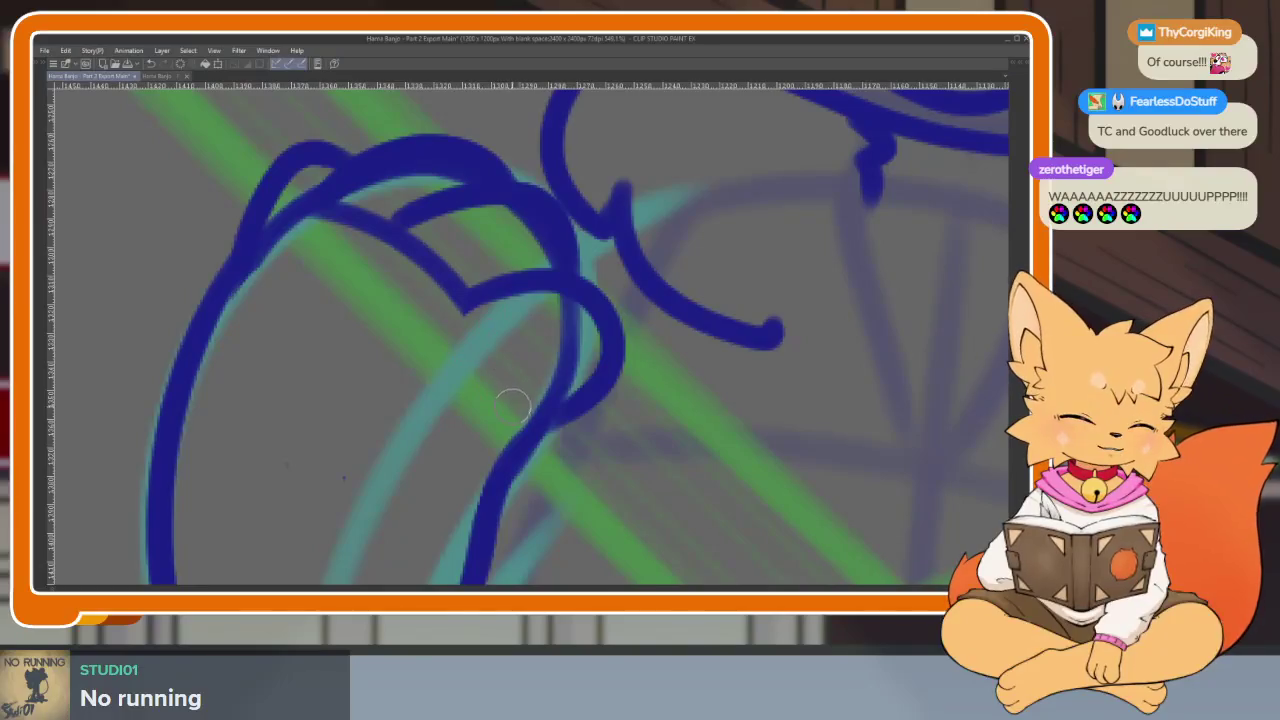
Erase the overlapping part of the inner finger line
drag(547, 313, 547, 440)
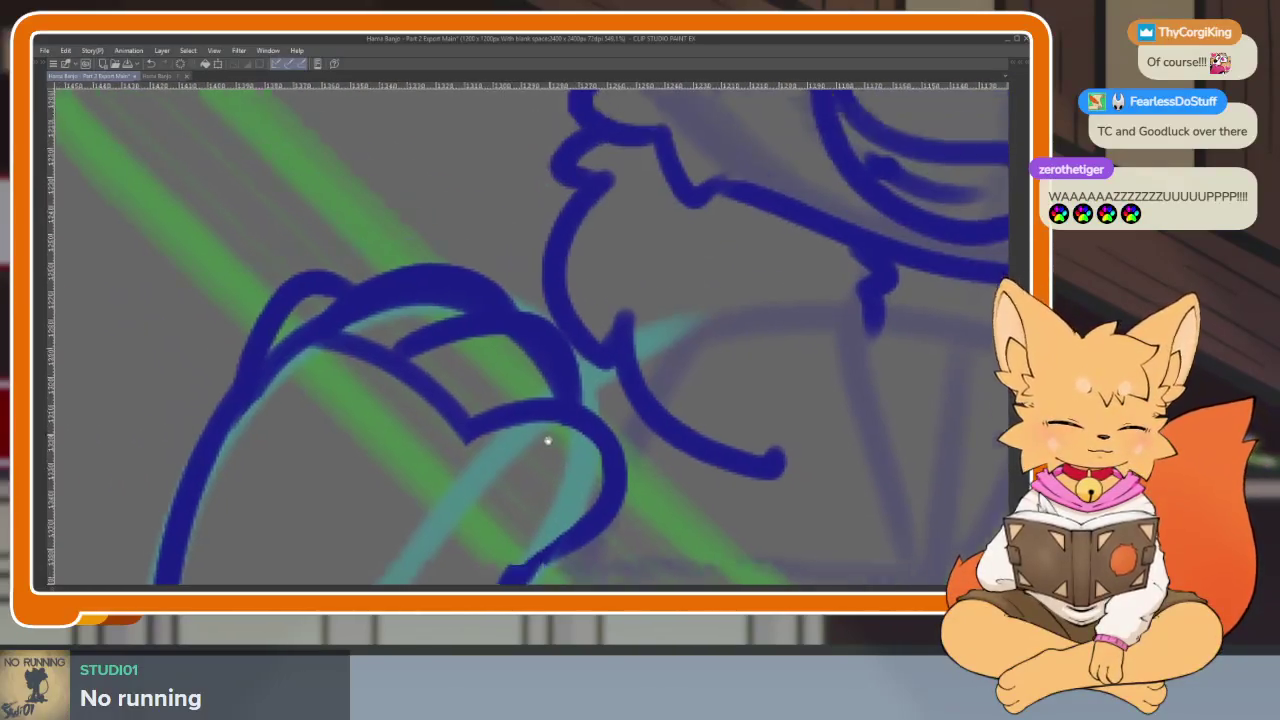
mouse_move(486, 400)
mouse_down()
mouse_move(417, 374)
mouse_move(571, 380)
mouse_up()
mouse_move(445, 355)
mouse_down()
mouse_move(415, 375)
mouse_move(382, 355)
mouse_move(500, 312)
mouse_up()
scroll(634, 374, down, 5)
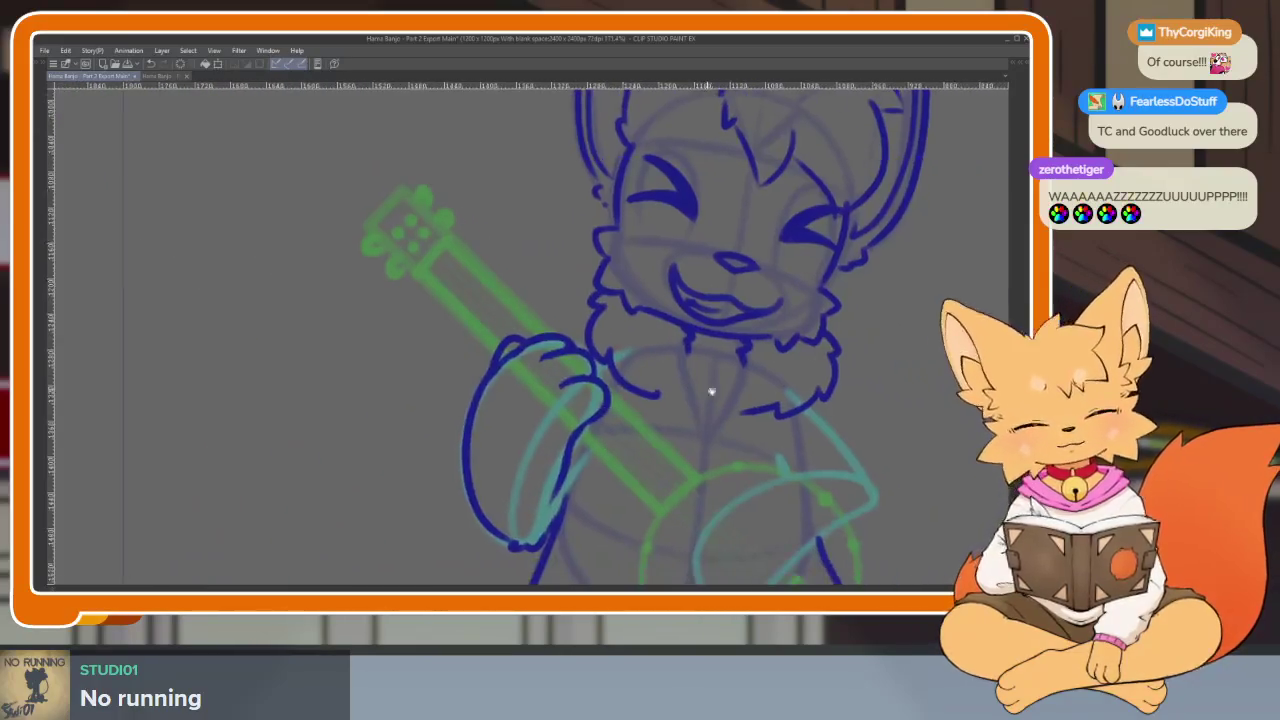
Ink the dark-blue paw outline resting on the banjo body over the cyan sketch
scroll(727, 403, down, 5)
scroll(620, 423, up, 5)
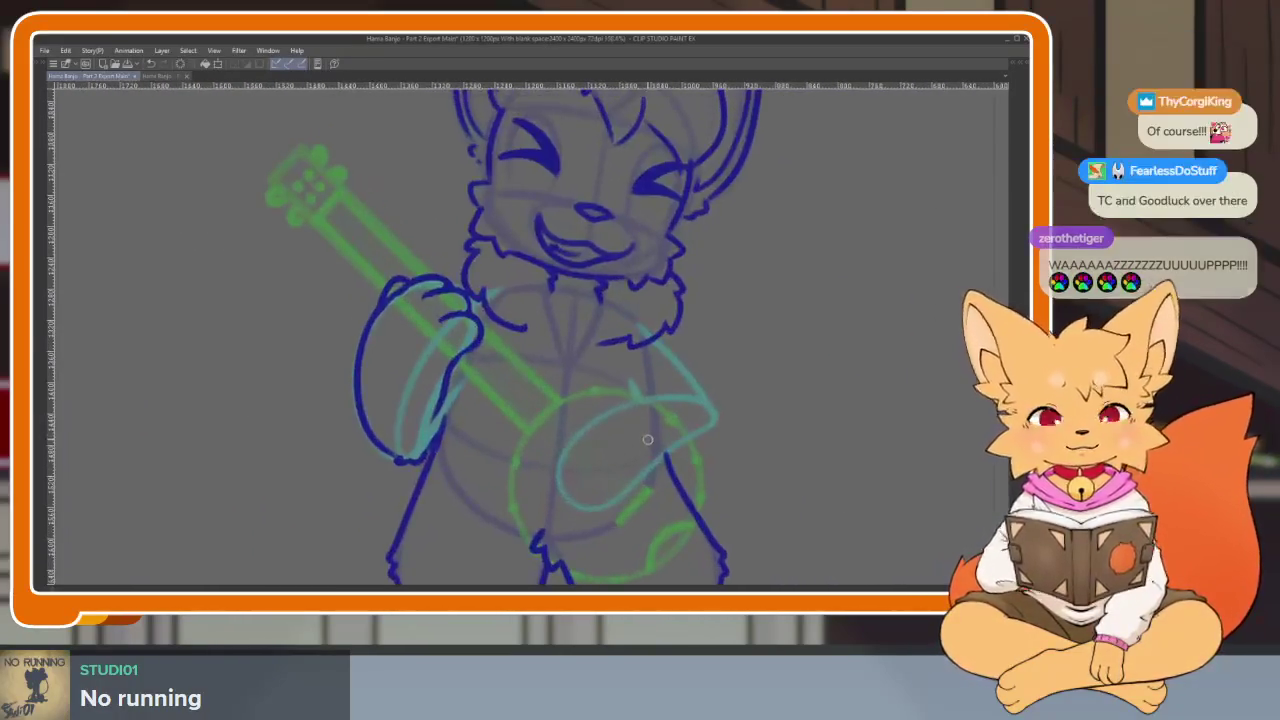
scroll(581, 484, up, 2)
scroll(551, 480, up, 2)
scroll(503, 457, up, 2)
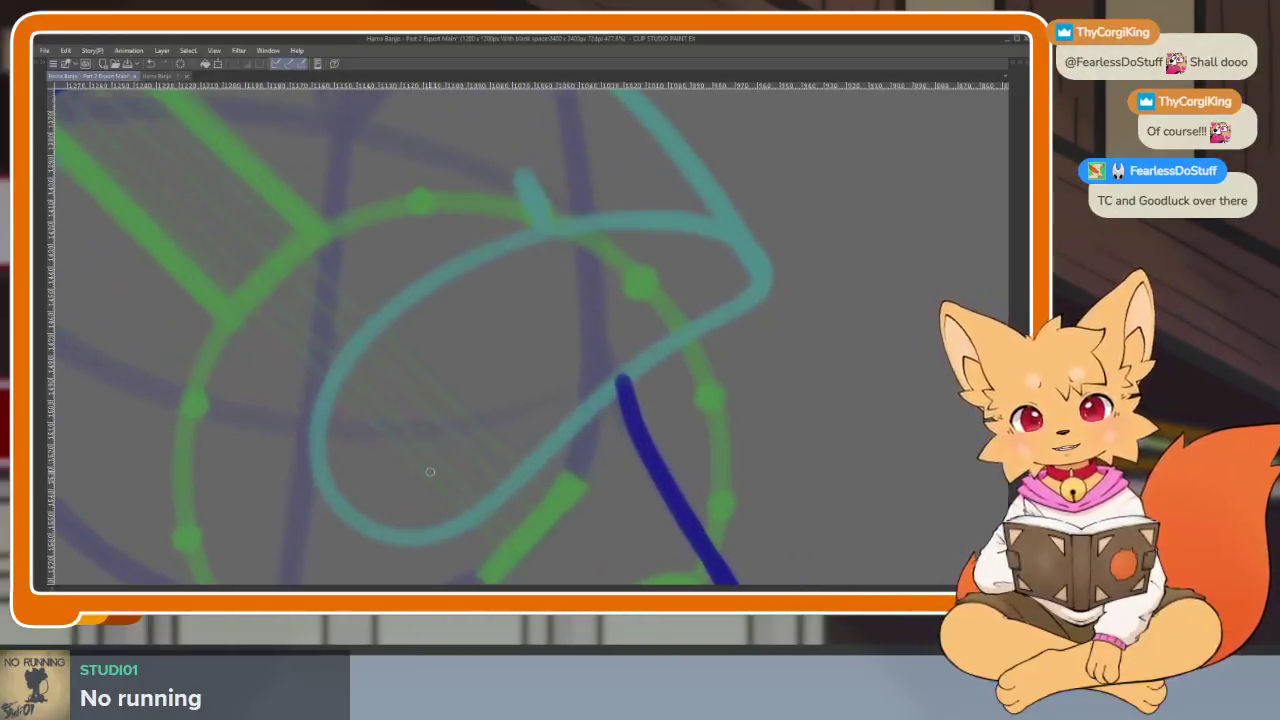
drag(362, 335, 455, 522)
mouse_move(398, 296)
mouse_down()
mouse_move(517, 320)
mouse_move(545, 466)
mouse_move(432, 521)
mouse_up()
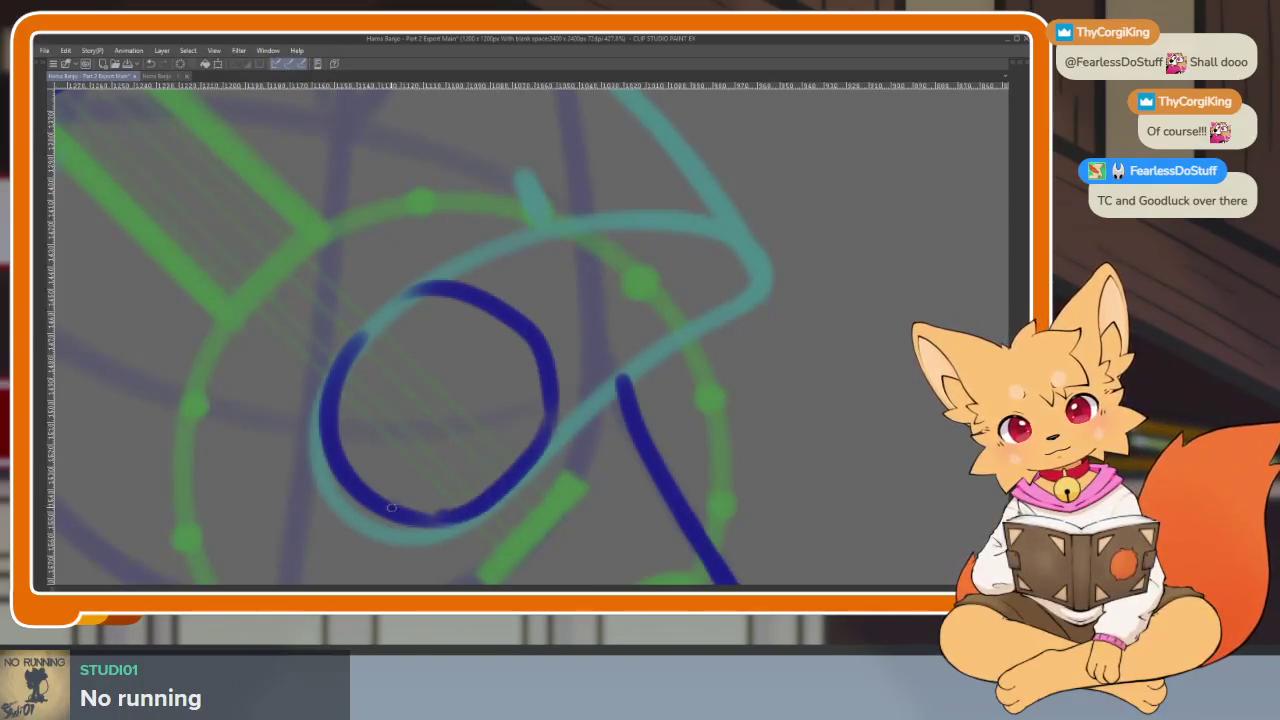
drag(363, 326, 415, 288)
Add finger curves inside the paw, including a looping finger at its bottom
drag(355, 350, 512, 450)
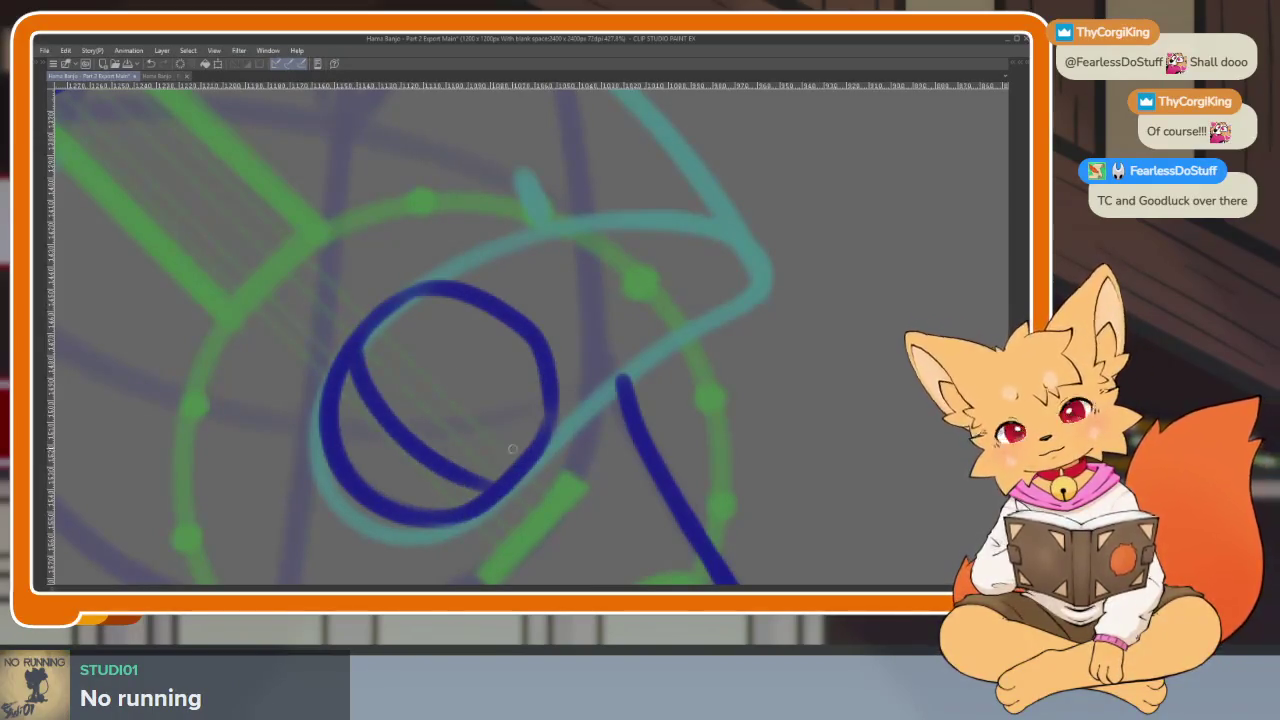
drag(414, 287, 342, 385)
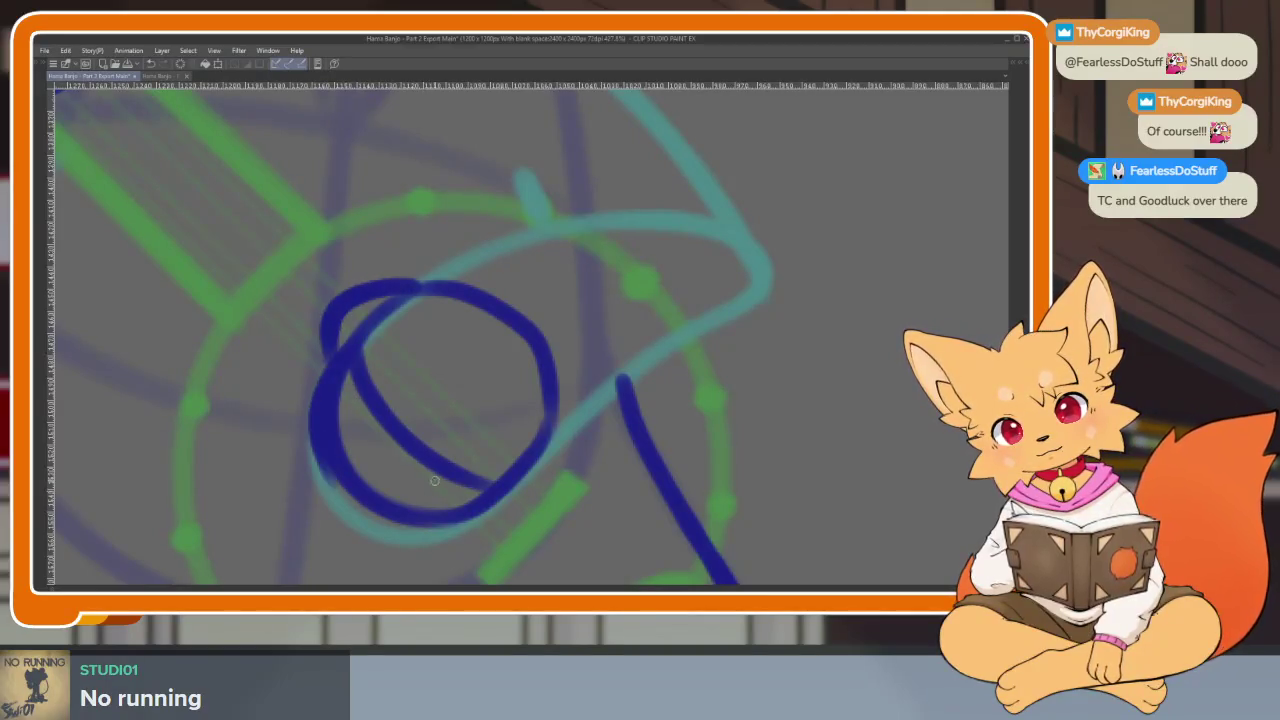
mouse_move(403, 451)
mouse_down()
mouse_move(475, 531)
mouse_move(494, 484)
mouse_up()
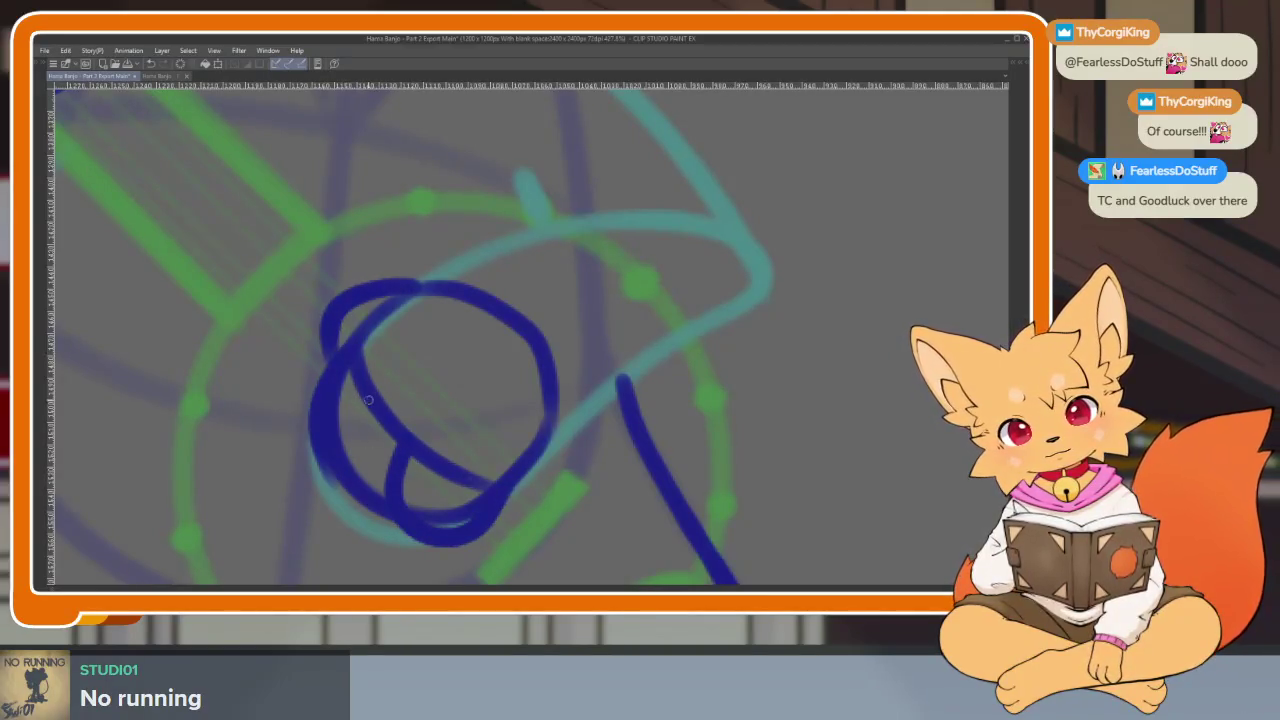
scroll(397, 530, right, 2)
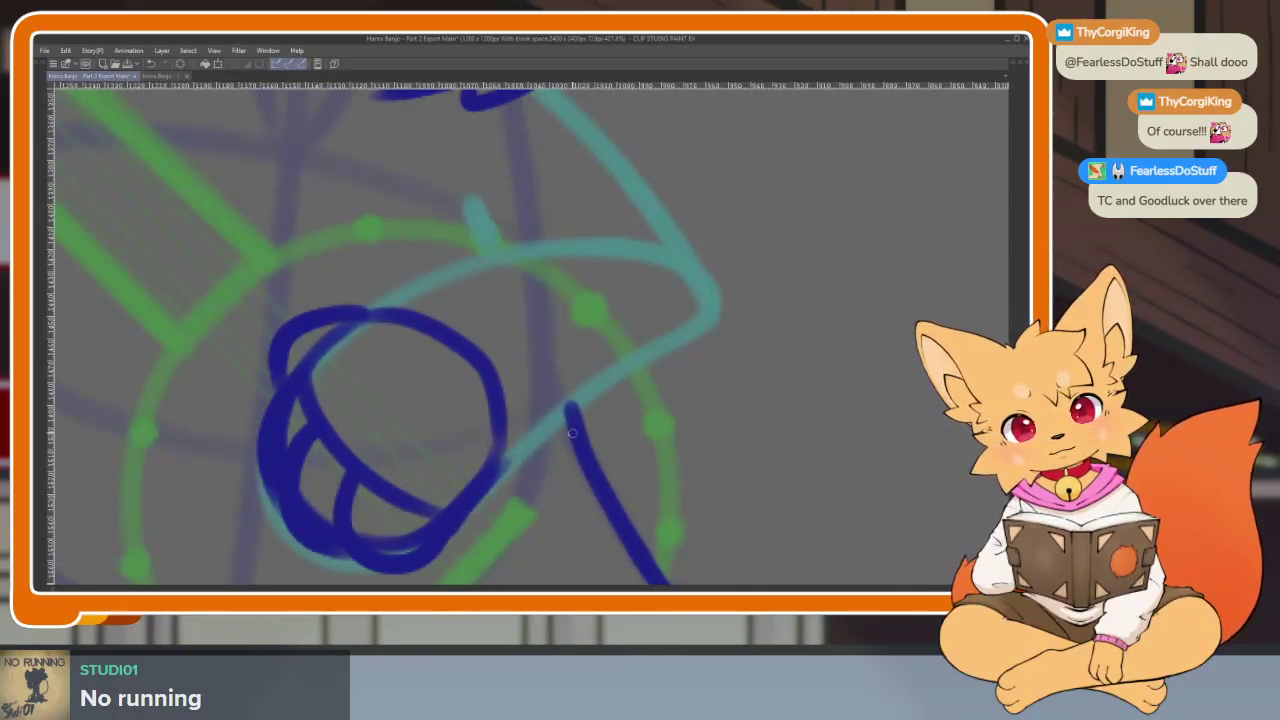
scroll(572, 433, right, 2)
Ink the arm along the teal sketch curve and the forearm up to the body
drag(452, 500, 650, 350)
scroll(600, 380, up, 3)
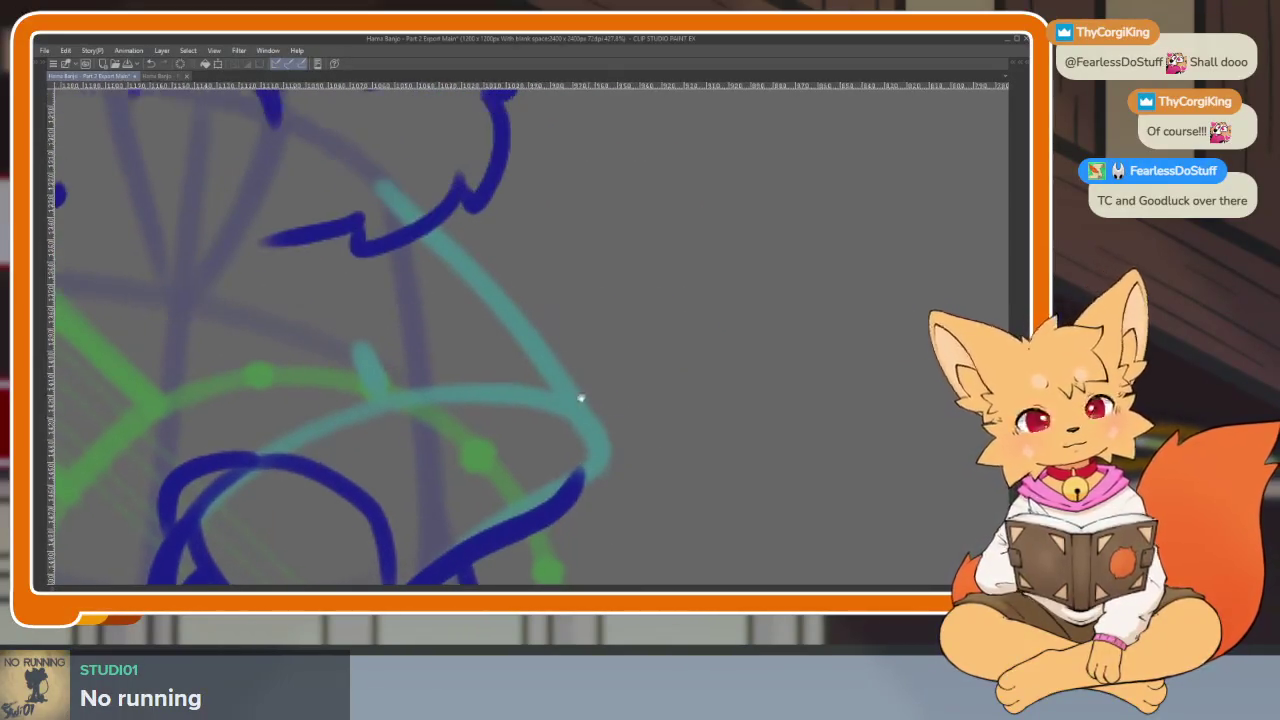
mouse_move(432, 224)
mouse_down()
mouse_move(513, 288)
mouse_move(590, 488)
mouse_up()
scroll(557, 457, left, 2)
drag(320, 405, 515, 313)
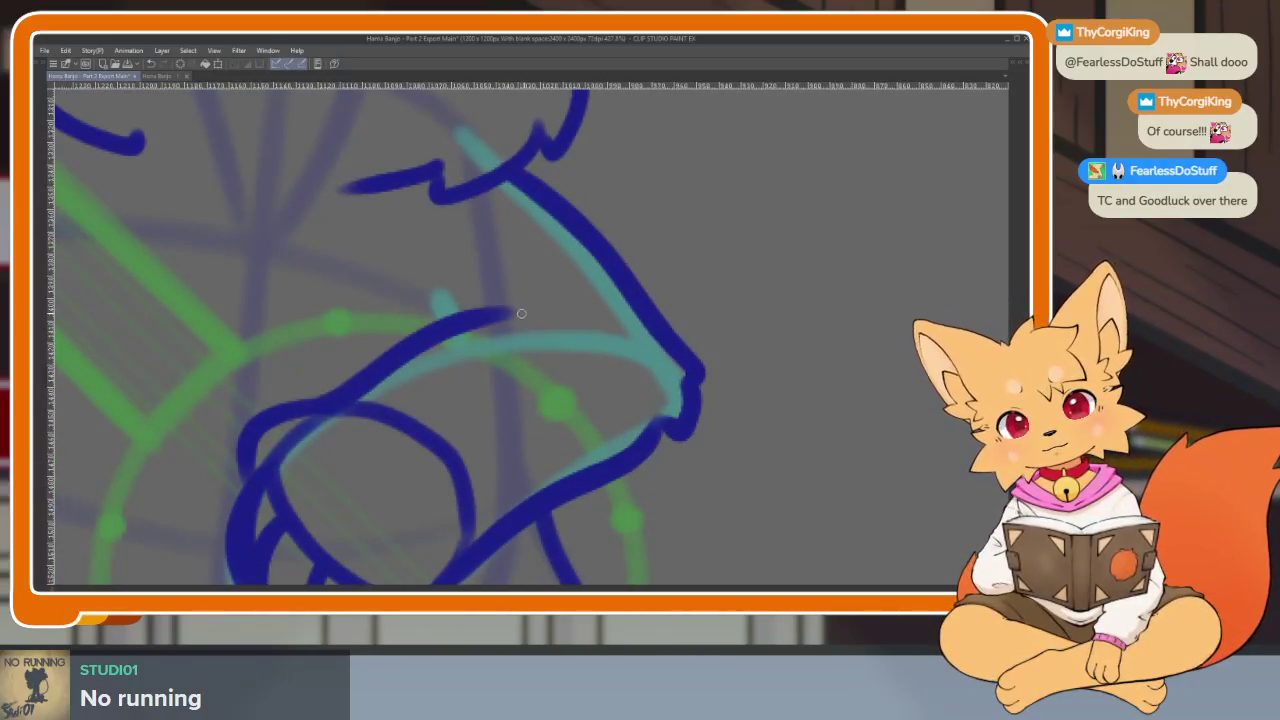
scroll(700, 309, up, 1)
scroll(743, 349, down, 3)
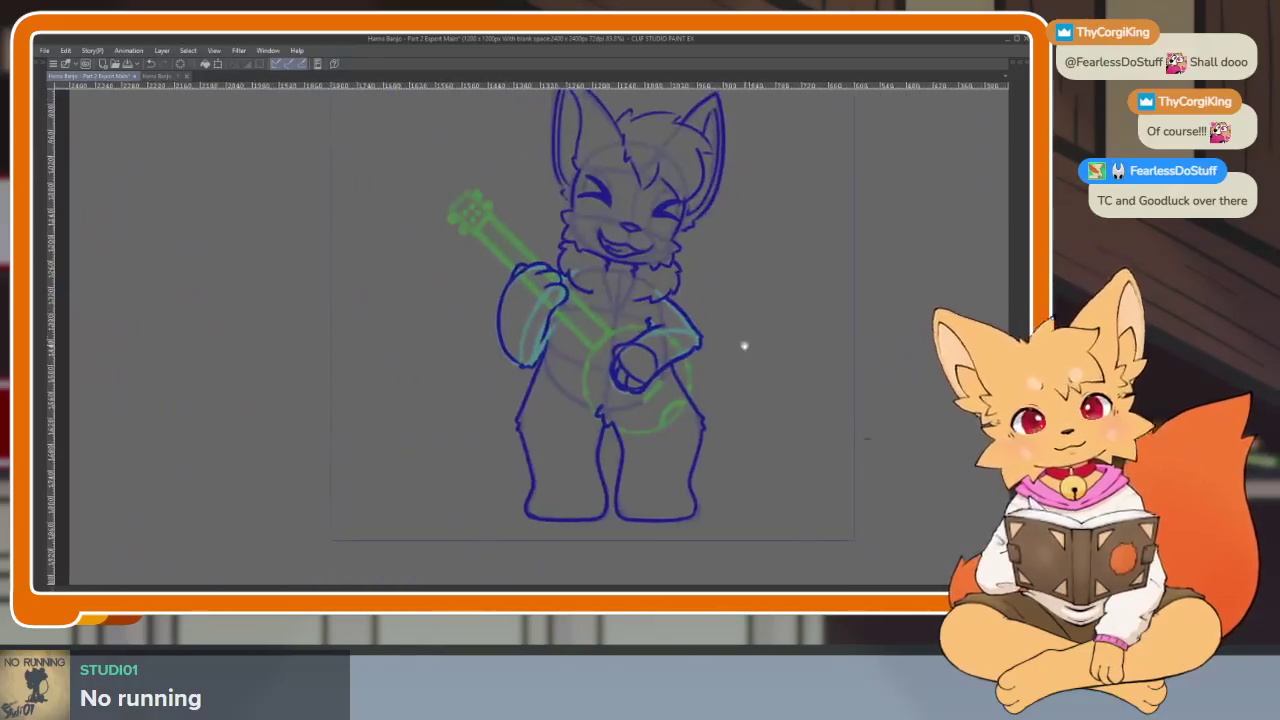
scroll(729, 391, up, 3)
scroll(504, 381, down, 1)
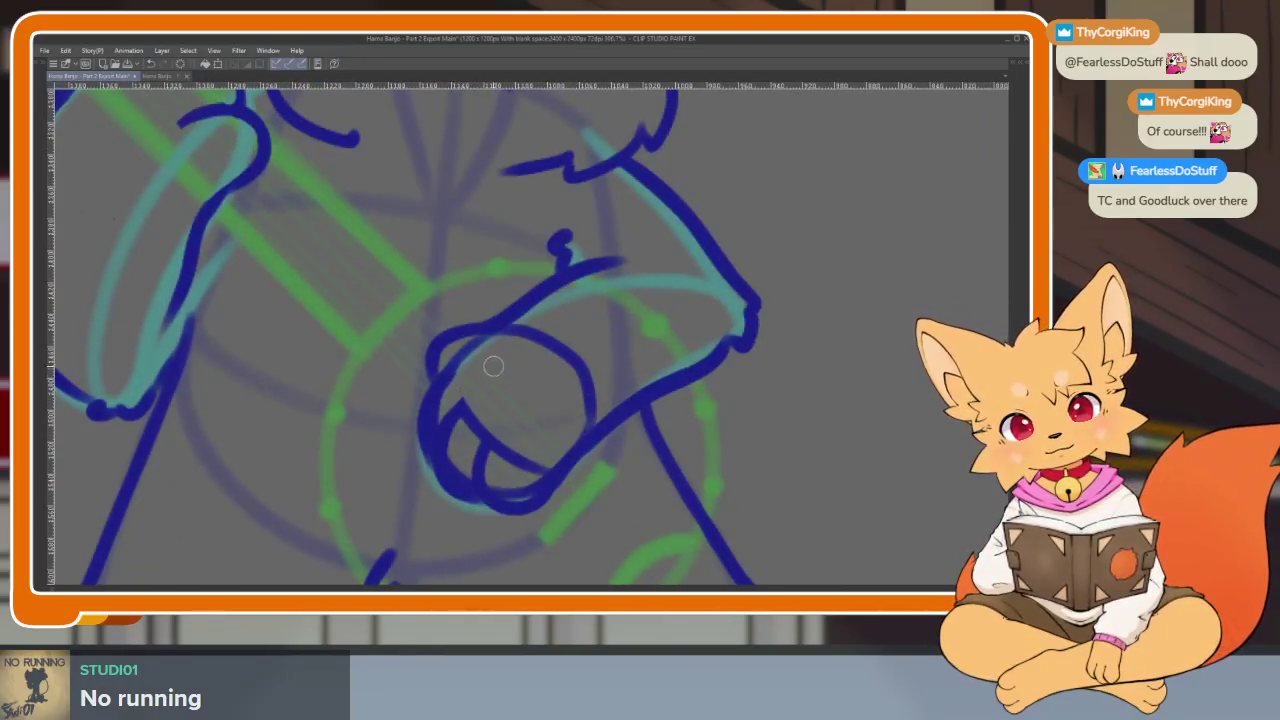
Erase stray overlapping bits and trim the paw's inner finger loops
drag(562, 323, 552, 388)
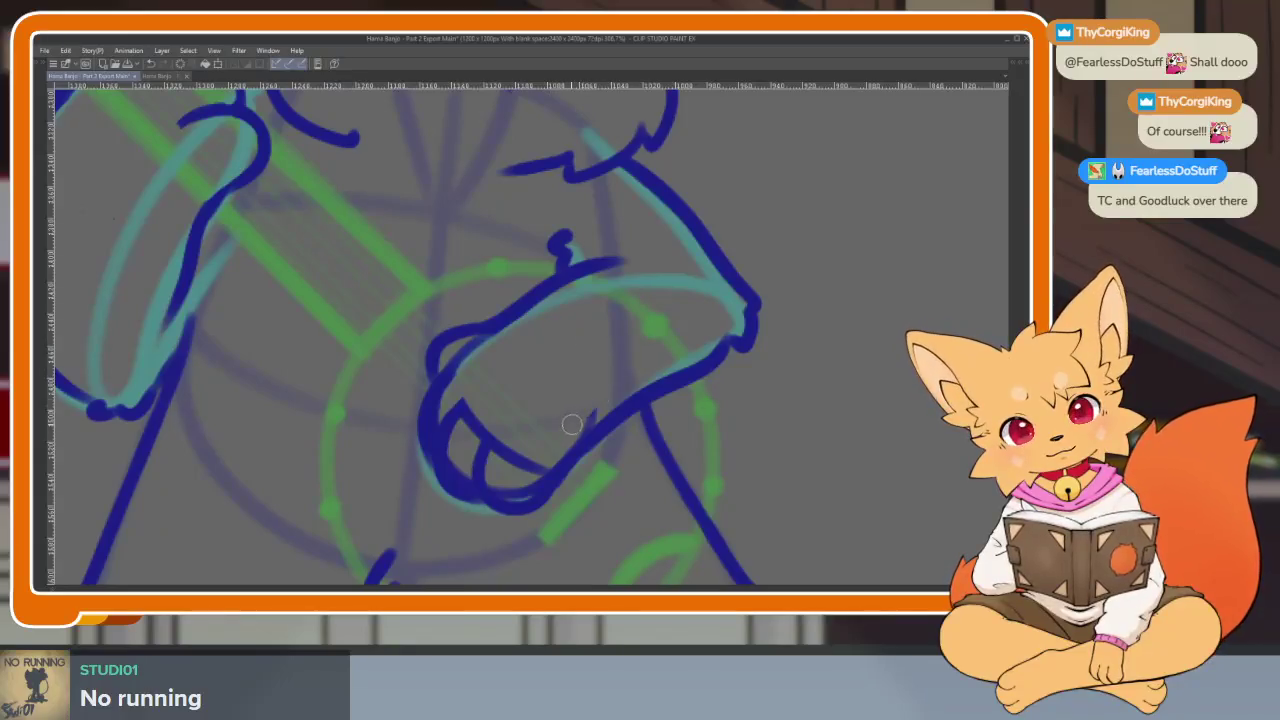
scroll(562, 449, up, 2)
mouse_move(480, 491)
mouse_down()
mouse_move(473, 435)
mouse_move(540, 462)
mouse_up()
mouse_move(392, 434)
mouse_down()
mouse_move(371, 429)
mouse_move(443, 357)
mouse_up()
scroll(720, 380, down, 3)
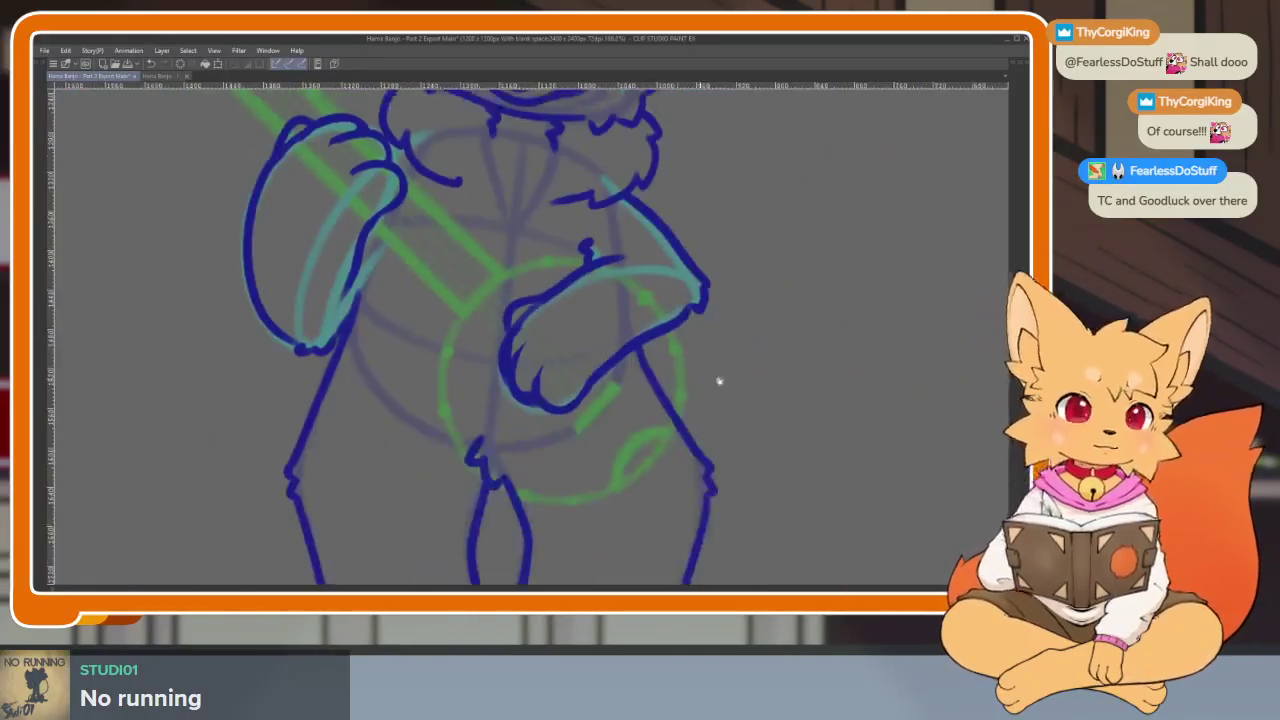
scroll(666, 449, down, 2)
scroll(654, 440, up, 1)
scroll(672, 451, up, 2)
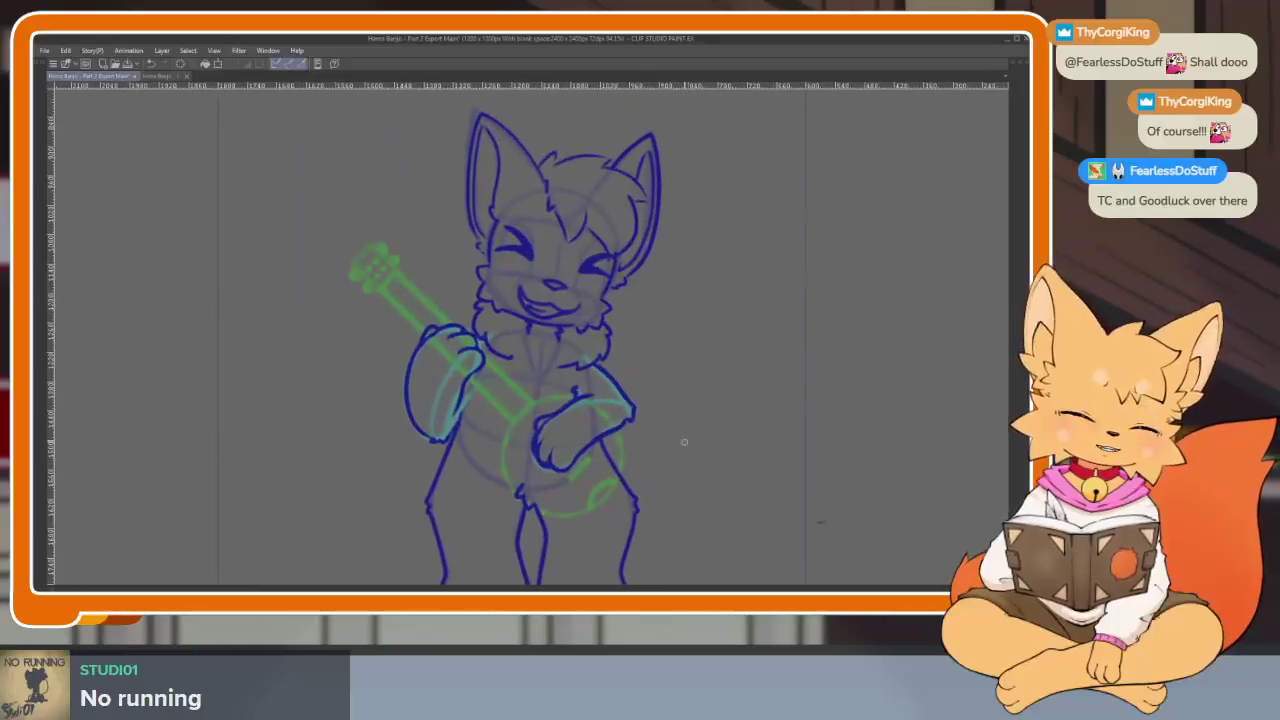
scroll(700, 430, down, 1)
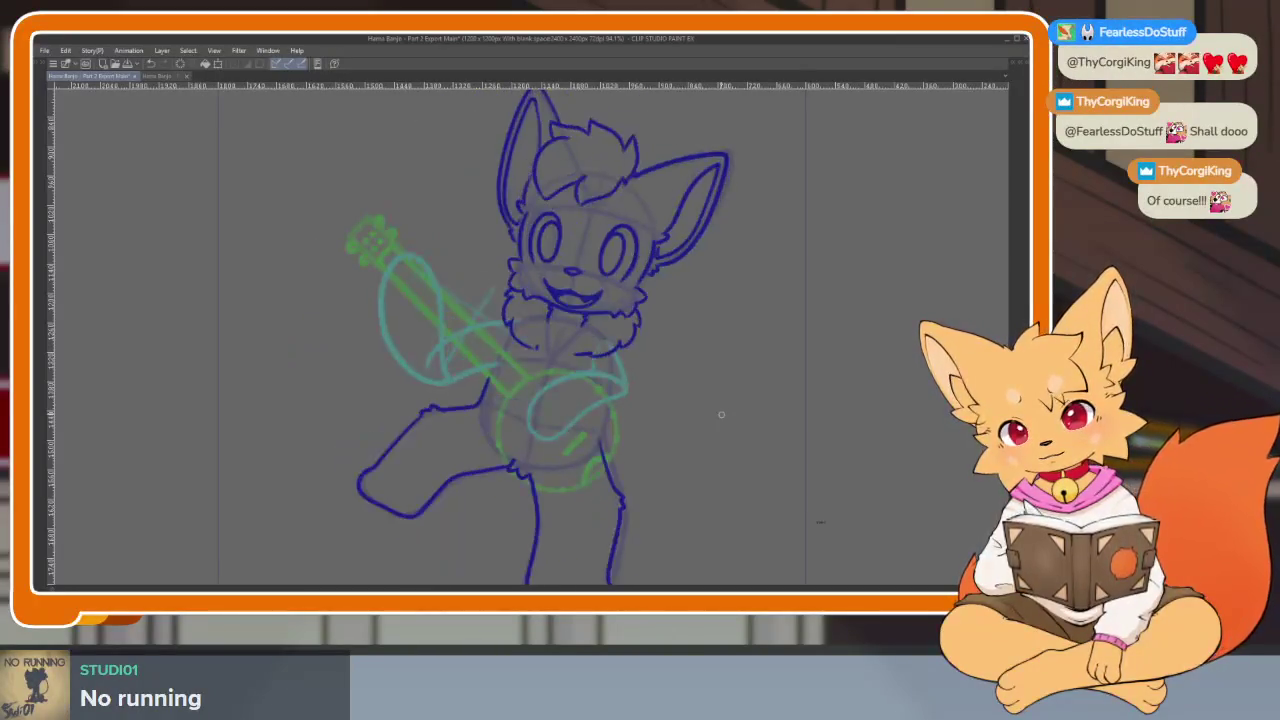
Show and then hide the workspace palettes, leaving a full-window canvas of the kicking-fox frame
key(Tab)
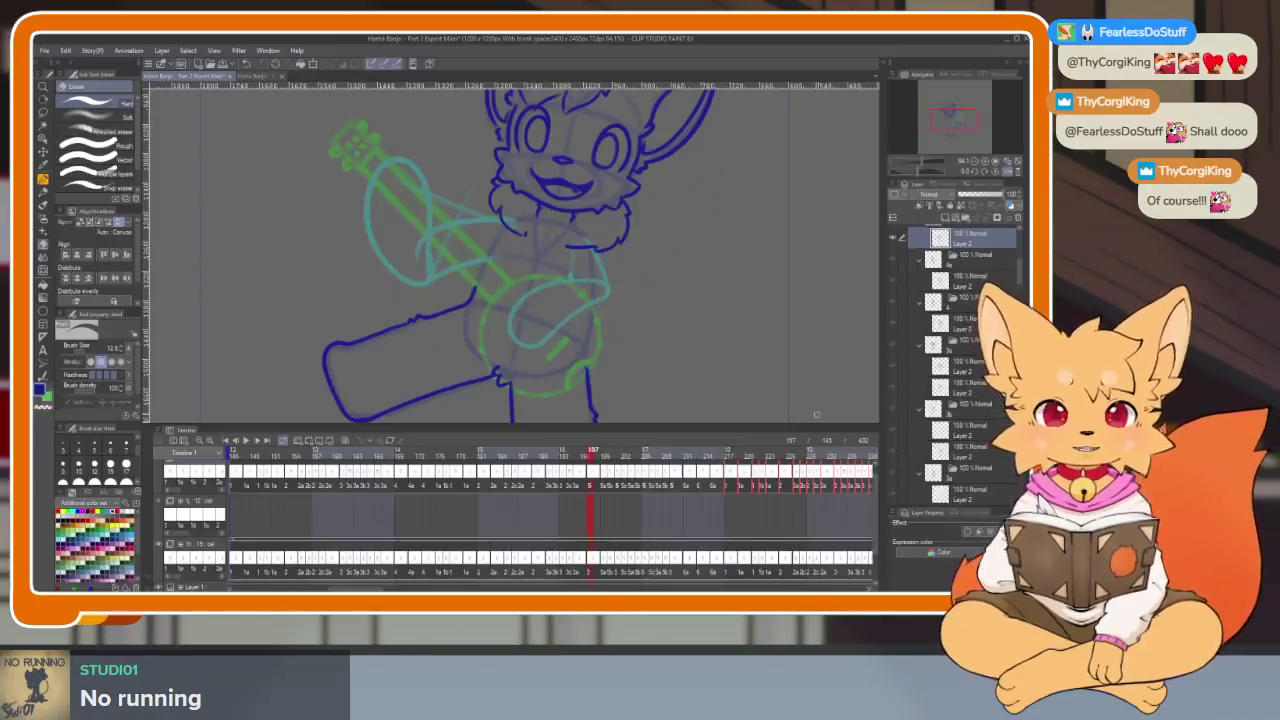
key(Tab)
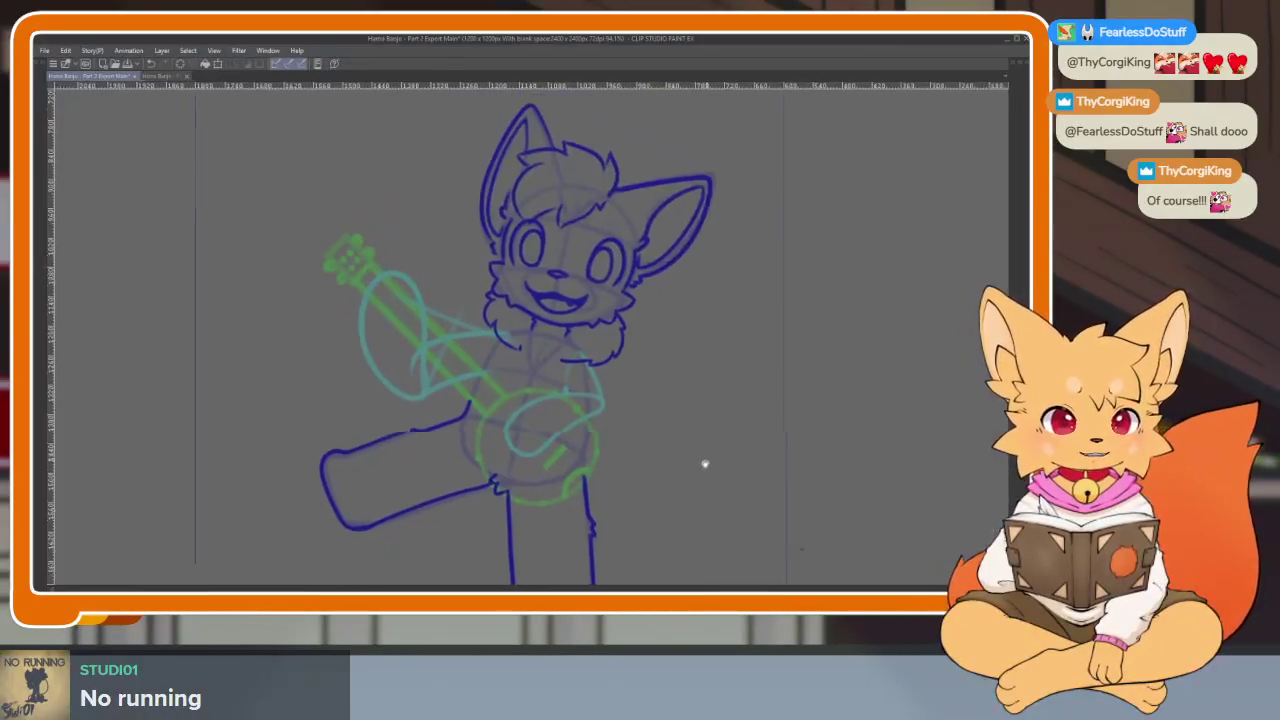
scroll(703, 463, up, 1)
scroll(543, 471, up, 2)
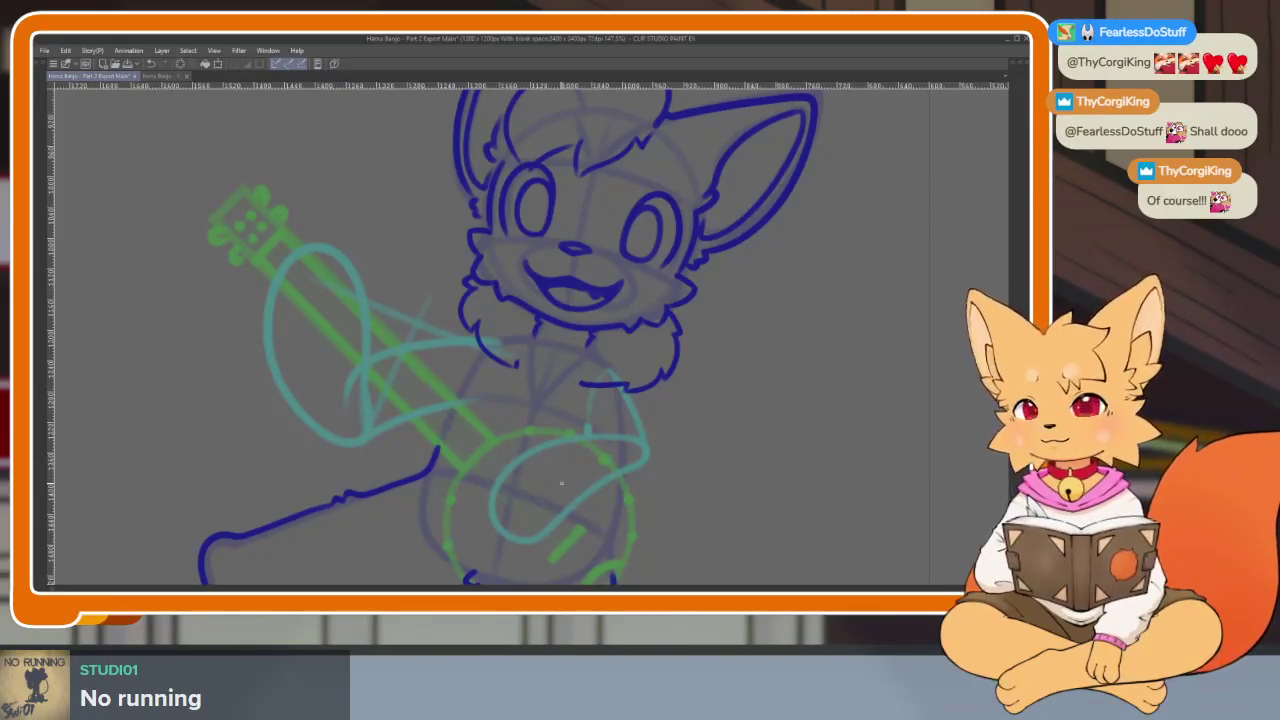
Redraw the paw outline around the banjo neck and an inner finger curve, undoing stray strokes
key(ctrl+z)
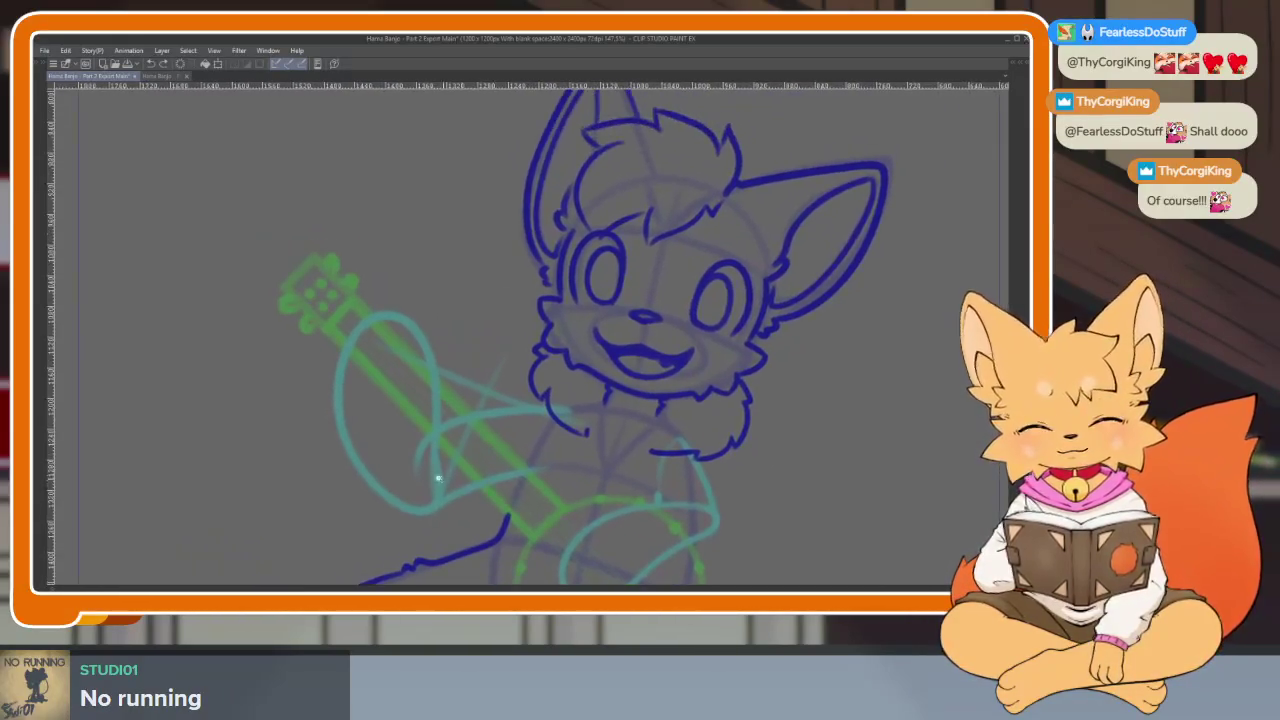
scroll(428, 466, up, 5)
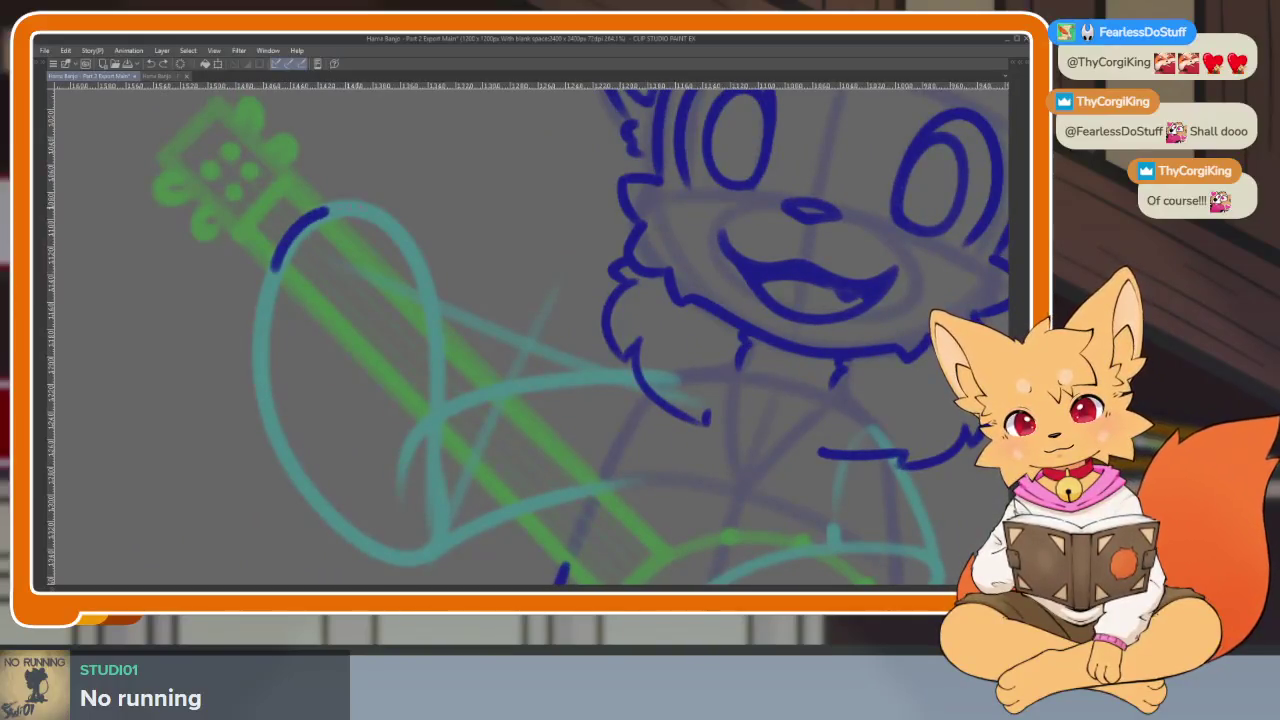
drag(326, 210, 430, 296)
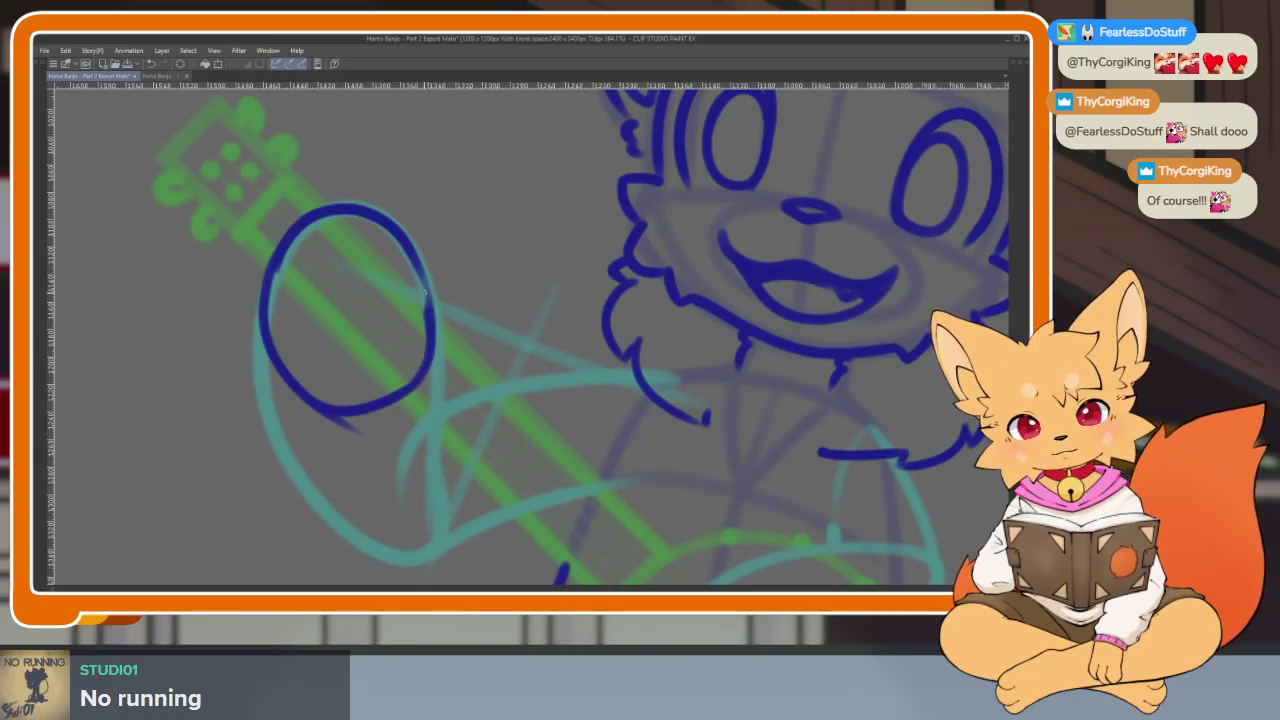
key(ctrl+z)
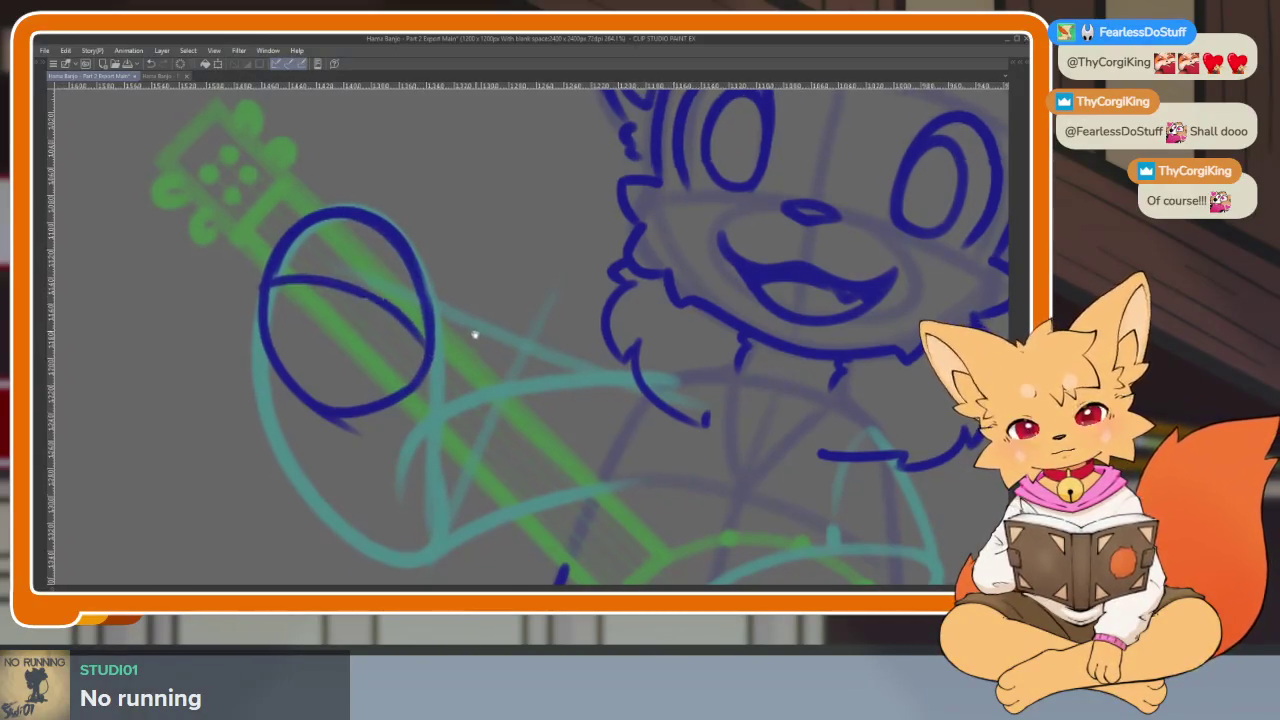
scroll(260, 288, up, 1)
drag(244, 304, 395, 362)
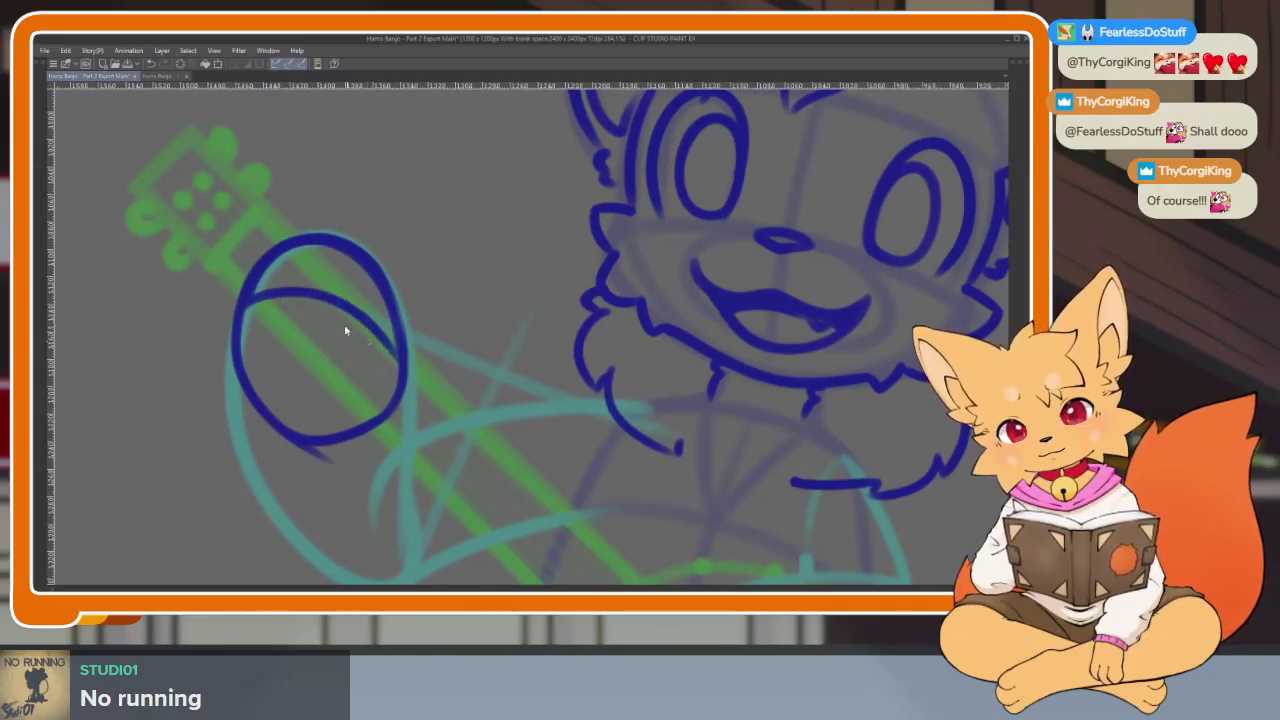
key(ctrl+z)
mouse_move(236, 311)
mouse_down()
mouse_move(390, 368)
mouse_move(366, 343)
mouse_up()
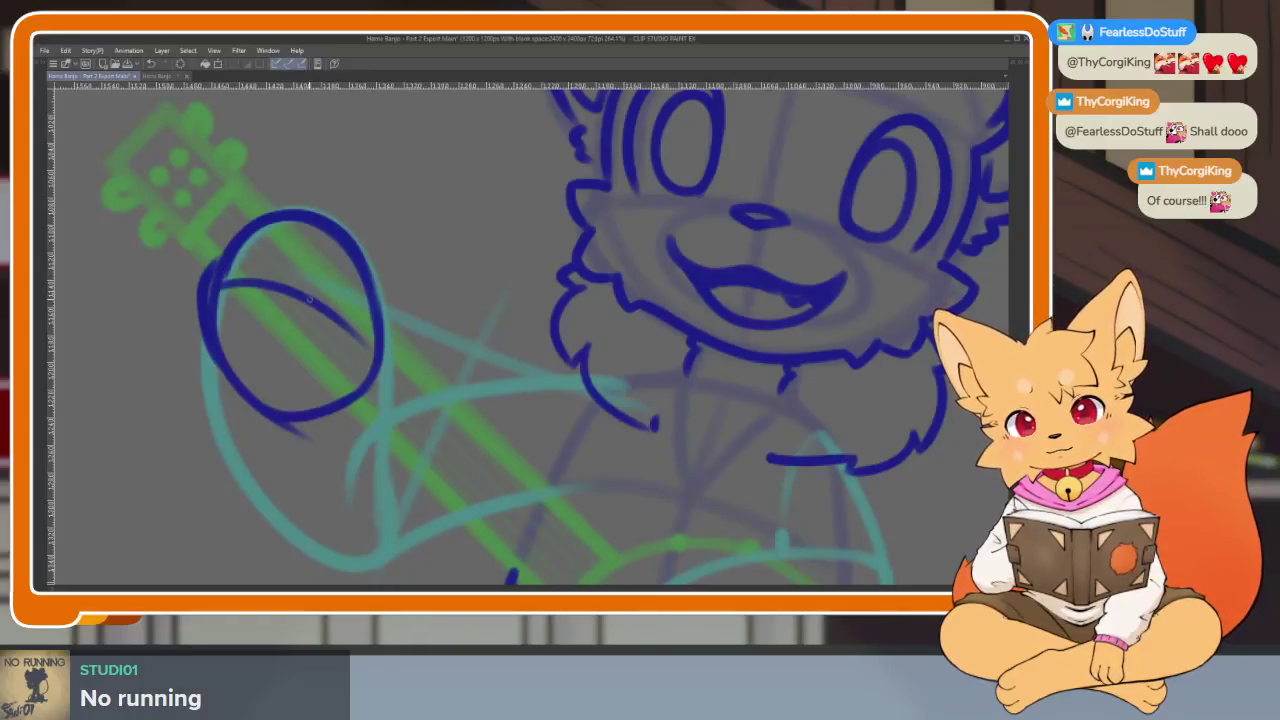
Undo the bump and tail strokes, then ink the arm line down from the paw's right side
key(ctrl+z)
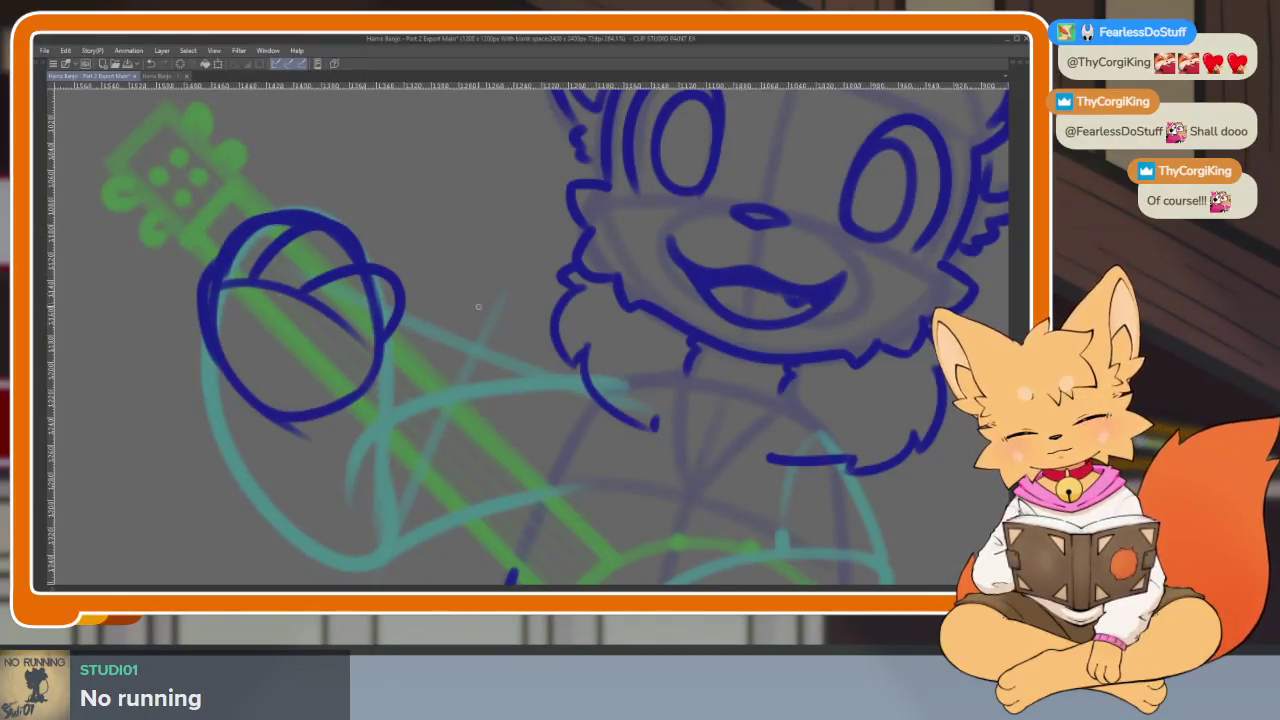
scroll(478, 307, down, 5)
scroll(485, 352, up, 5)
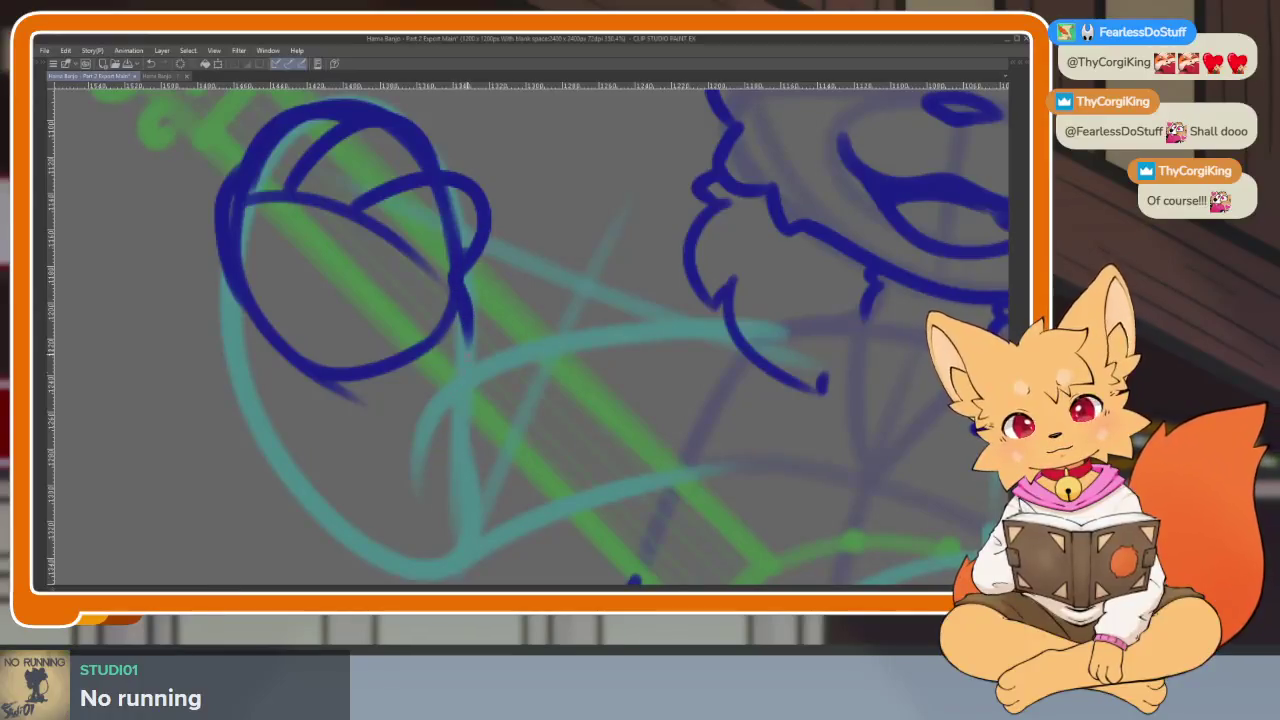
key(ctrl+z)
drag(470, 295, 480, 430)
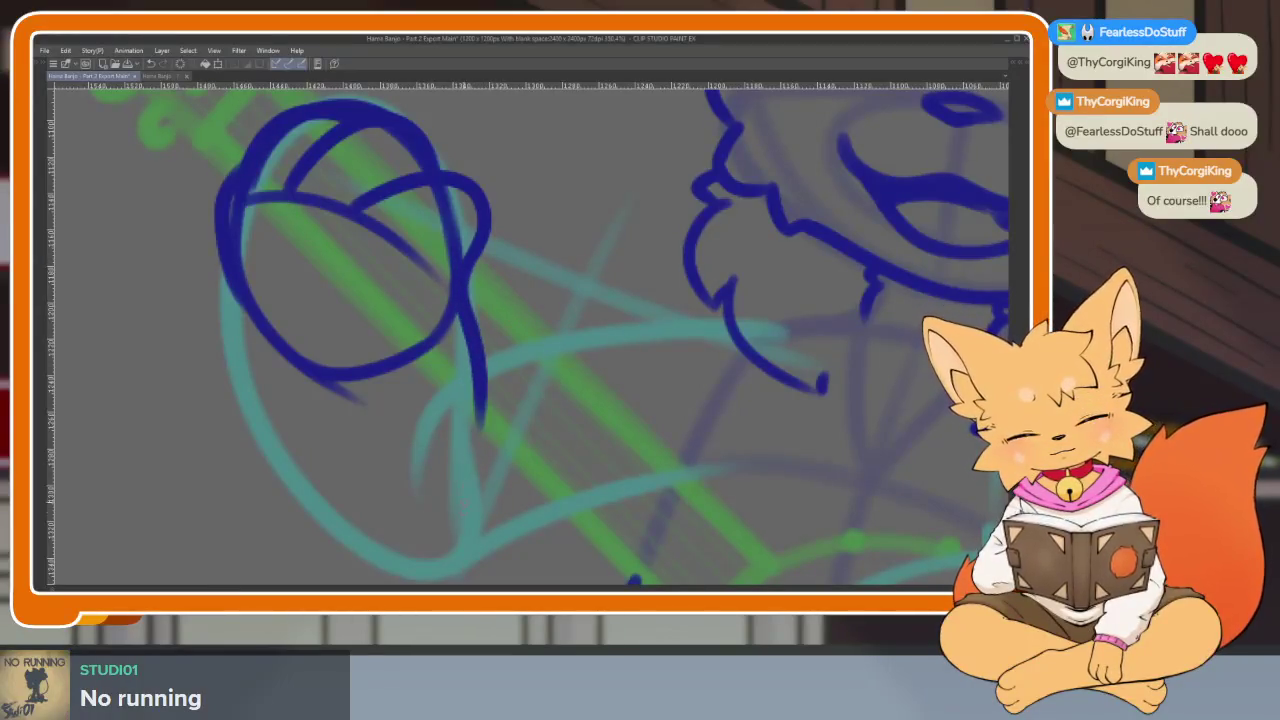
key(ctrl+z)
drag(466, 318, 517, 457)
mouse_move(245, 281)
mouse_down()
mouse_move(212, 233)
mouse_move(392, 516)
mouse_up()
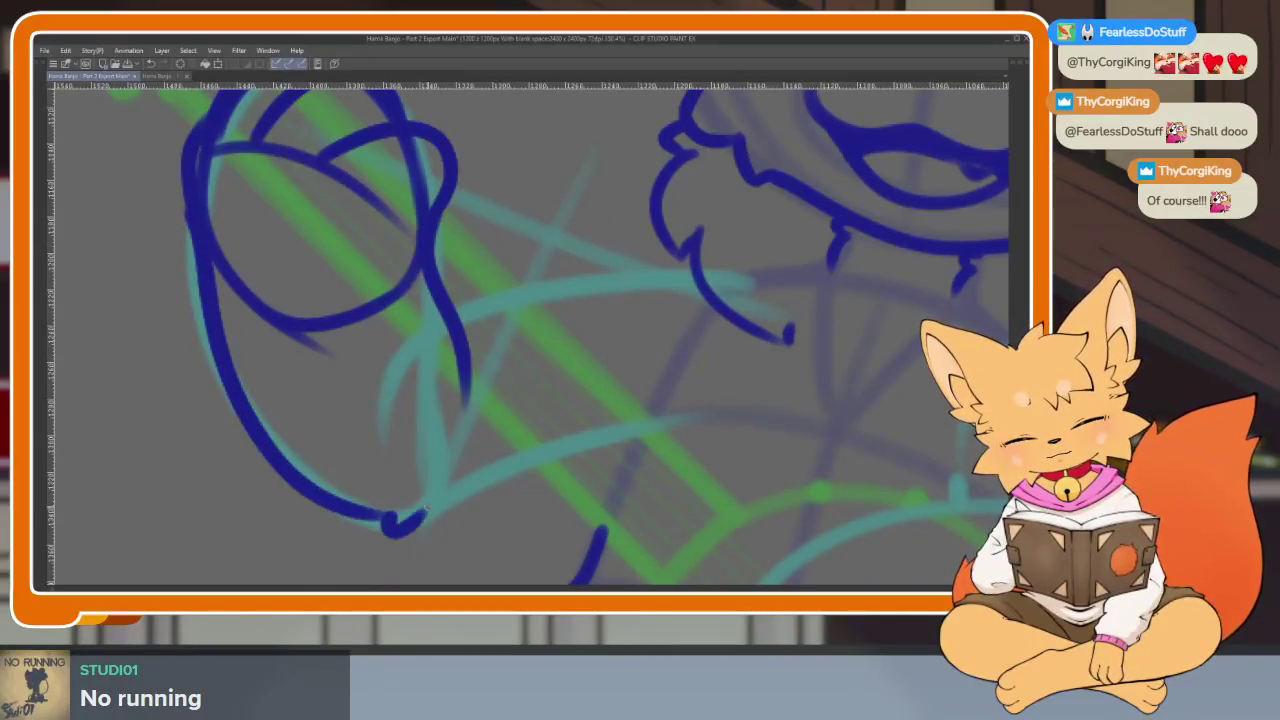
Erase the lower-left arc of the hand circle
drag(723, 330, 665, 394)
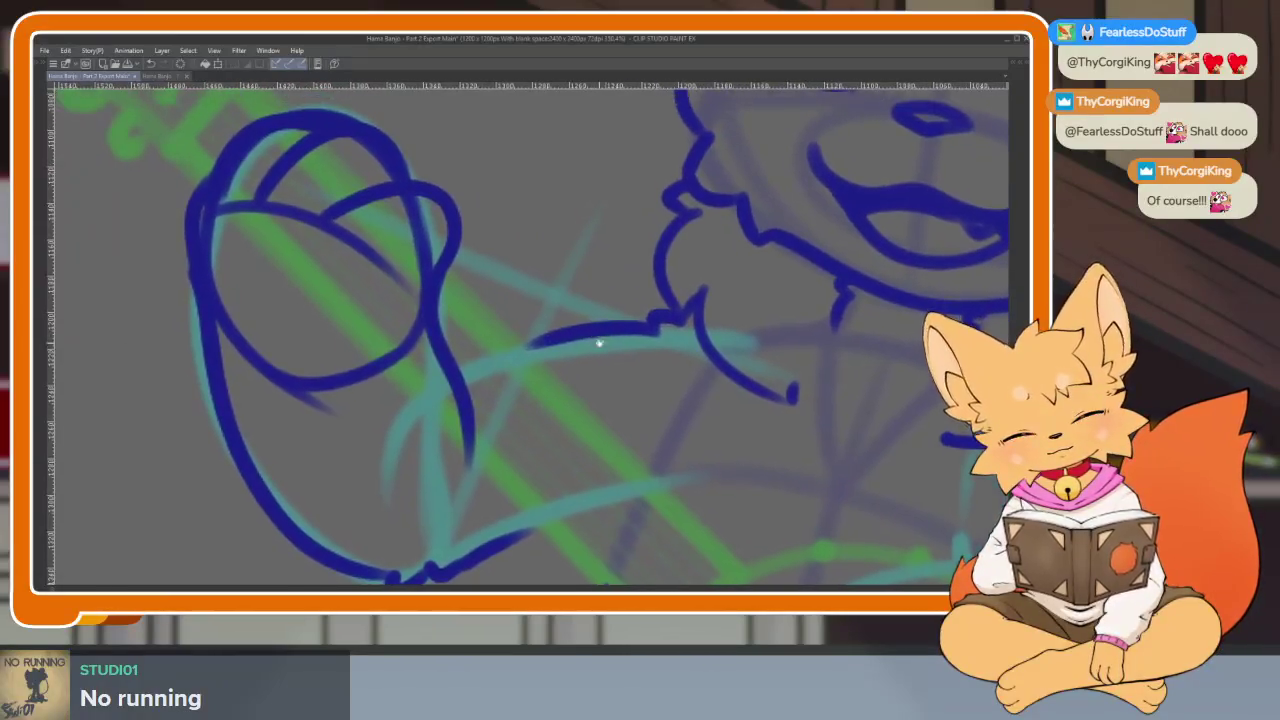
scroll(774, 400, down, 3)
scroll(630, 392, up, 2)
scroll(630, 392, up, 3)
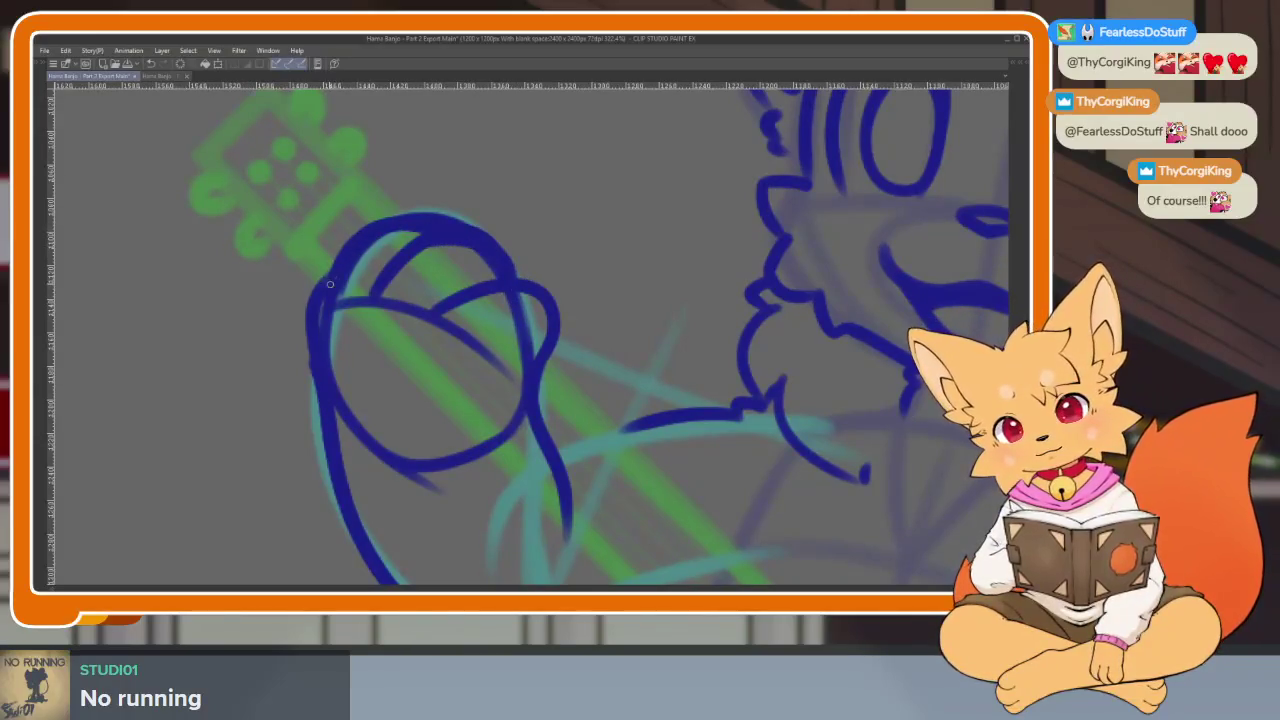
scroll(401, 281, up, 1)
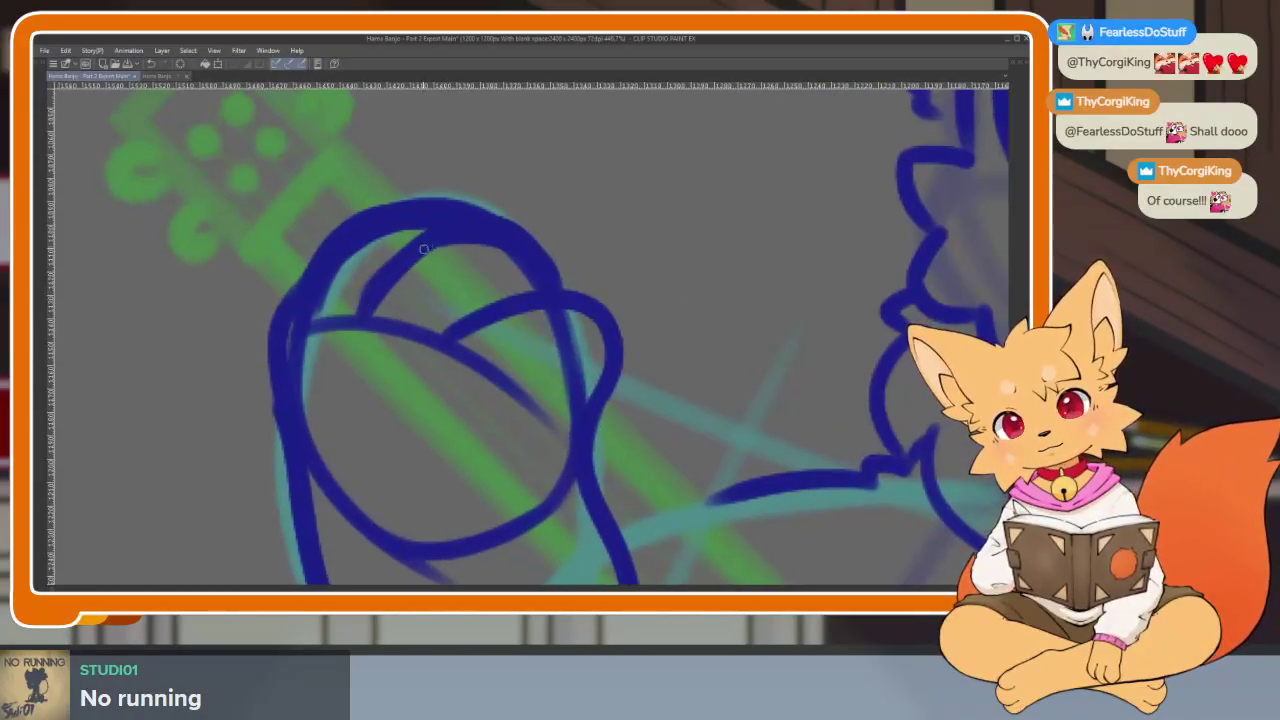
drag(575, 330, 538, 235)
mouse_move(278, 308)
mouse_down()
mouse_move(297, 366)
mouse_move(380, 451)
mouse_move(510, 420)
mouse_up()
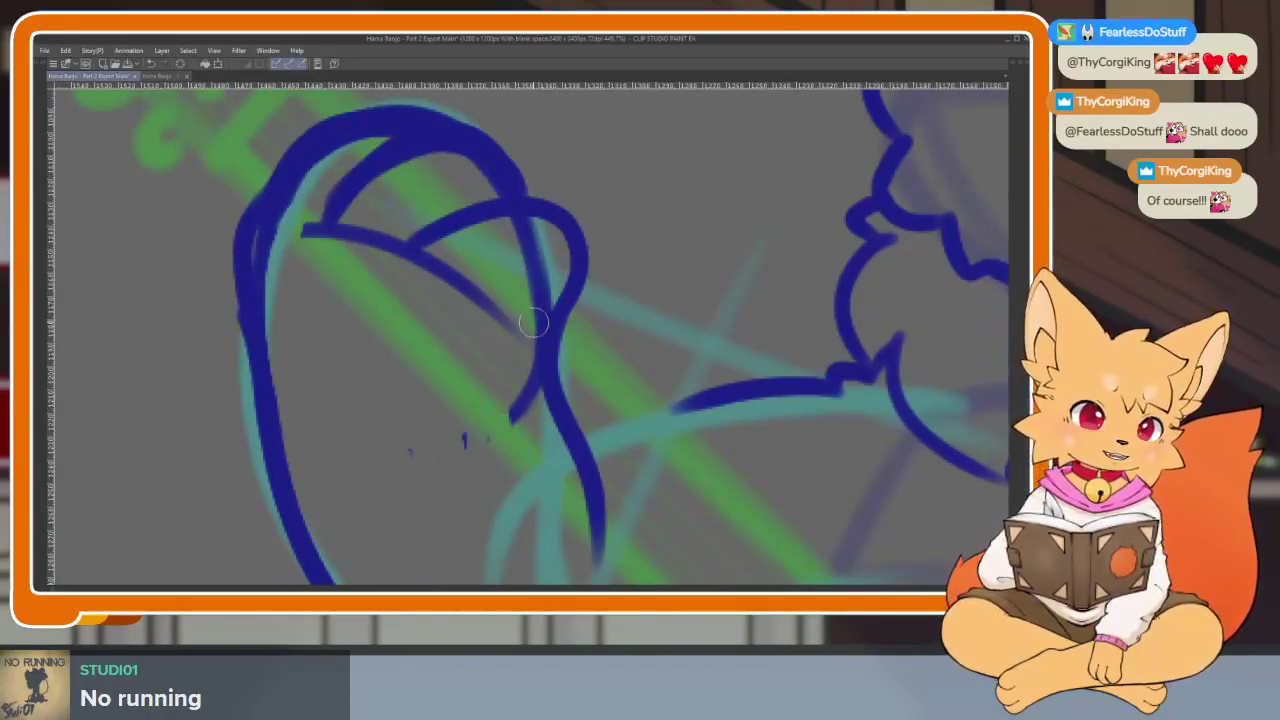
Erase the stray diagonal stroke inside the paw, the inner curve's V-tip and its short tail
drag(485, 372, 477, 457)
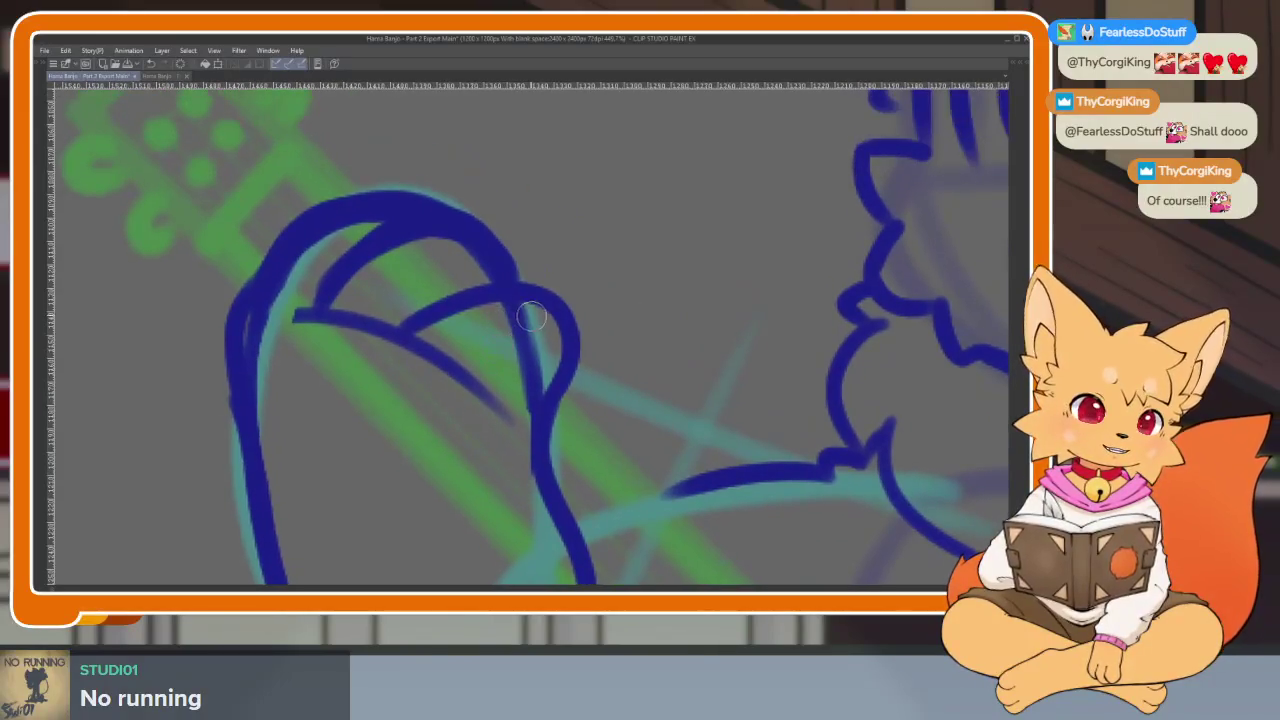
mouse_move(386, 371)
mouse_down()
mouse_move(443, 357)
mouse_move(535, 375)
mouse_up()
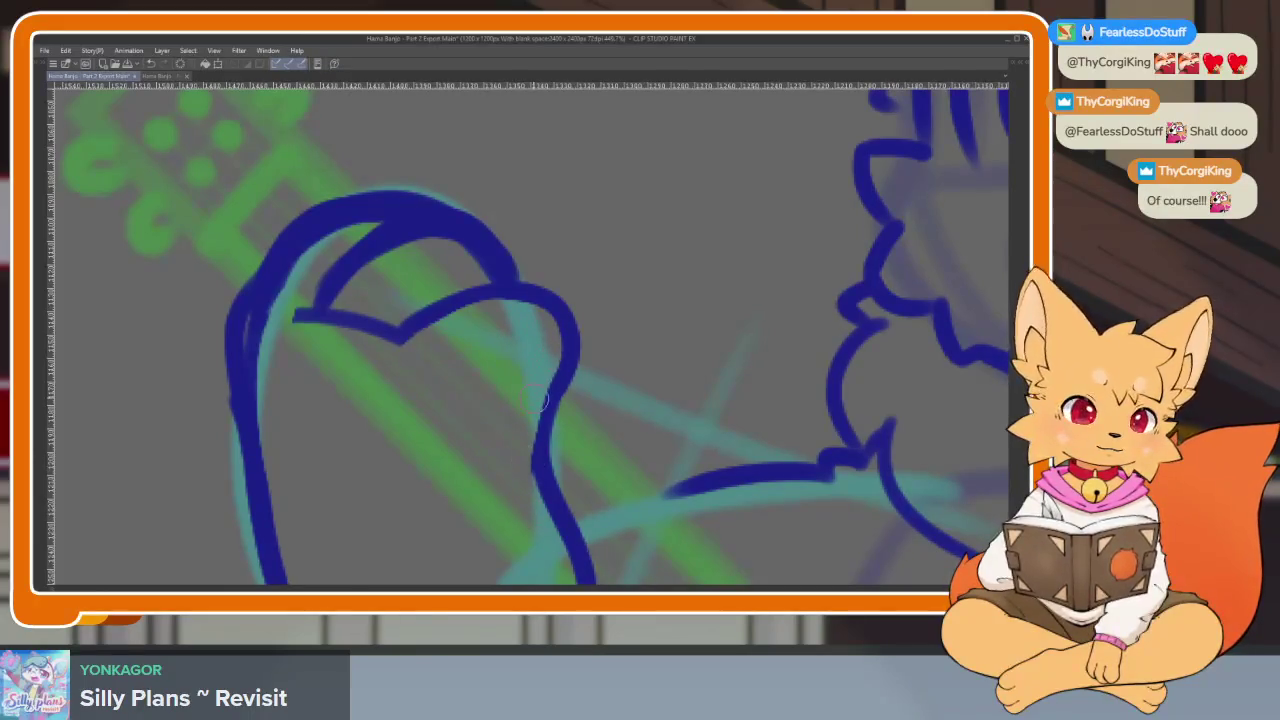
drag(444, 238, 466, 306)
drag(420, 395, 400, 423)
mouse_move(398, 372)
mouse_down()
mouse_move(357, 366)
mouse_move(323, 414)
mouse_up()
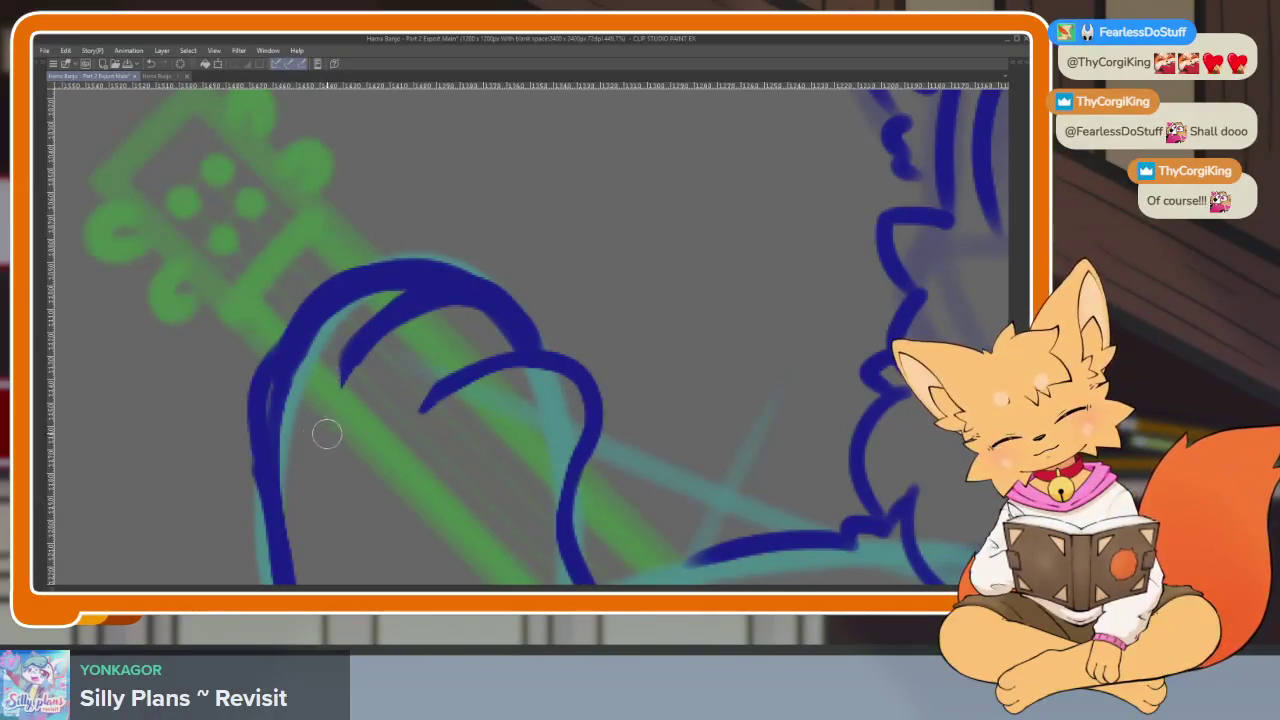
Zoom in and out to inspect the banjo-neck paw, then retrace its outline curve
scroll(327, 433, down, 5)
scroll(545, 425, up, 3)
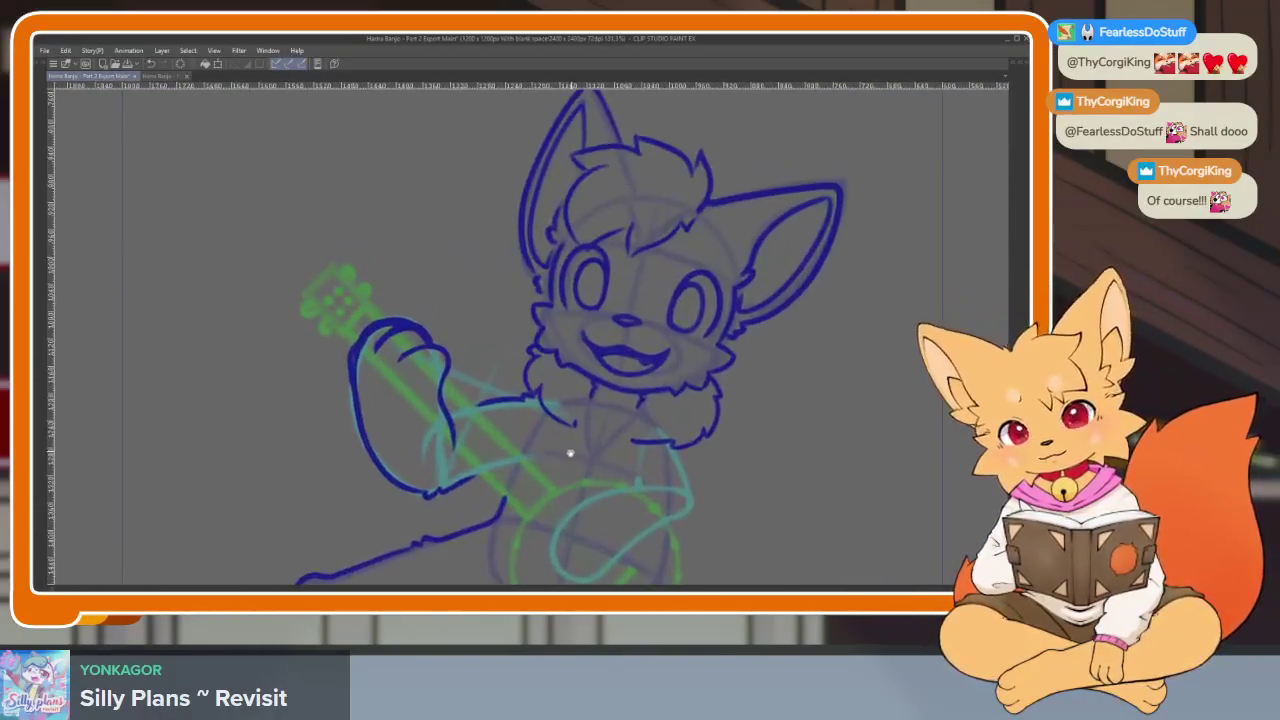
scroll(570, 453, down, 1)
scroll(434, 386, up, 4)
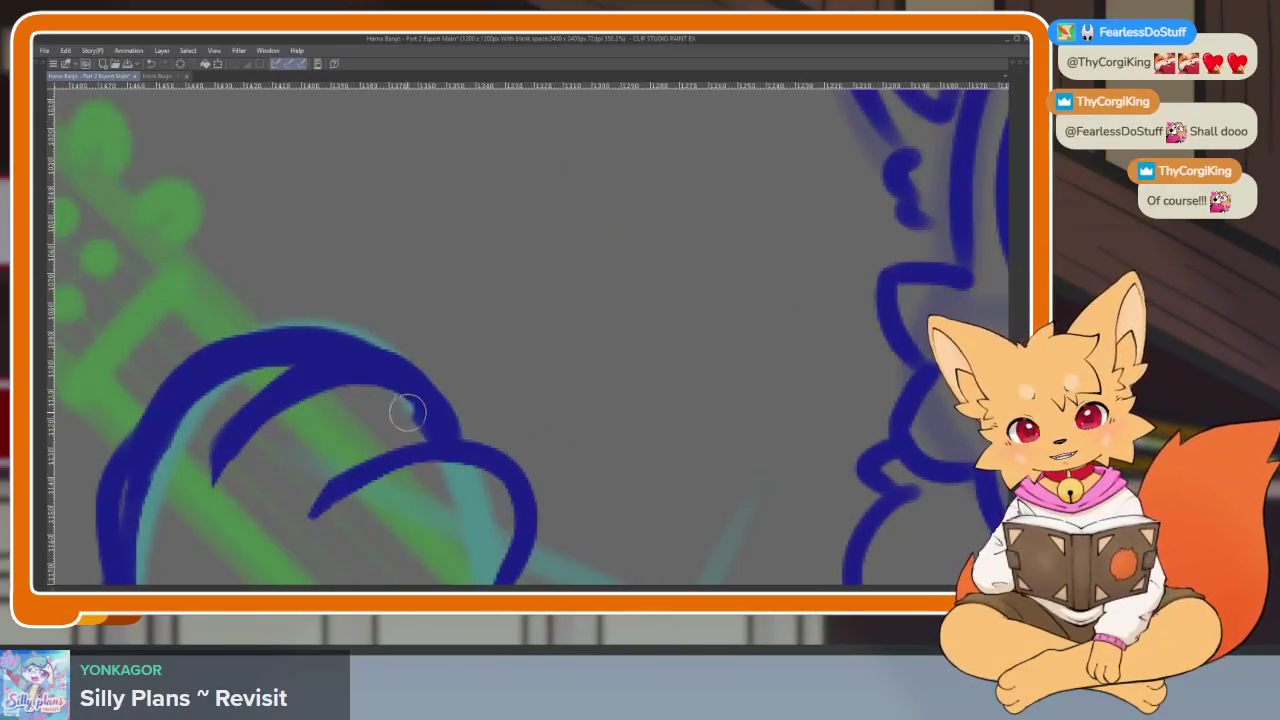
scroll(449, 429, down, 2)
scroll(646, 431, up, 1)
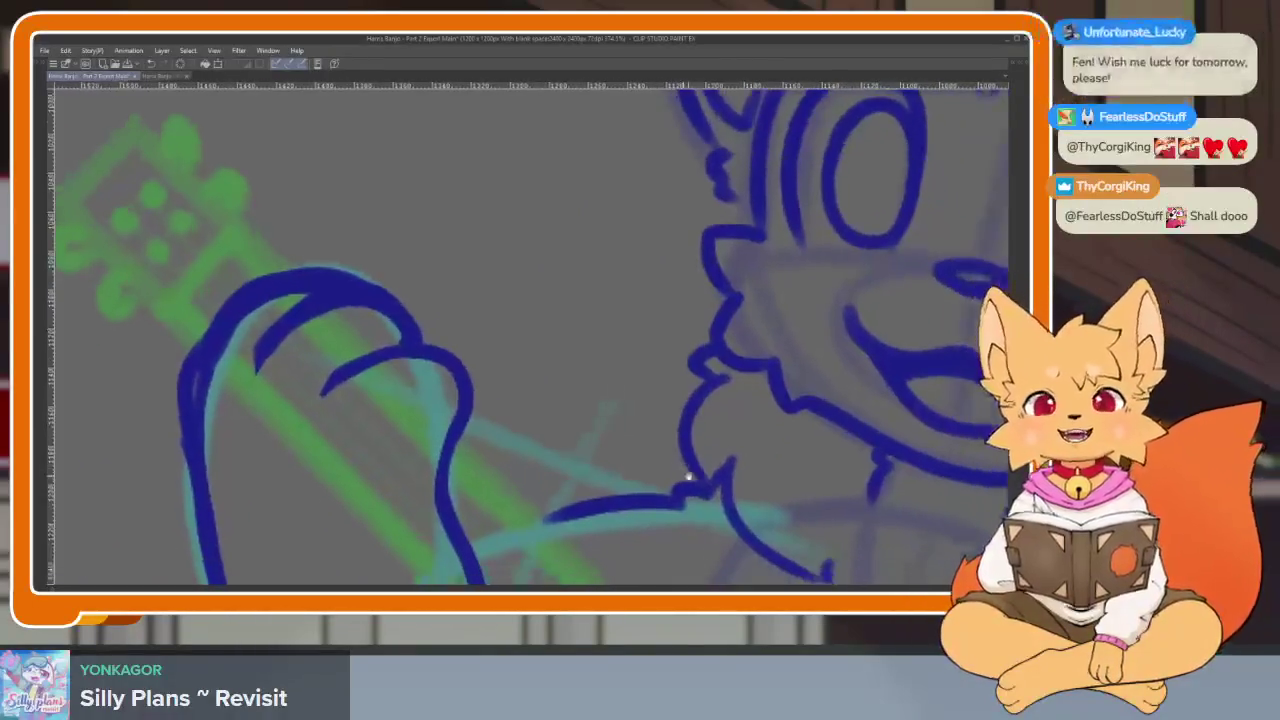
scroll(688, 477, down, 1)
scroll(634, 523, down, 1)
scroll(634, 491, down, 1)
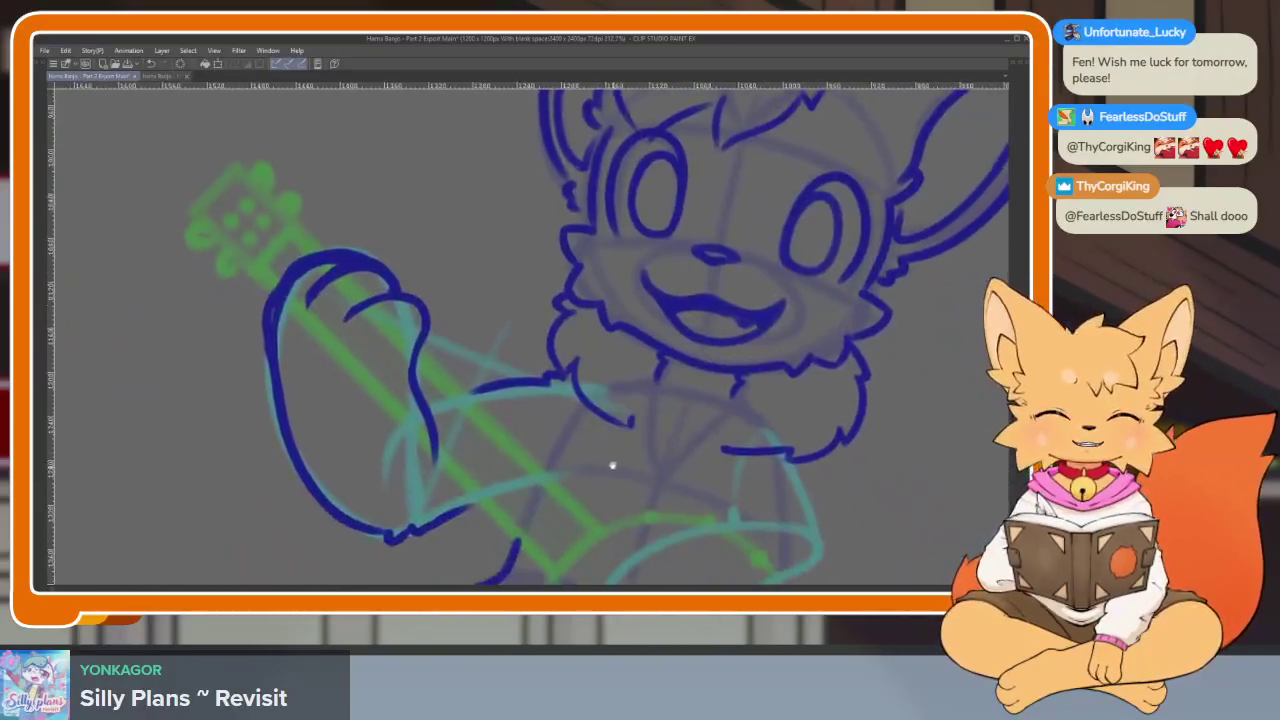
scroll(613, 465, down, 1)
scroll(480, 443, up, 1)
scroll(414, 357, up, 1)
scroll(445, 376, up, 1)
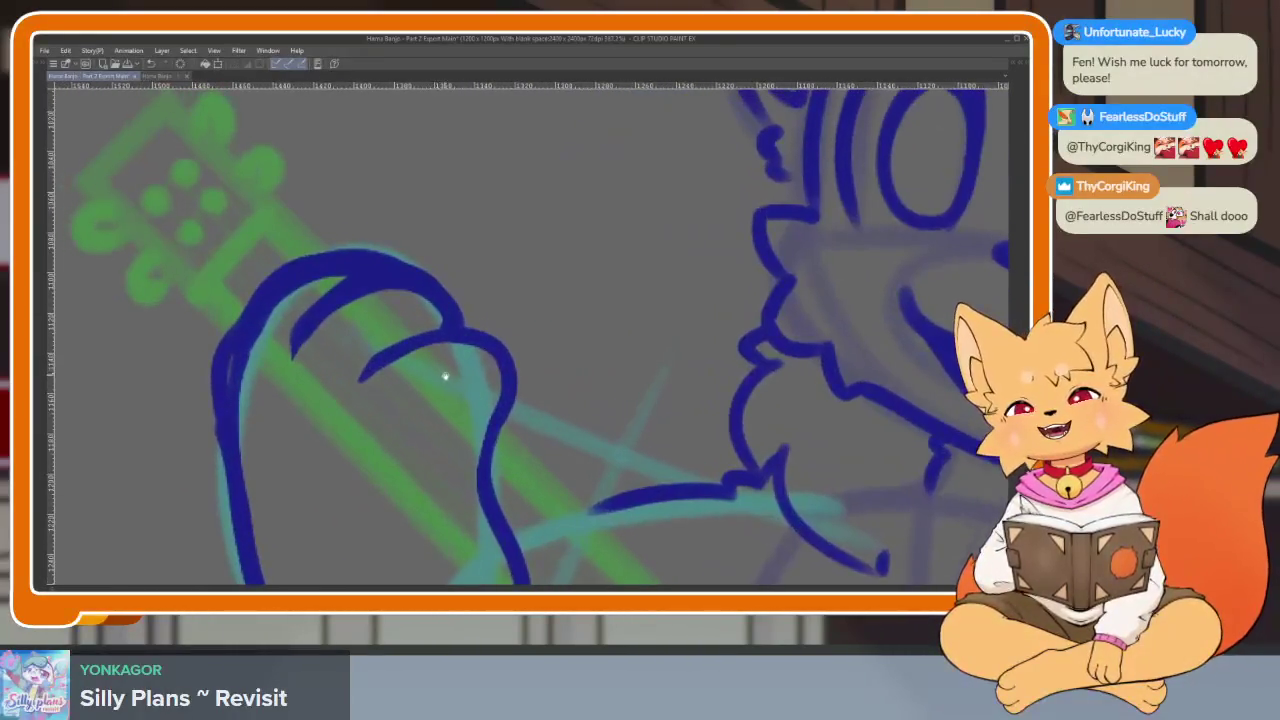
scroll(460, 392, up, 1)
scroll(526, 410, up, 1)
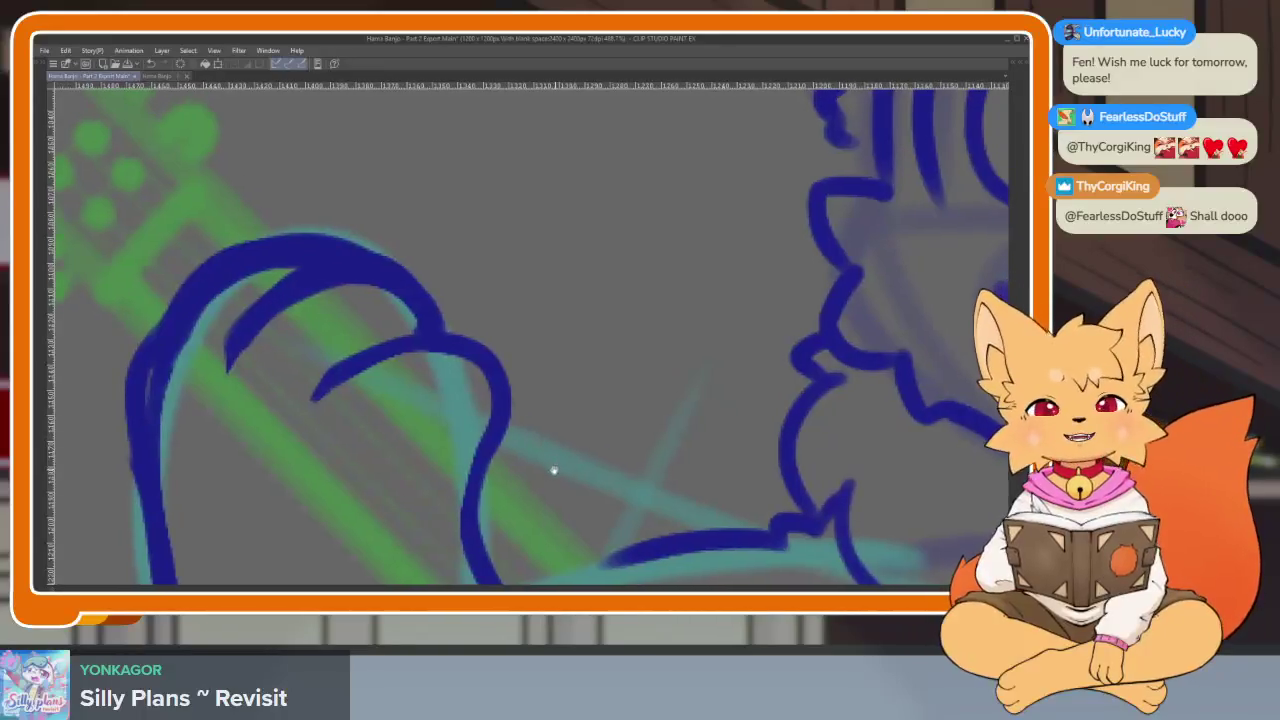
scroll(551, 466, down, 1)
scroll(560, 486, down, 1)
scroll(563, 486, right, 1)
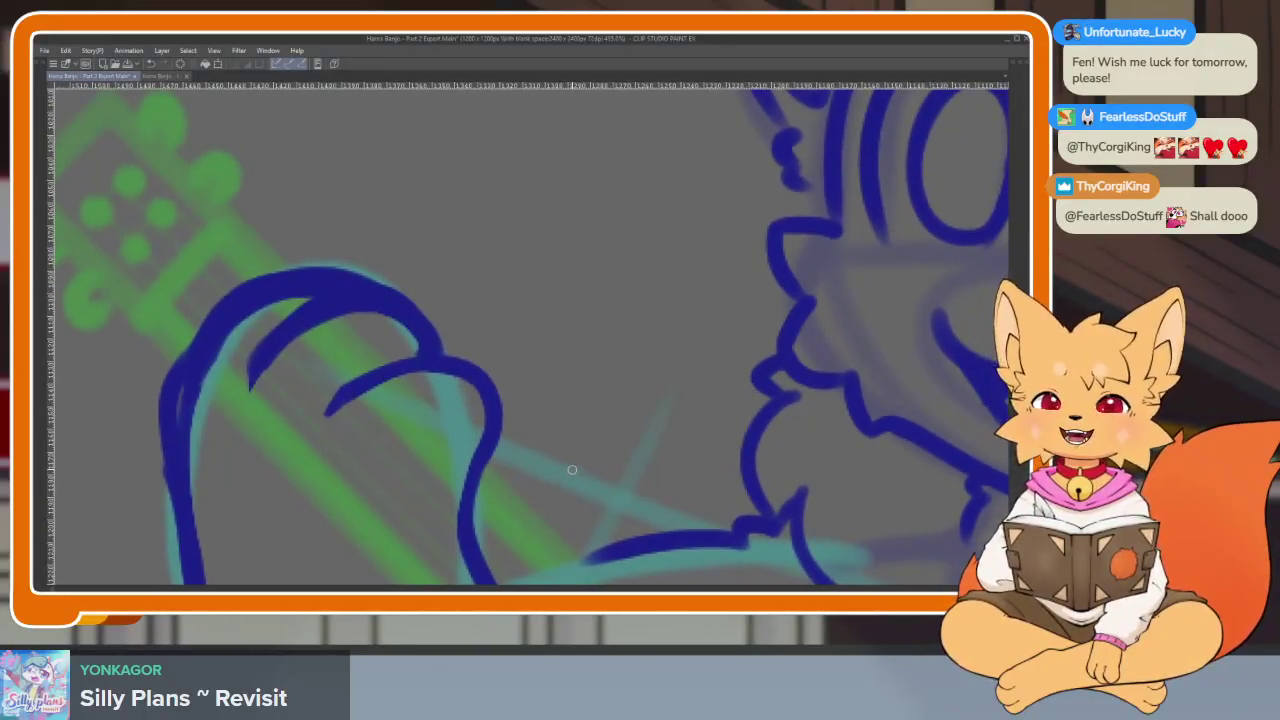
scroll(573, 482, up, 1)
scroll(580, 475, down, 1)
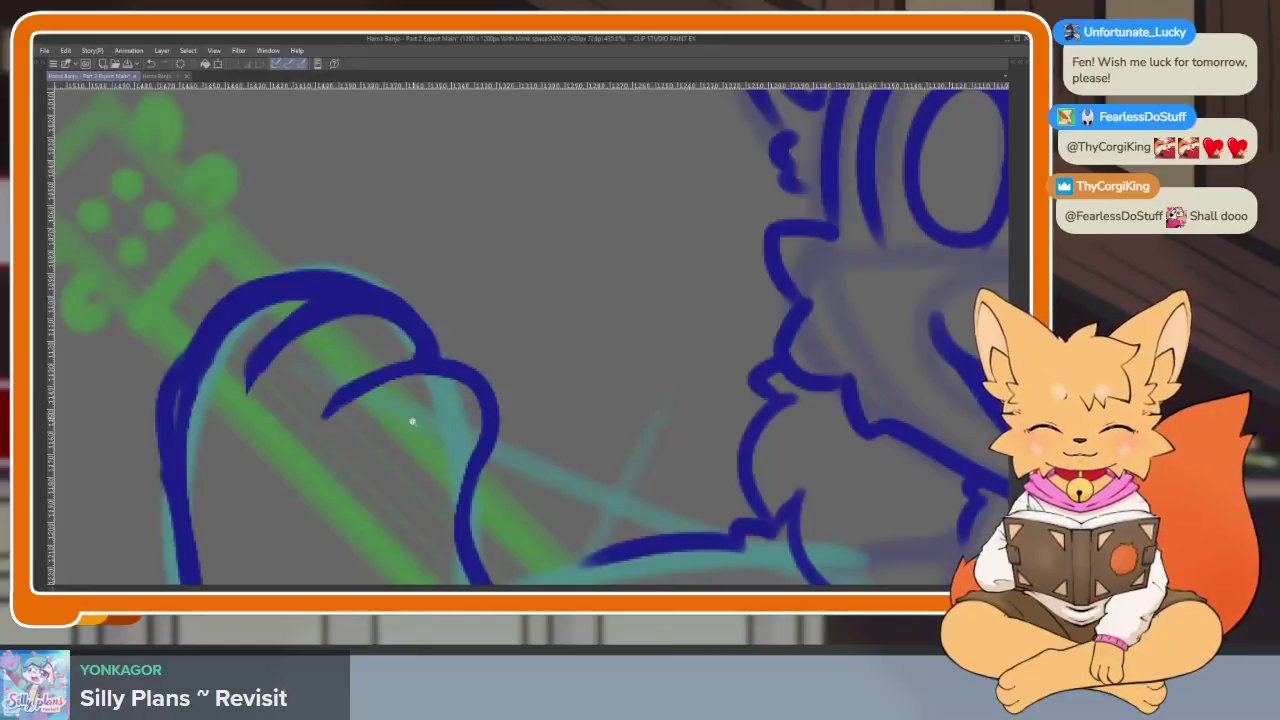
scroll(412, 421, up, 2)
mouse_move(501, 366)
mouse_down()
mouse_move(495, 470)
mouse_move(460, 540)
mouse_up()
Check the paw at different zoom levels while toggling the palettes on and off
scroll(530, 303, down, 2)
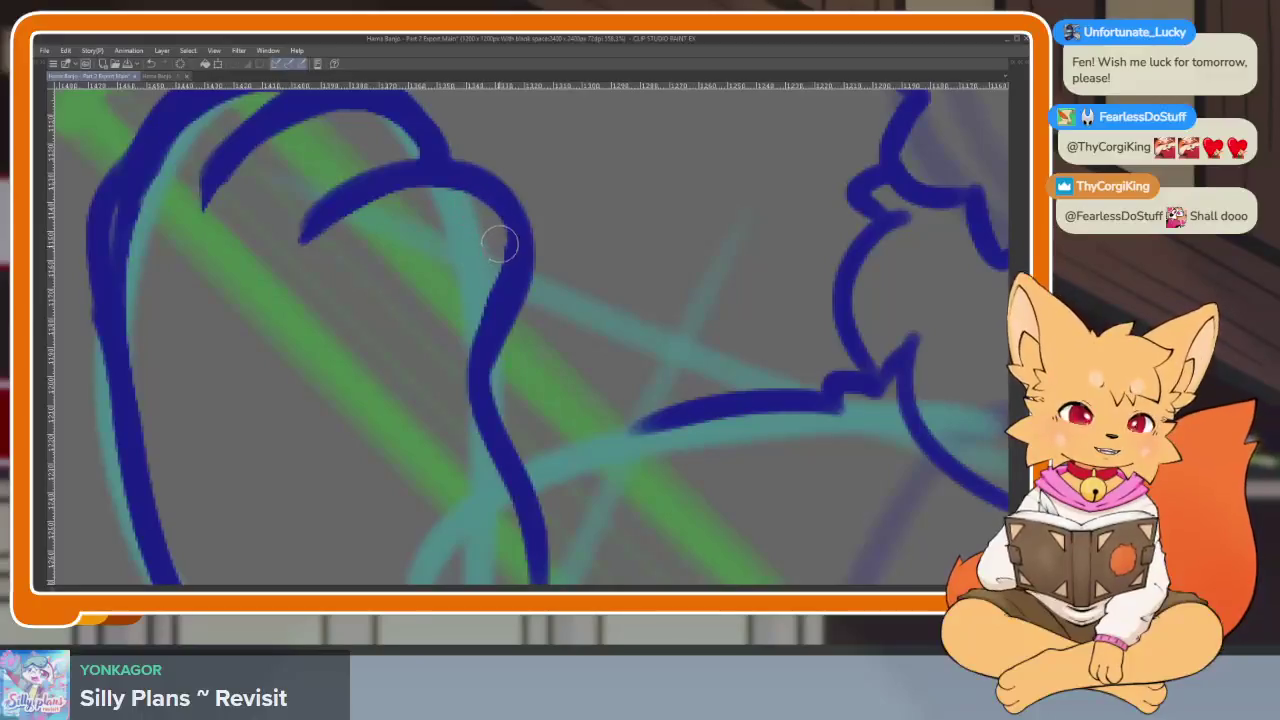
scroll(601, 453, down, 3)
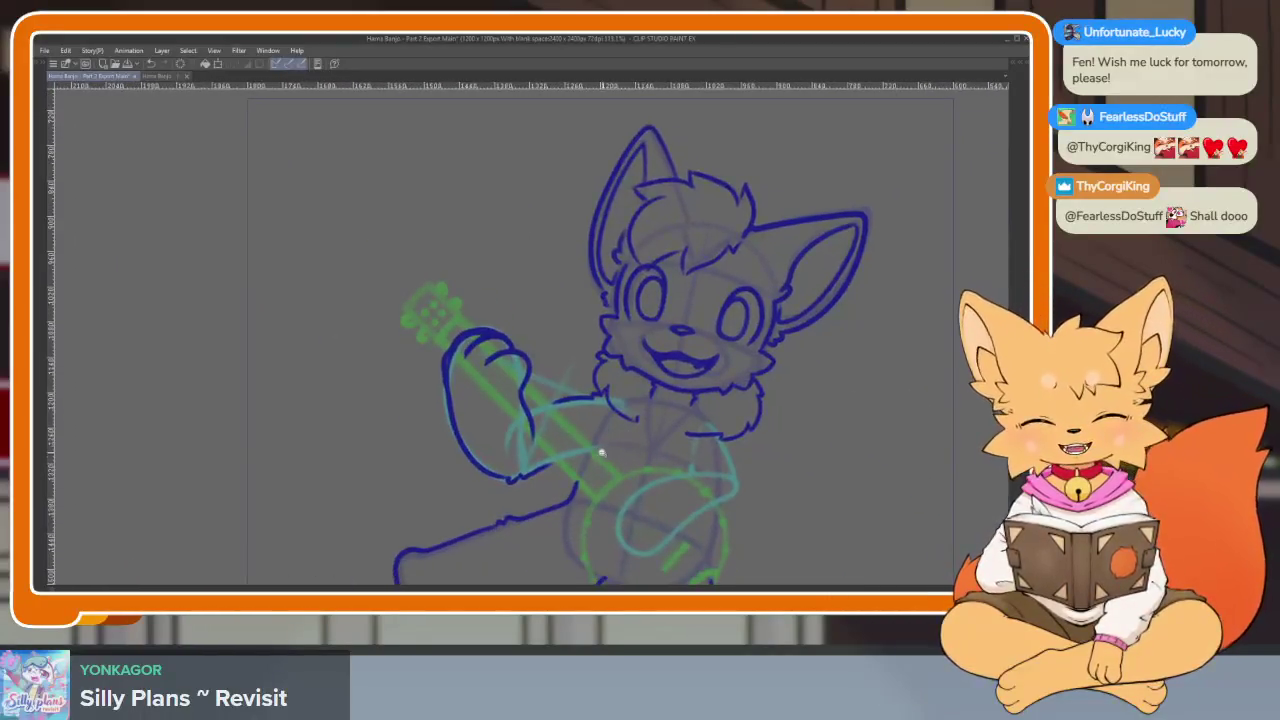
scroll(601, 453, up, 2)
scroll(651, 437, up, 1)
scroll(674, 449, up, 1)
scroll(700, 470, up, 1)
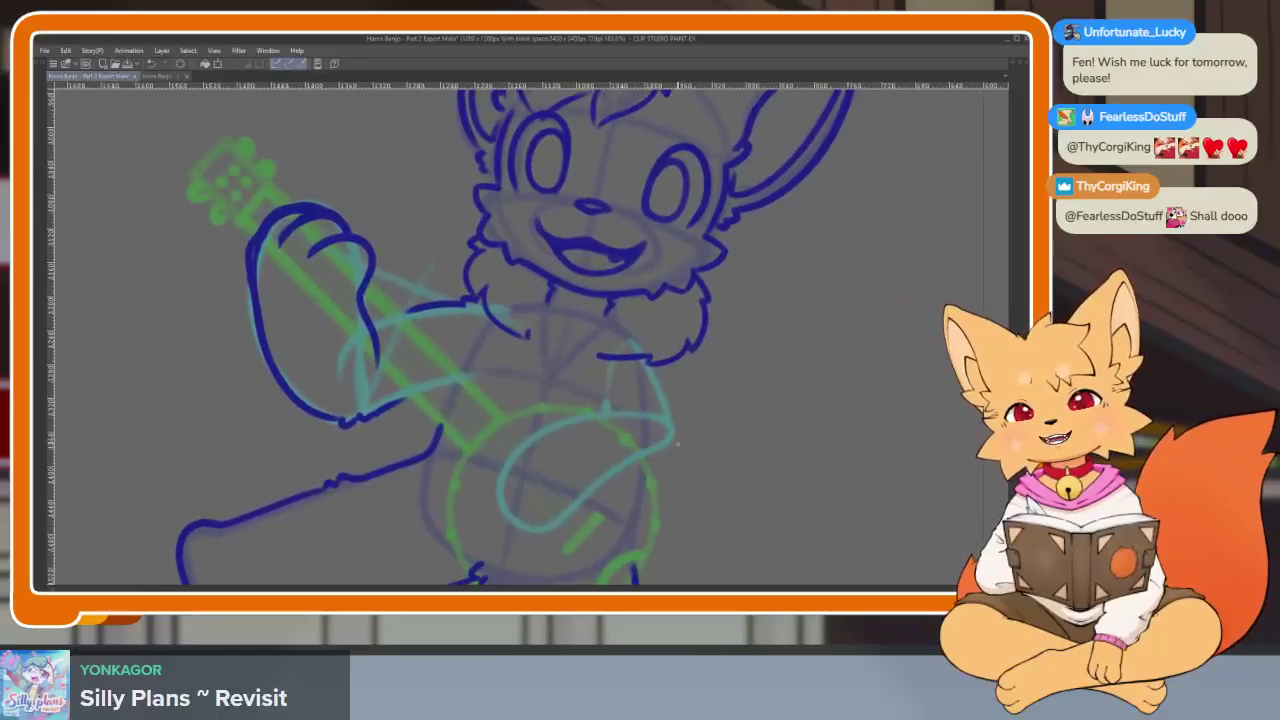
scroll(690, 455, down, 1)
scroll(697, 460, down, 1)
scroll(648, 466, up, 1)
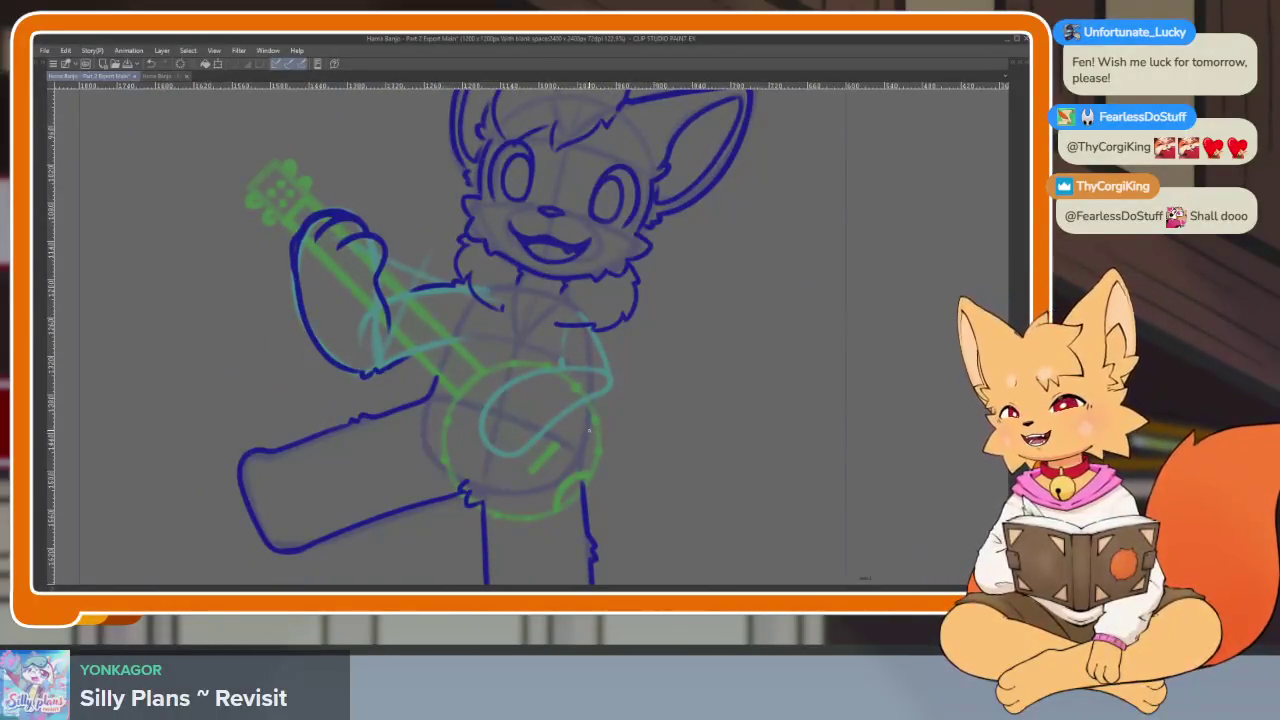
scroll(589, 431, up, 2)
key(Tab)
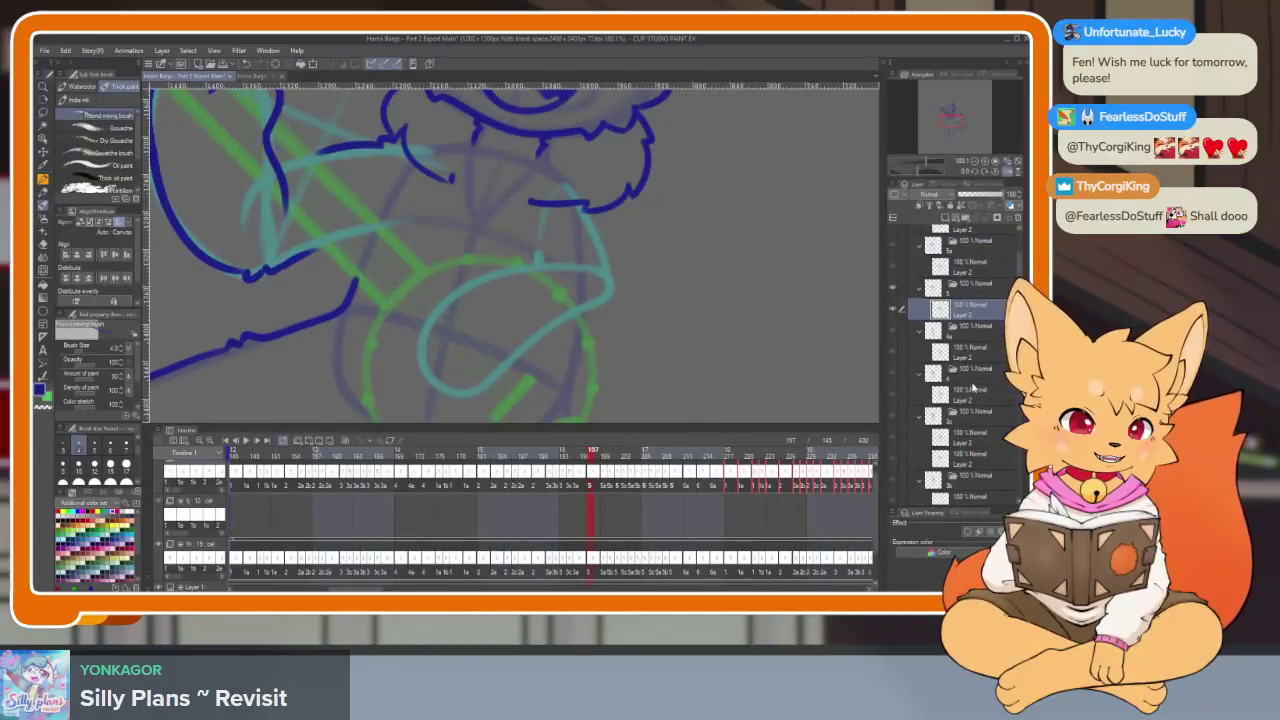
key(Tab)
scroll(734, 417, up, 1)
scroll(634, 471, up, 1)
scroll(383, 421, up, 1)
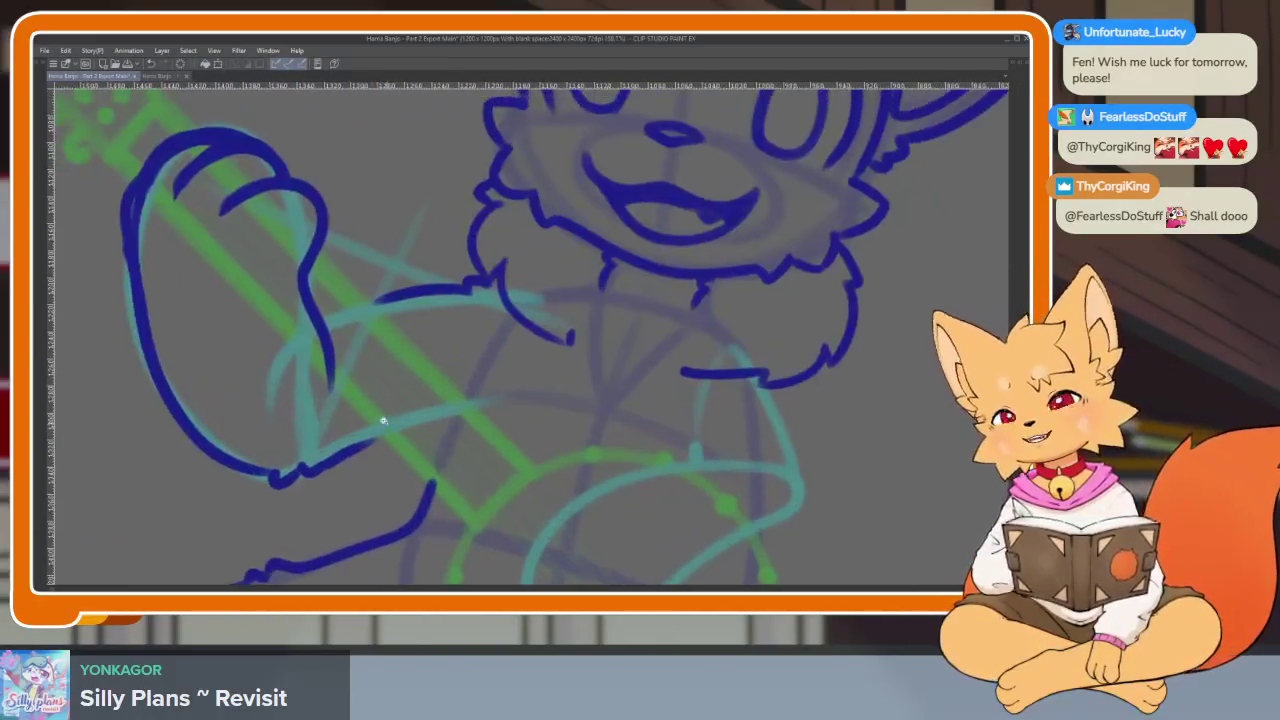
scroll(383, 421, down, 2)
key(Tab)
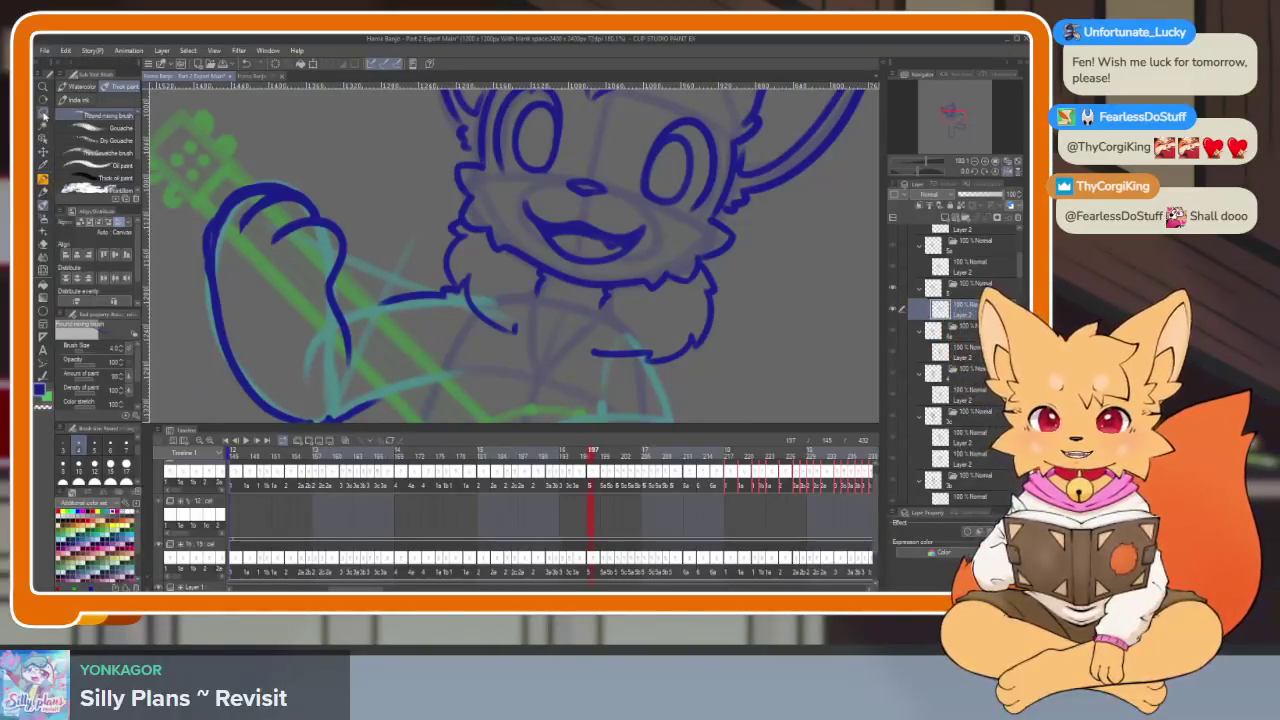
key(Tab)
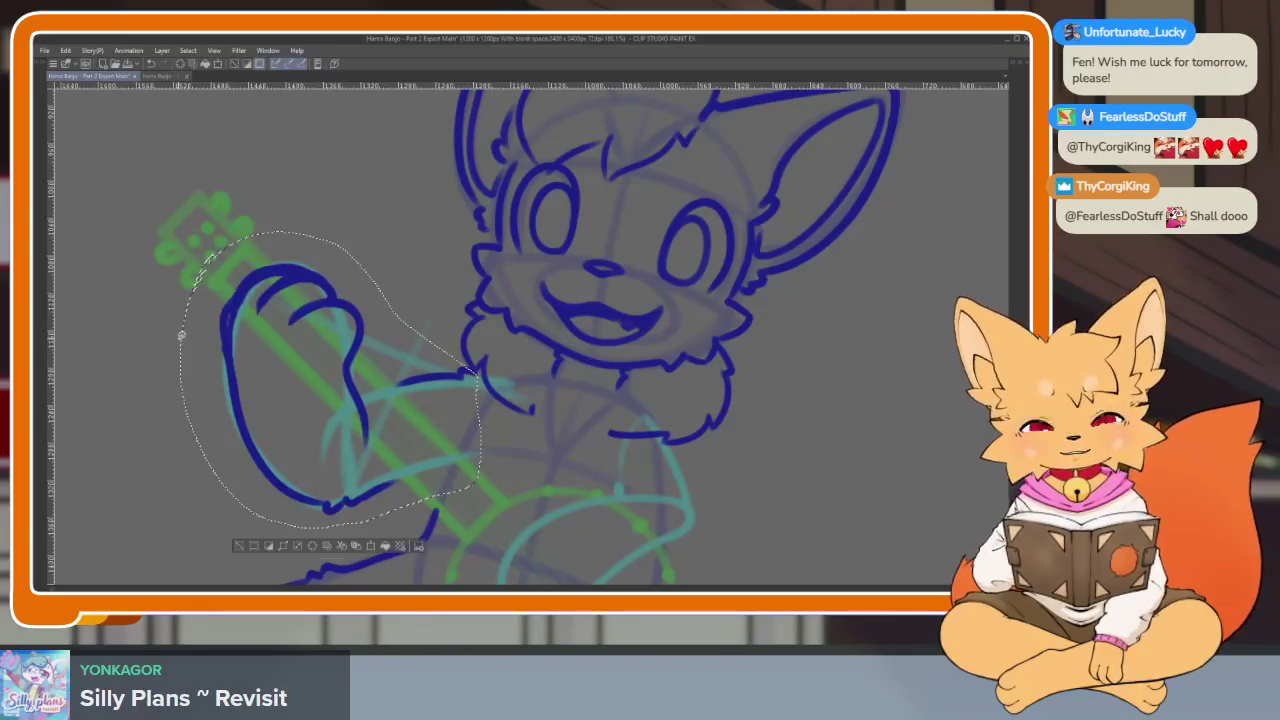
Toggle the palettes and adjust the zoom on the eyes-closed frame
key(Tab)
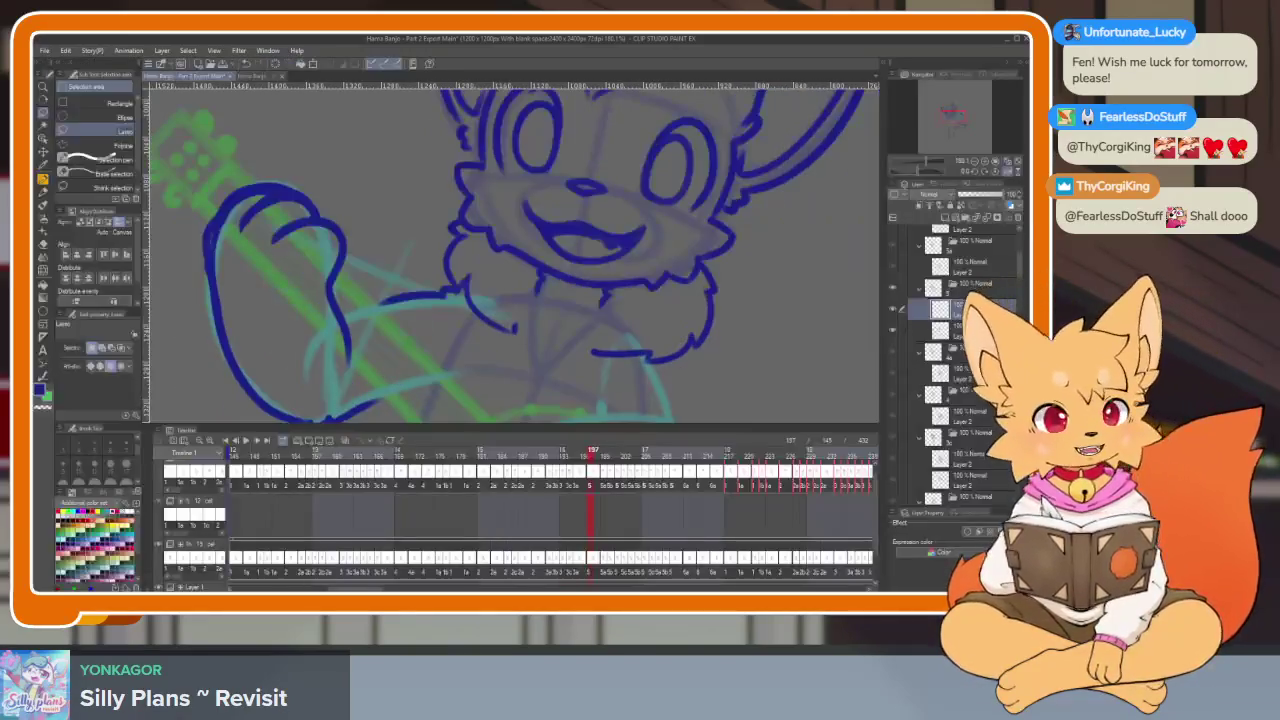
scroll(620, 366, down, 3)
key(Tab)
scroll(630, 380, down, 2)
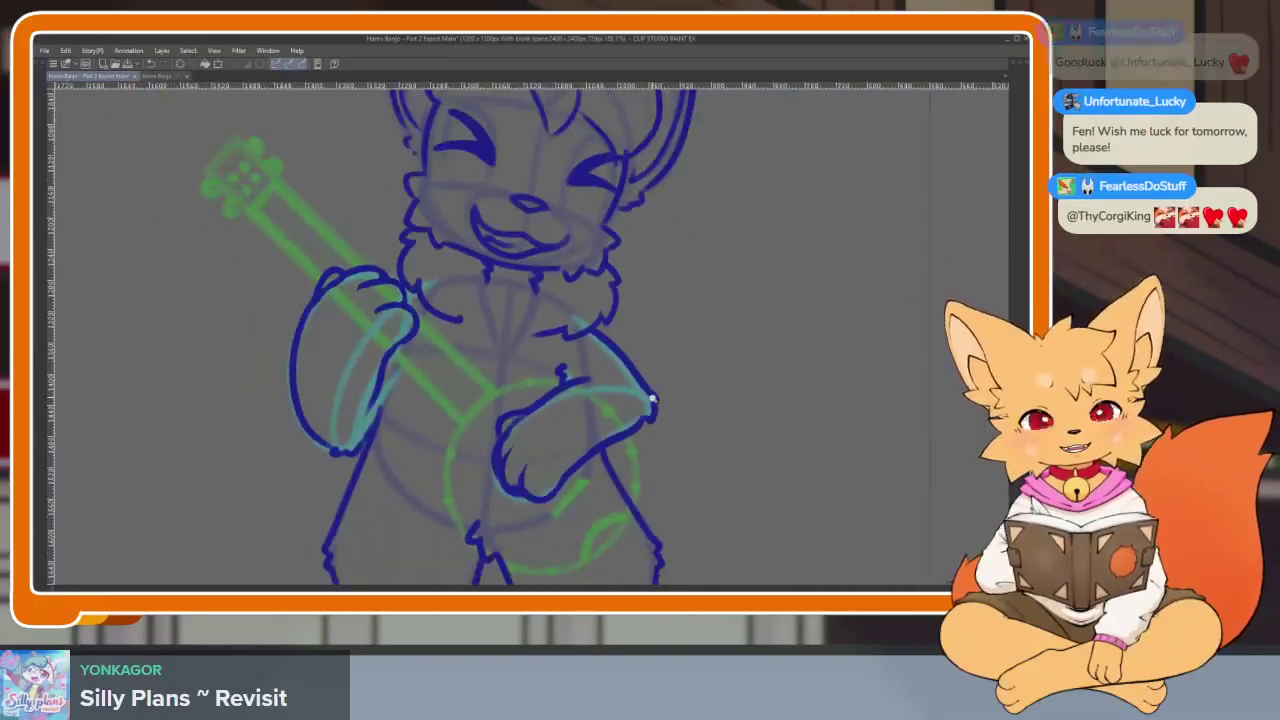
scroll(650, 407, up, 1)
scroll(634, 449, up, 1)
scroll(630, 460, up, 1)
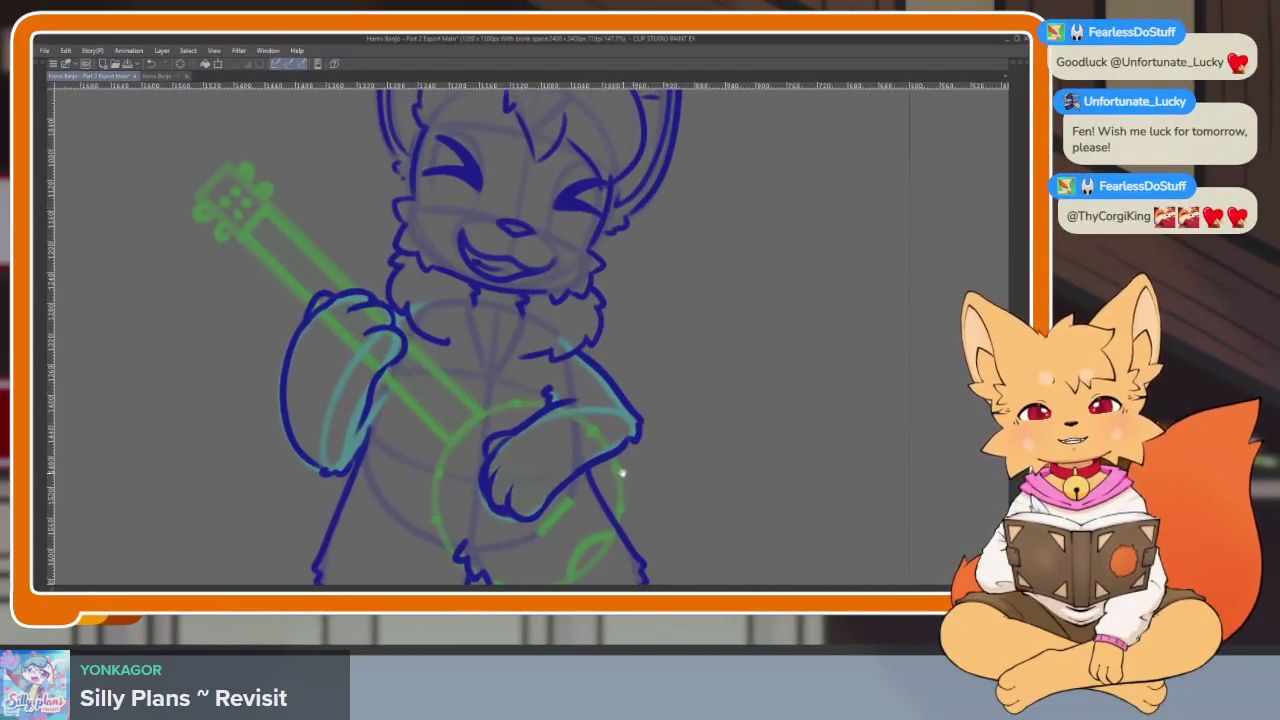
key(Tab)
key(Tab)
key(Tab)
key(Tab)
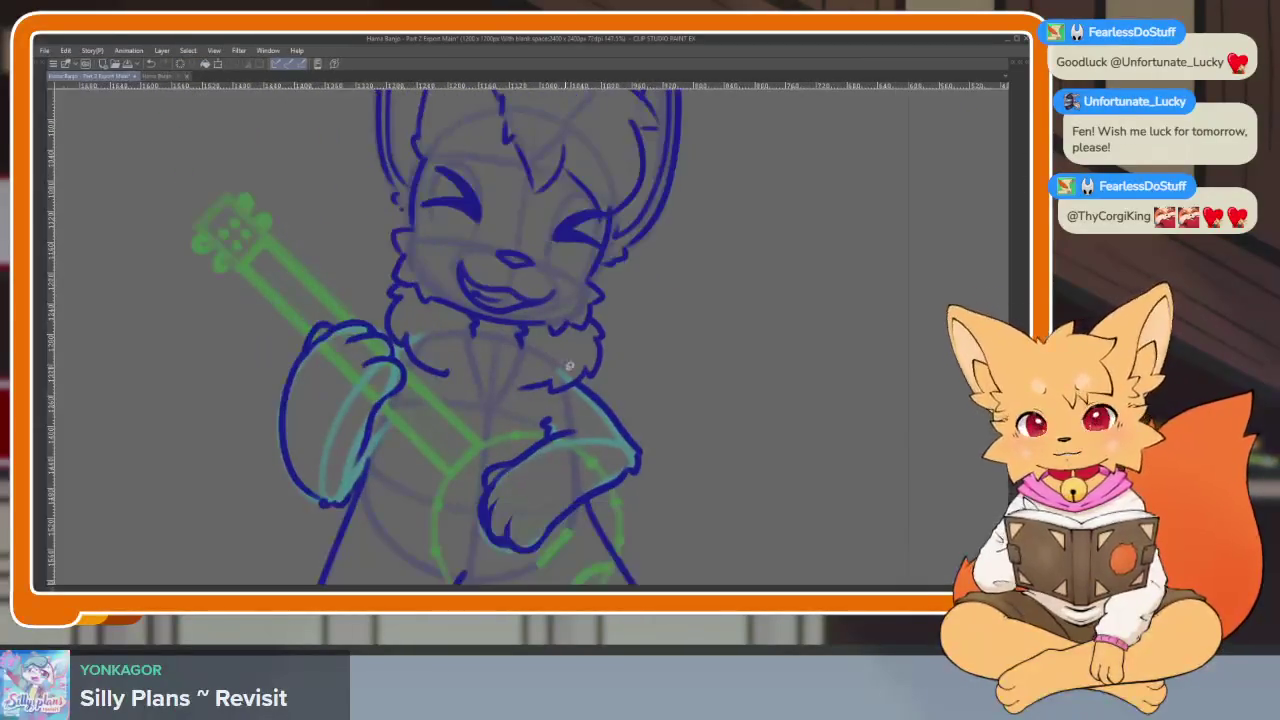
Lasso-select the right arm, then add the left arm to the selection
drag(580, 380, 607, 502)
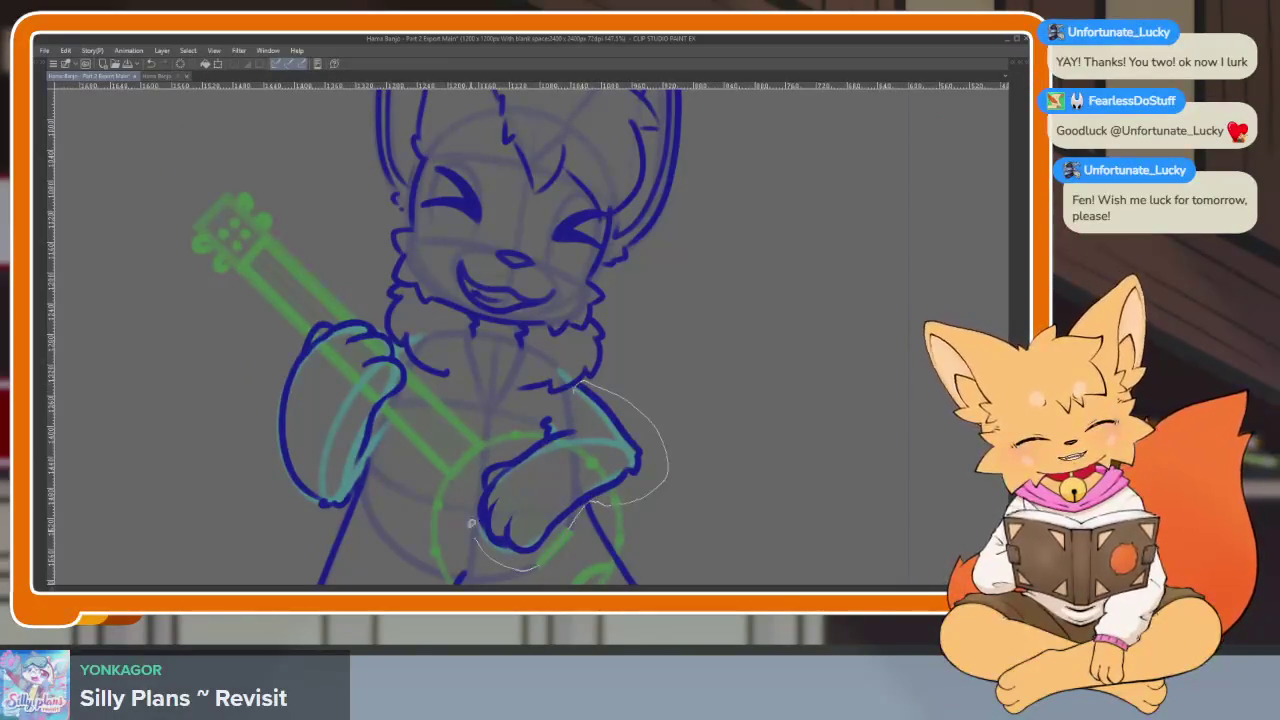
drag(568, 407, 568, 394)
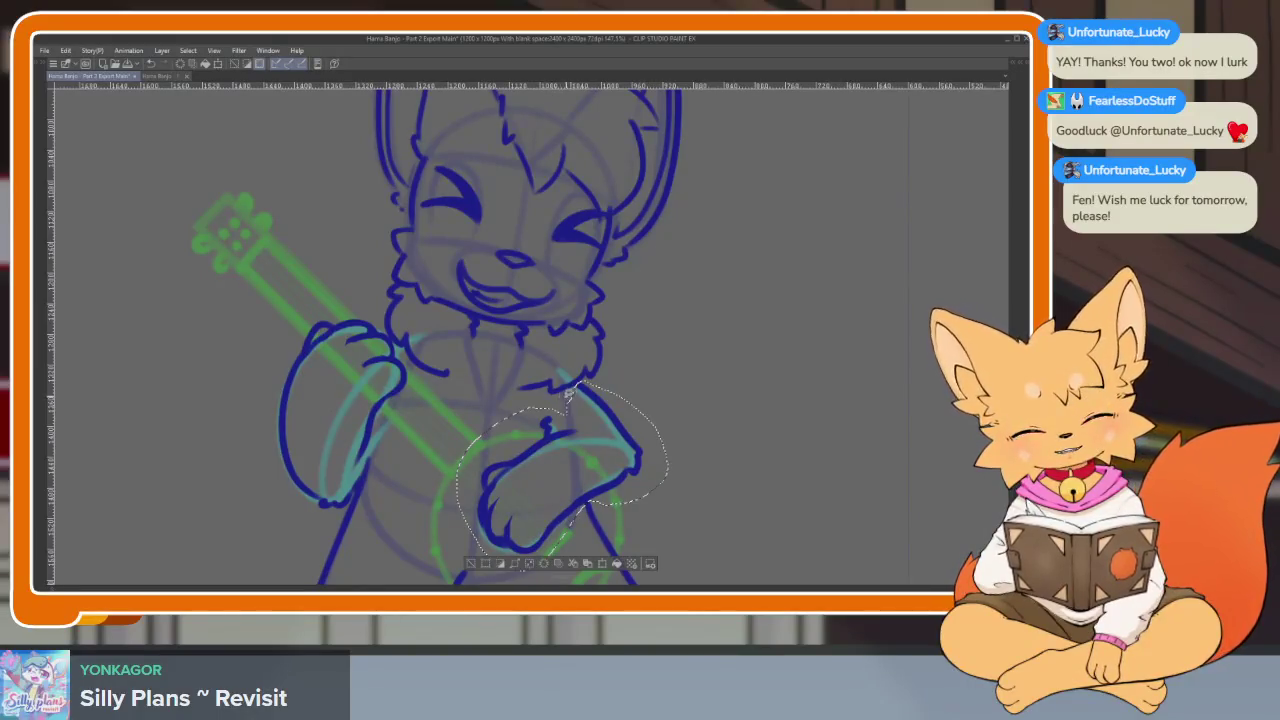
drag(316, 308, 322, 517)
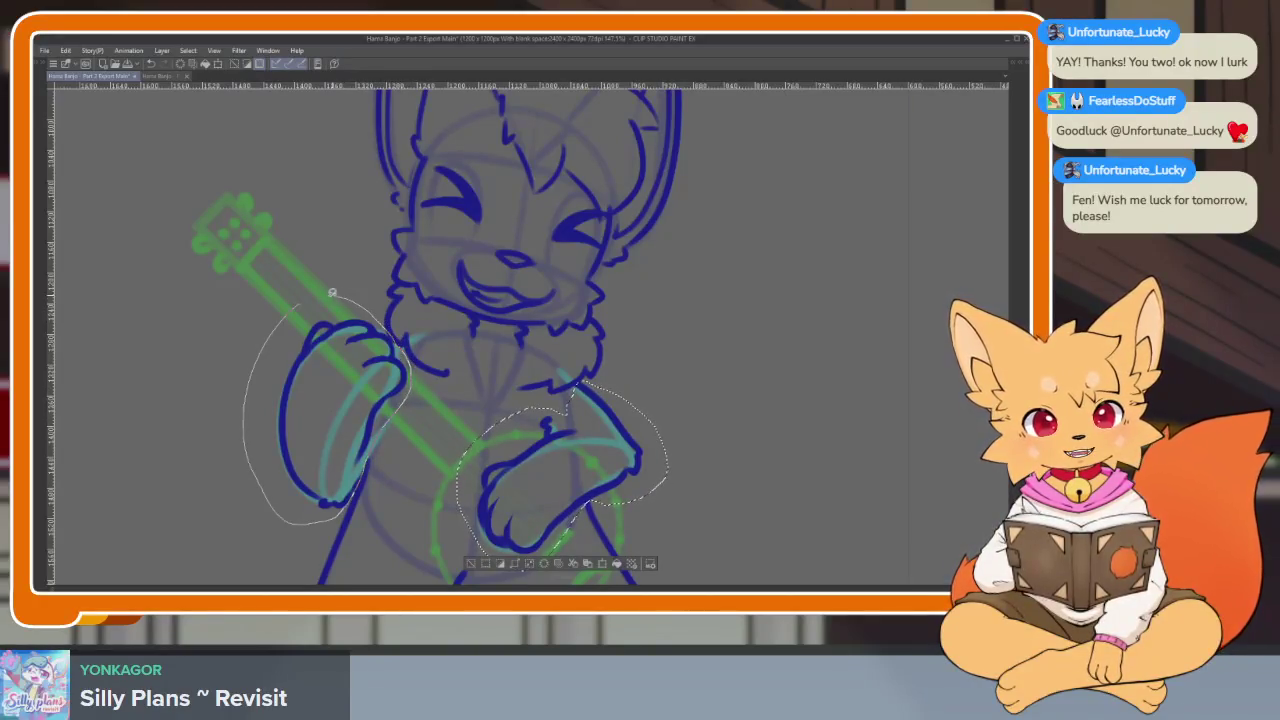
drag(332, 292, 300, 305)
scroll(425, 257, up, 3)
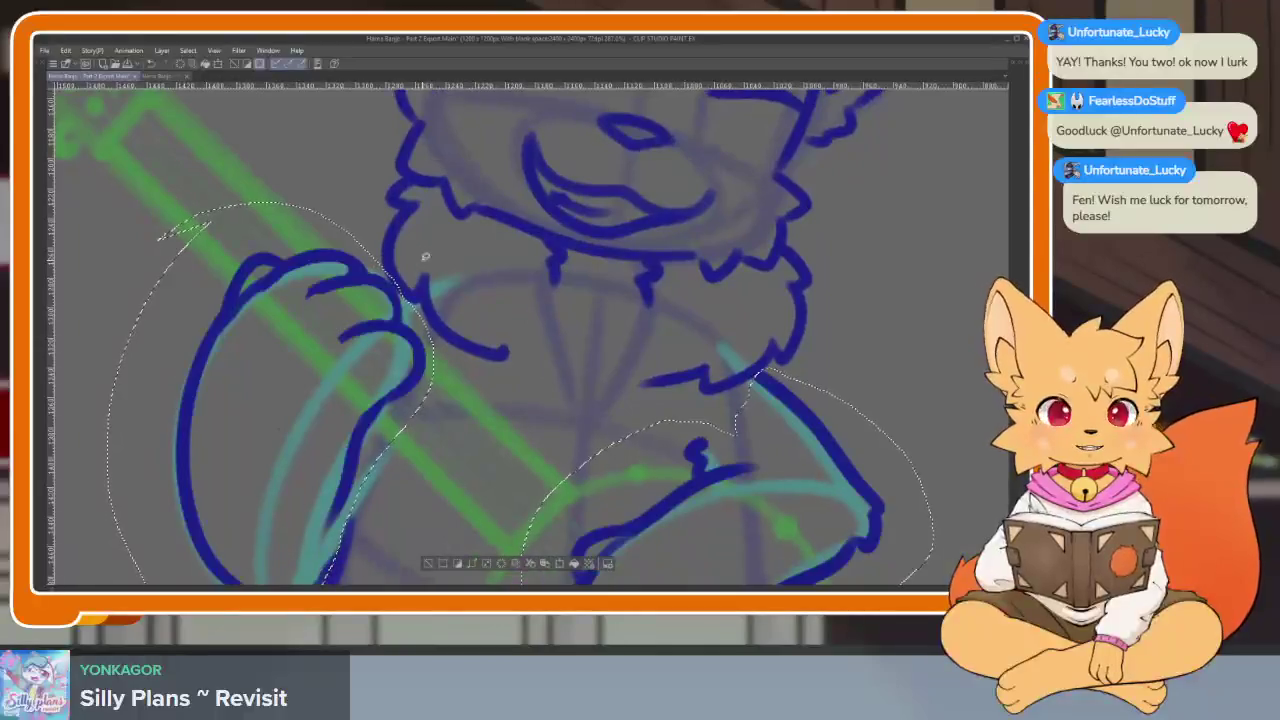
scroll(500, 380, down, 5)
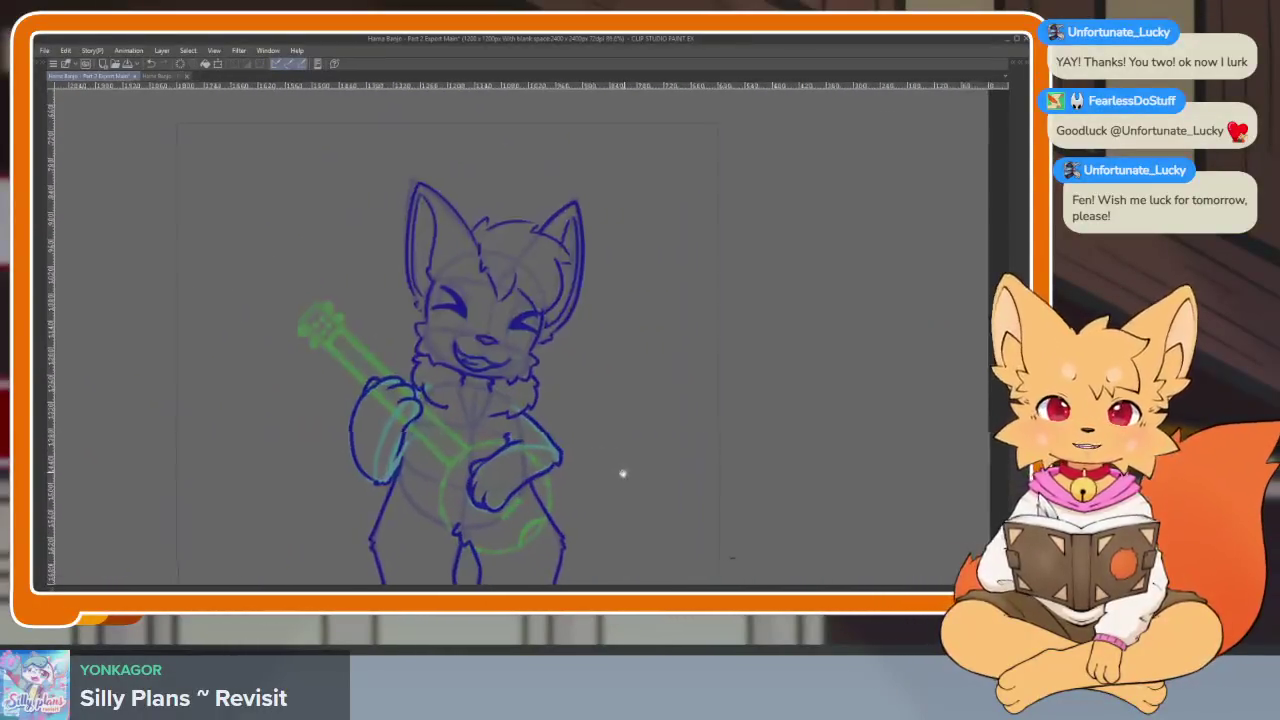
Show the palettes and switch from frame 197 back to frame 173
scroll(615, 470, down, 1)
scroll(600, 475, down, 1)
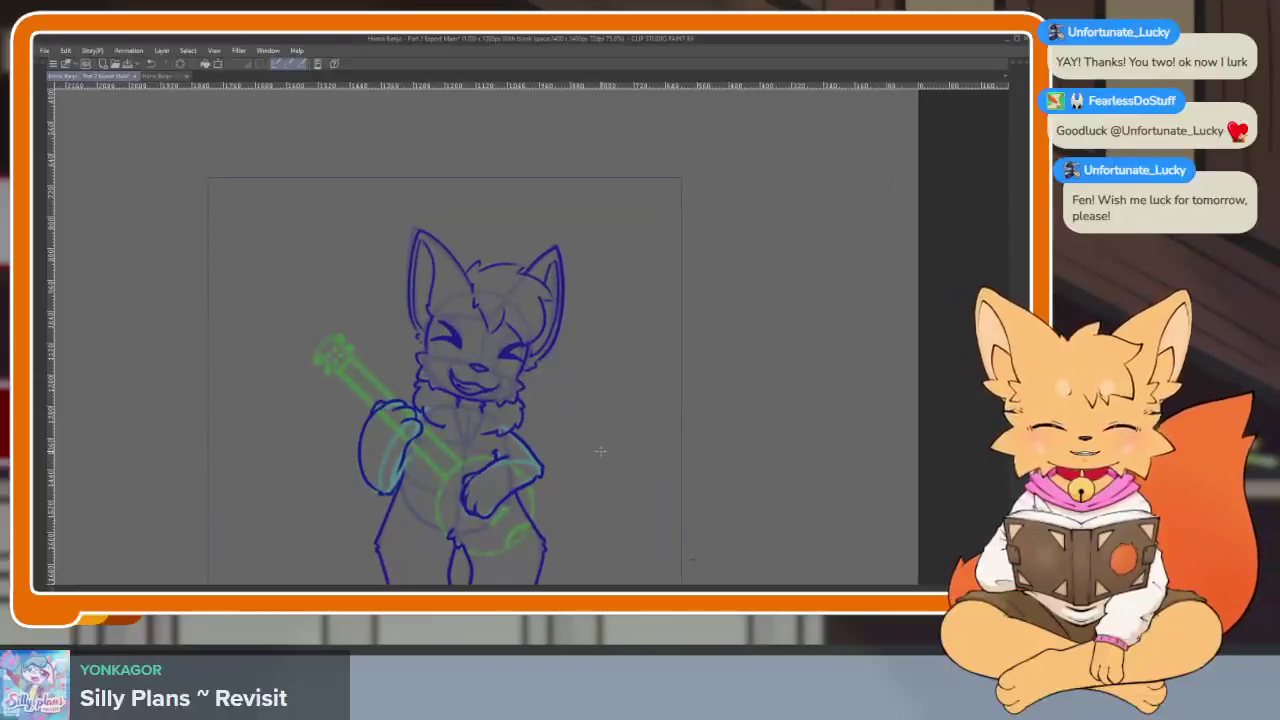
key(Tab)
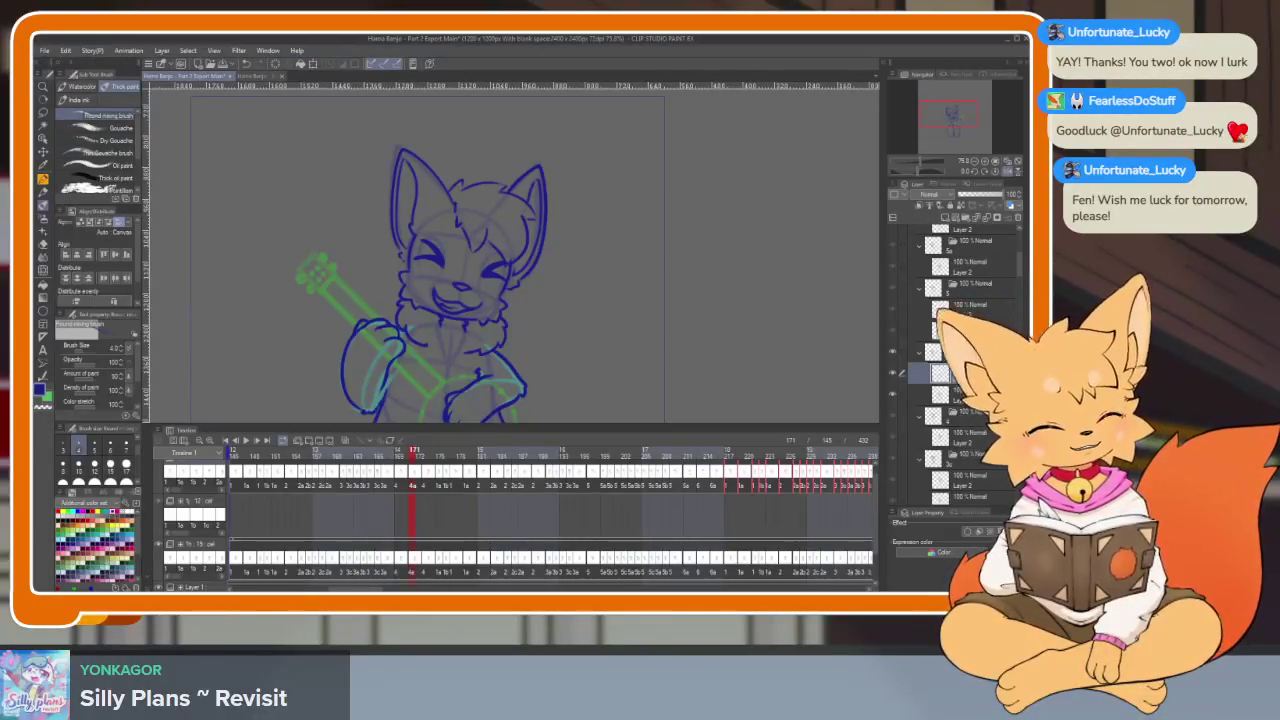
click(967, 313)
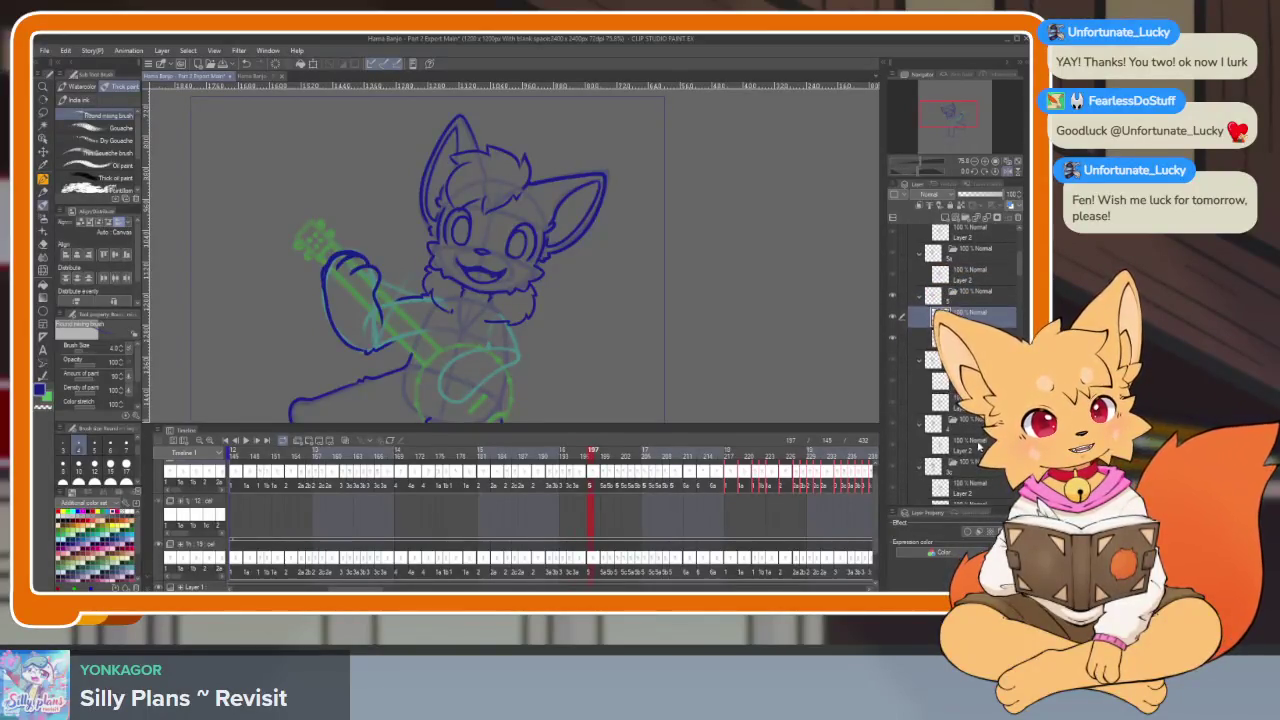
click(940, 440)
Hide the palettes, lasso-select the banjo-neck paw to check it, then deselect
key(Tab)
scroll(440, 450, up, 5)
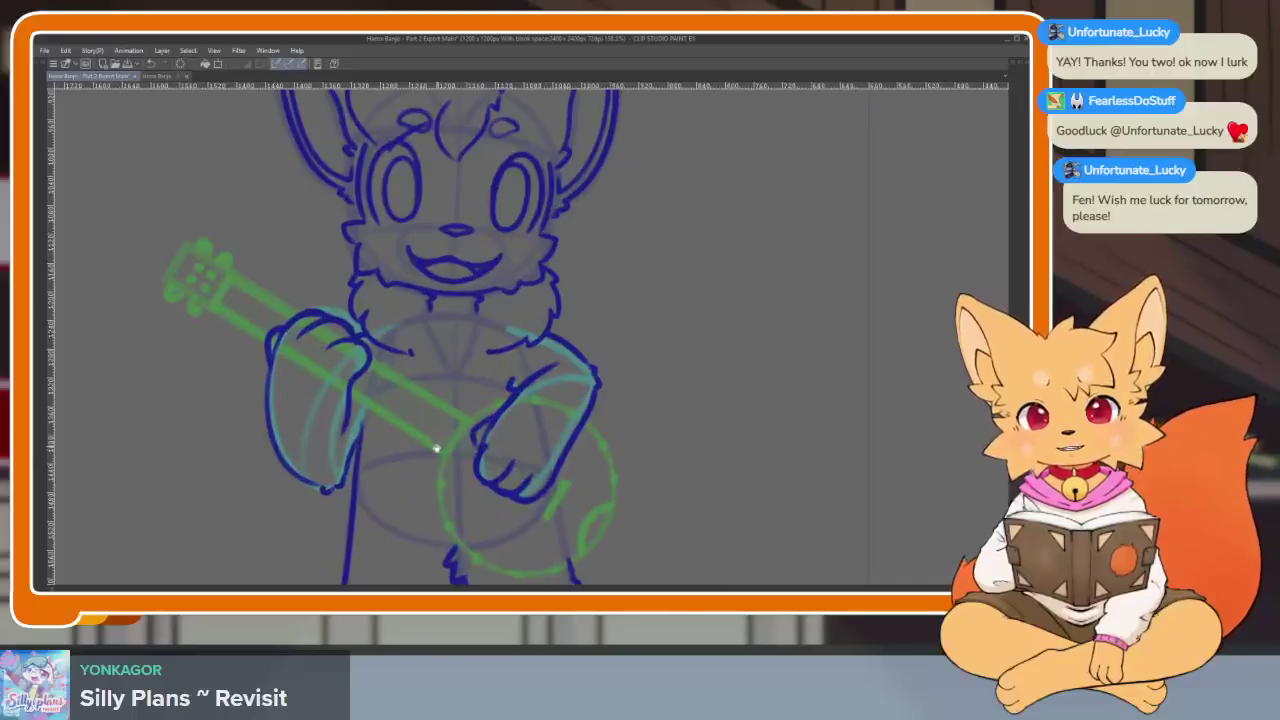
key(Tab)
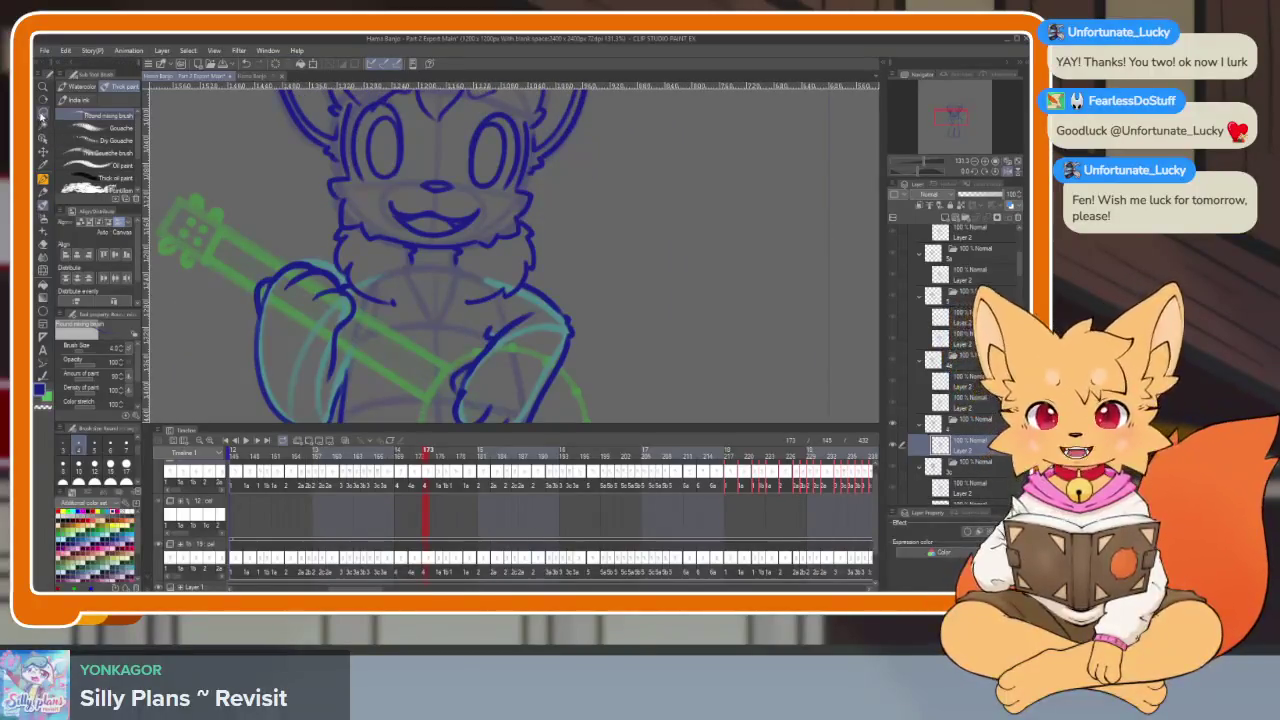
key(Tab)
scroll(428, 480, up, 2)
scroll(221, 268, up, 2)
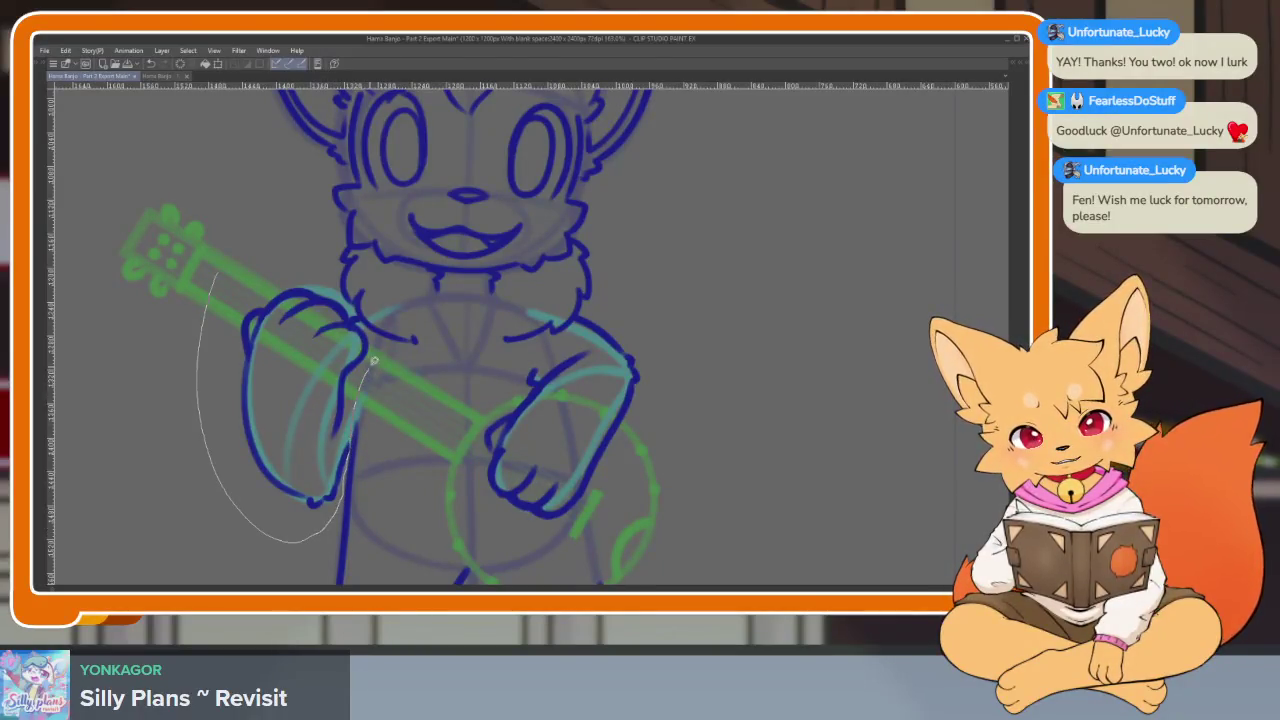
drag(341, 295, 200, 283)
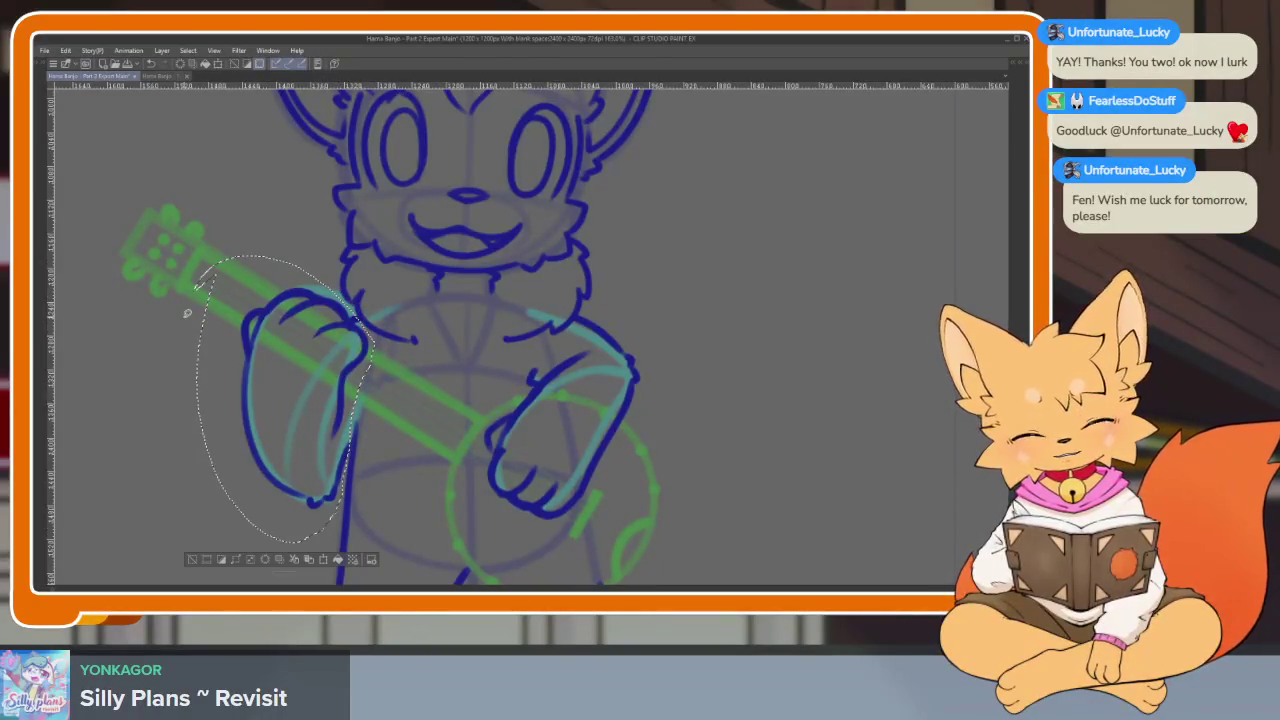
key(ctrl+d)
Lasso-select the strumming paw, bring back the palettes, and deselect
mouse_move(515, 358)
mouse_down()
mouse_move(473, 410)
mouse_move(656, 460)
mouse_up()
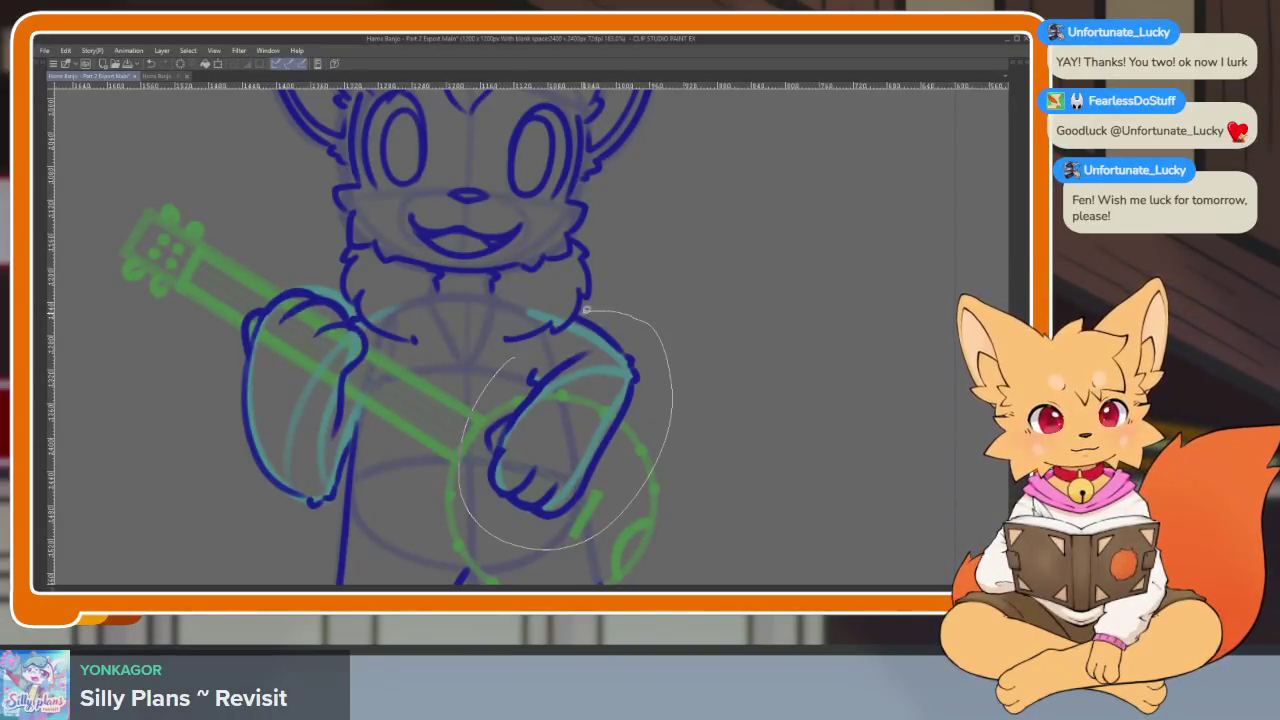
drag(574, 326, 506, 362)
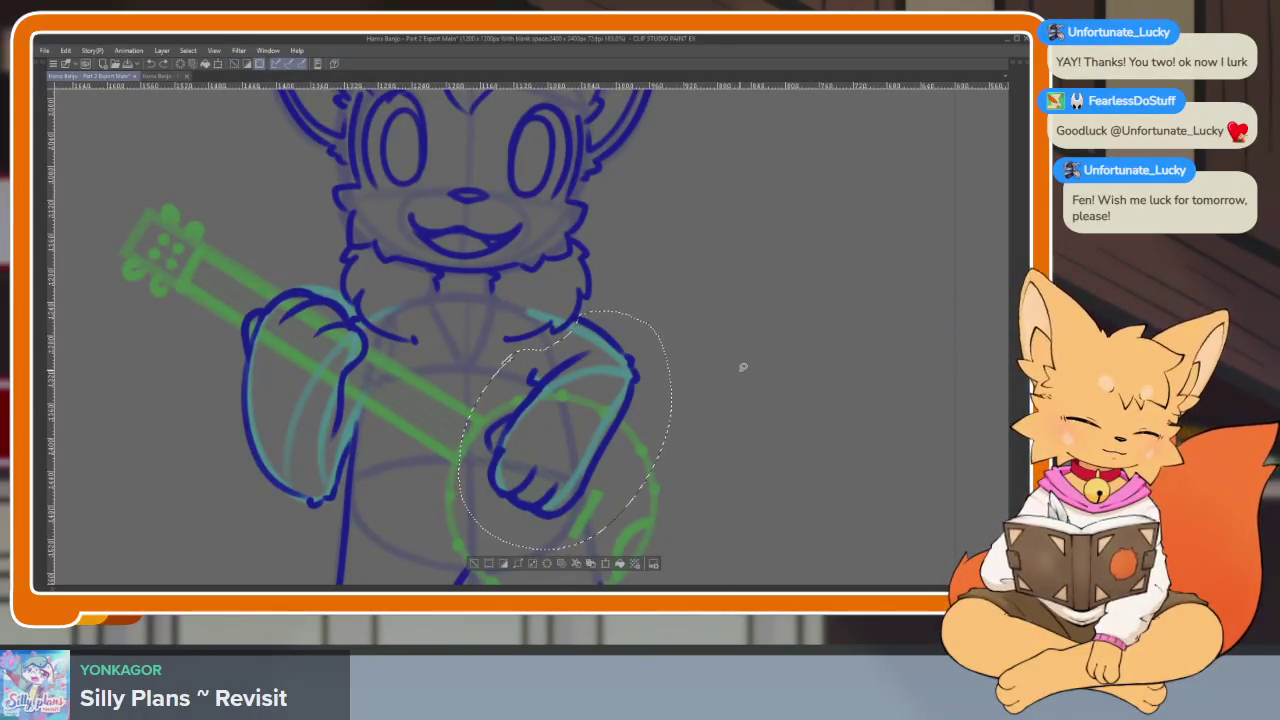
key(Tab)
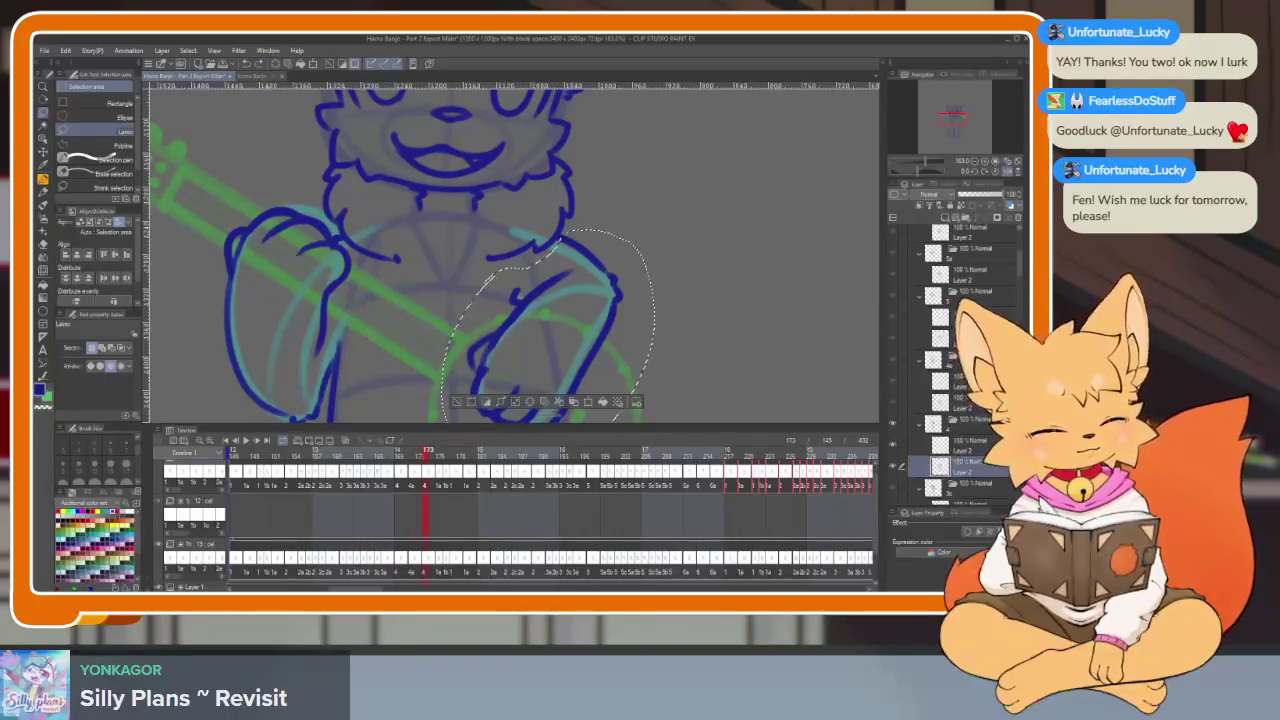
key(ctrl+d)
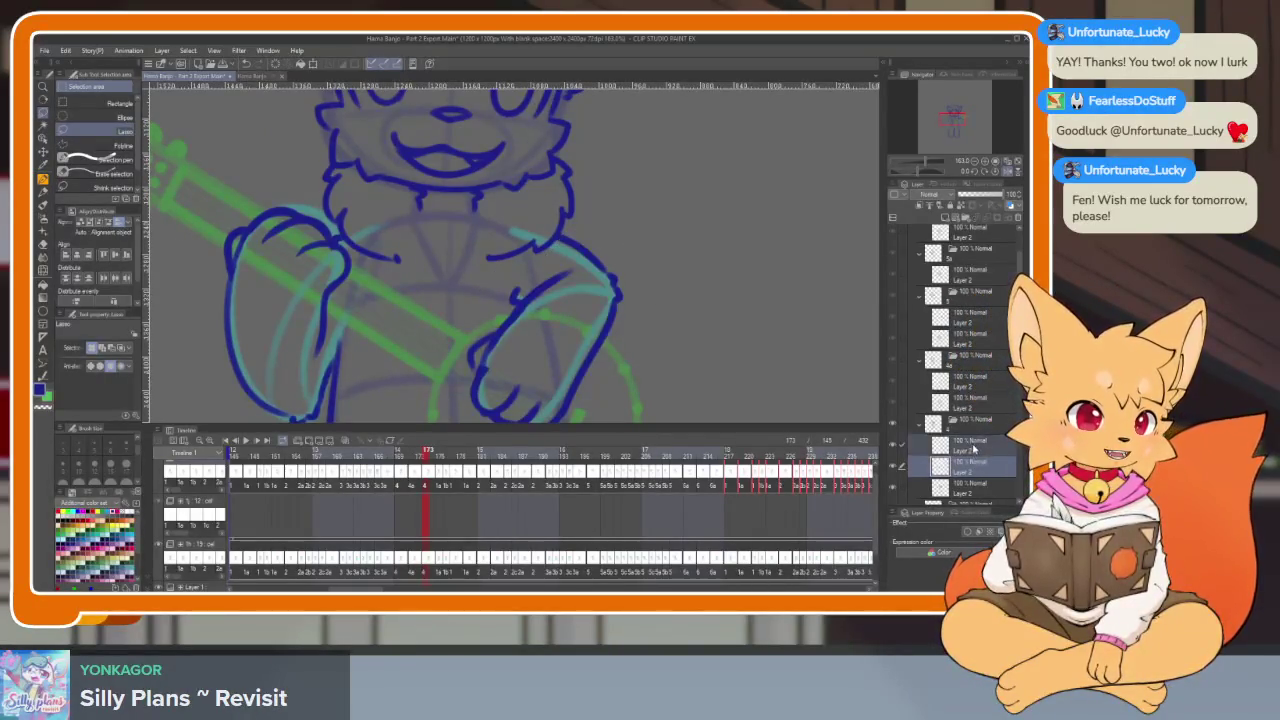
Merge the selected layers of frame 173 into one layer
right_click(972, 449)
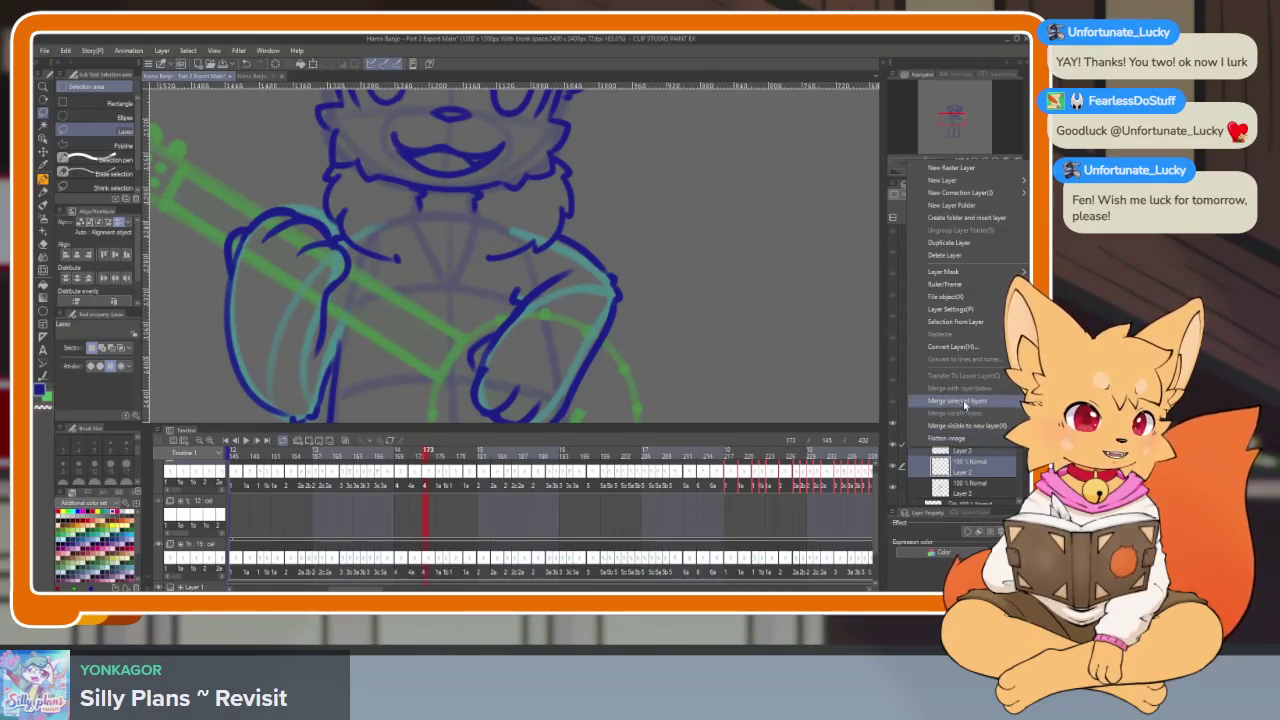
click(910, 455)
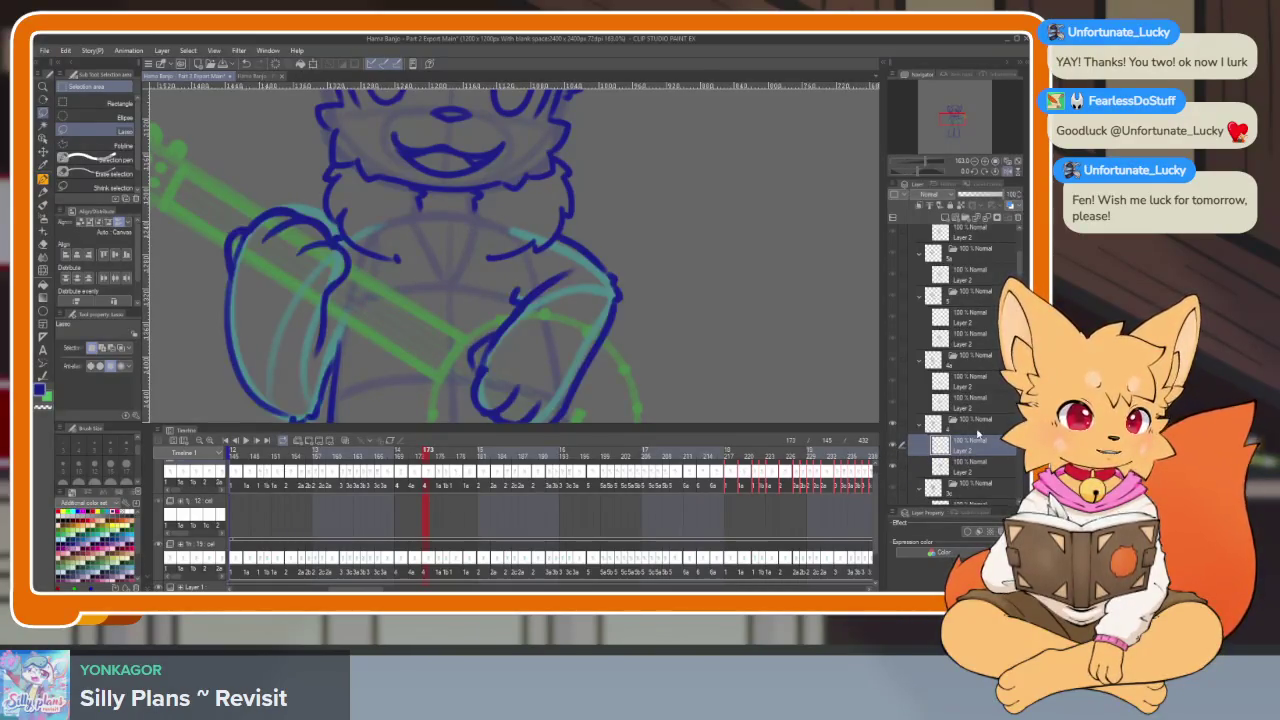
scroll(960, 380, down, 2)
scroll(975, 352, up, 3)
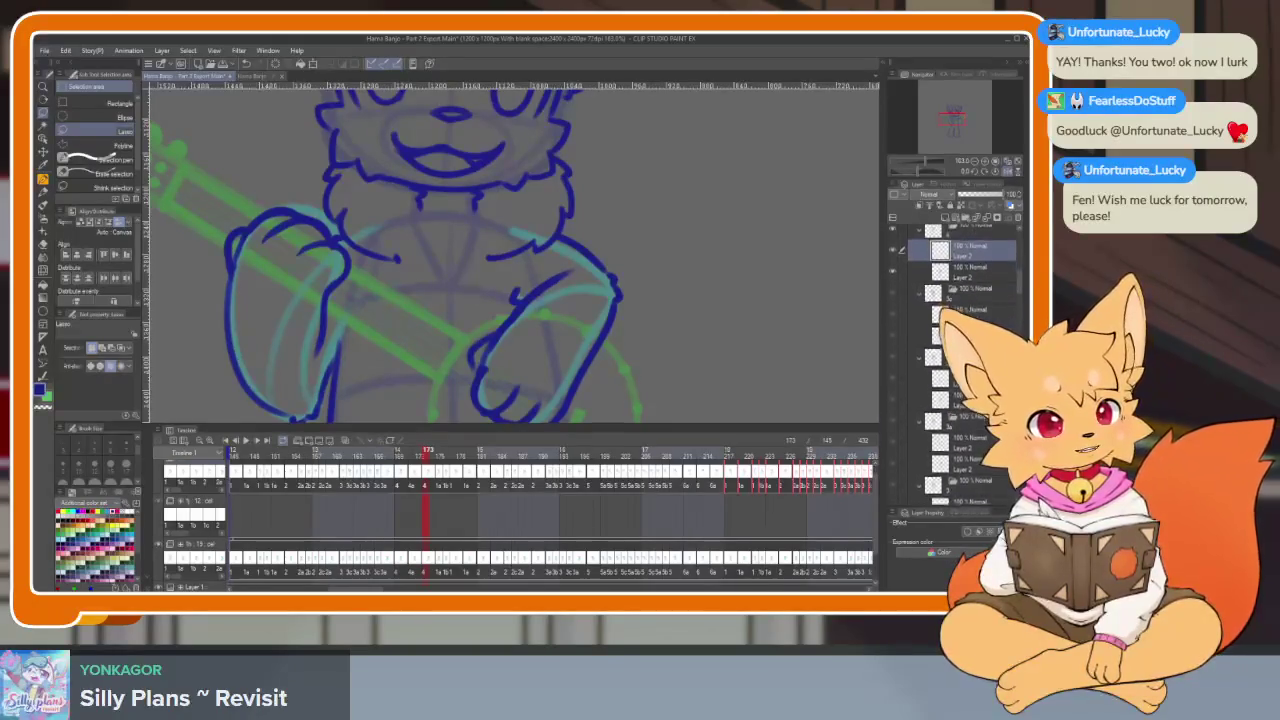
Go to frame 197, pick its drawing layer, and hide the palettes with the fox centred
click(935, 461)
click(940, 441)
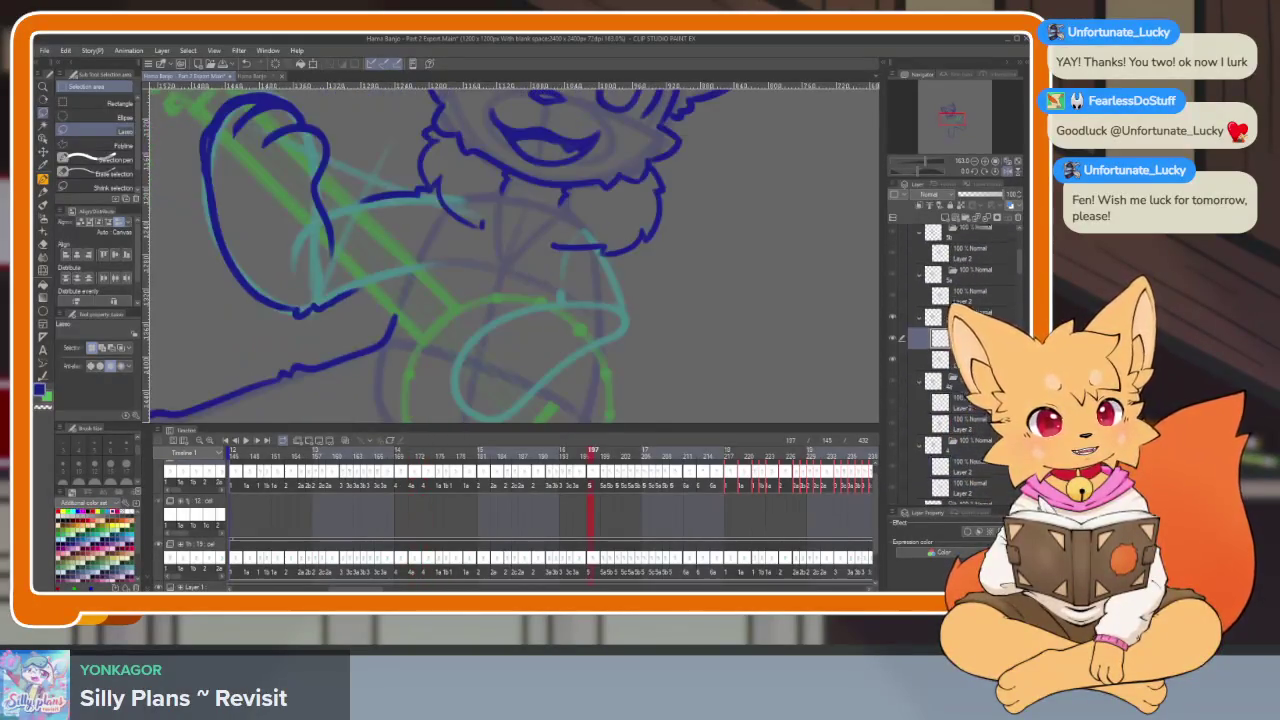
scroll(500, 250, down, 2)
key(Tab)
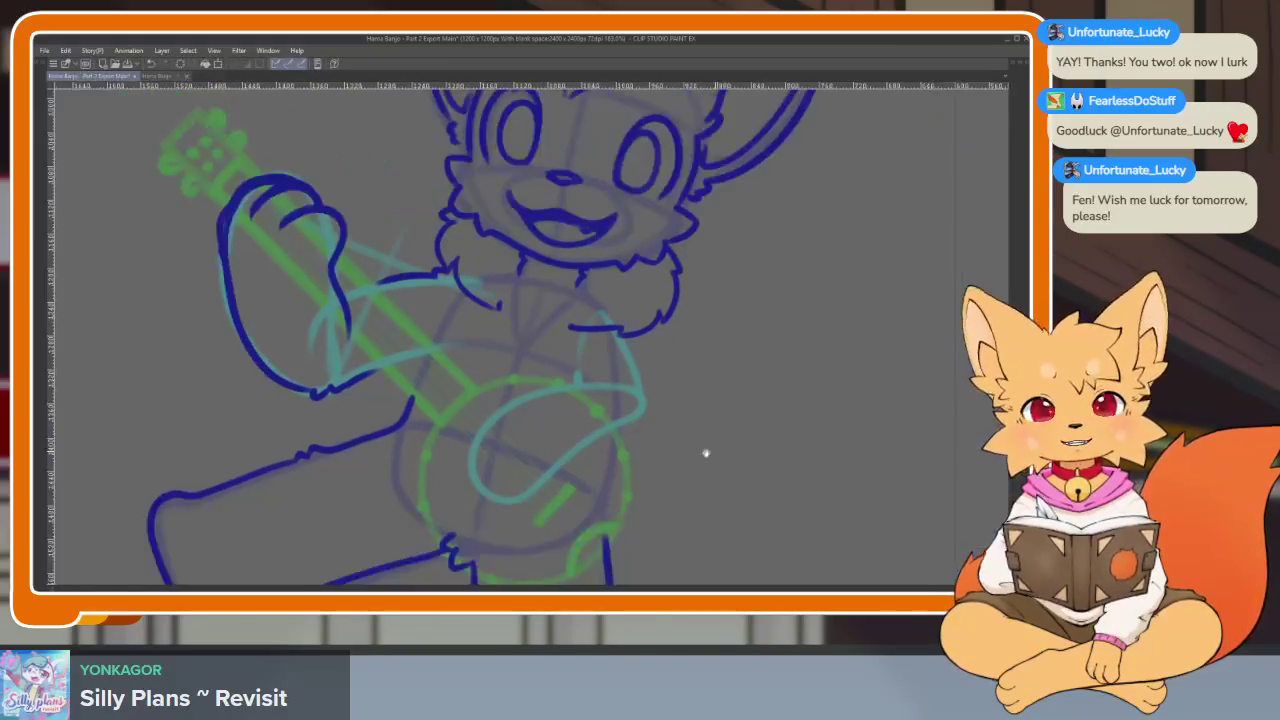
scroll(706, 451, up, 1)
scroll(609, 469, up, 2)
drag(606, 452, 583, 453)
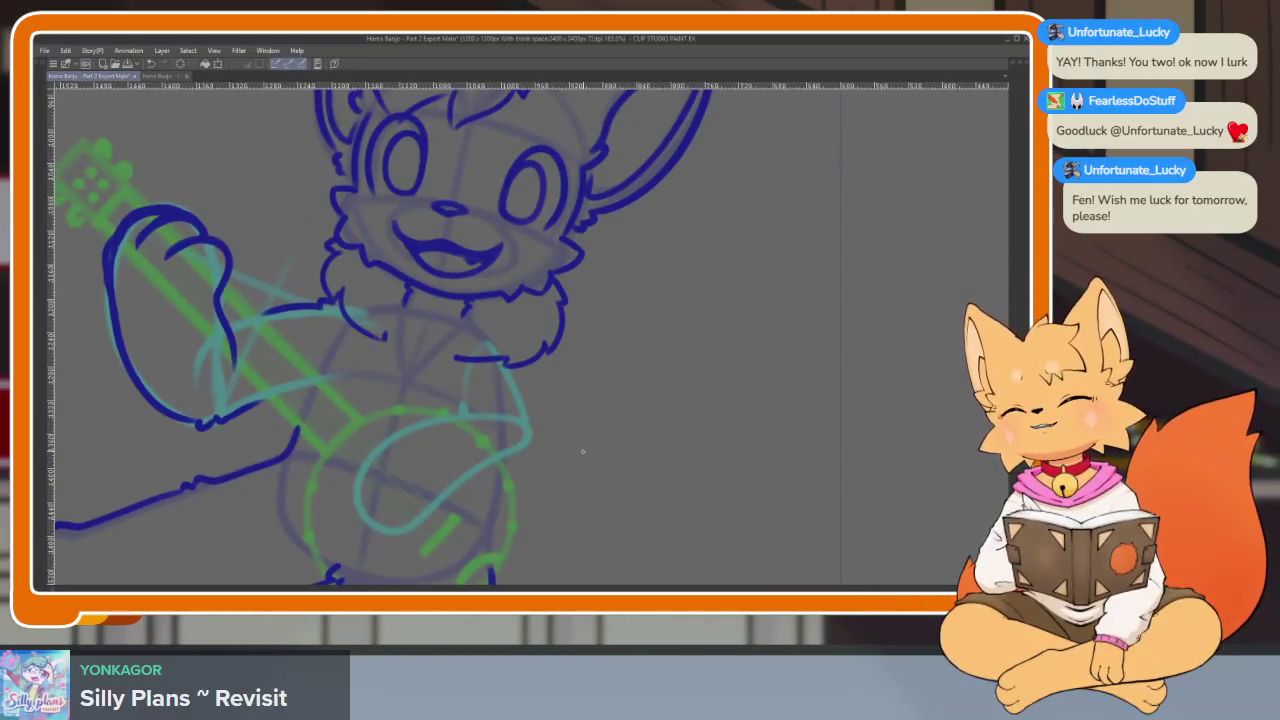
Zoom into the banjo and undo a stray dark-blue dot
scroll(583, 451, up, 1)
scroll(543, 486, up, 1)
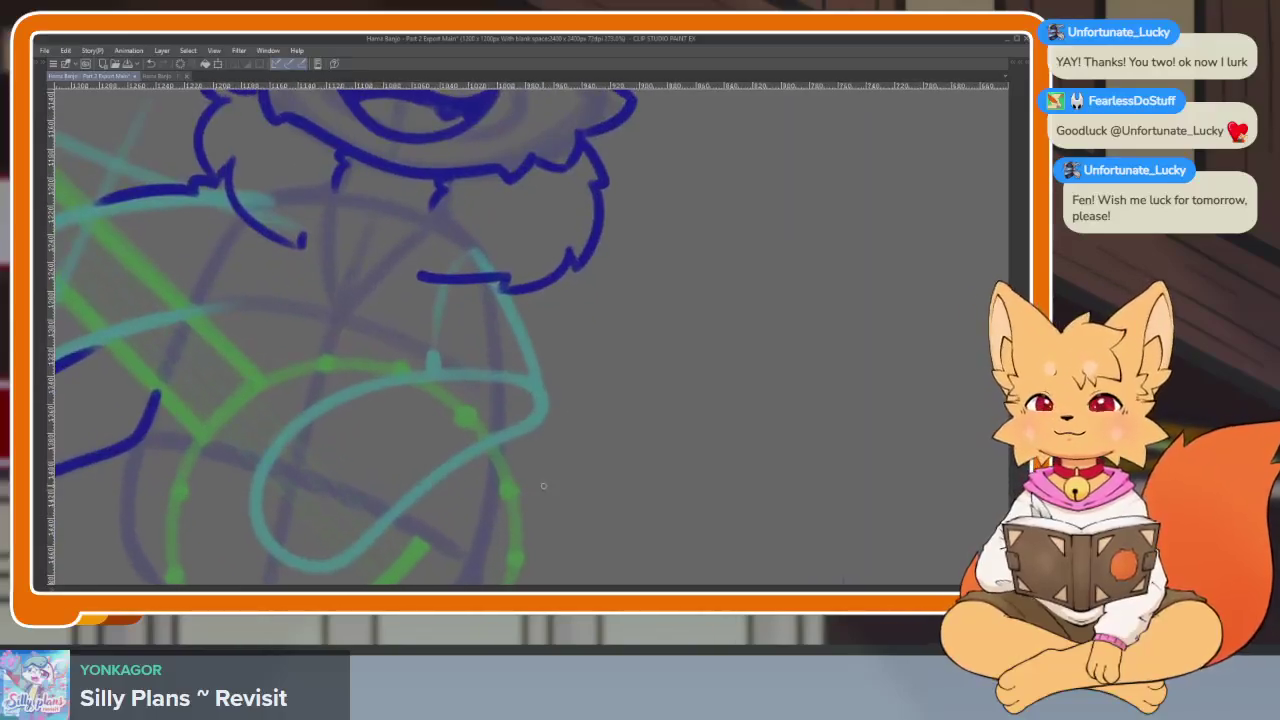
scroll(522, 488, down, 1)
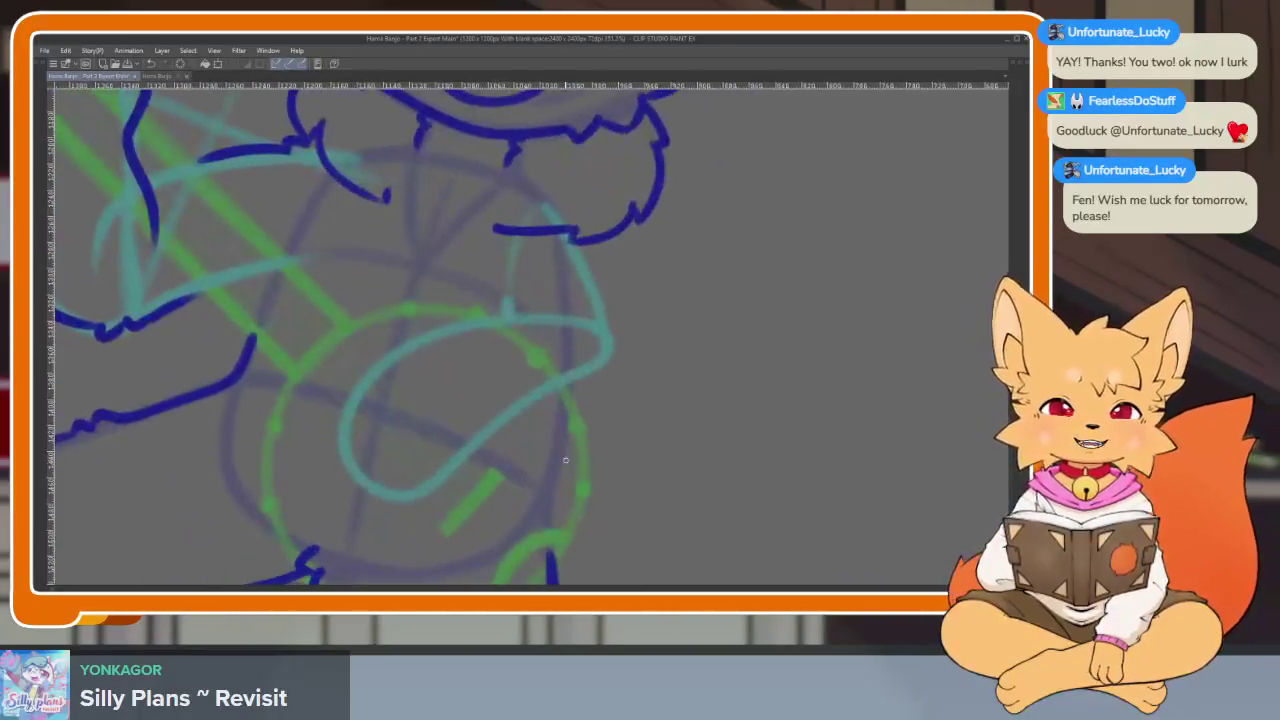
scroll(560, 460, up, 1)
scroll(554, 482, down, 1)
scroll(445, 465, up, 1)
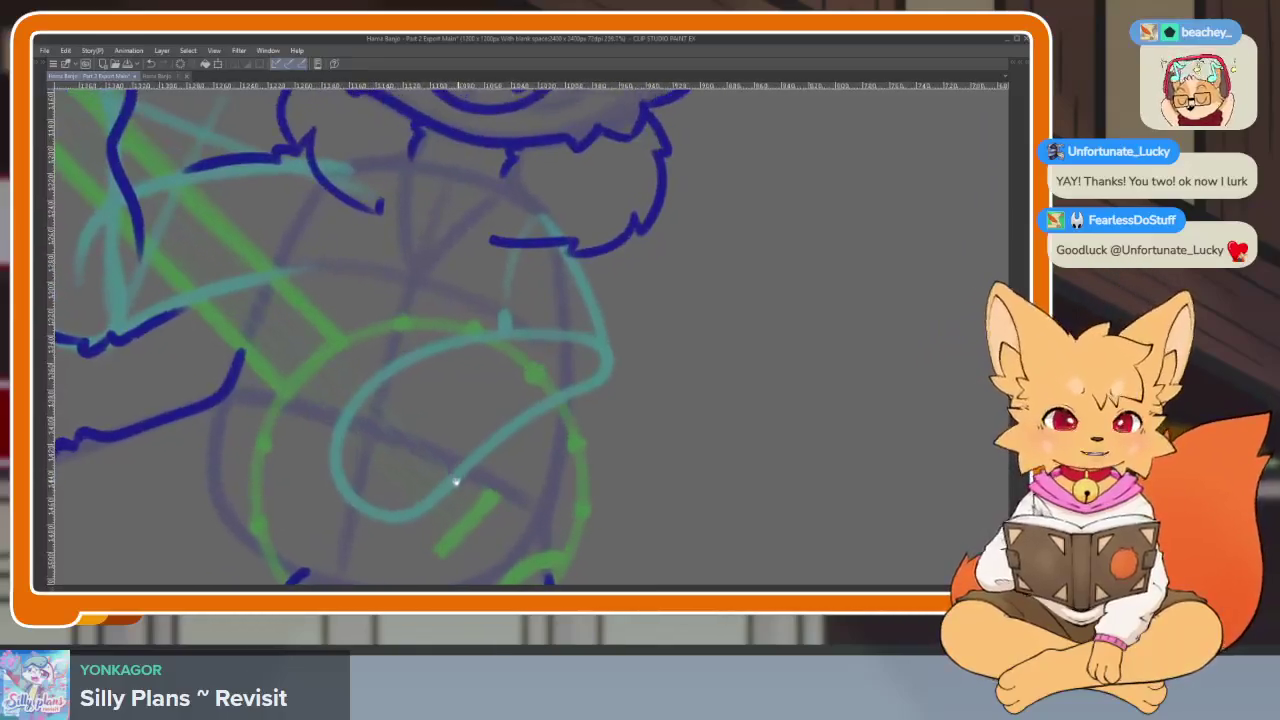
scroll(448, 481, up, 1)
scroll(445, 483, up, 2)
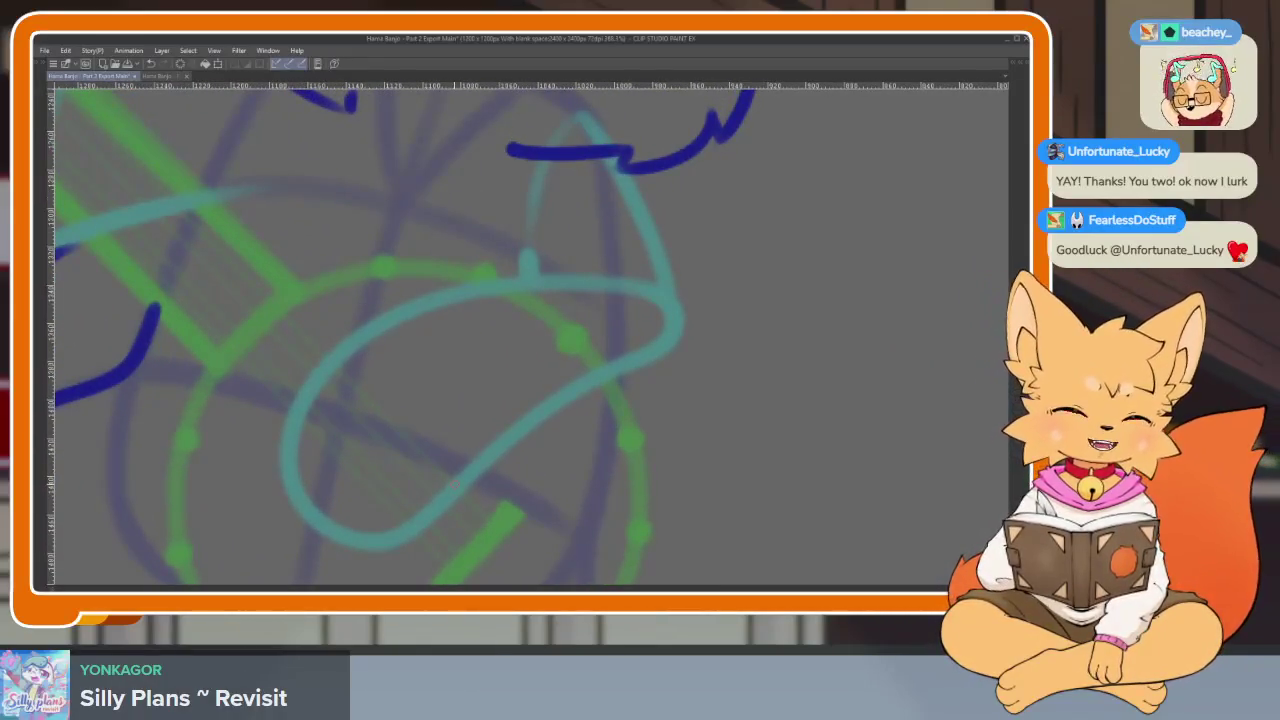
click(521, 467)
scroll(539, 468, down, 1)
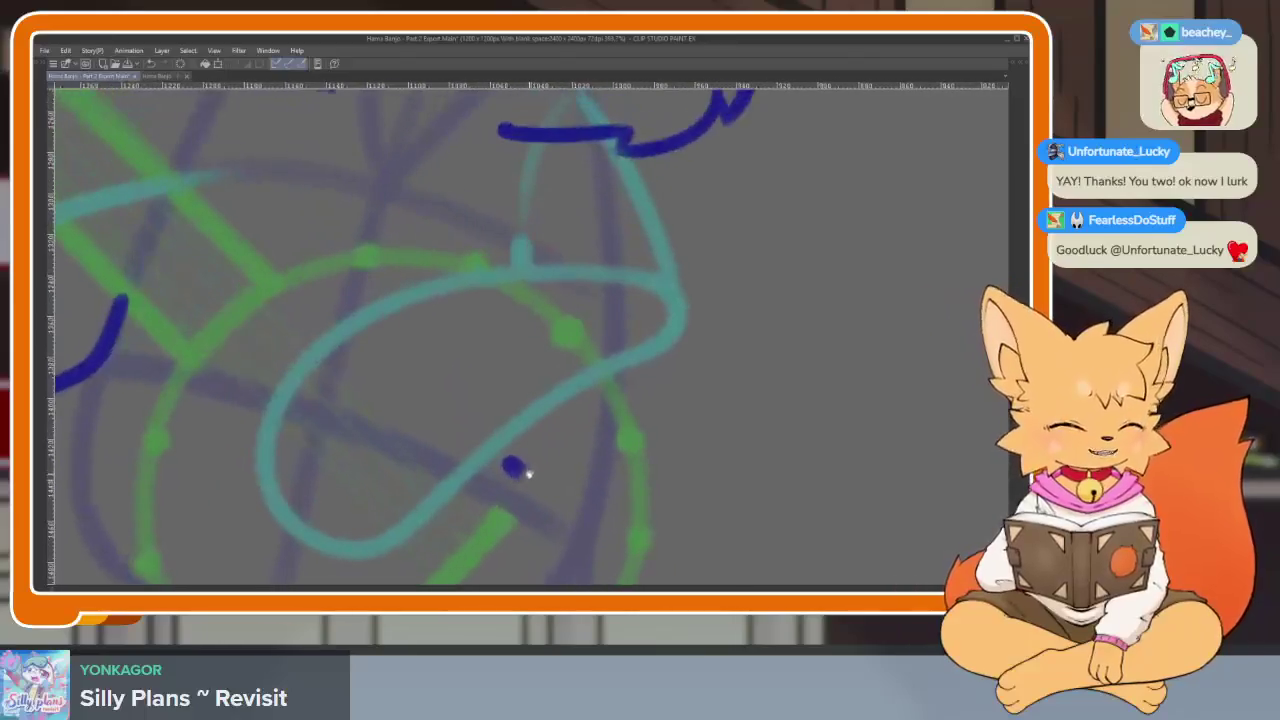
key(ctrl+z)
scroll(668, 437, up, 1)
scroll(631, 467, up, 1)
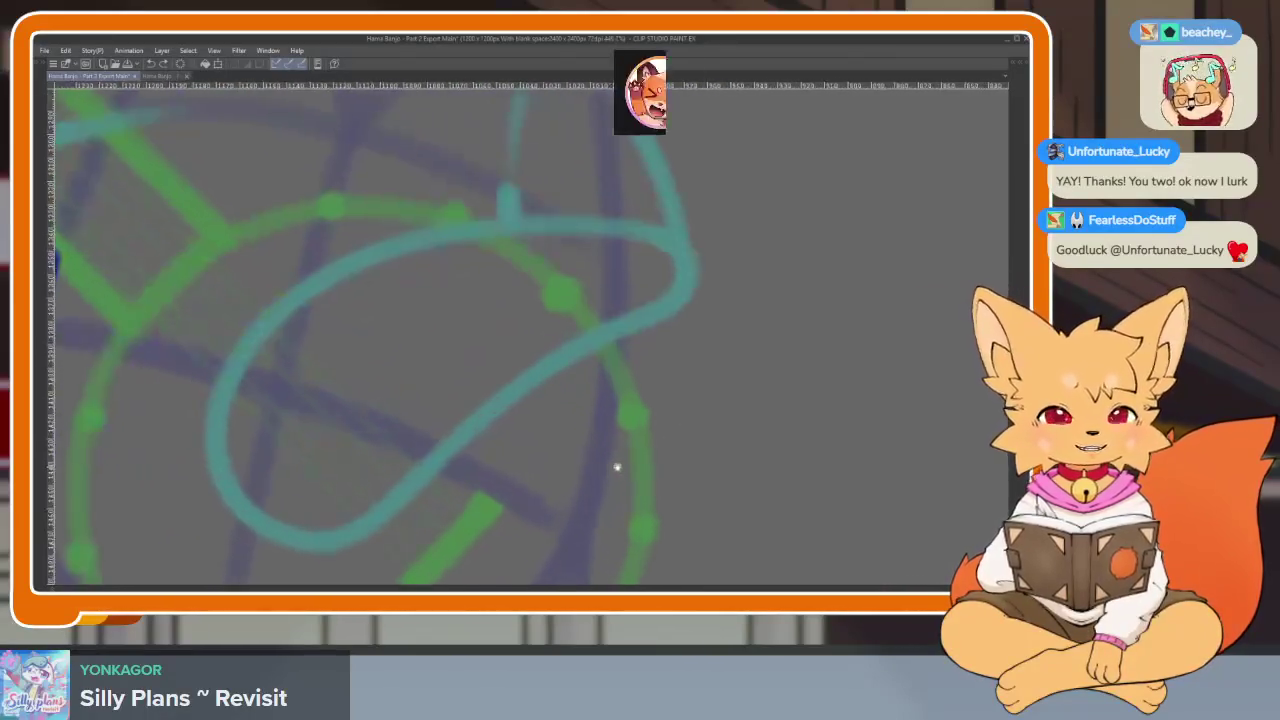
scroll(614, 467, down, 2)
scroll(614, 470, up, 1)
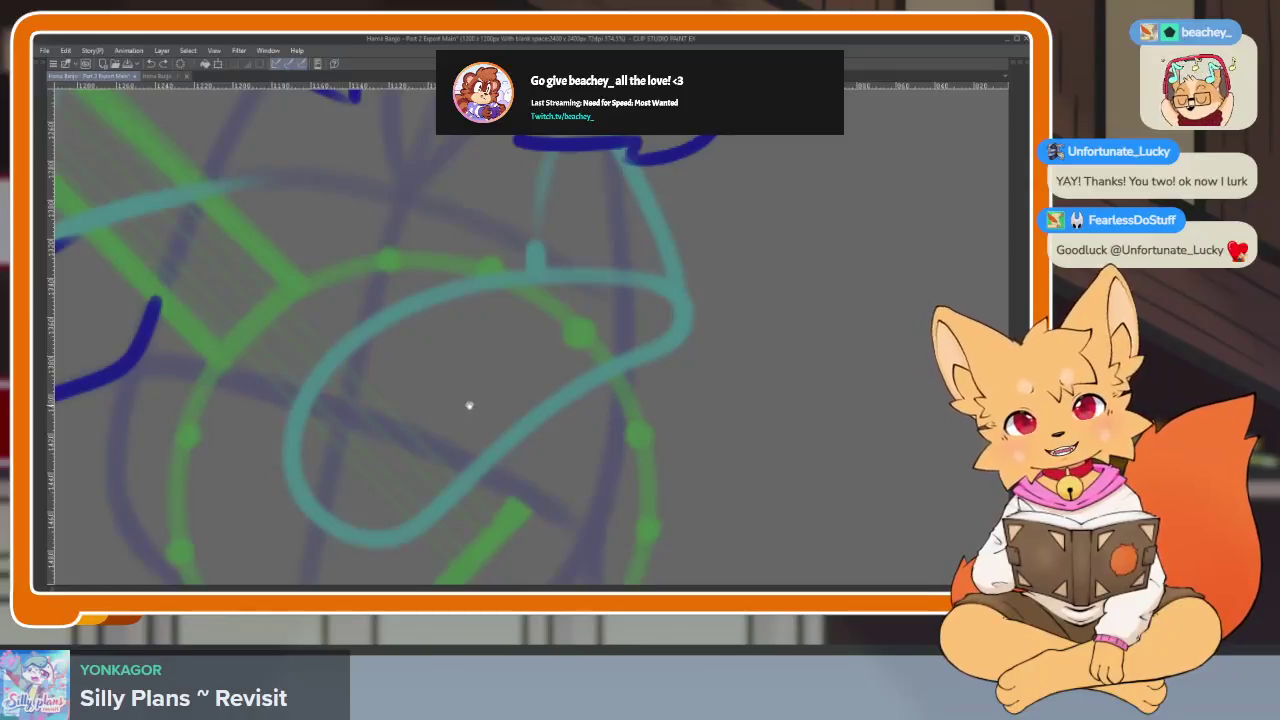
drag(466, 403, 441, 411)
Ink the looped strumming paw outline and an inner finger line, then touch up its top-left edge
drag(338, 336, 470, 460)
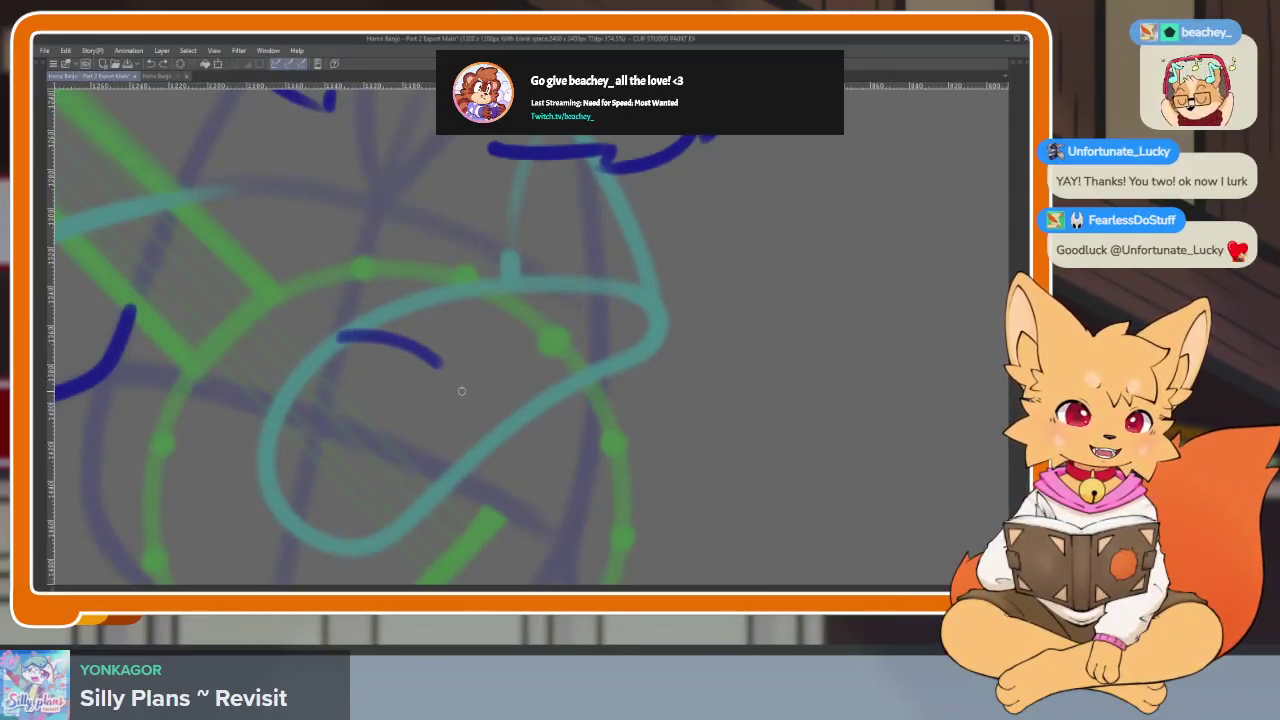
mouse_move(335, 340)
mouse_down()
mouse_move(424, 518)
mouse_move(450, 478)
mouse_up()
scroll(423, 477, up, 2)
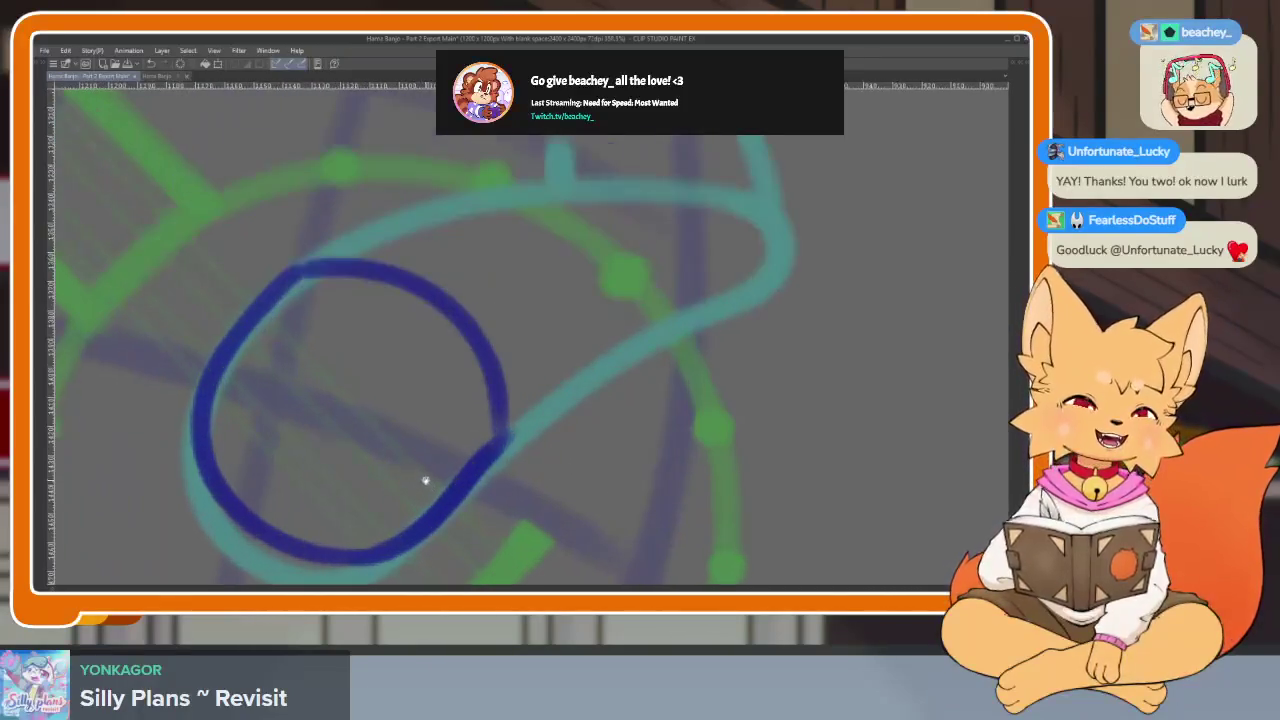
drag(220, 357, 420, 510)
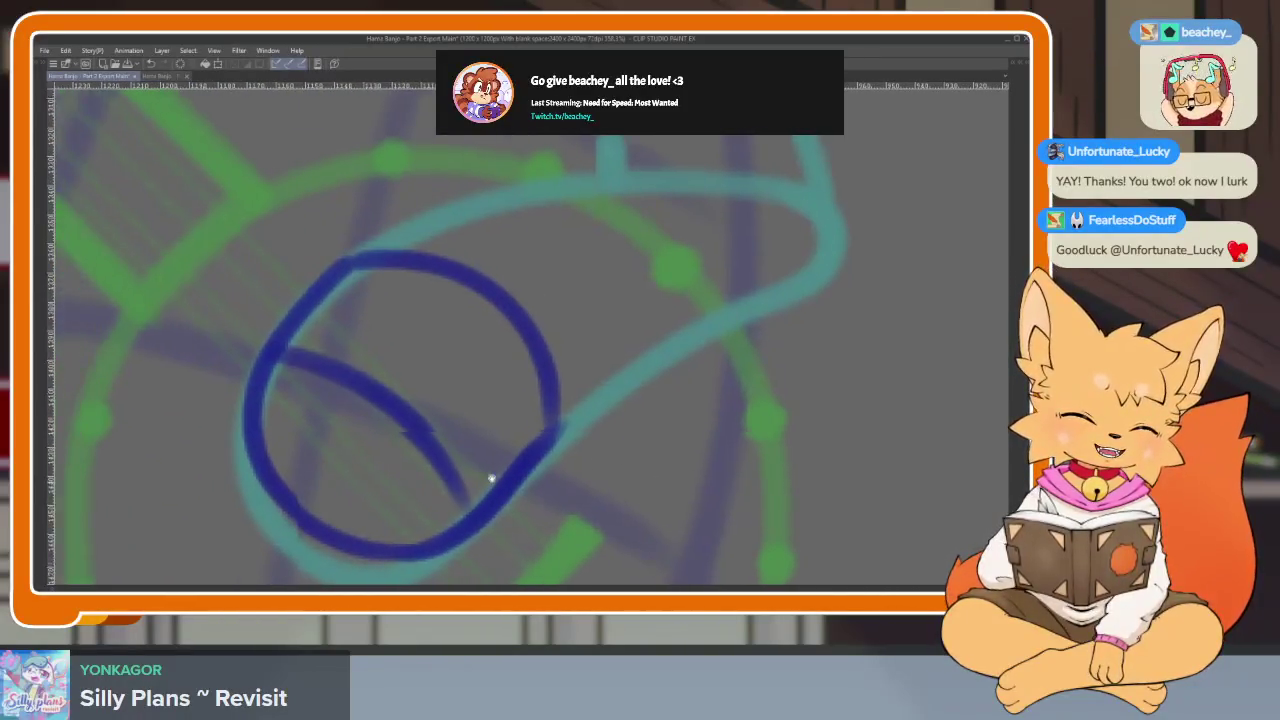
drag(352, 250, 288, 268)
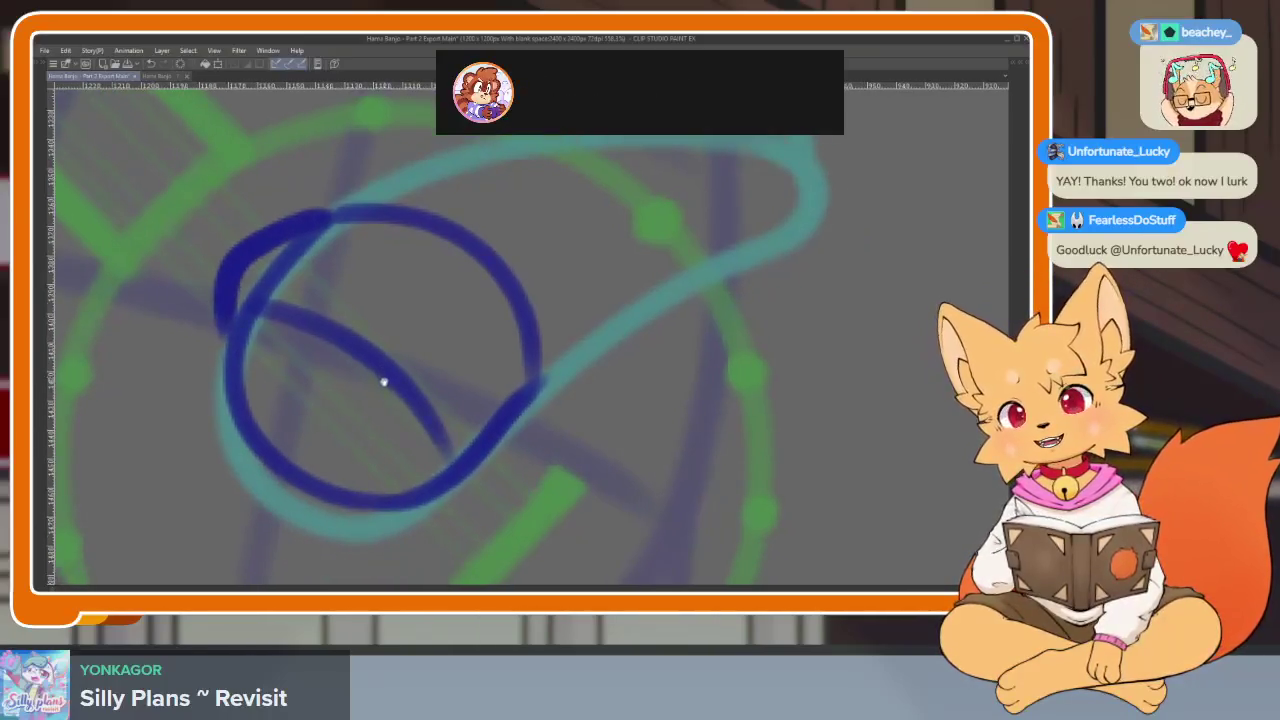
scroll(383, 380, right, 5)
scroll(699, 444, down, 2)
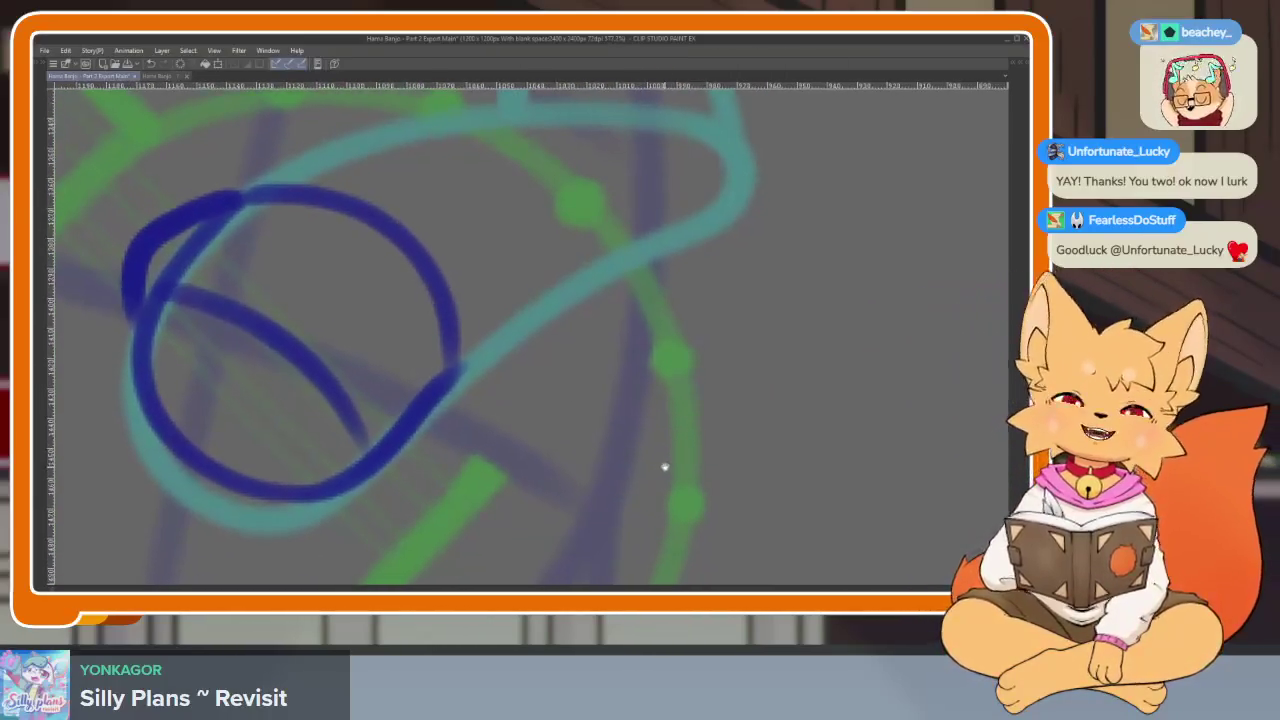
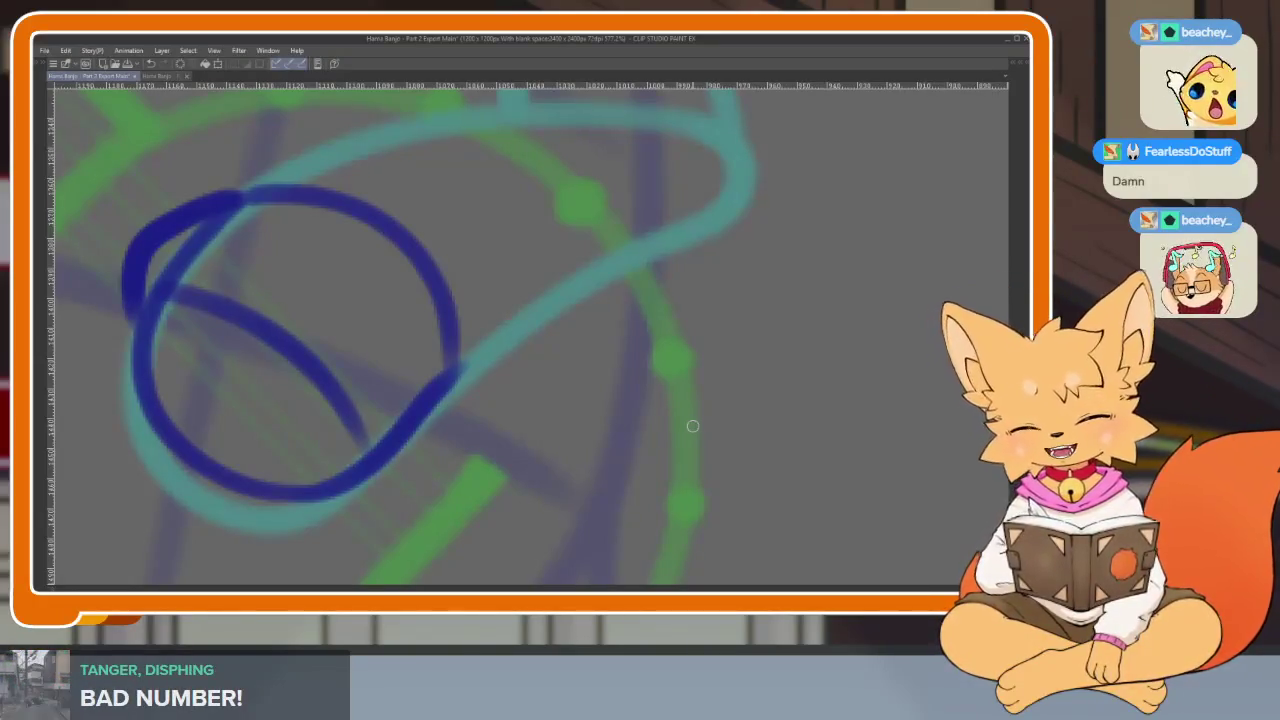
Ink two curved finger lines inside the paw on the banjo
scroll(478, 484, up, 2)
scroll(417, 491, down, 3)
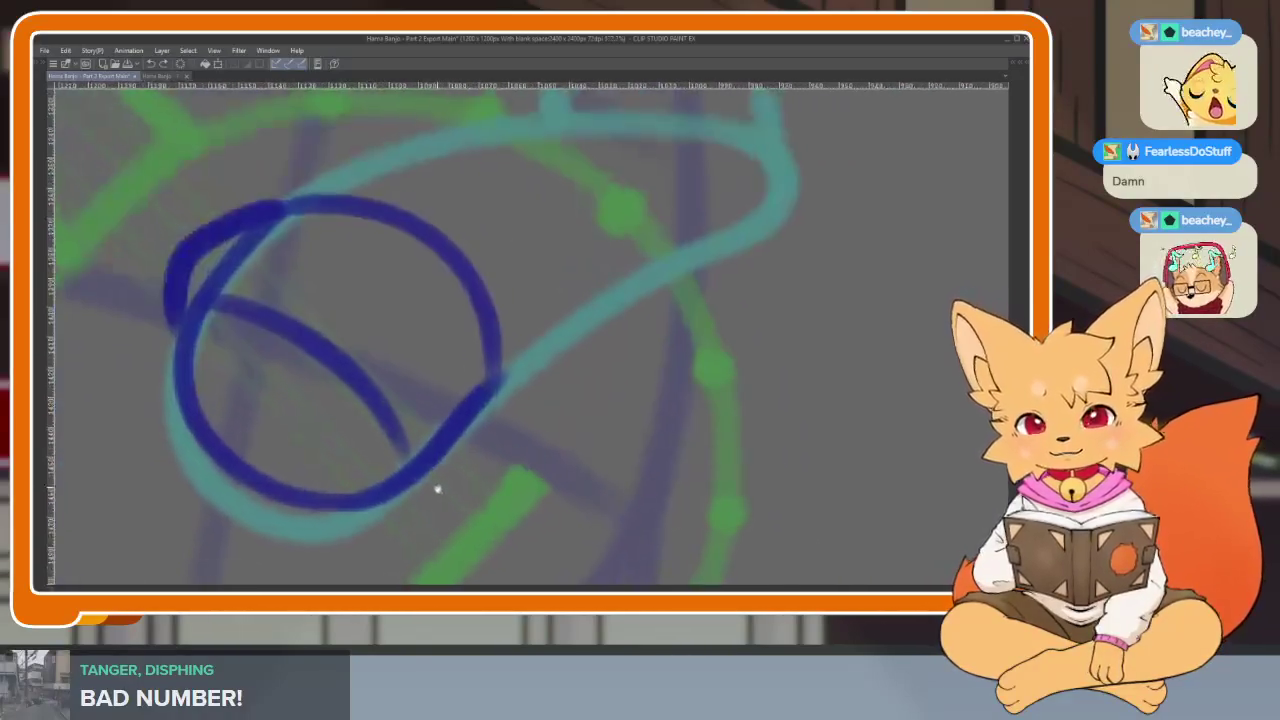
scroll(434, 489, up, 2)
drag(355, 386, 338, 528)
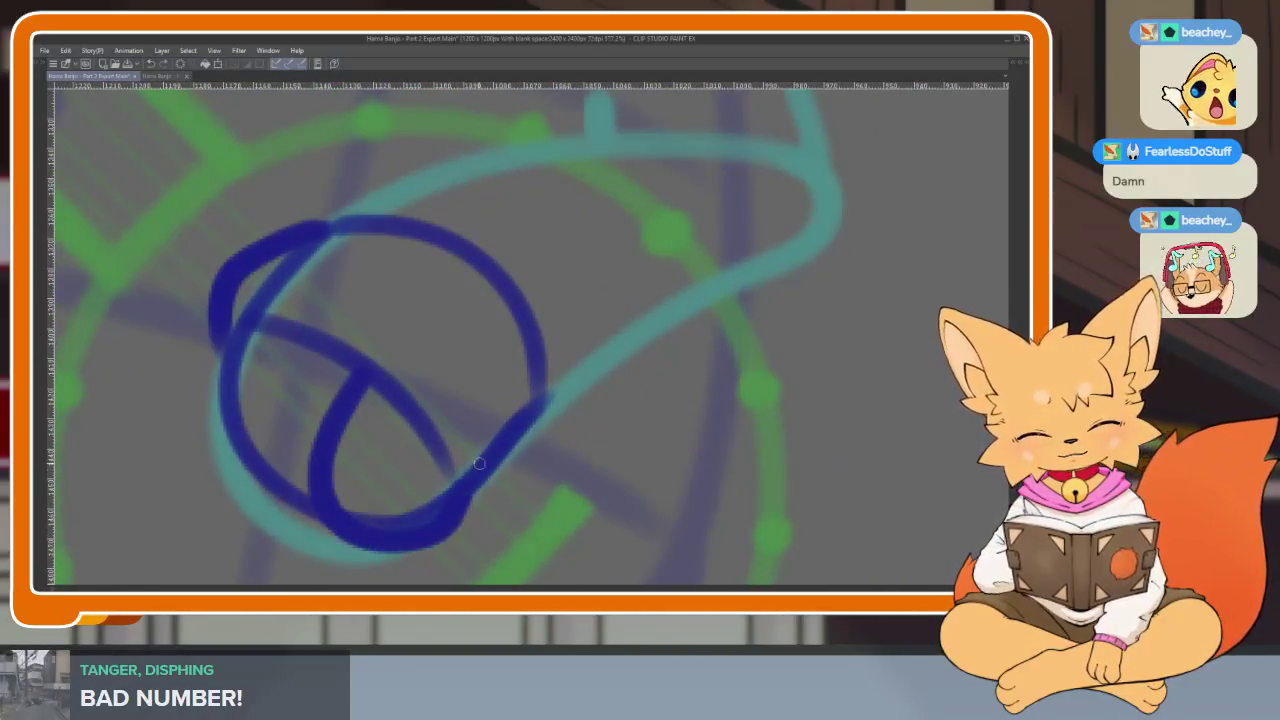
scroll(505, 496, down, 2)
scroll(504, 486, up, 3)
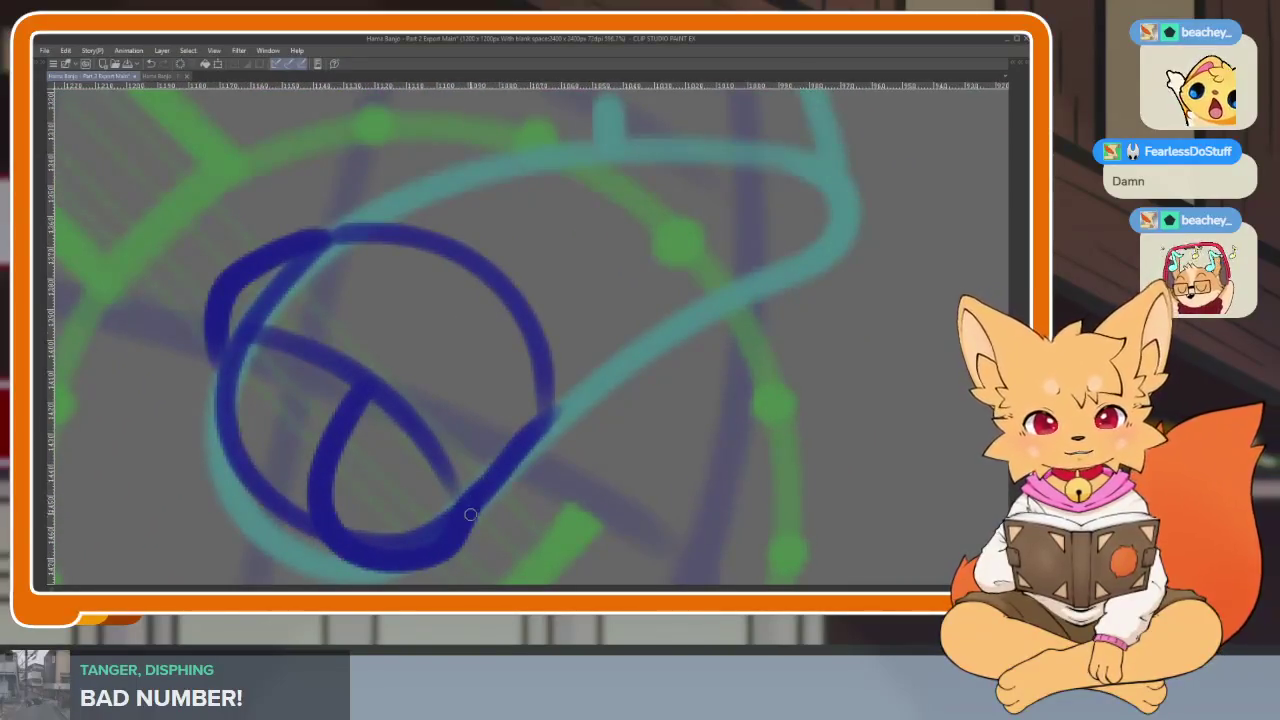
scroll(509, 486, up, 1)
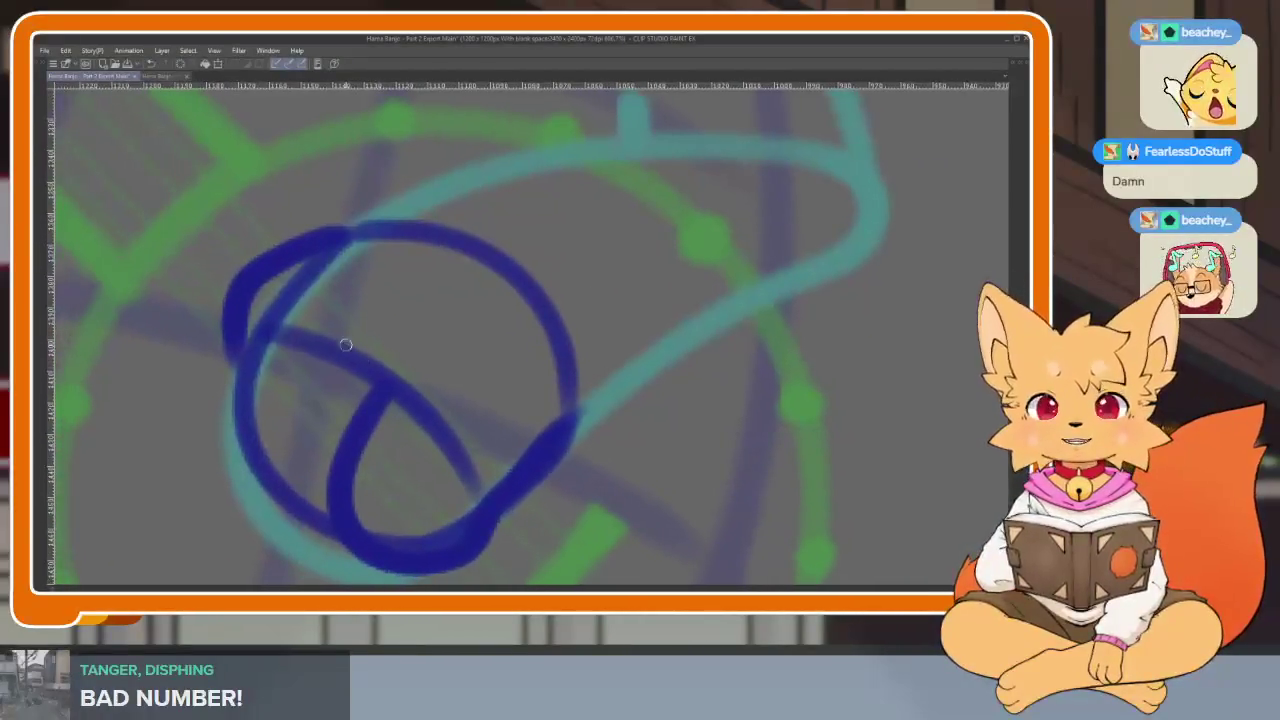
mouse_move(313, 343)
mouse_down()
mouse_move(277, 418)
mouse_move(416, 539)
mouse_up()
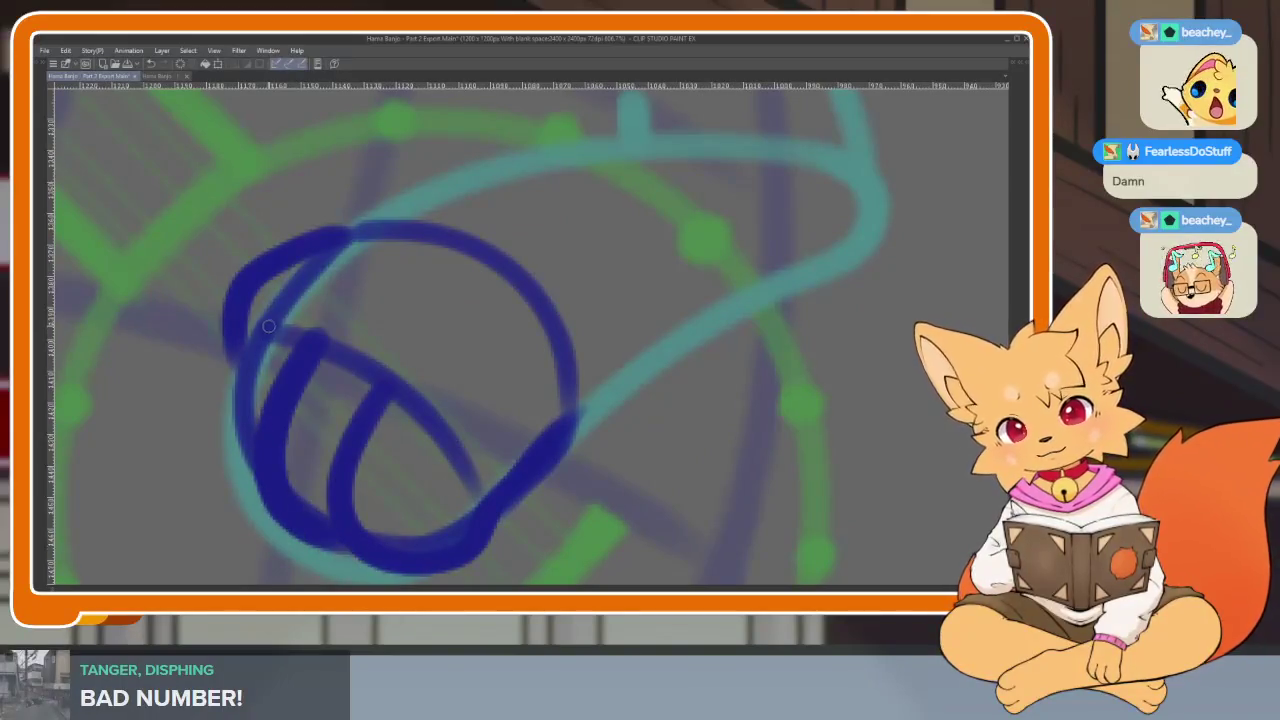
scroll(618, 470, down, 3)
scroll(615, 458, up, 2)
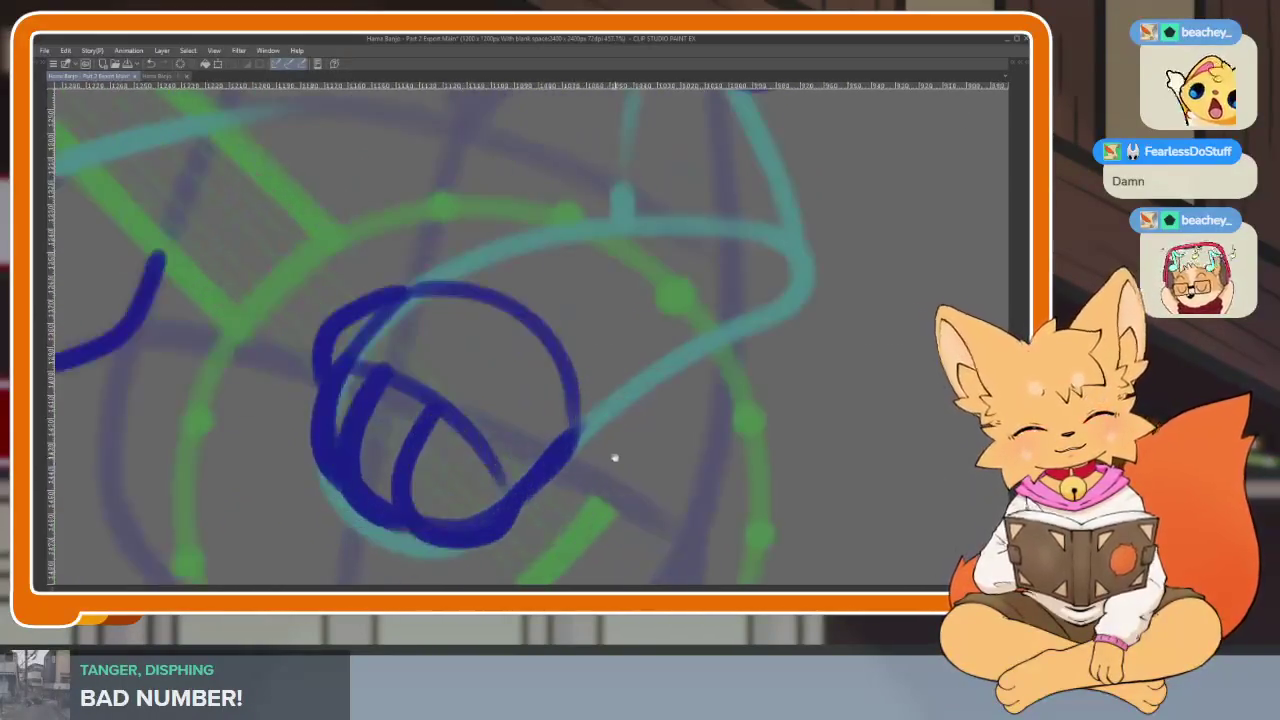
scroll(620, 462, down, 1)
scroll(634, 471, down, 3)
scroll(666, 403, up, 3)
scroll(646, 457, up, 1)
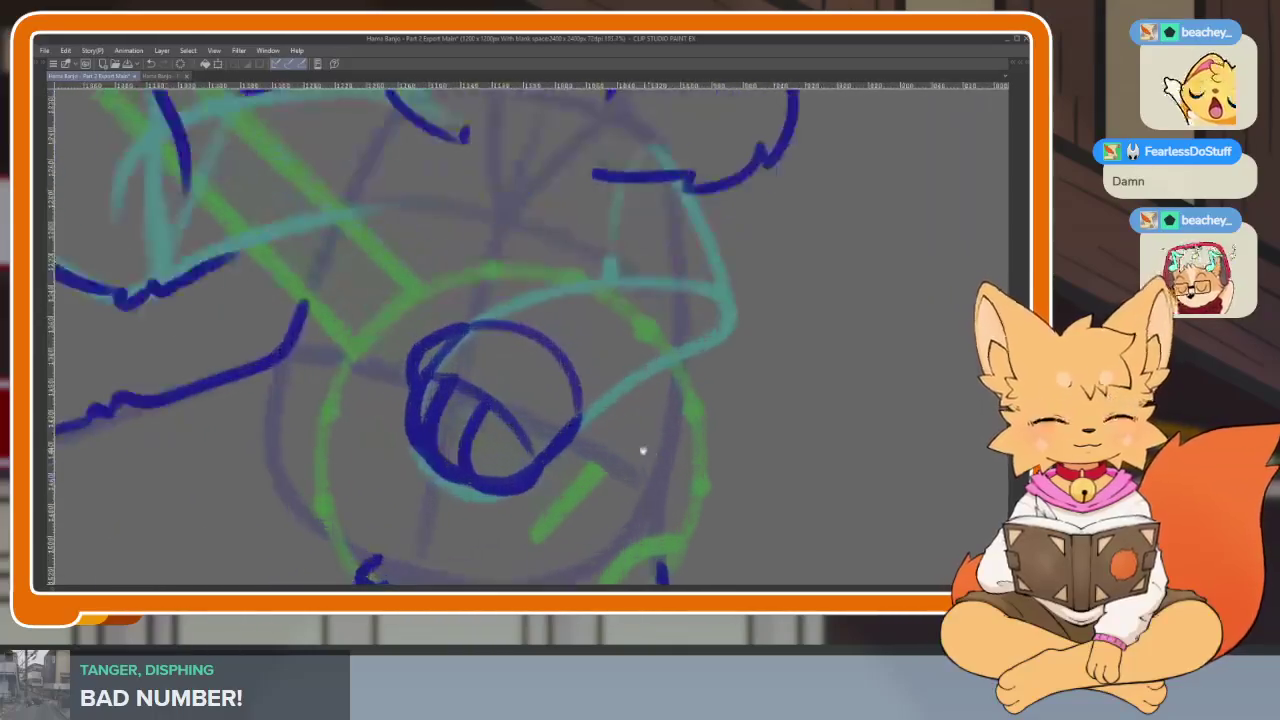
drag(643, 451, 637, 479)
Lasso the inked paw and rotate it slightly clockwise
key(Tab)
key(Tab)
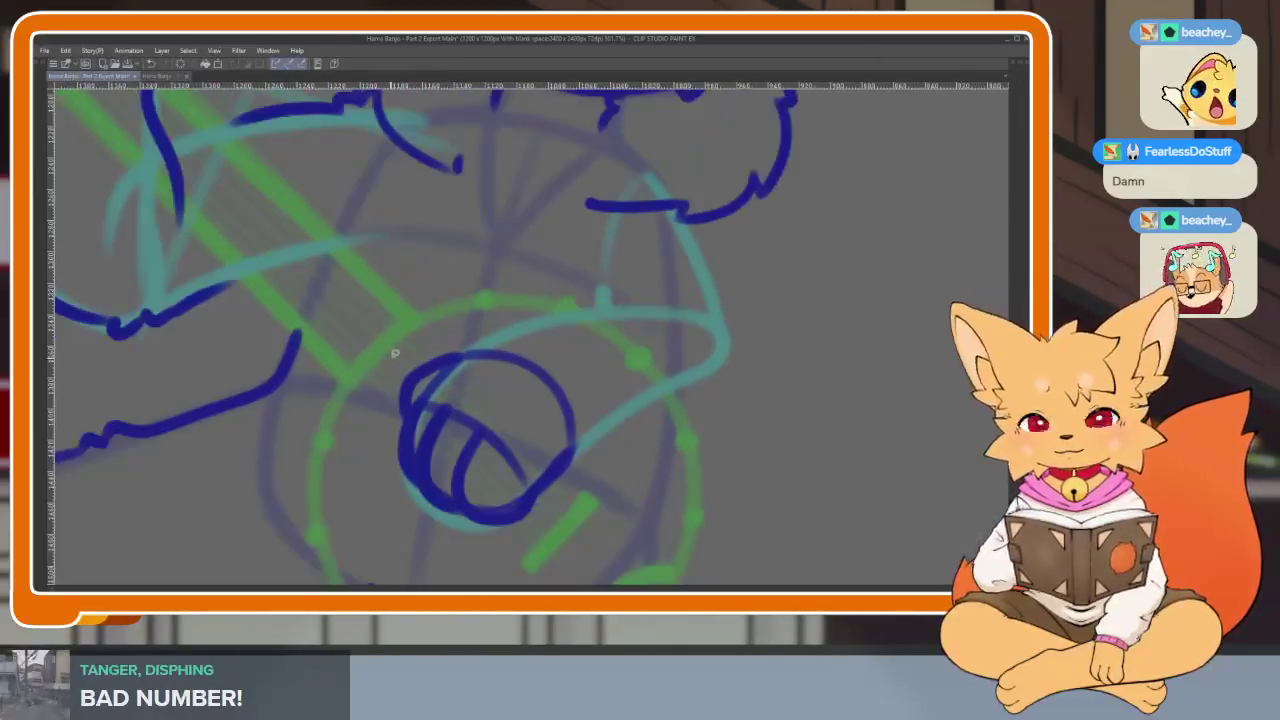
drag(395, 353, 606, 463)
key(ctrl+t)
mouse_move(609, 298)
mouse_down()
mouse_move(609, 349)
mouse_move(619, 312)
mouse_move(578, 369)
mouse_up()
key(Return)
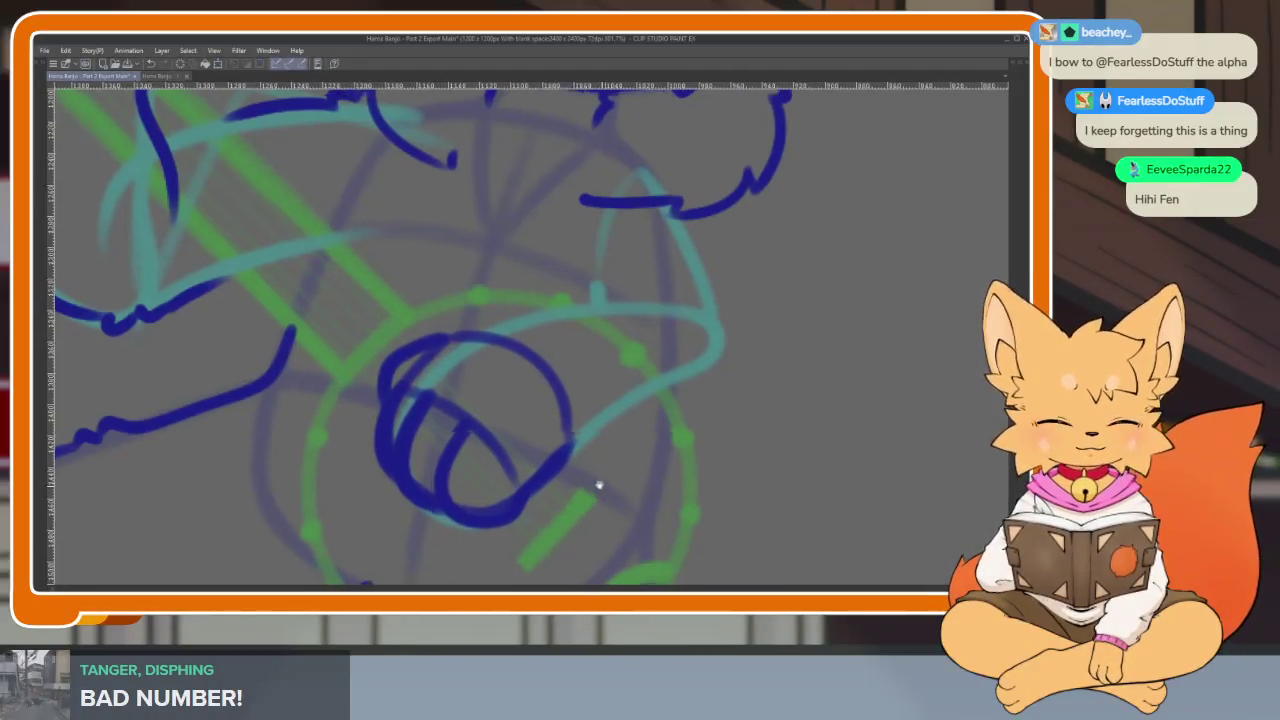
Undo the stray mark near the paw and erase leftover bits inside it
scroll(505, 505, up, 2)
scroll(502, 502, up, 2)
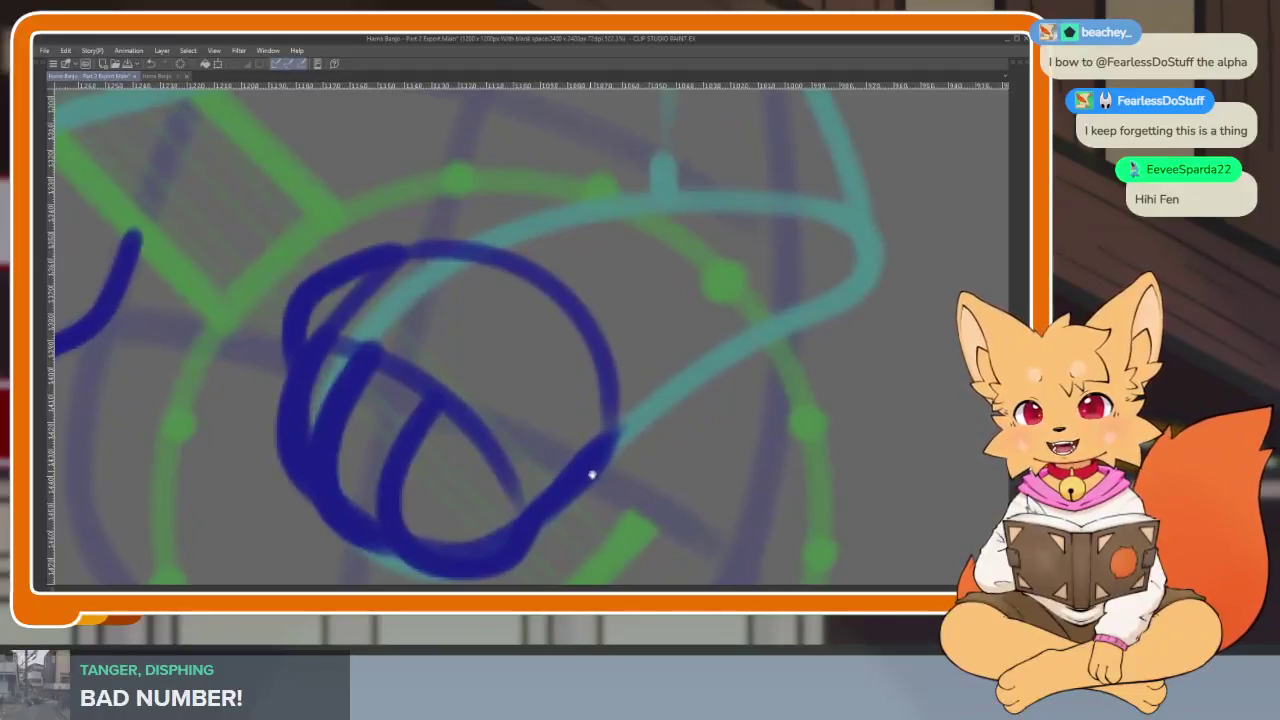
scroll(591, 475, down, 1)
scroll(583, 480, down, 2)
scroll(580, 491, down, 1)
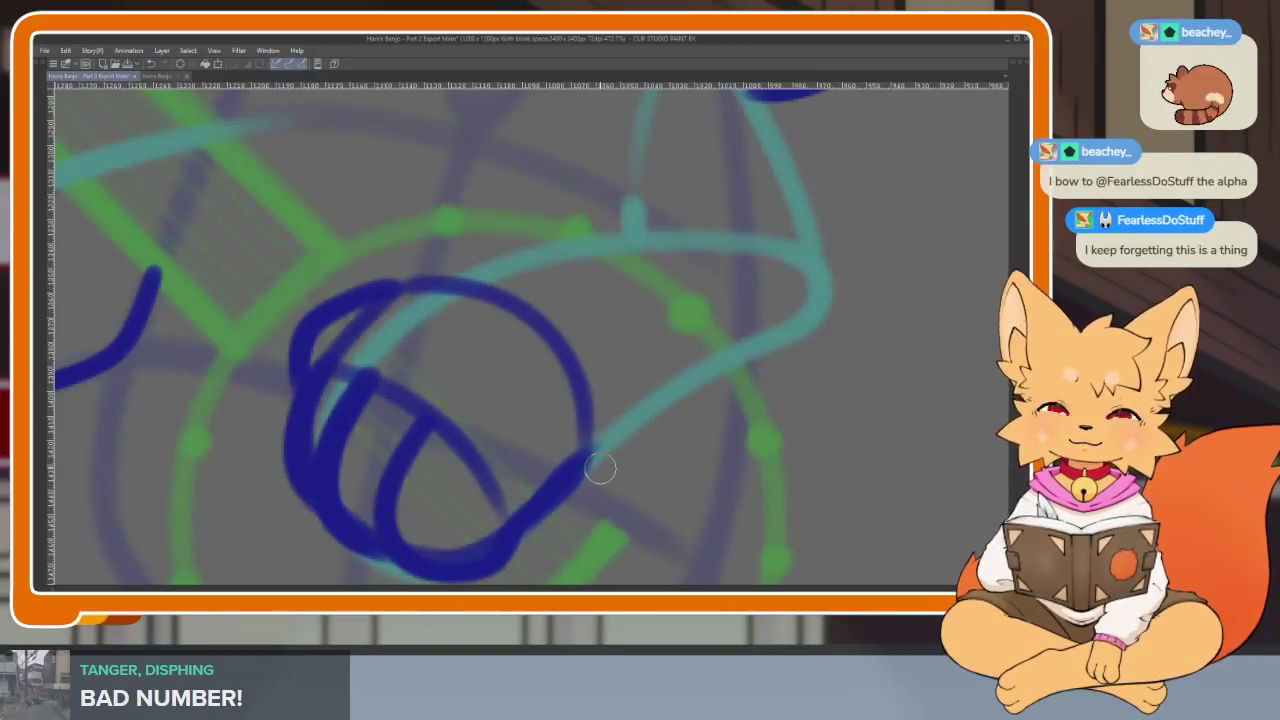
scroll(560, 455, down, 1)
key(ctrl+z)
key(ctrl+z)
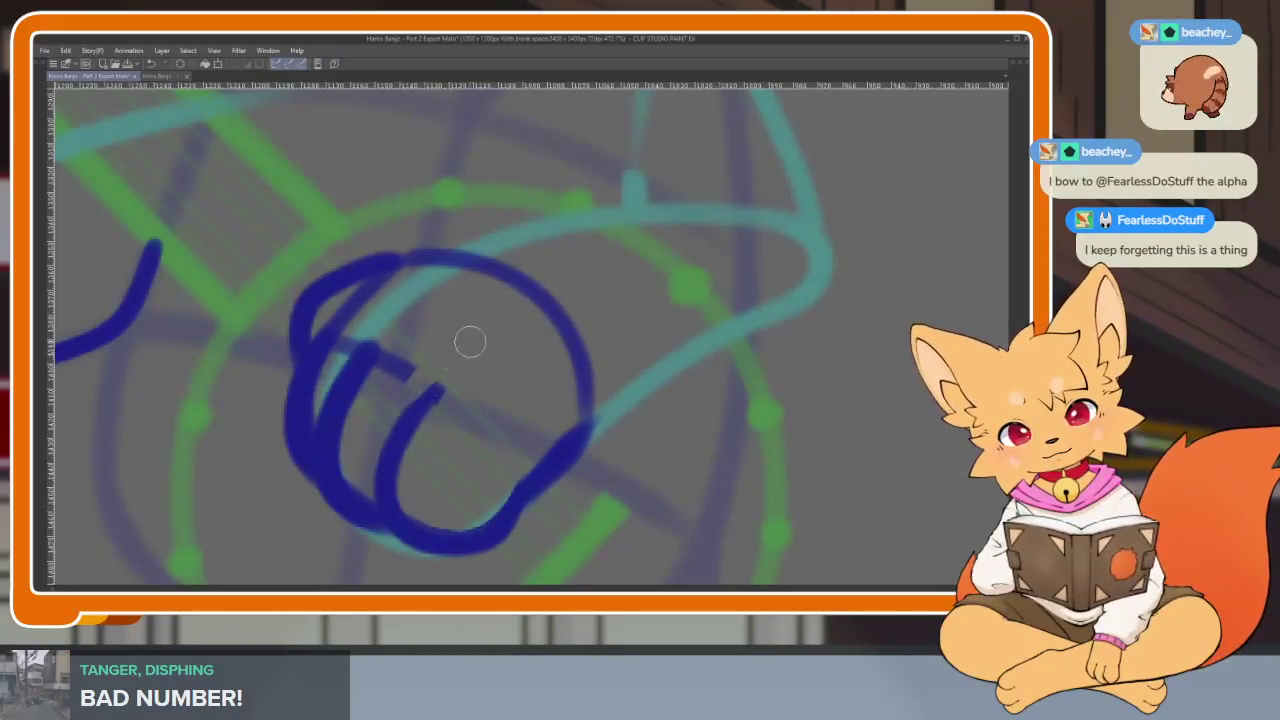
drag(400, 386, 380, 371)
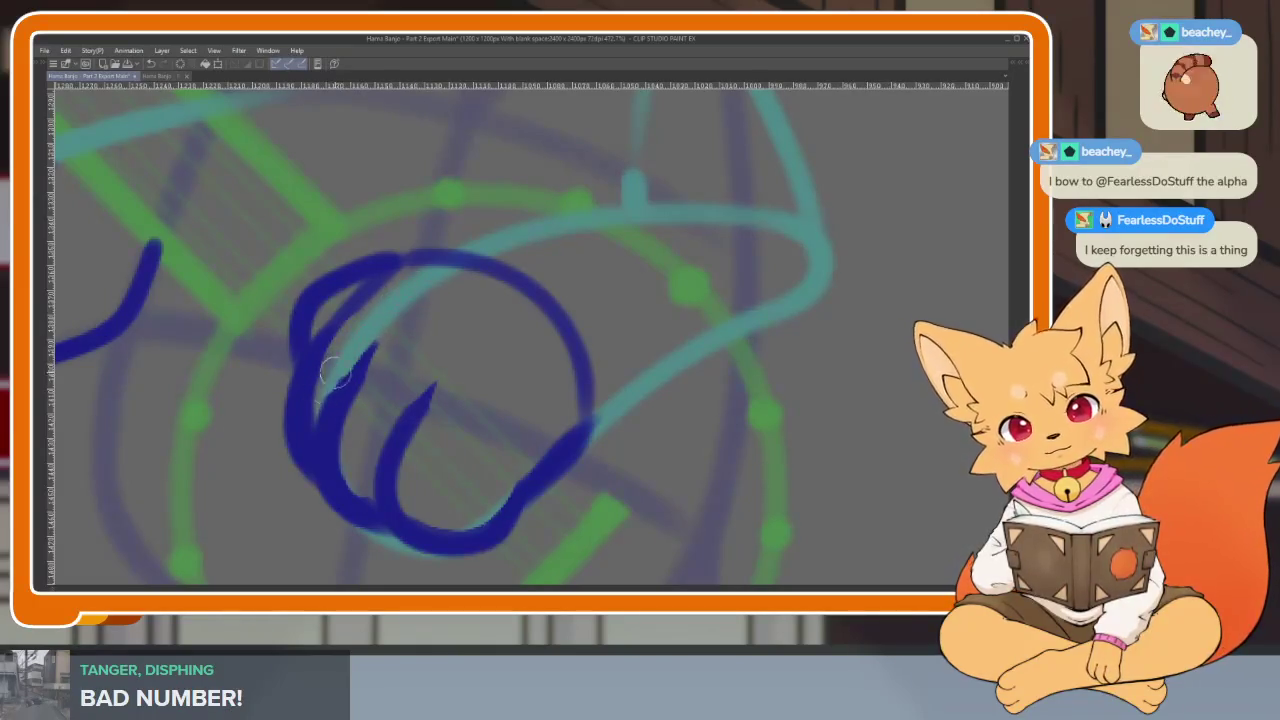
scroll(500, 383, down, 5)
scroll(571, 414, up, 4)
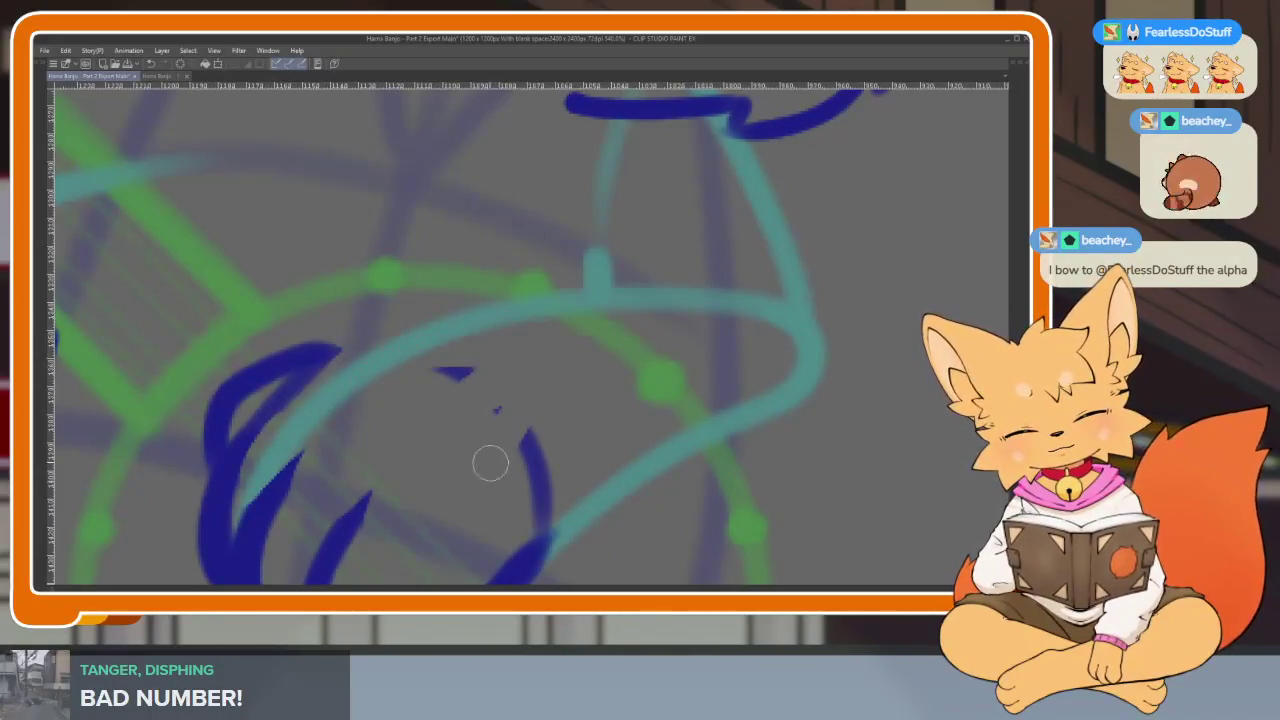
Erase part of the old line, then ink a blue line up along the teal curve
drag(581, 484, 611, 389)
drag(466, 535, 624, 378)
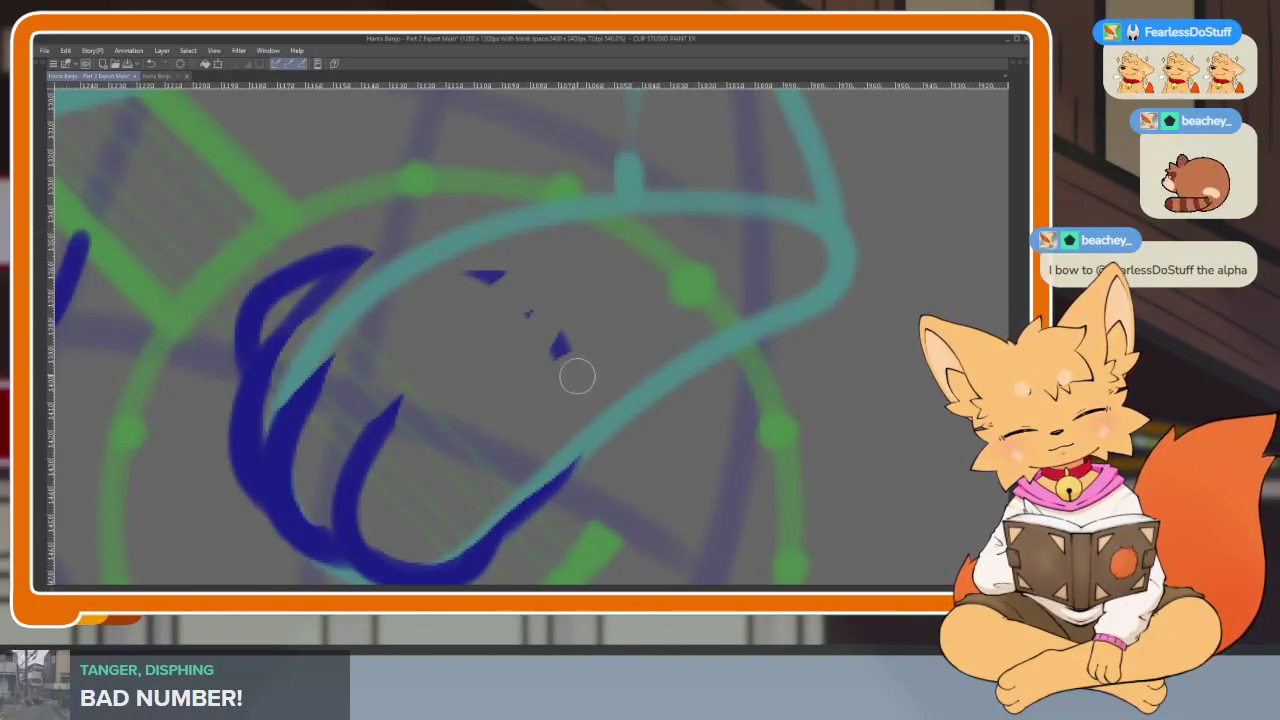
scroll(651, 449, down, 4)
scroll(646, 457, up, 4)
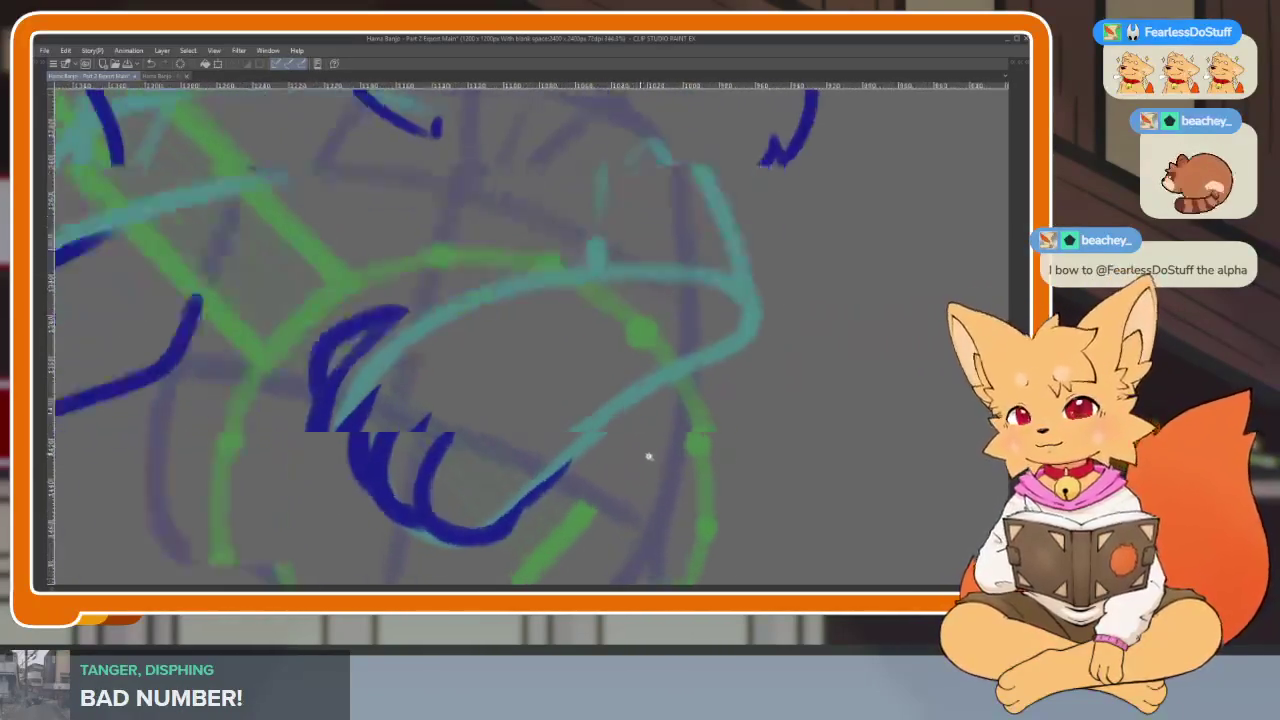
scroll(589, 477, down, 1)
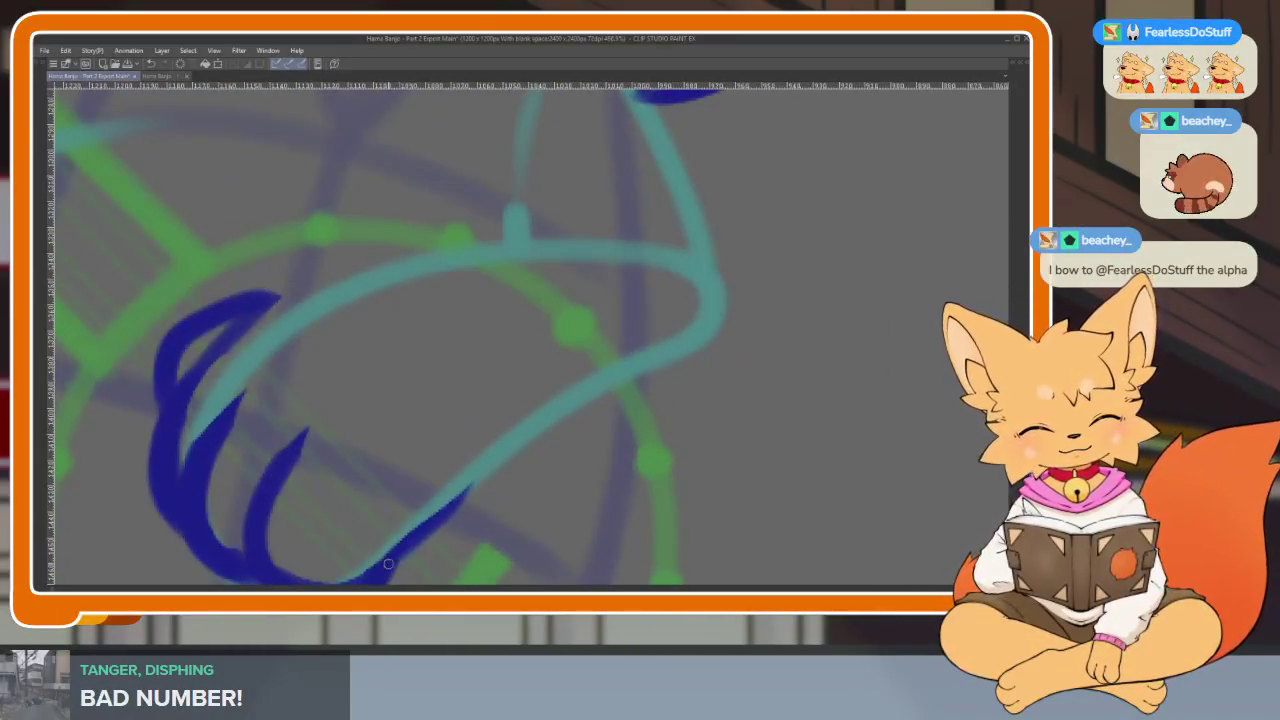
drag(518, 438, 668, 362)
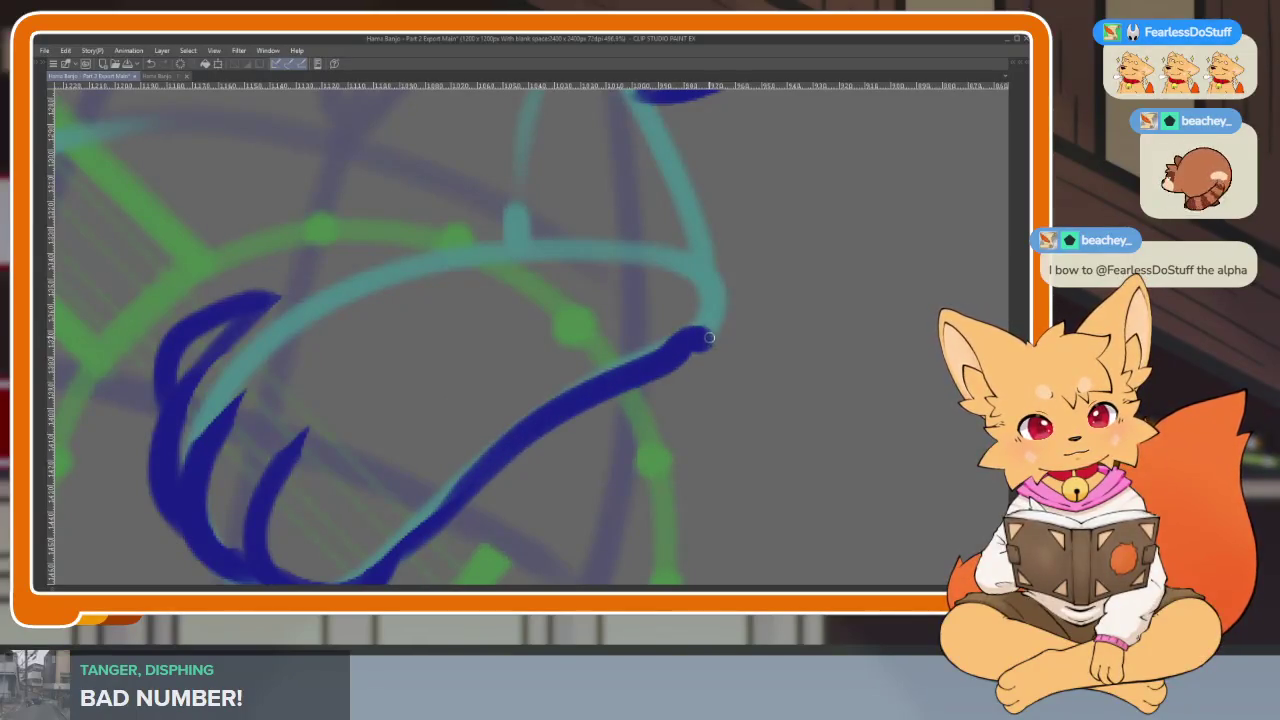
mouse_move(722, 252)
mouse_down()
mouse_move(655, 468)
mouse_move(576, 320)
mouse_up()
scroll(700, 395, down, 5)
scroll(690, 405, up, 5)
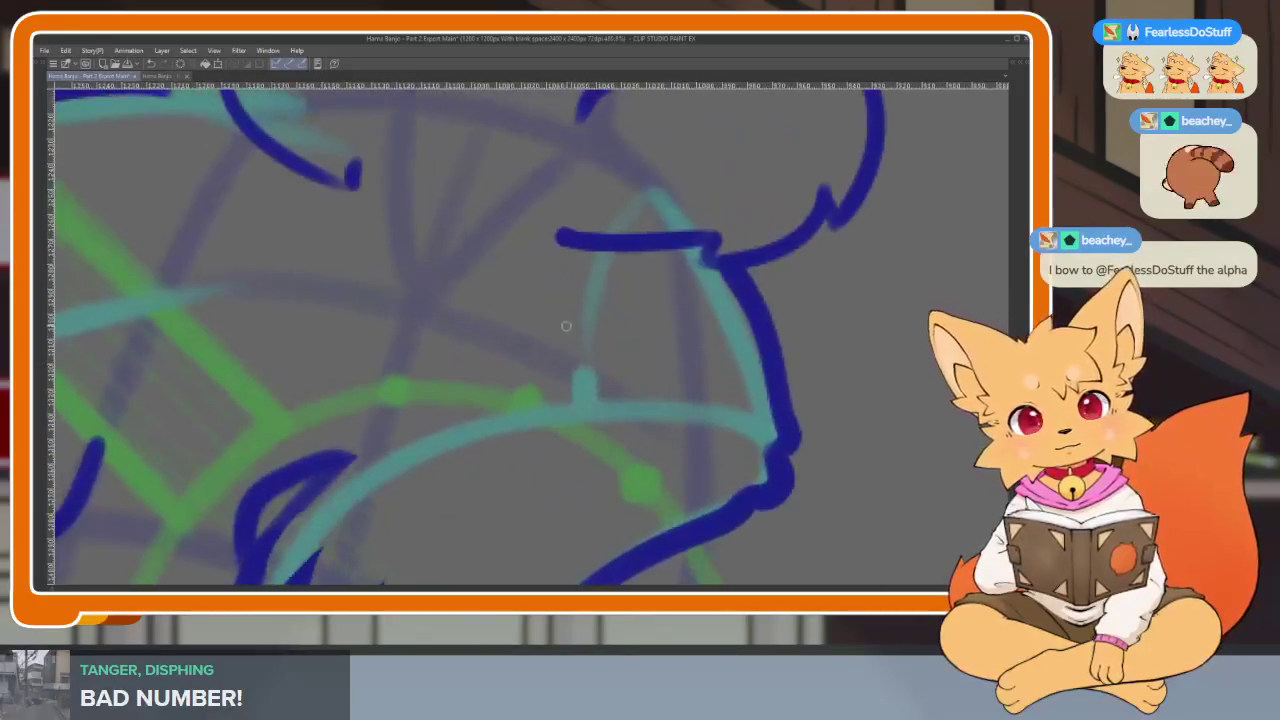
drag(328, 469, 620, 378)
Redraw the blue stroke along the teal curve, starting from the left blob
scroll(700, 410, down, 5)
scroll(743, 430, up, 2)
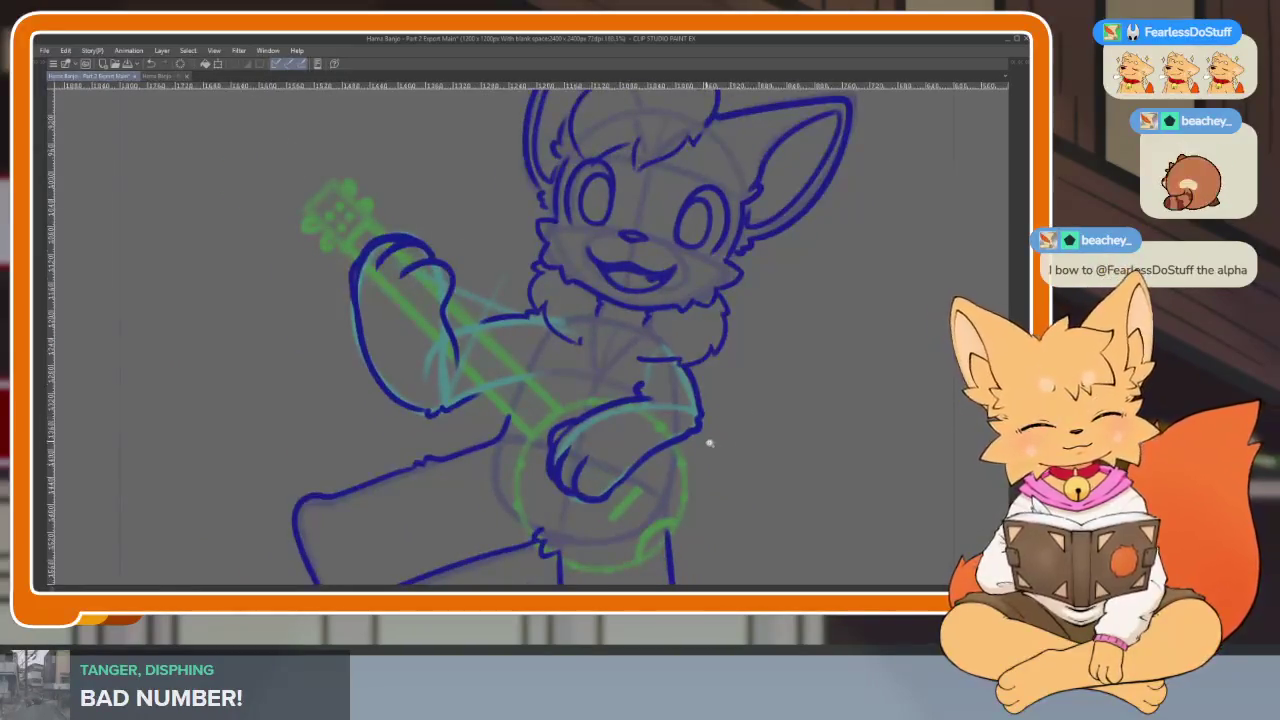
scroll(714, 457, up, 2)
scroll(646, 434, up, 3)
scroll(557, 471, up, 3)
scroll(400, 438, up, 2)
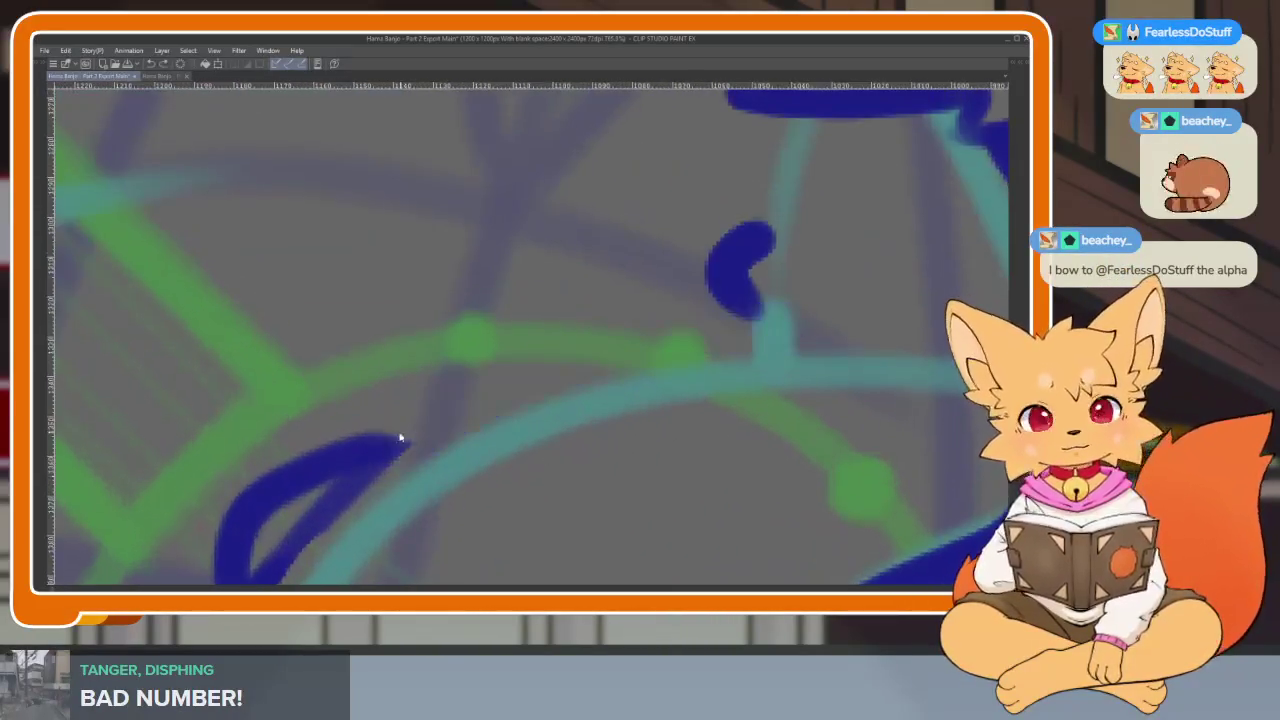
mouse_move(373, 458)
mouse_down()
mouse_move(640, 337)
mouse_move(766, 314)
mouse_up()
key(ctrl+z)
mouse_move(357, 466)
mouse_down()
mouse_move(548, 360)
mouse_move(770, 312)
mouse_up()
scroll(775, 412, down, 5)
scroll(775, 412, down, 3)
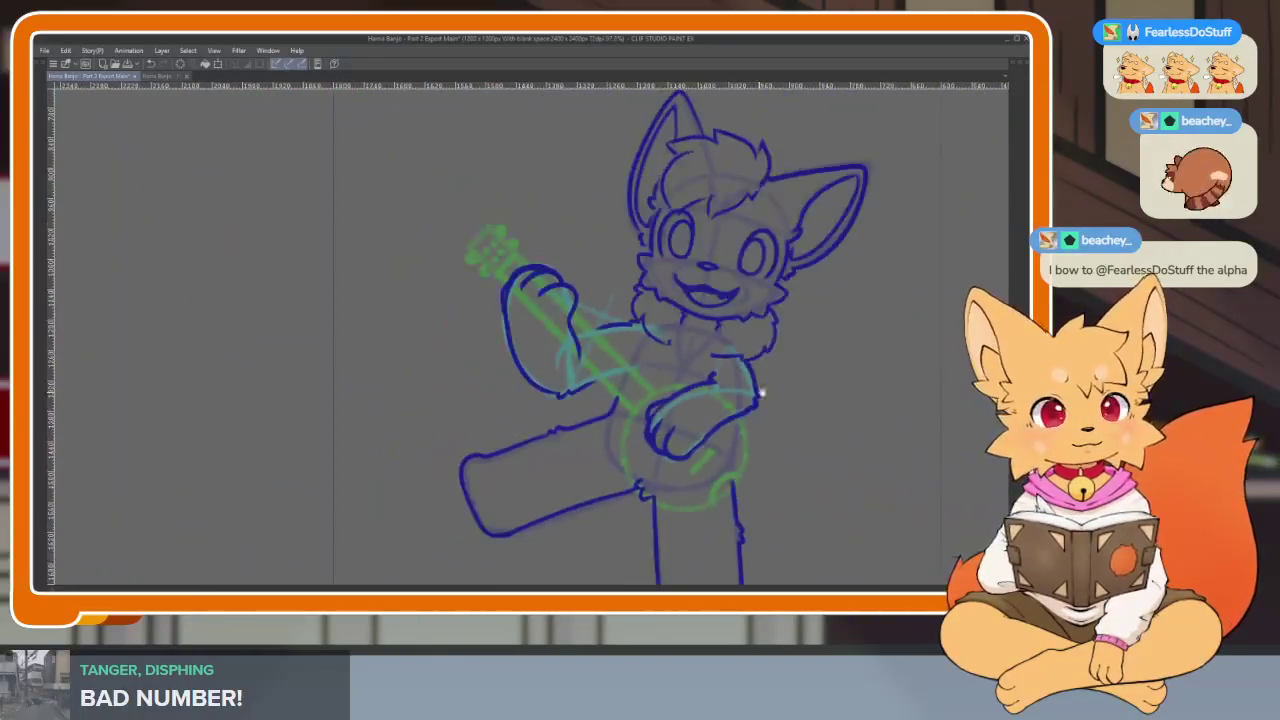
Play back the animation, restore the panels and step to frame 201
key(space)
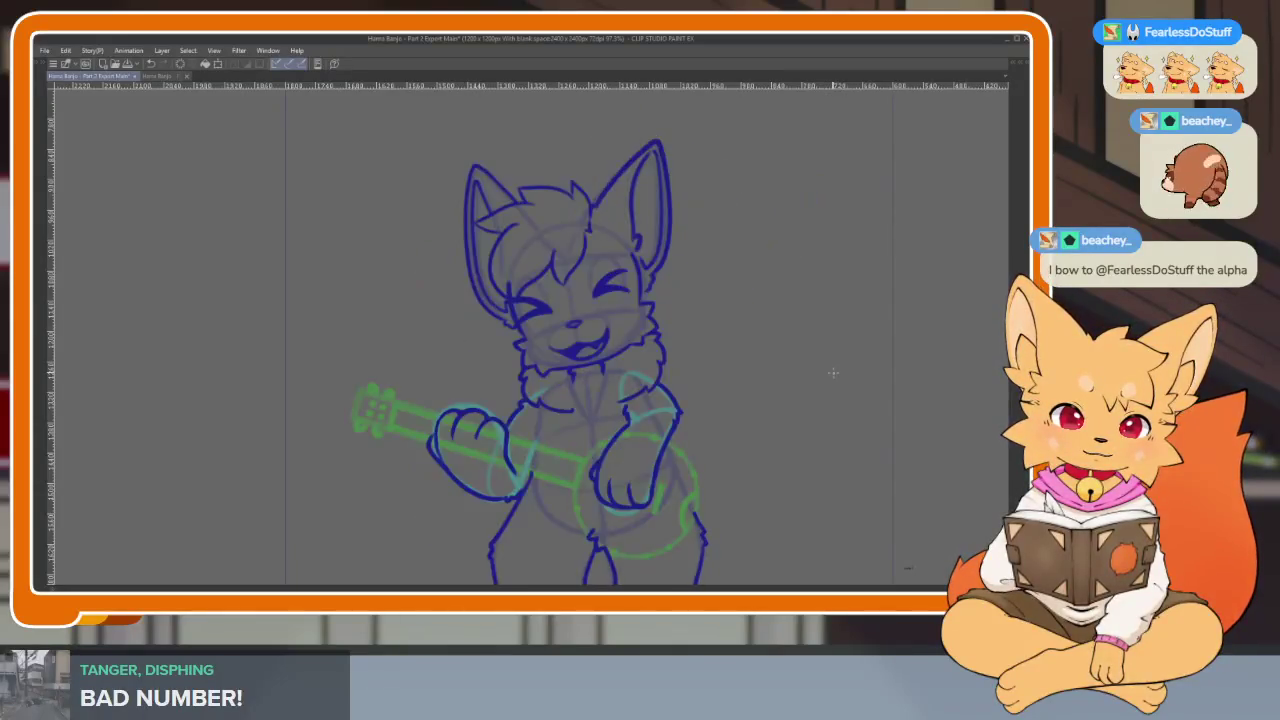
scroll(795, 420, right, 2)
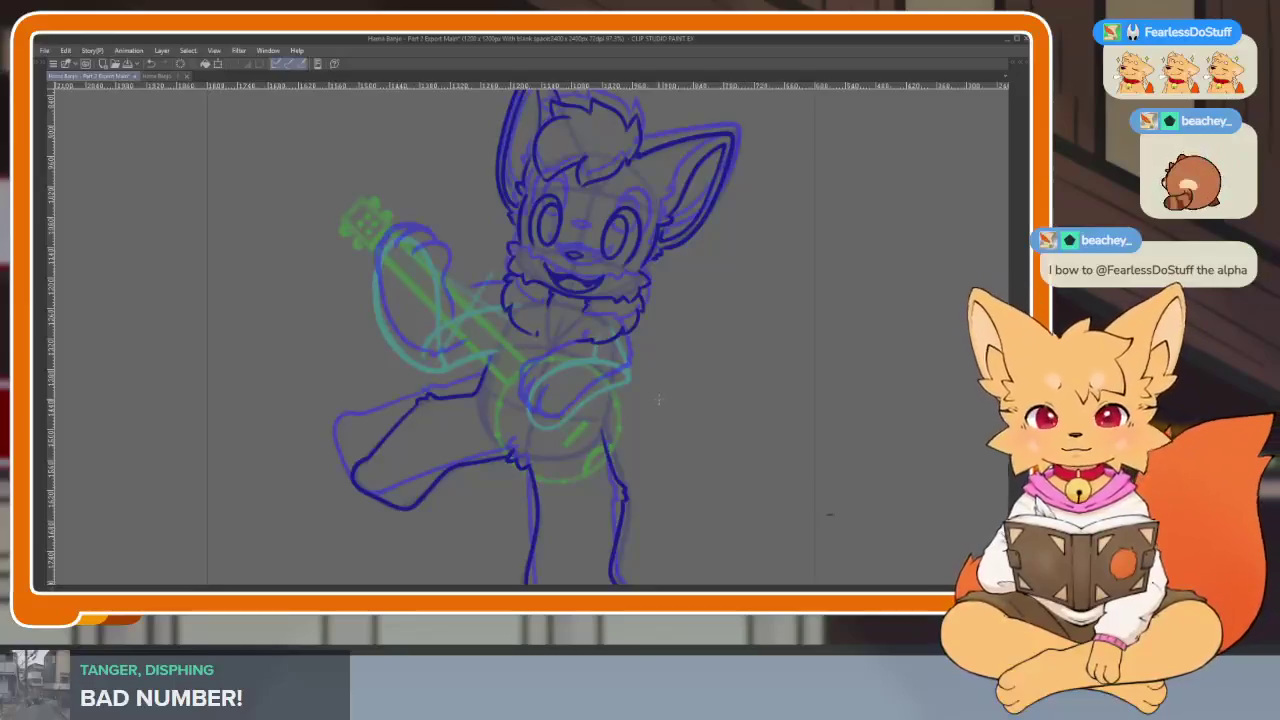
scroll(440, 274, up, 2)
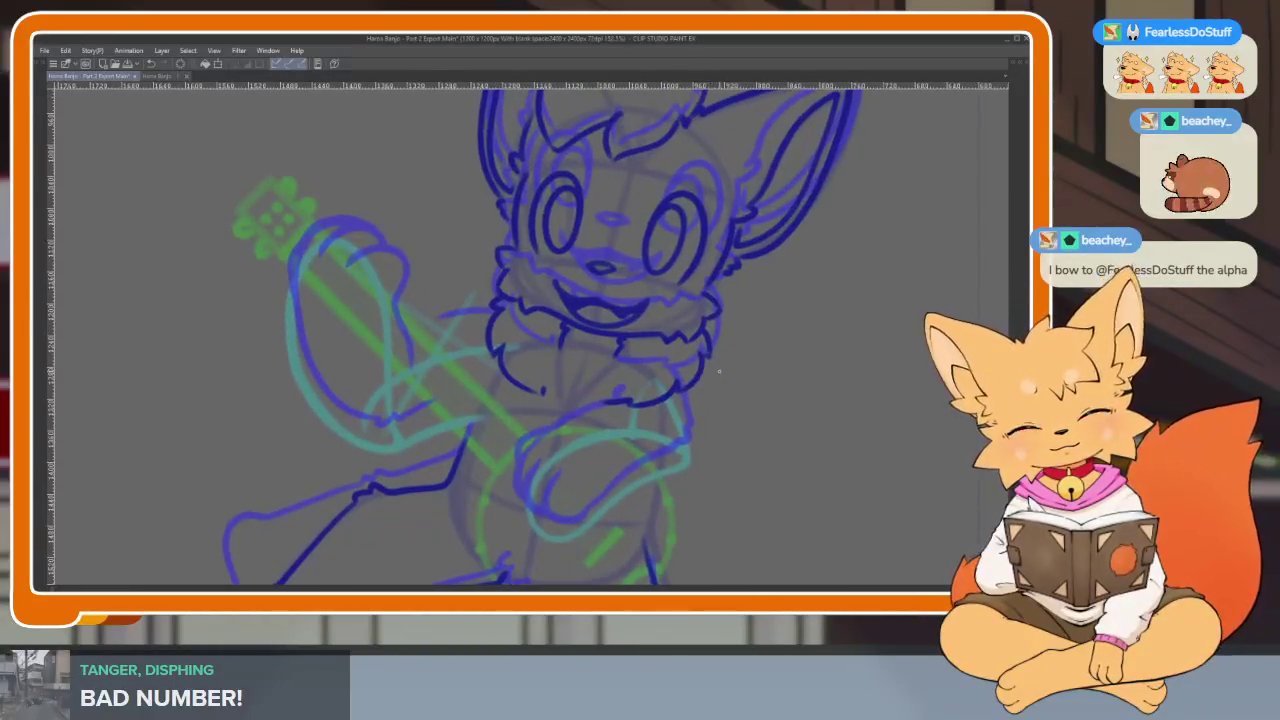
key(Tab)
key(Right)
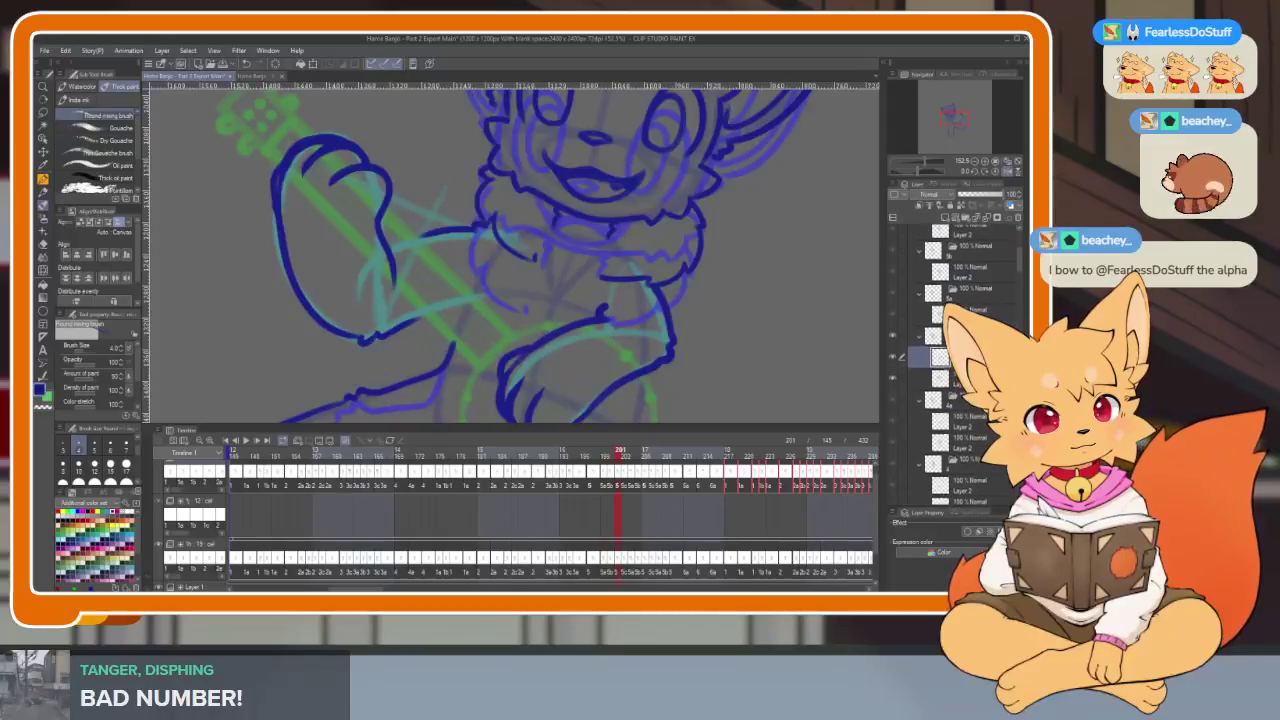
Advance one frame and replay the animation with the panels hidden
key(Right)
key(Tab)
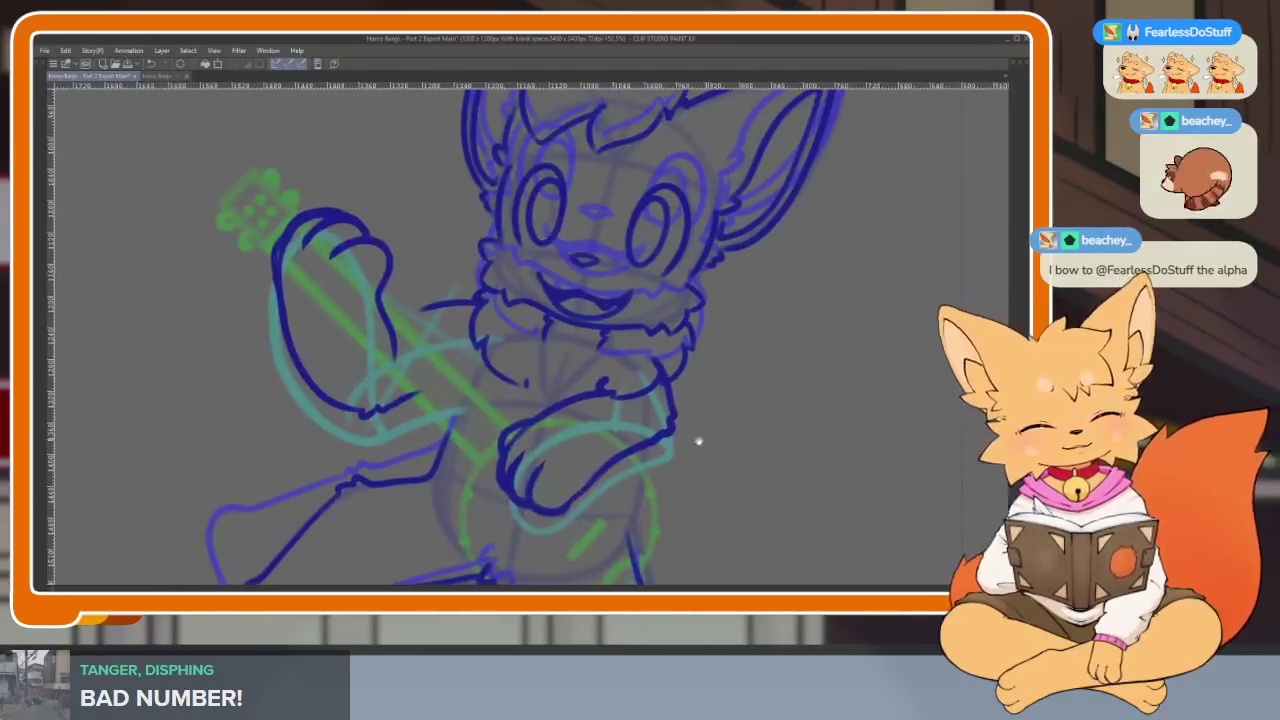
key(space)
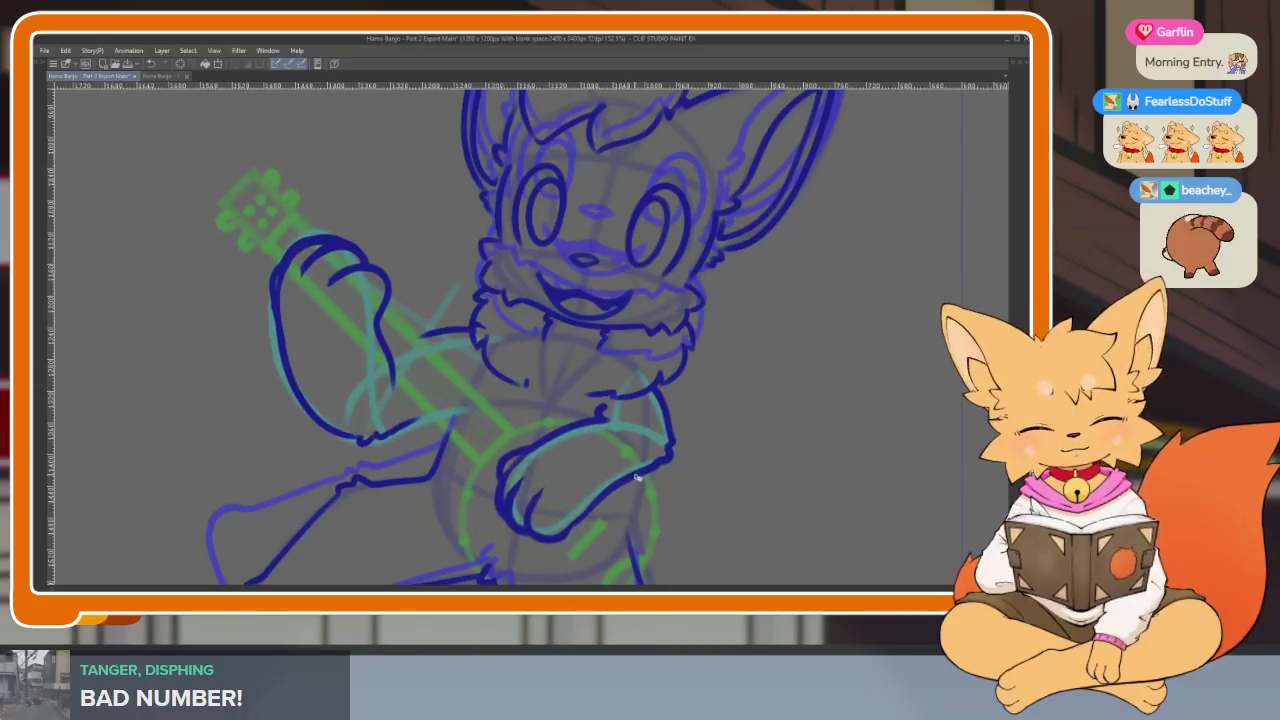
scroll(636, 478, down, 3)
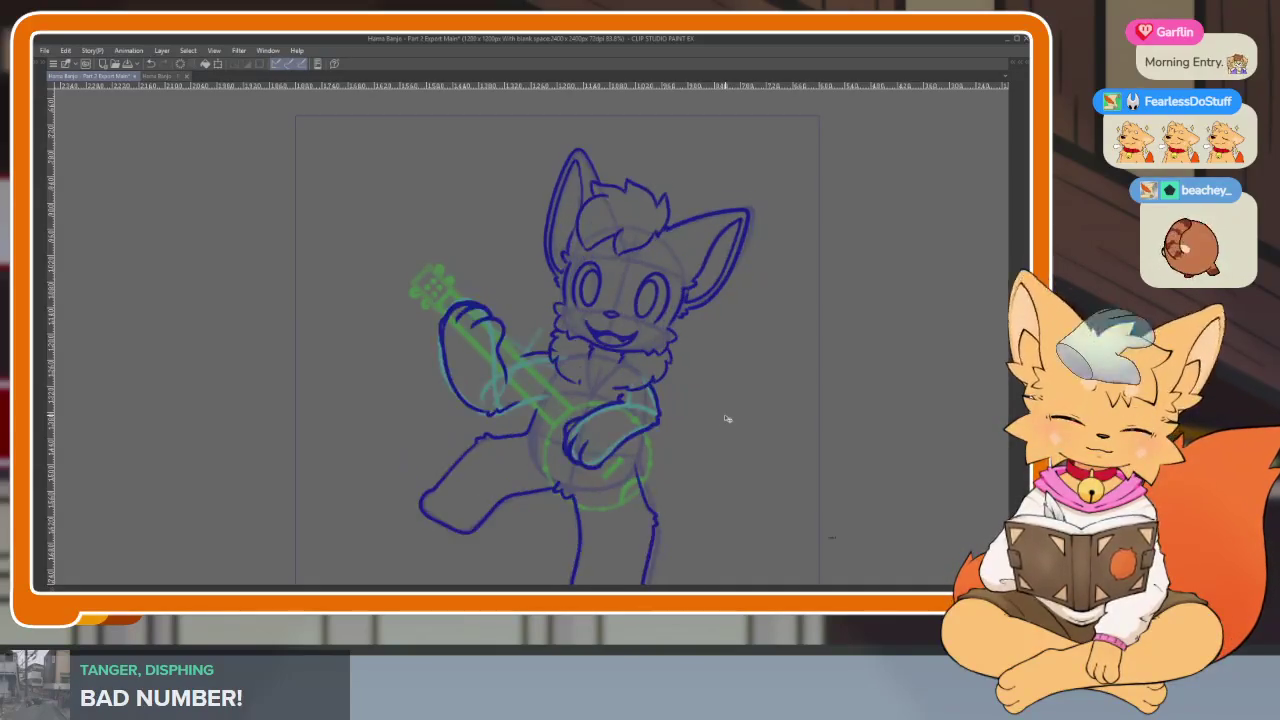
Select the lower cel with the fox's arms and flip around frame 204 to compare
key(Tab)
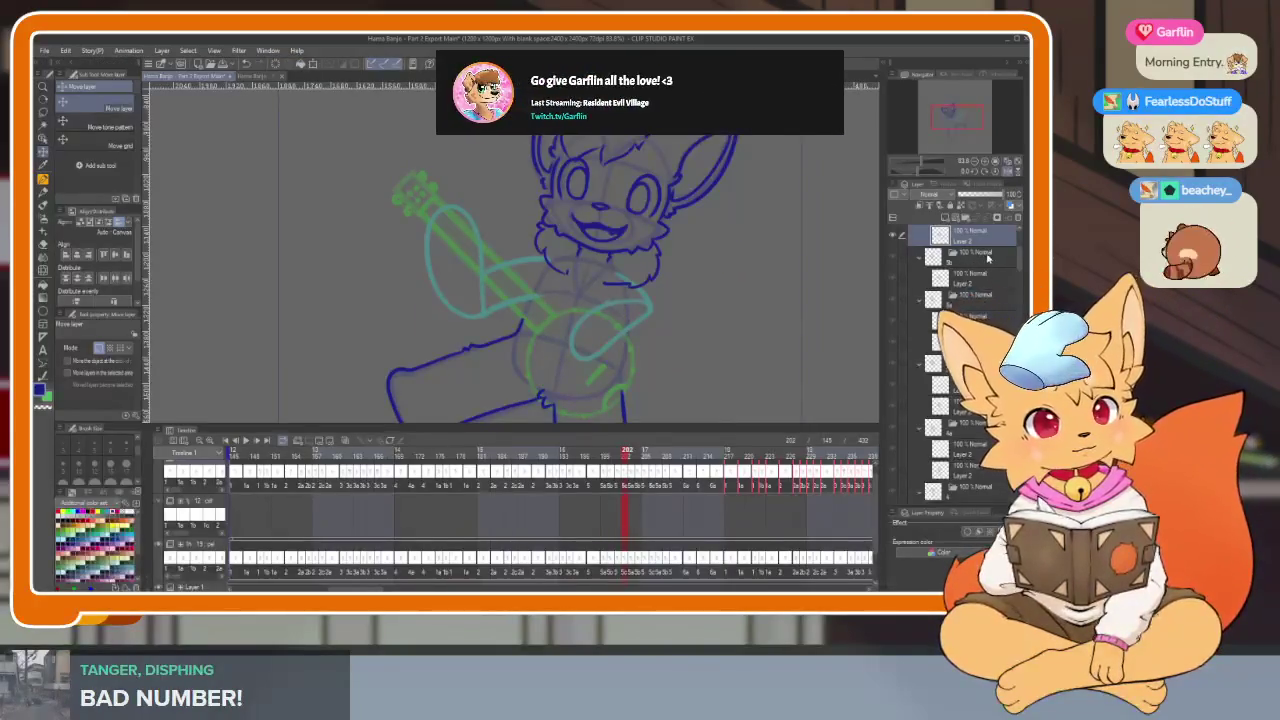
click(985, 316)
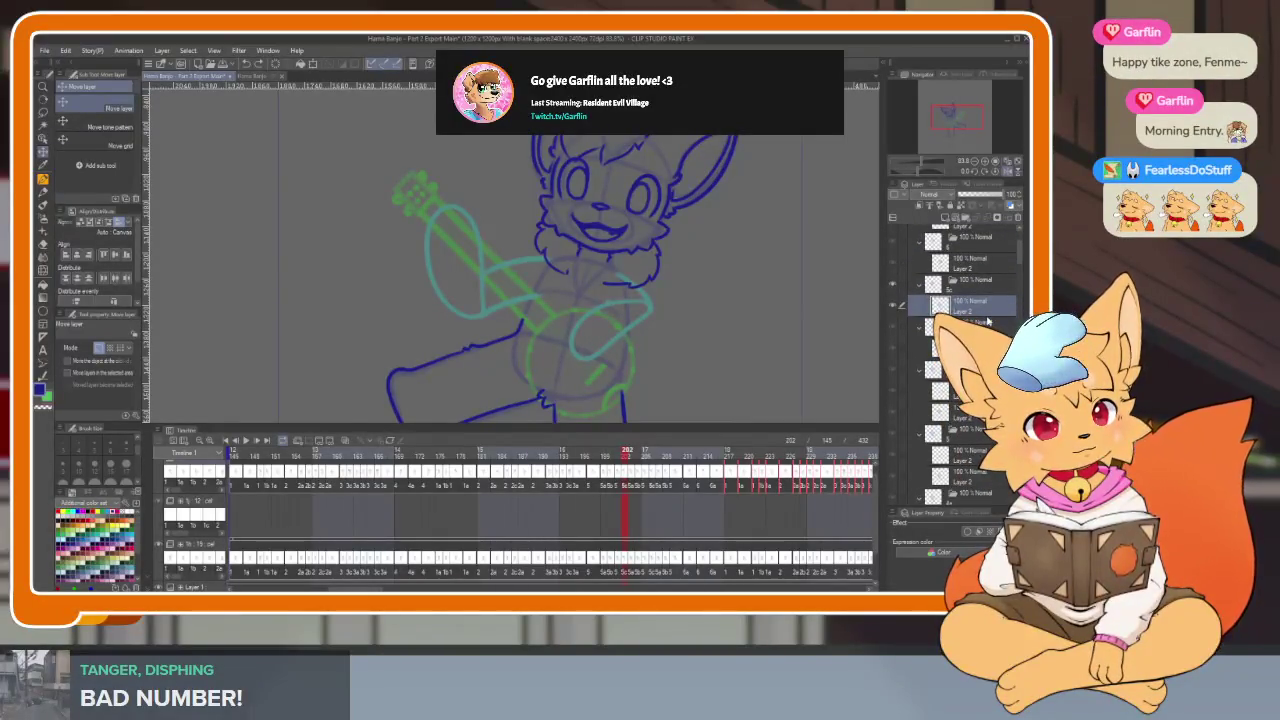
click(985, 322)
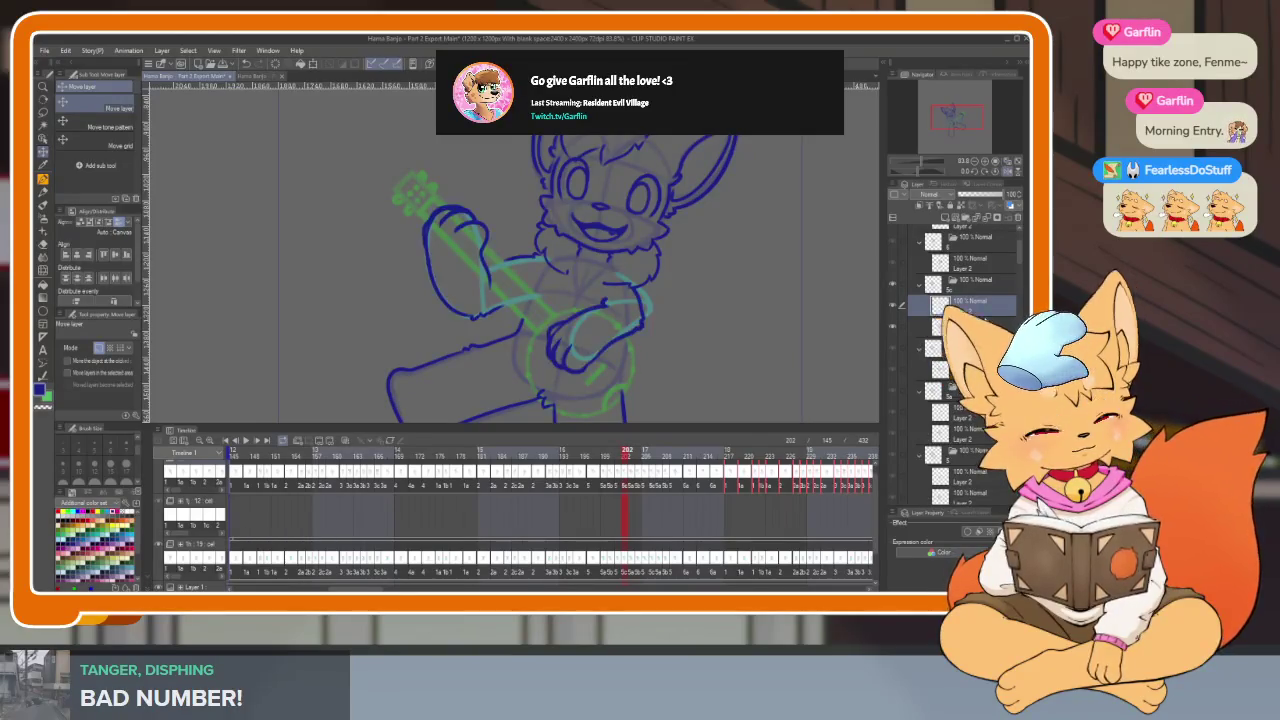
key(Right)
key(Right)
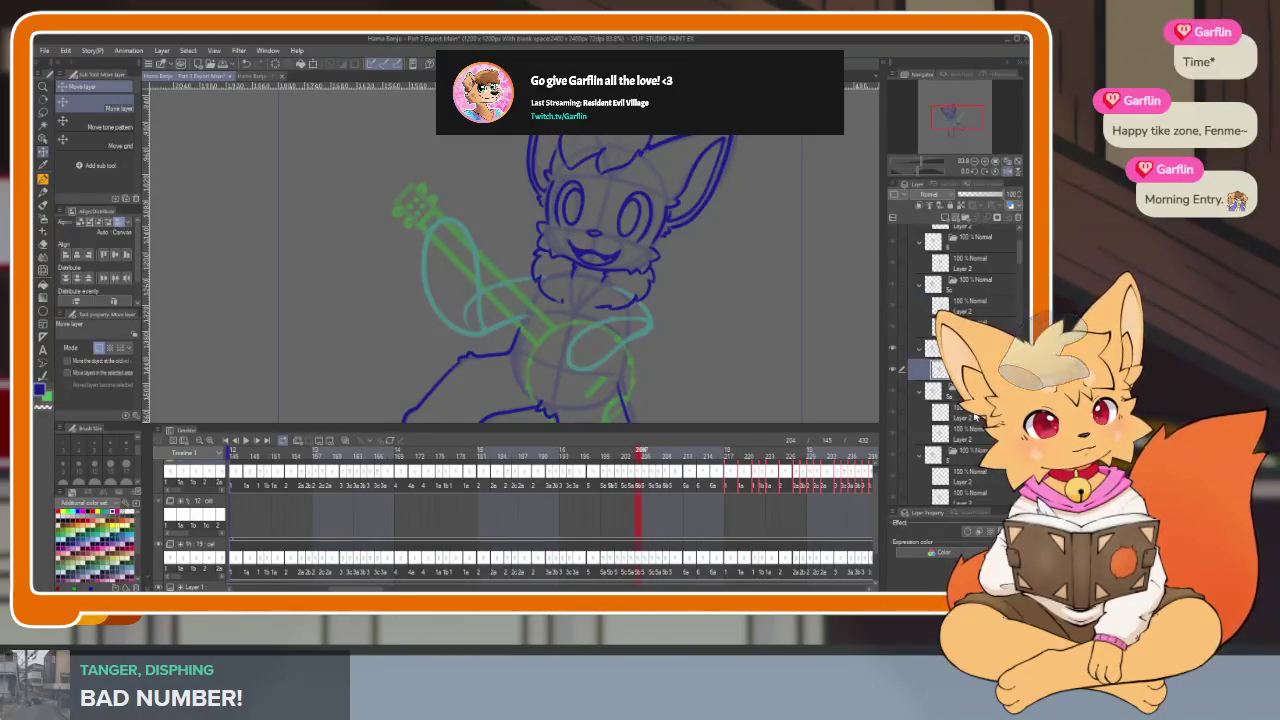
key(Right)
key(Left)
key(Right)
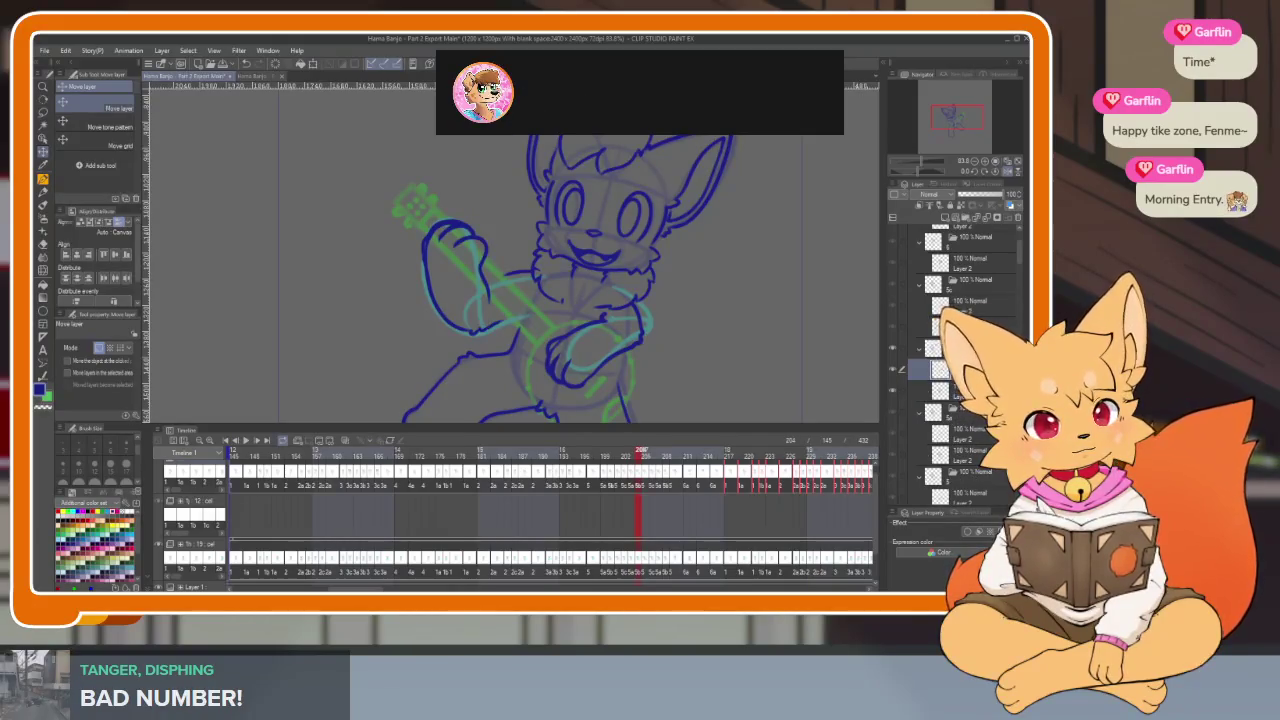
key(Tab)
scroll(642, 463, up, 2)
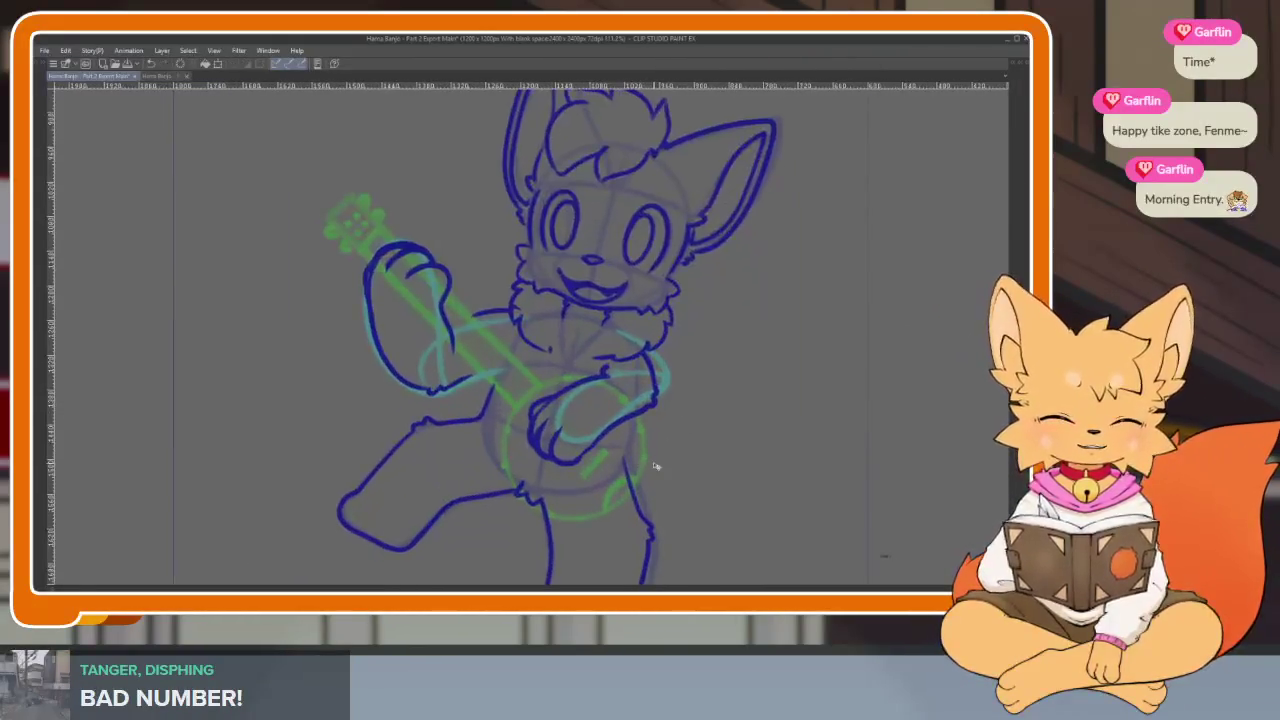
Zoom in close on the fox's hand resting on the banjo
key(Tab)
key(Tab)
drag(605, 448, 540, 488)
scroll(540, 488, up, 2)
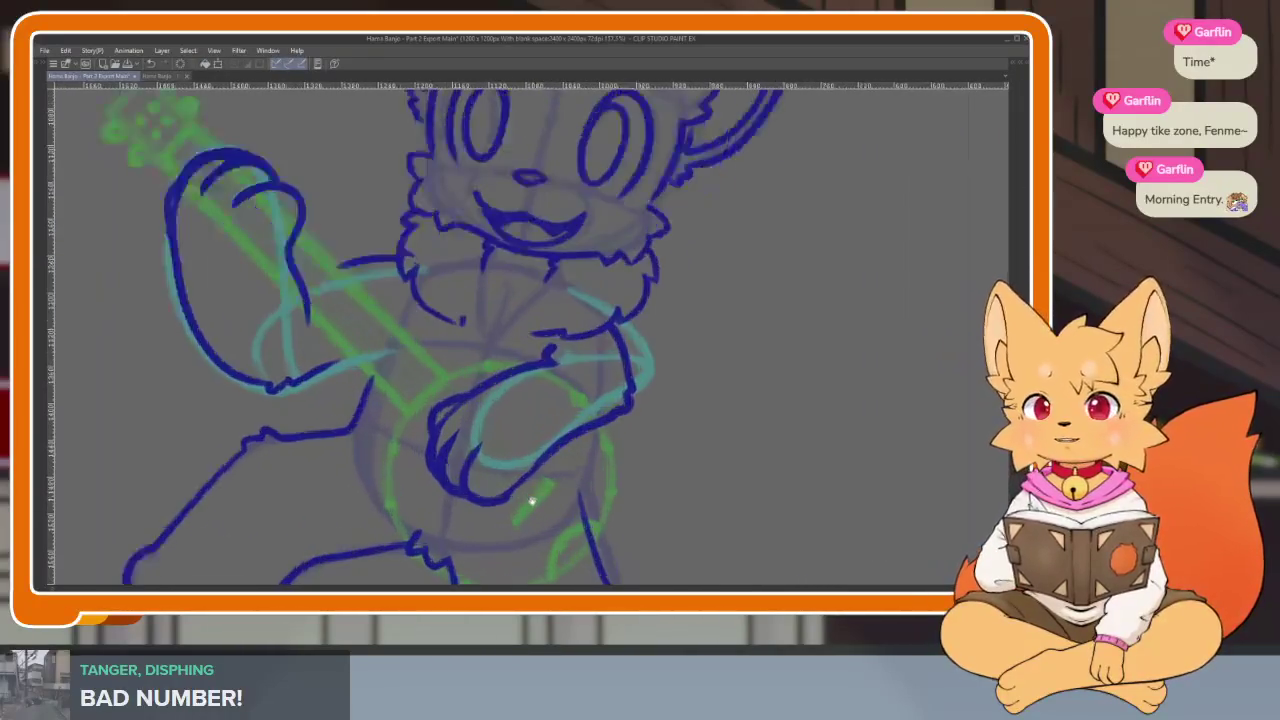
scroll(530, 502, up, 1)
scroll(550, 480, up, 2)
scroll(576, 450, up, 1)
scroll(573, 459, up, 1)
scroll(557, 471, up, 1)
scroll(543, 486, up, 1)
scroll(550, 483, up, 1)
scroll(556, 481, up, 1)
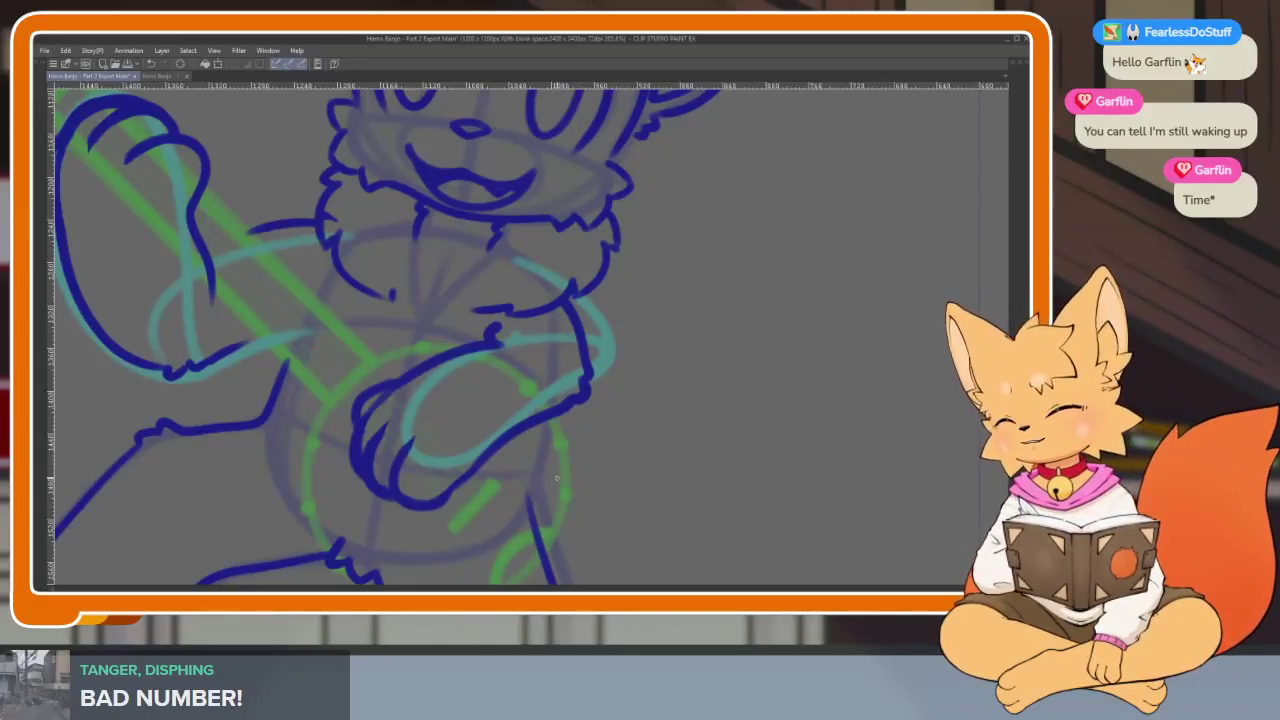
scroll(500, 491, up, 1)
scroll(509, 486, up, 1)
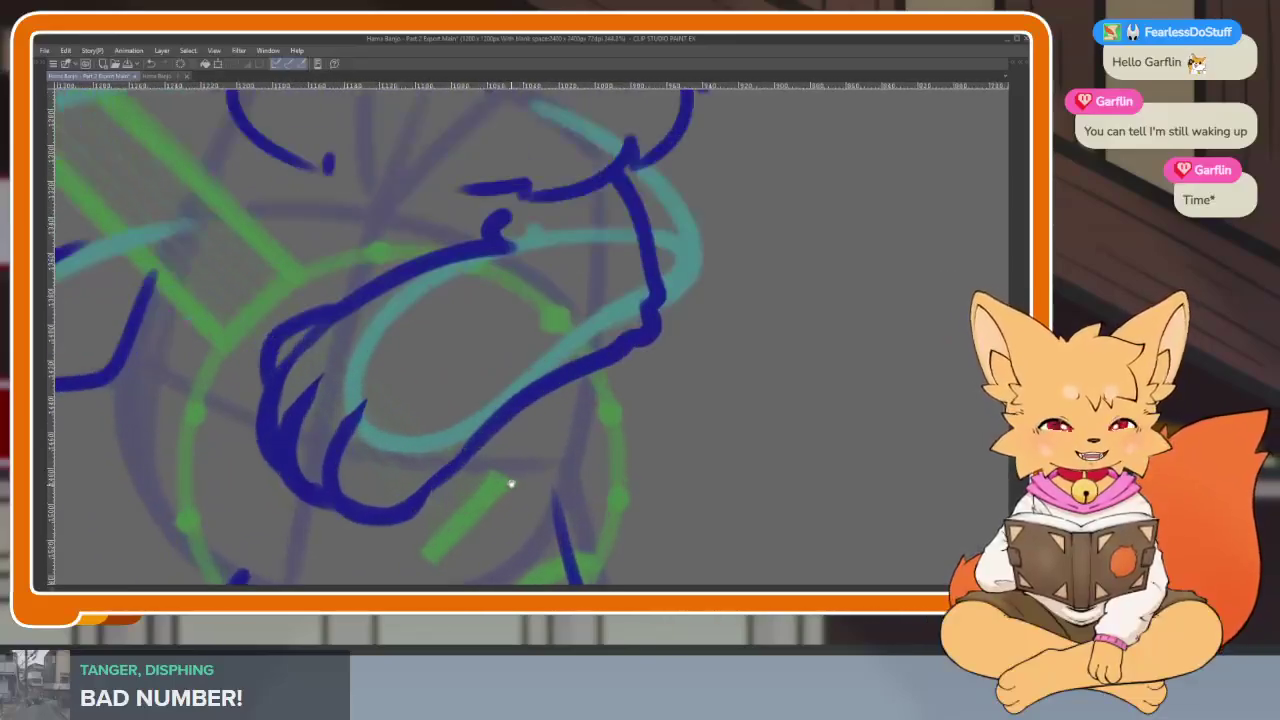
scroll(510, 486, up, 1)
scroll(538, 494, up, 1)
scroll(538, 494, up, 1)
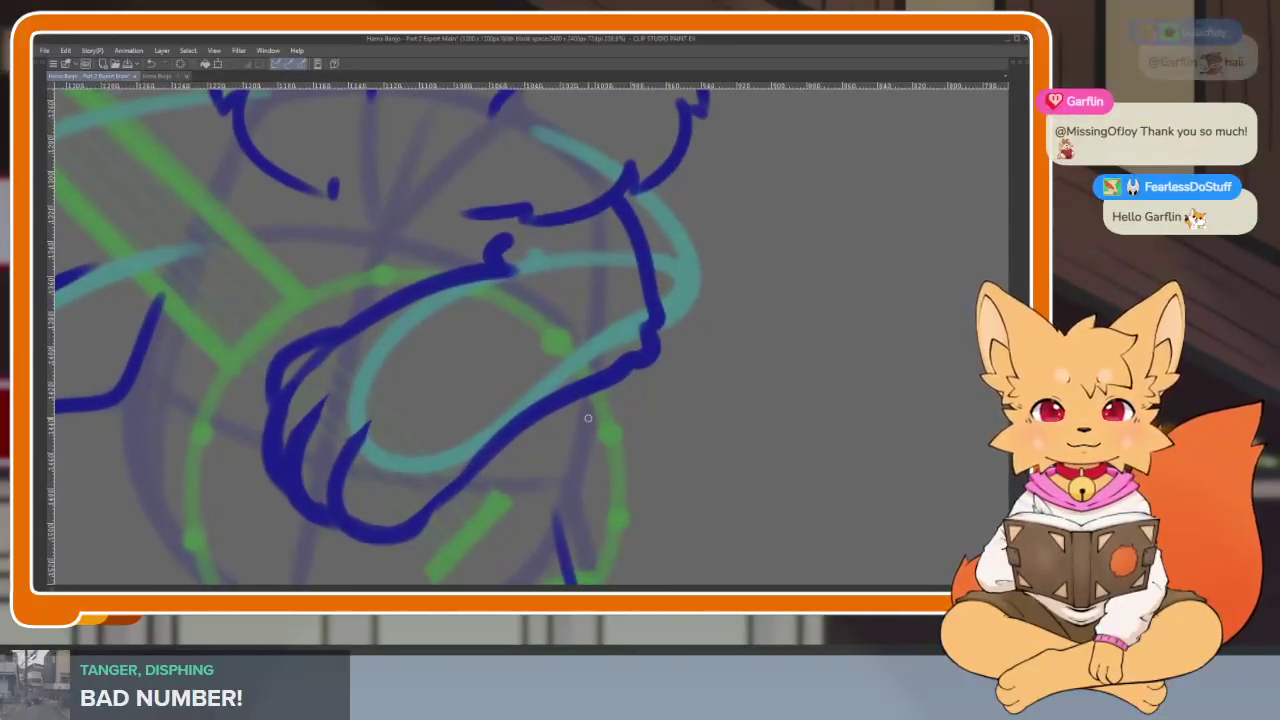
key(Tab)
key(Tab)
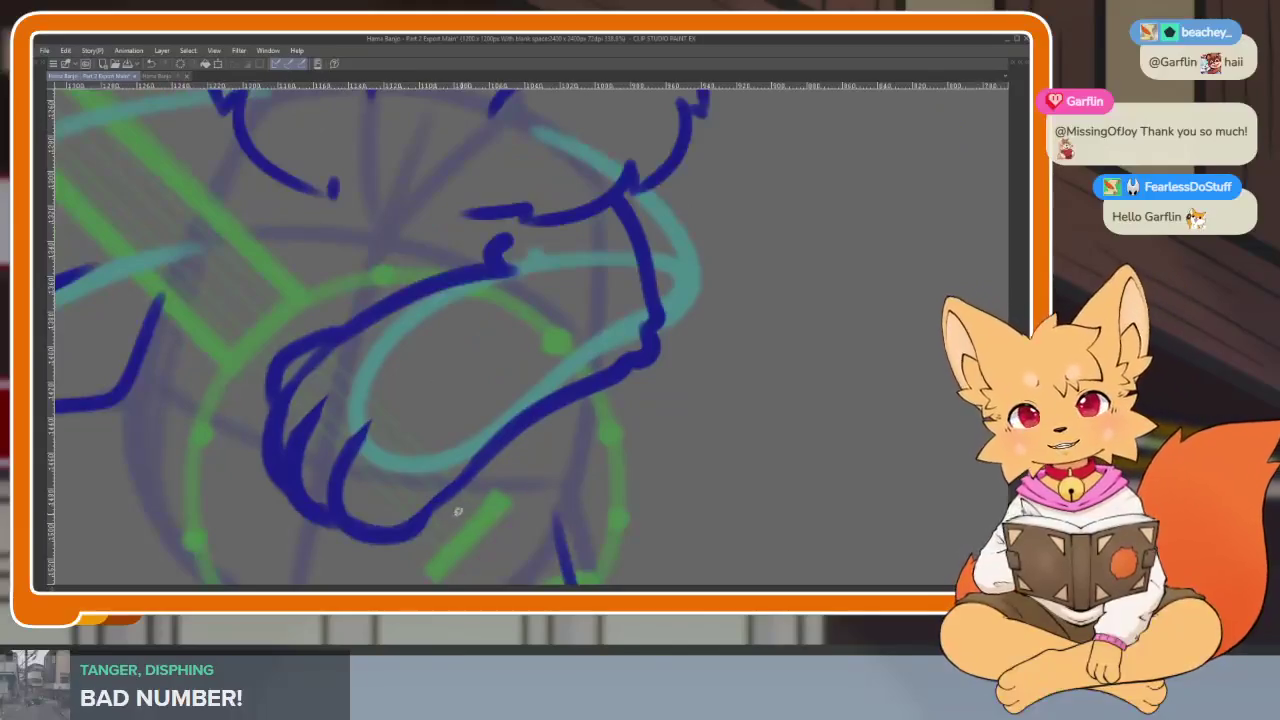
scroll(458, 511, up, 1)
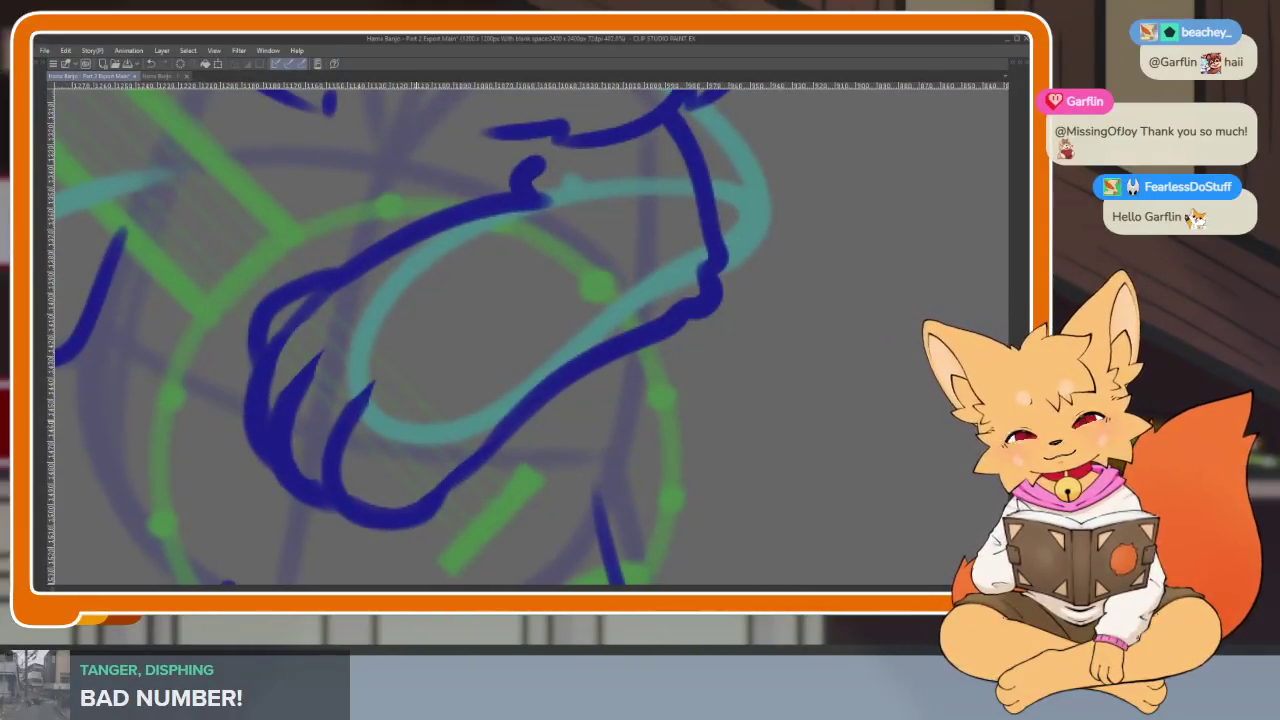
key(Tab)
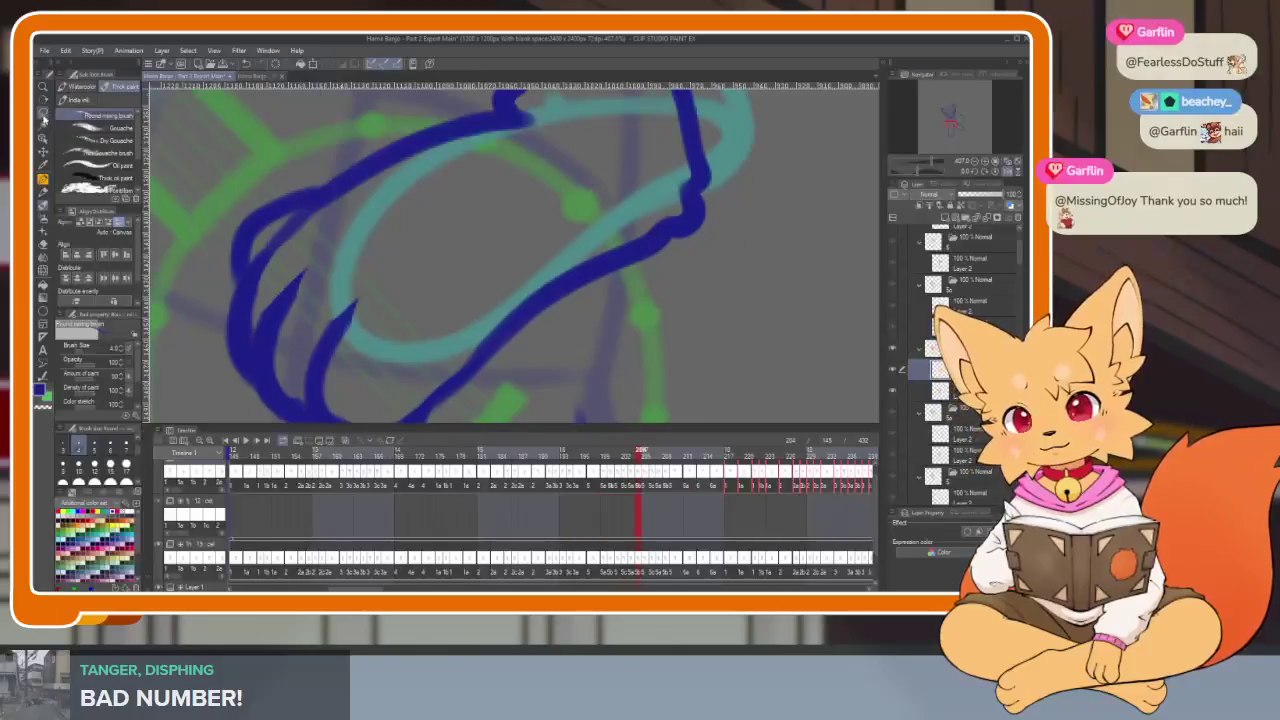
key(Tab)
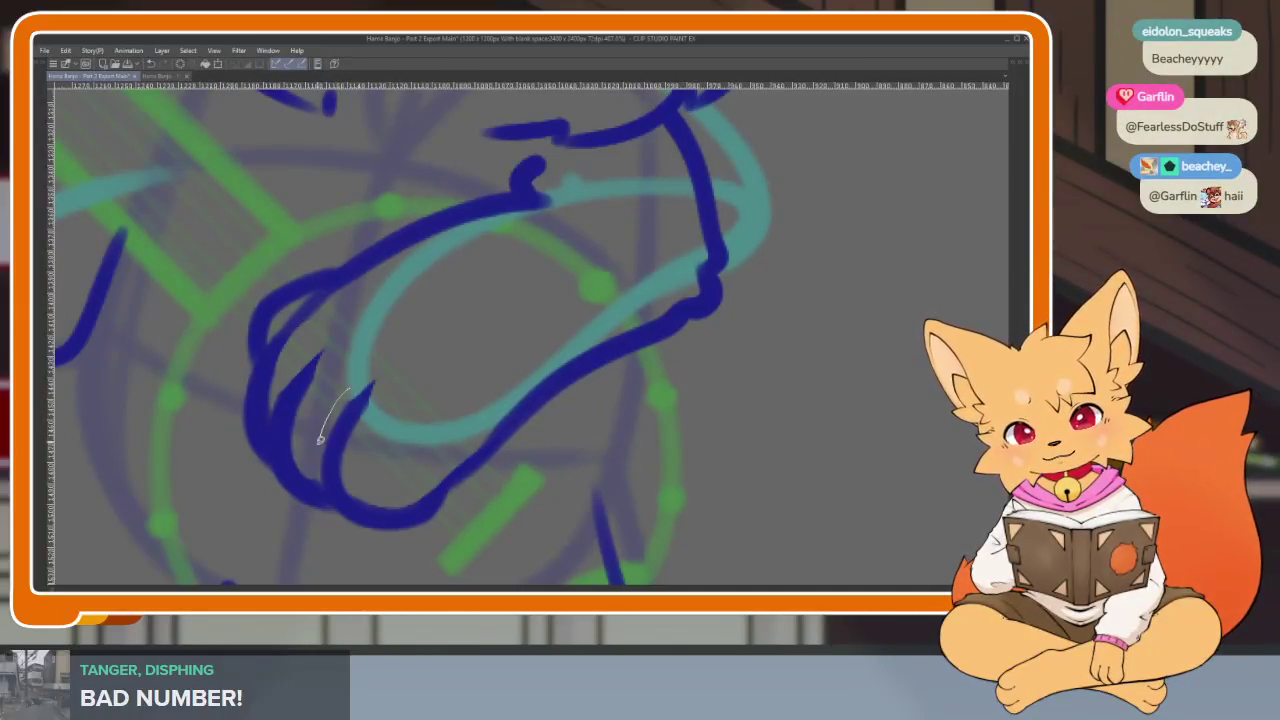
Select the claw strokes and left finger stroke for transforming, leaving them unchanged
drag(404, 378, 372, 384)
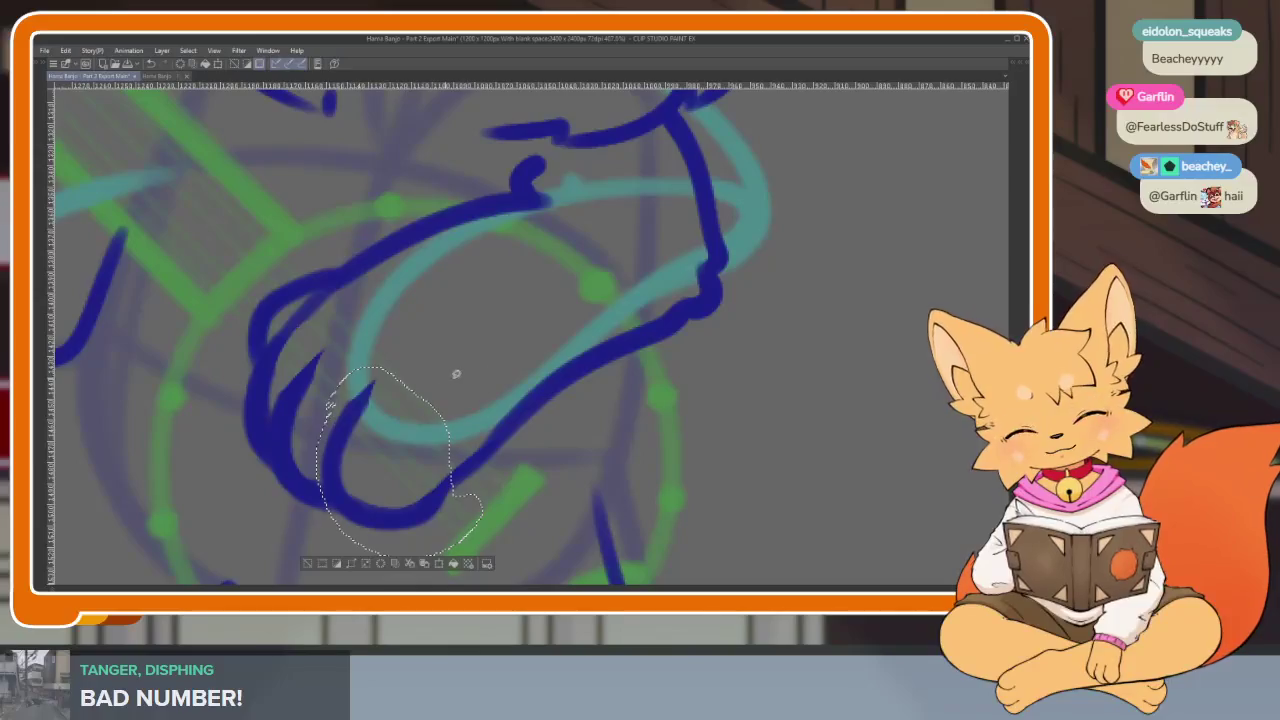
key(ctrl+t)
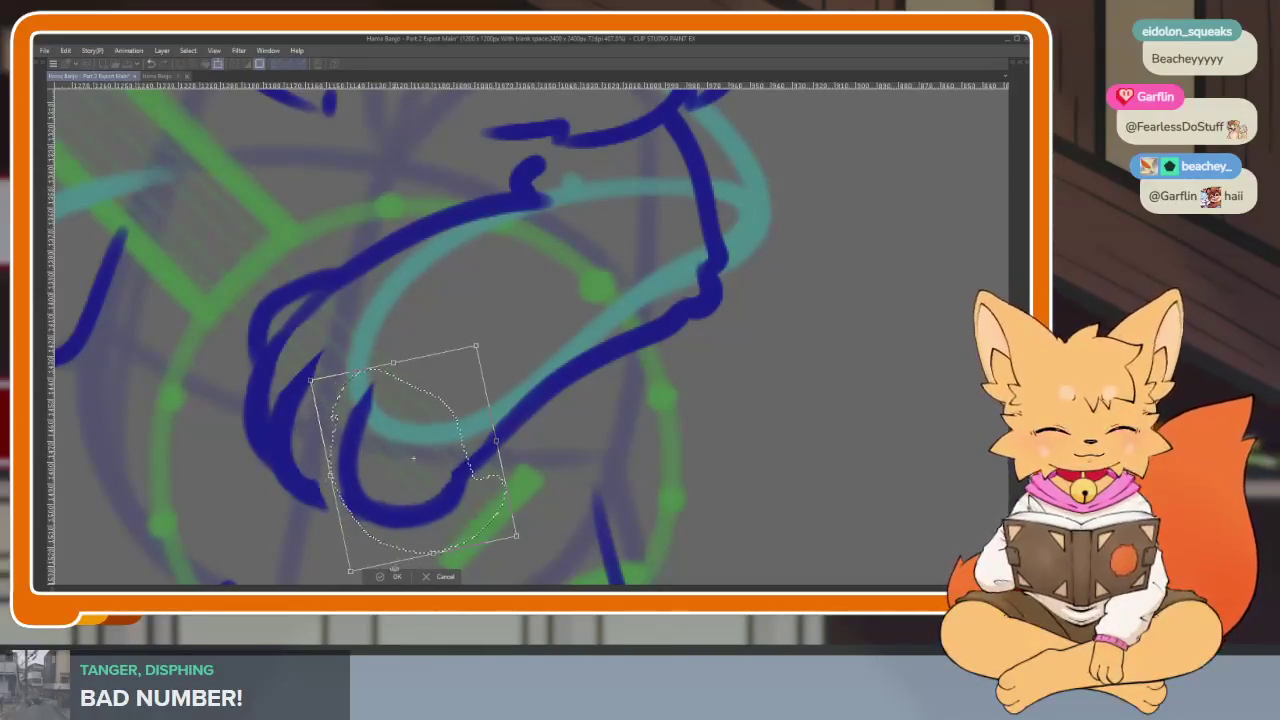
key(Return)
key(ctrl+d)
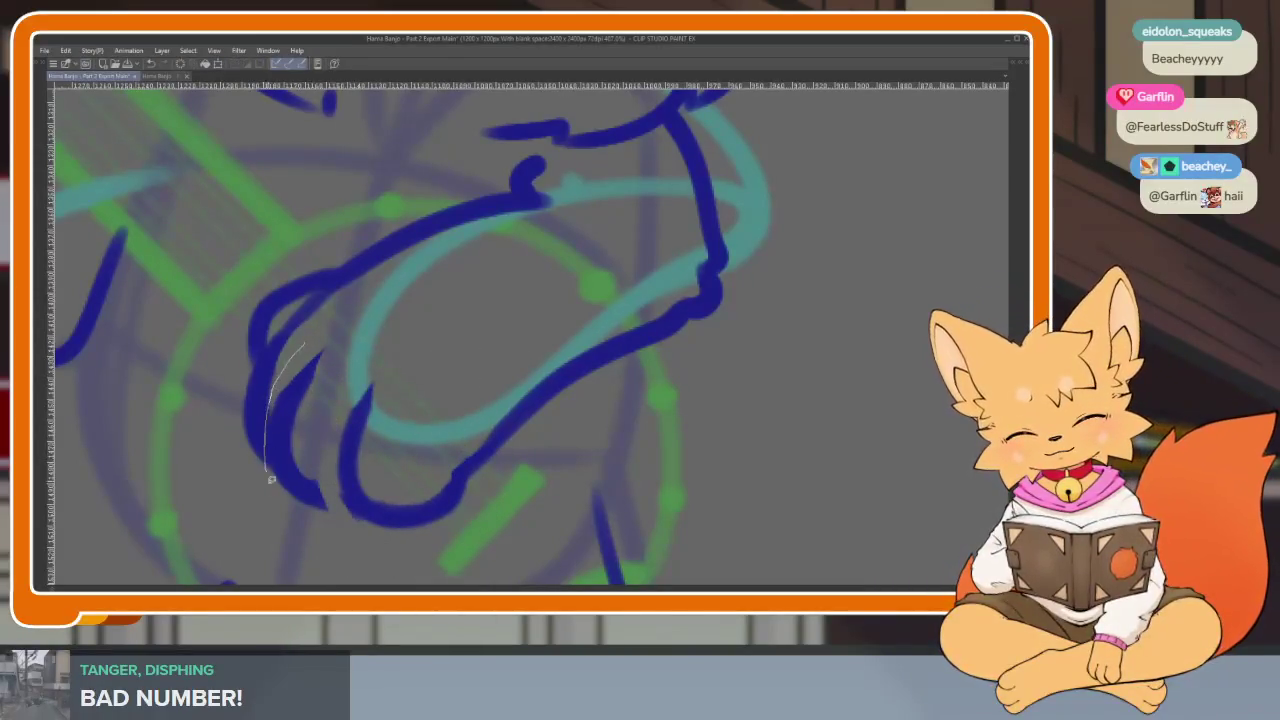
drag(329, 461, 305, 345)
key(ctrl+t)
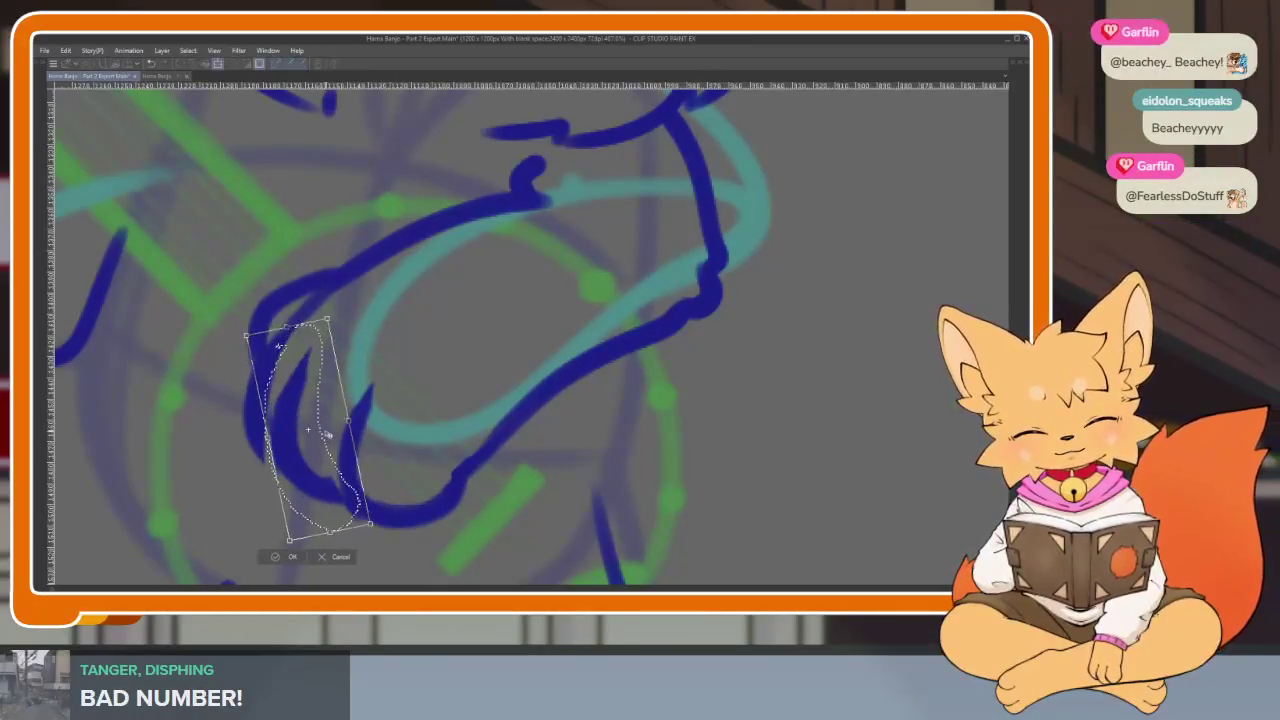
click(300, 558)
key(ctrl+d)
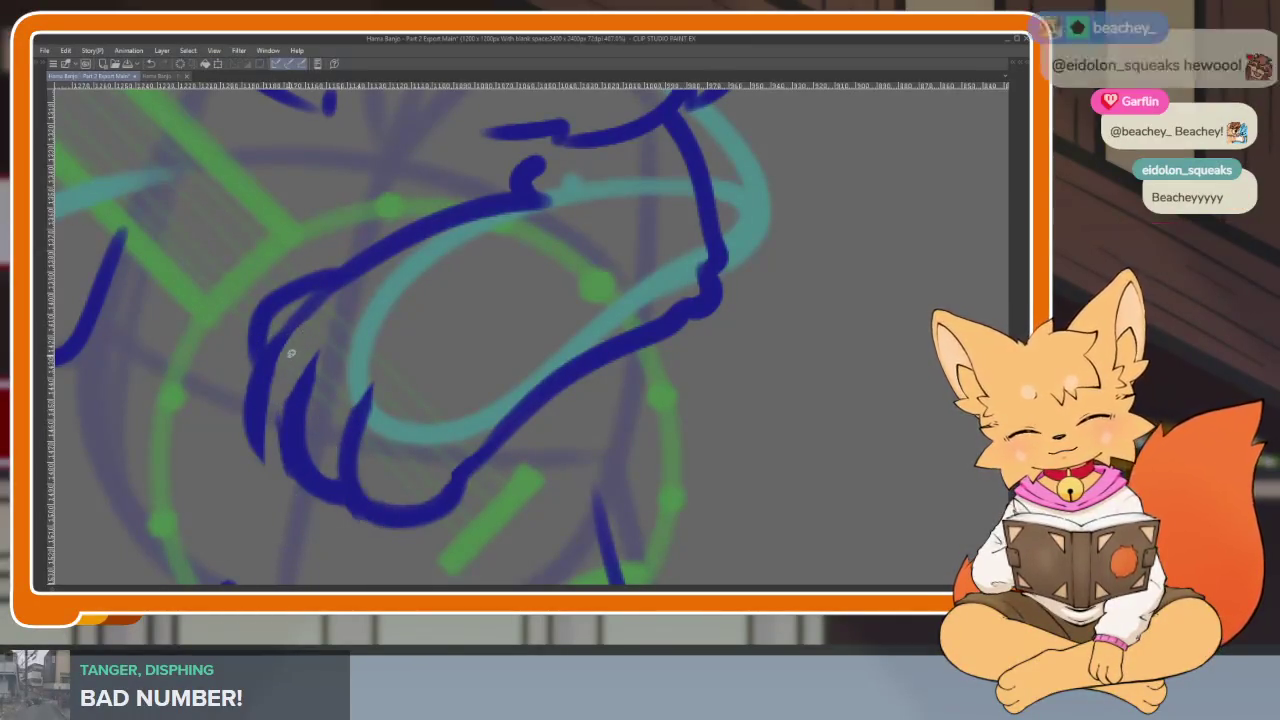
Tilt the finger stroke on the hand's left into a straighter position
drag(268, 453, 288, 348)
key(ctrl+t)
mouse_move(315, 465)
mouse_down()
mouse_move(282, 425)
mouse_move(287, 449)
mouse_up()
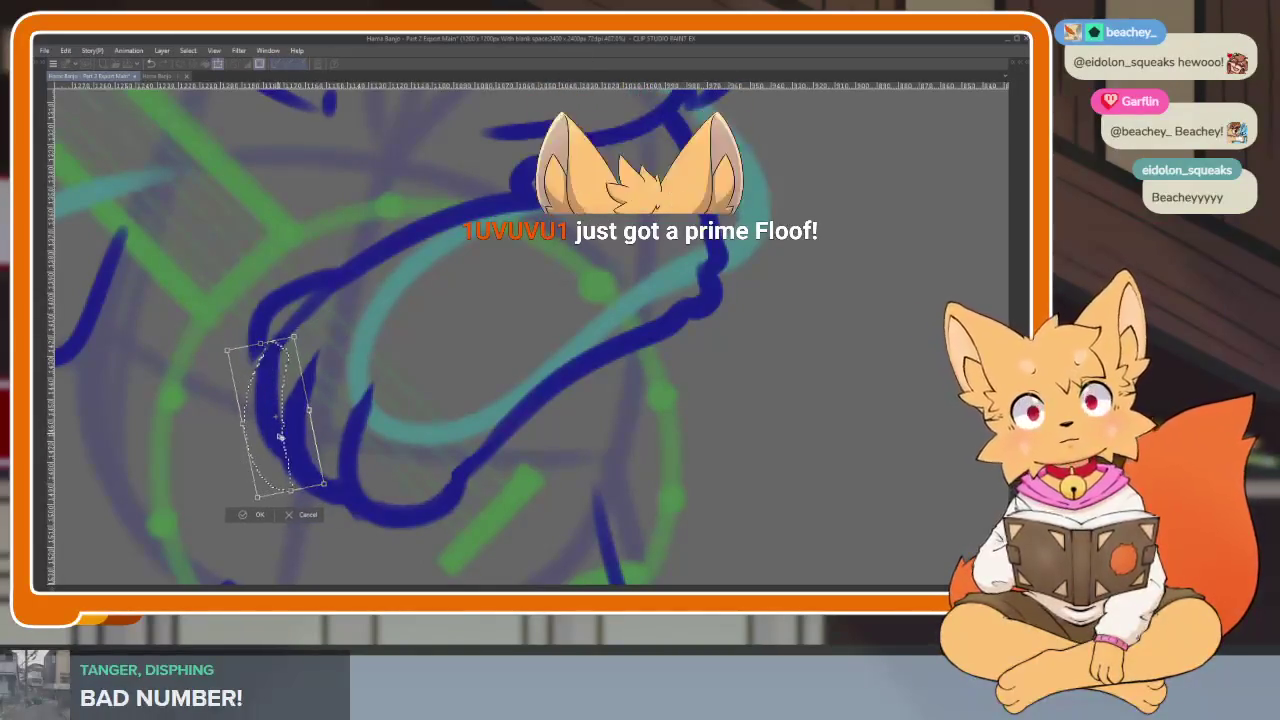
key(Return)
mouse_move(566, 457)
mouse_down()
mouse_move(619, 444)
mouse_move(620, 423)
mouse_up()
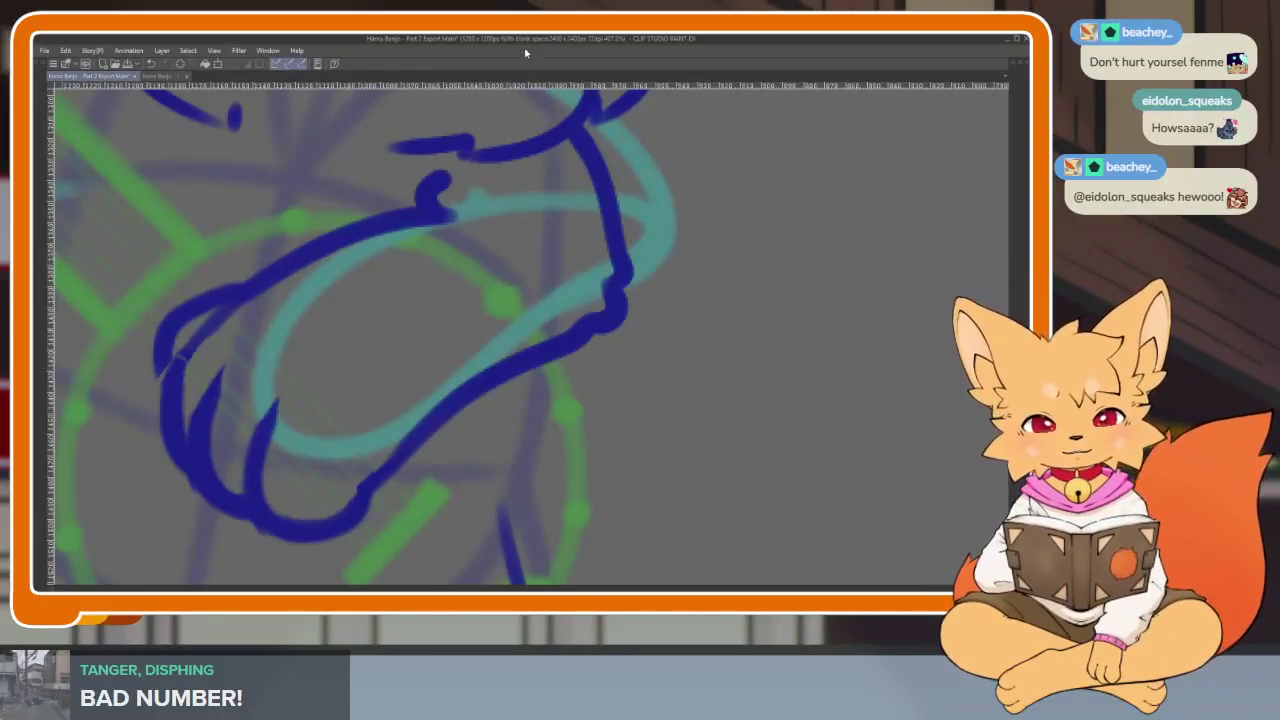
scroll(525, 437, down, 3)
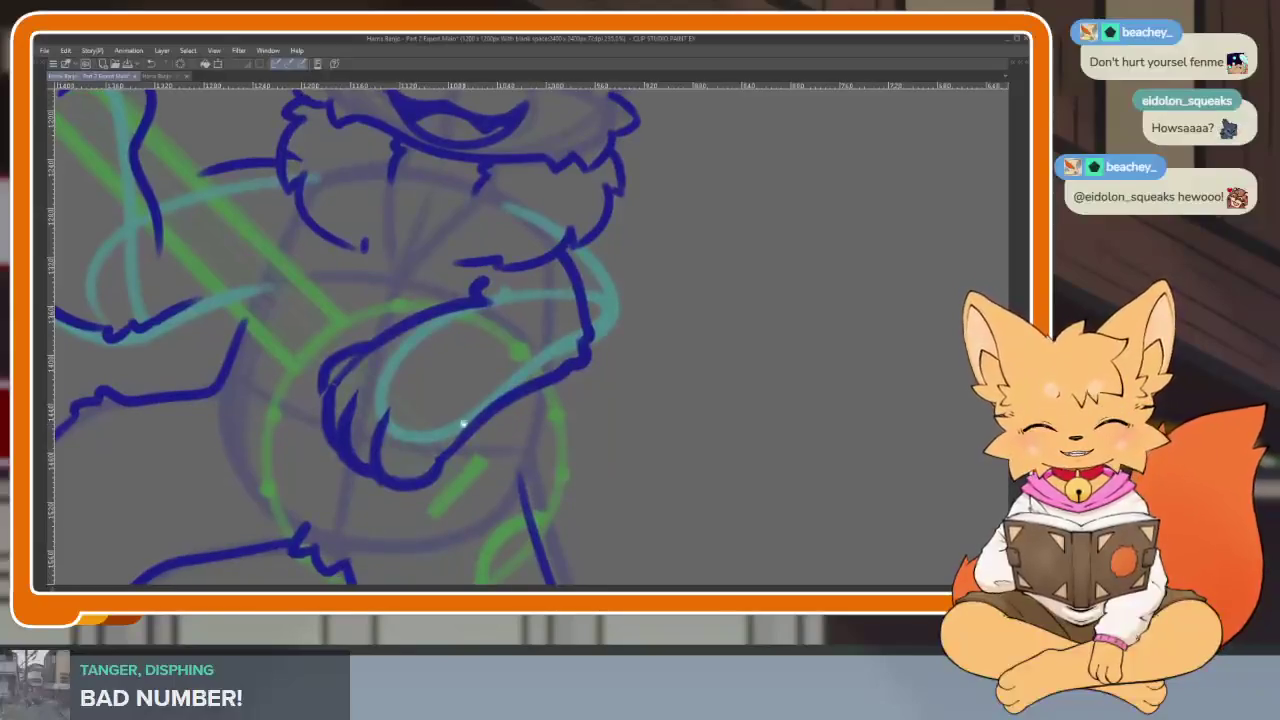
scroll(457, 423, up, 2)
scroll(366, 406, up, 2)
key(Tab)
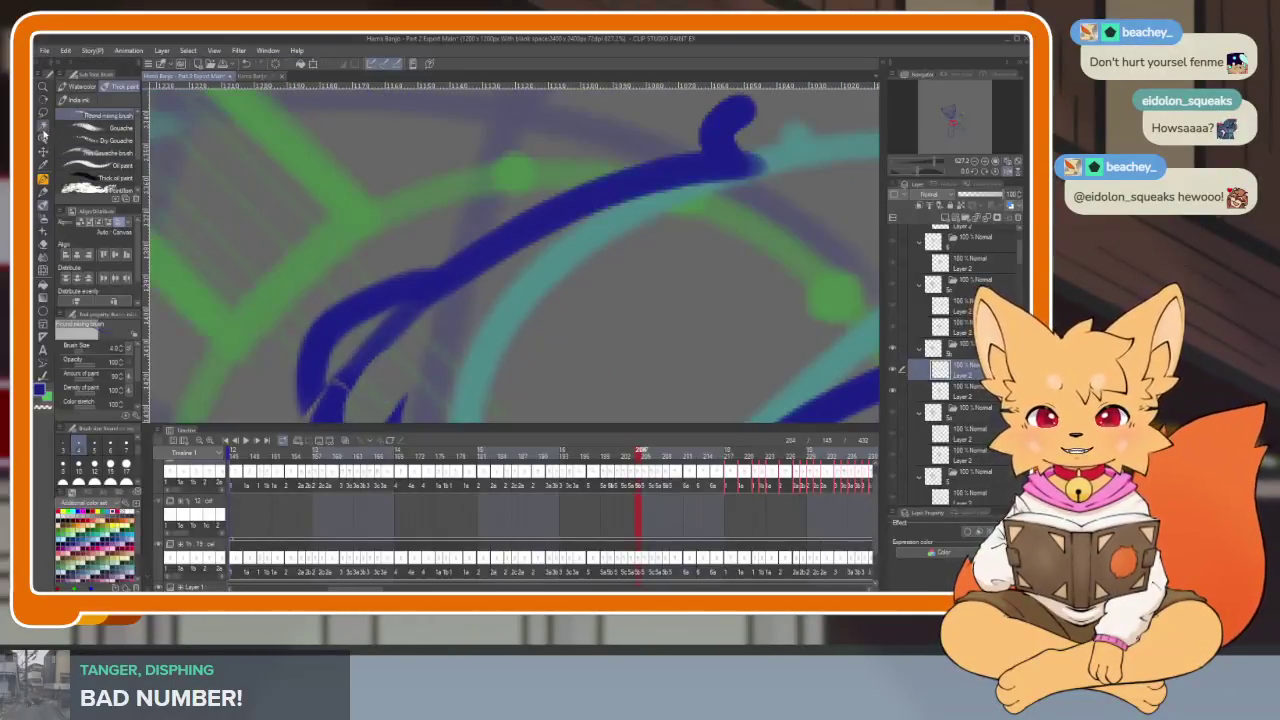
key(Tab)
scroll(417, 434, down, 1)
scroll(420, 440, up, 1)
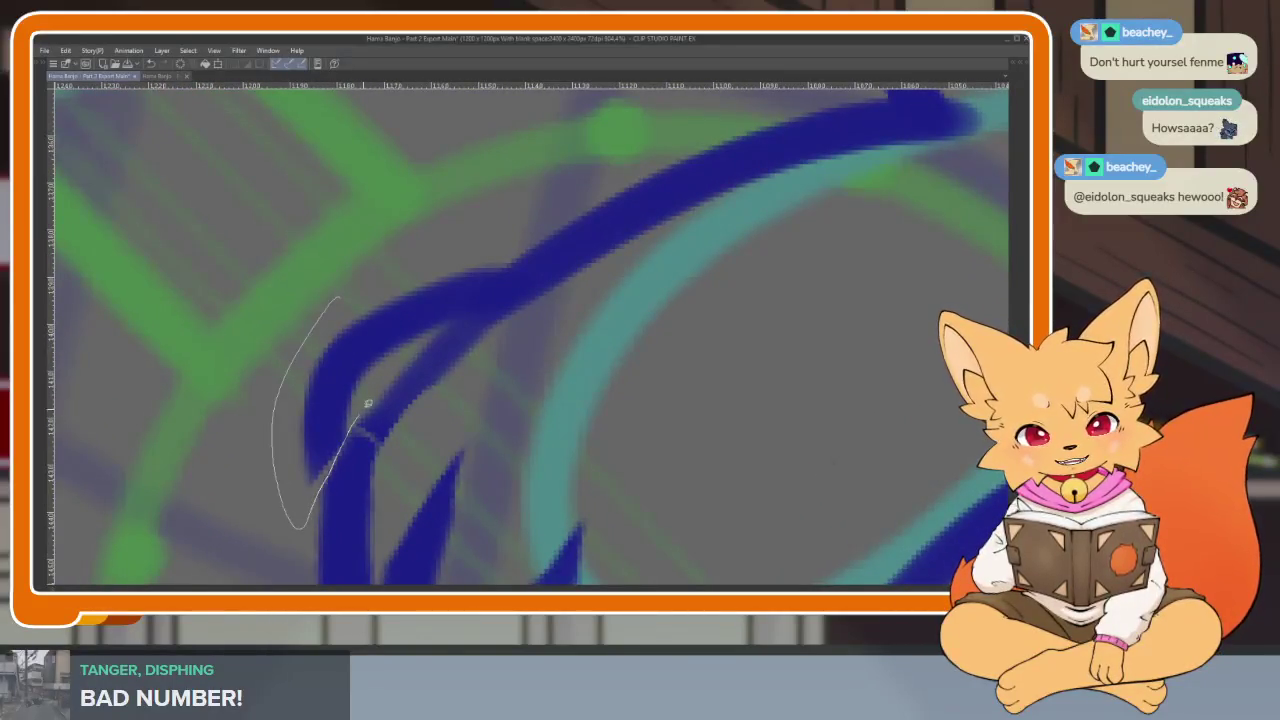
Rotate the stroke tip near the hand slightly, then undo that rotation
drag(377, 237, 380, 236)
key(ctrl+t)
drag(560, 237, 591, 205)
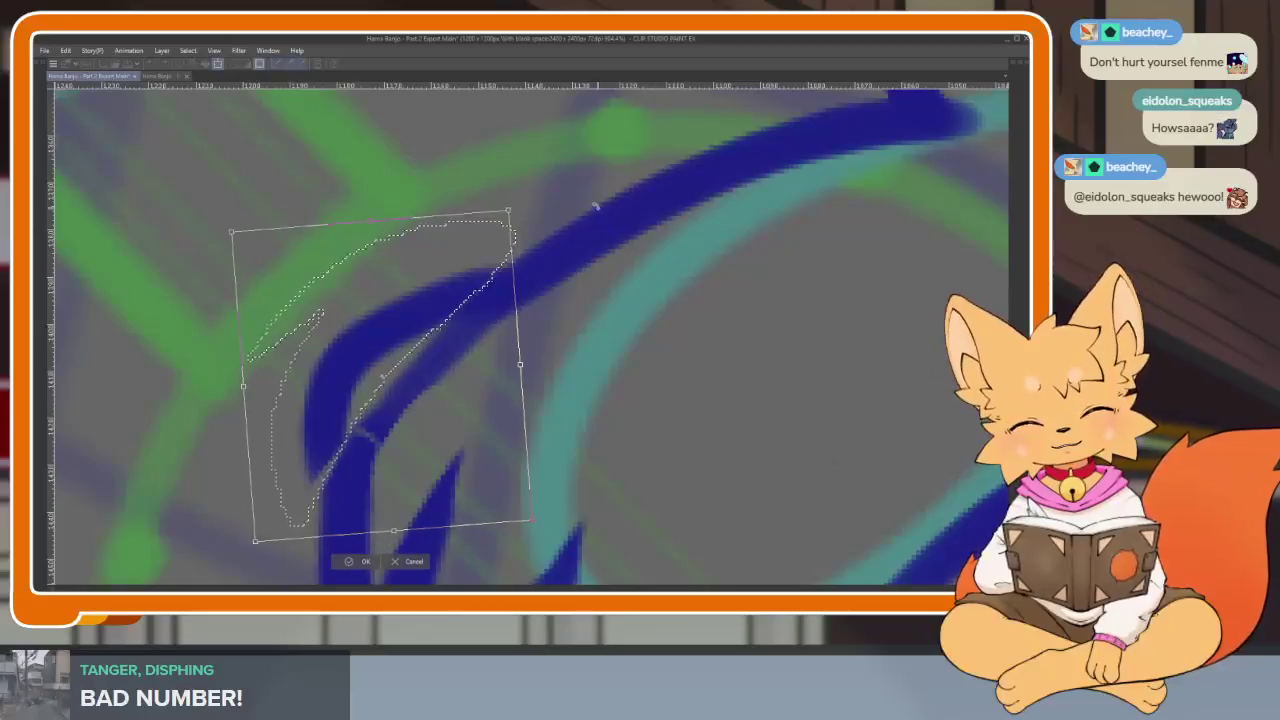
click(372, 566)
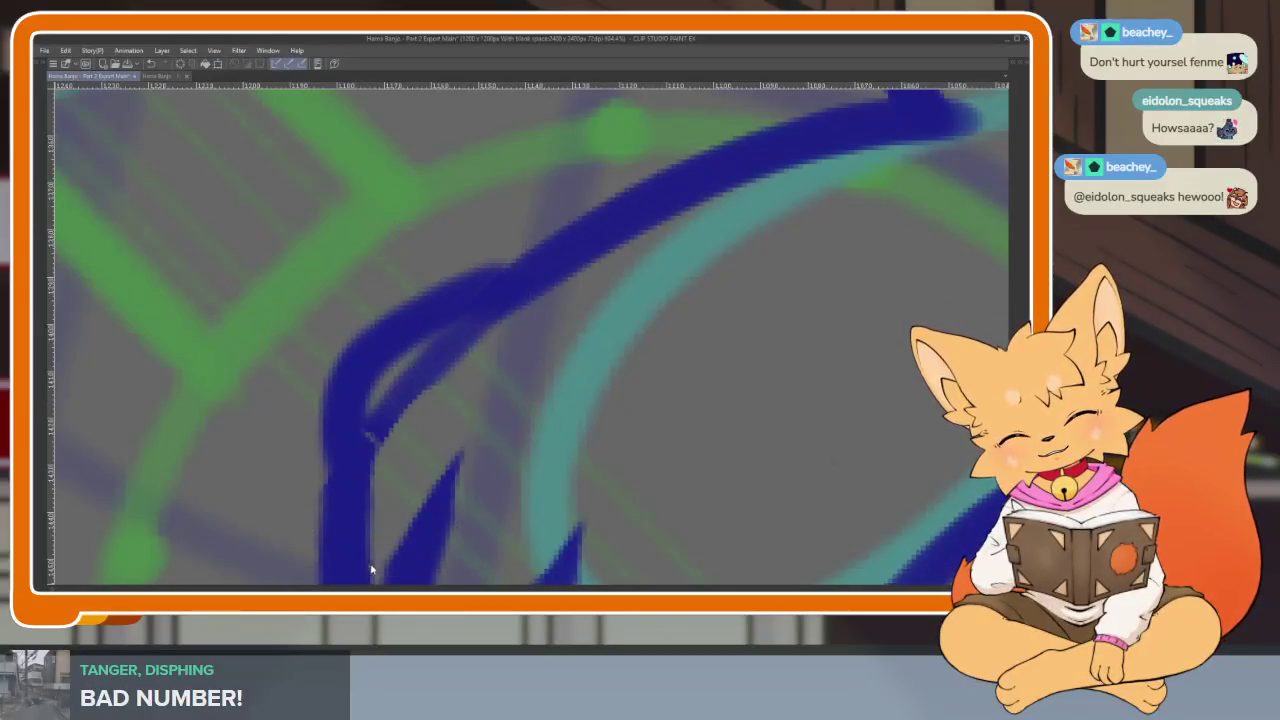
scroll(737, 445, down, 5)
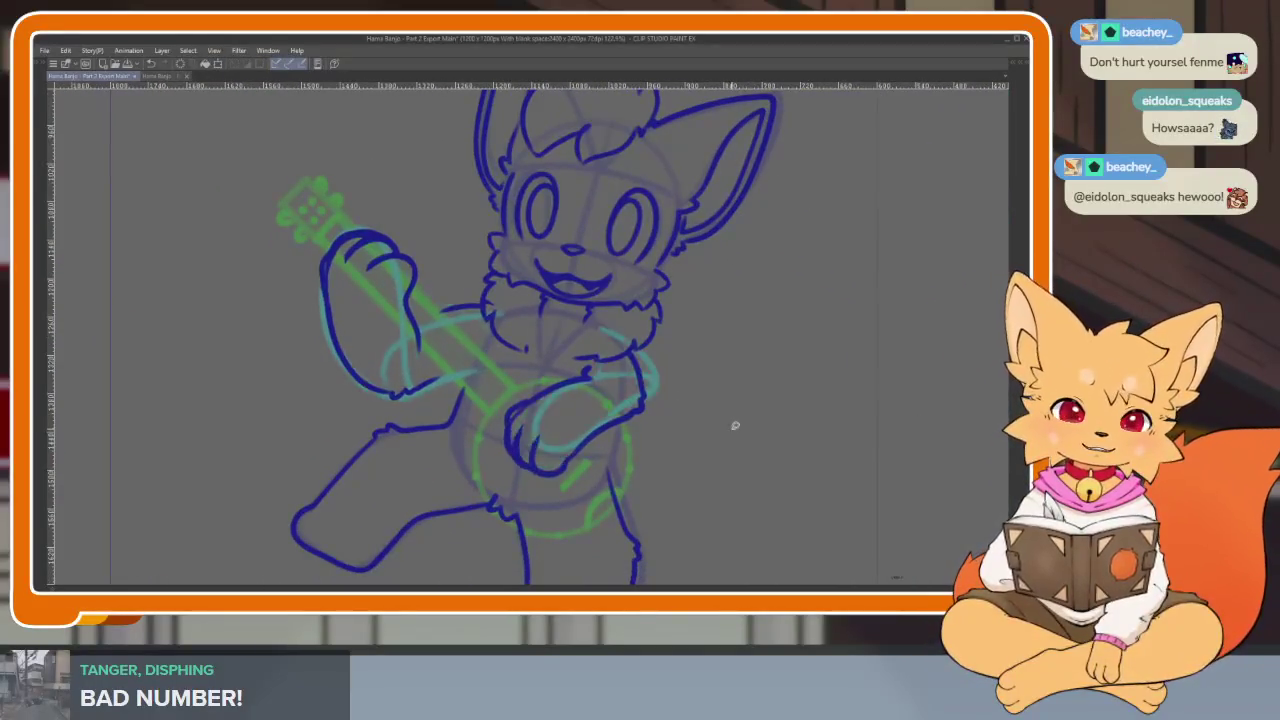
key(ctrl+z)
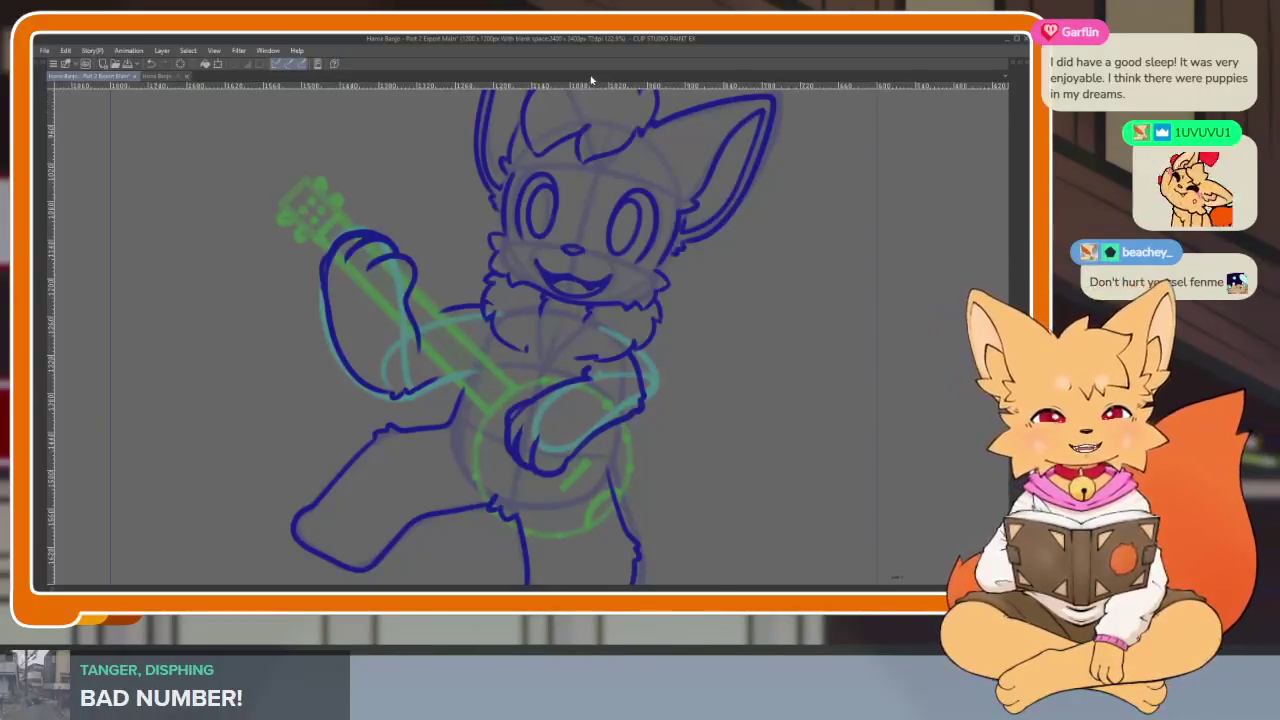
Scroll down over the fox's blue lineart from head to leg
scroll(660, 440, down, 2)
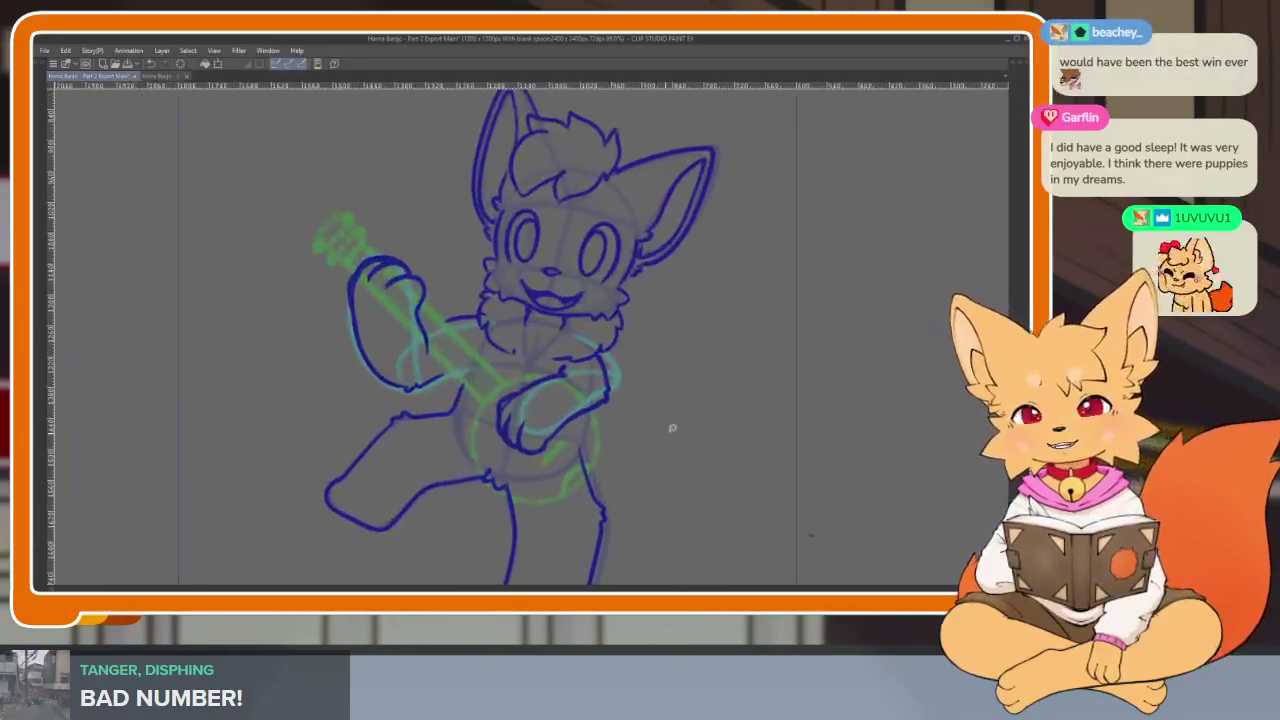
scroll(671, 450, down, 2)
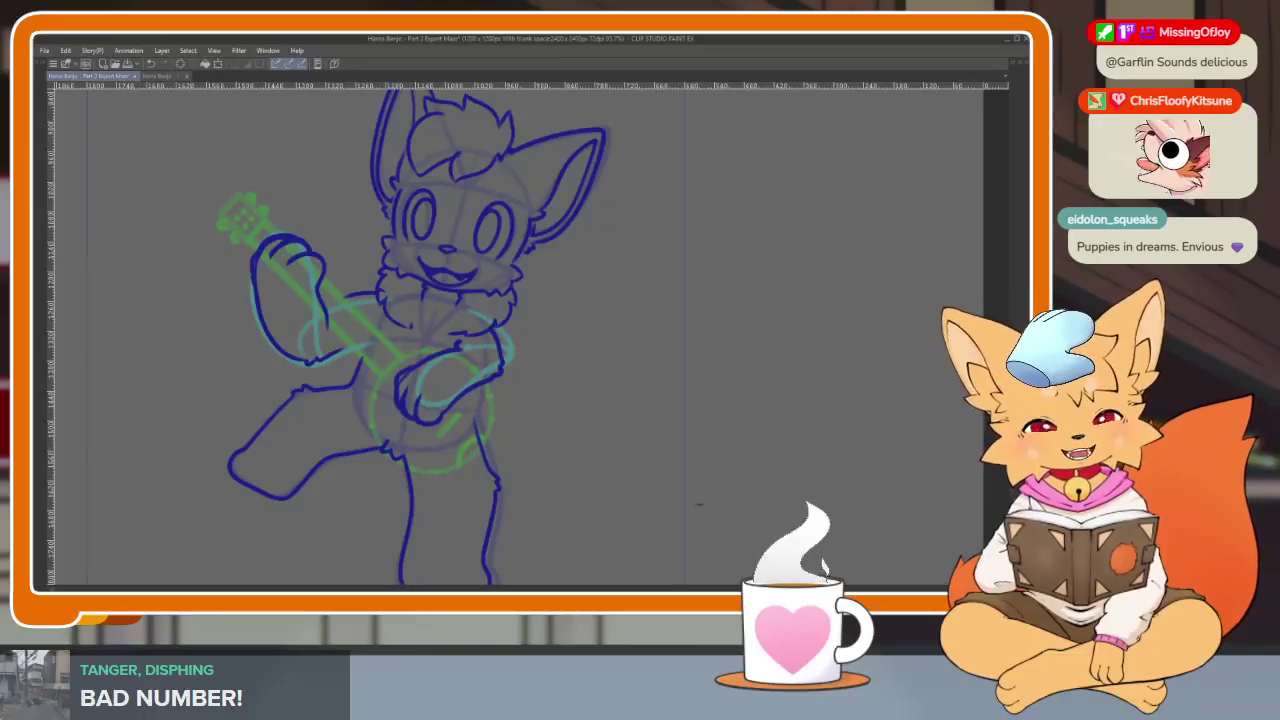
scroll(700, 451, down, 2)
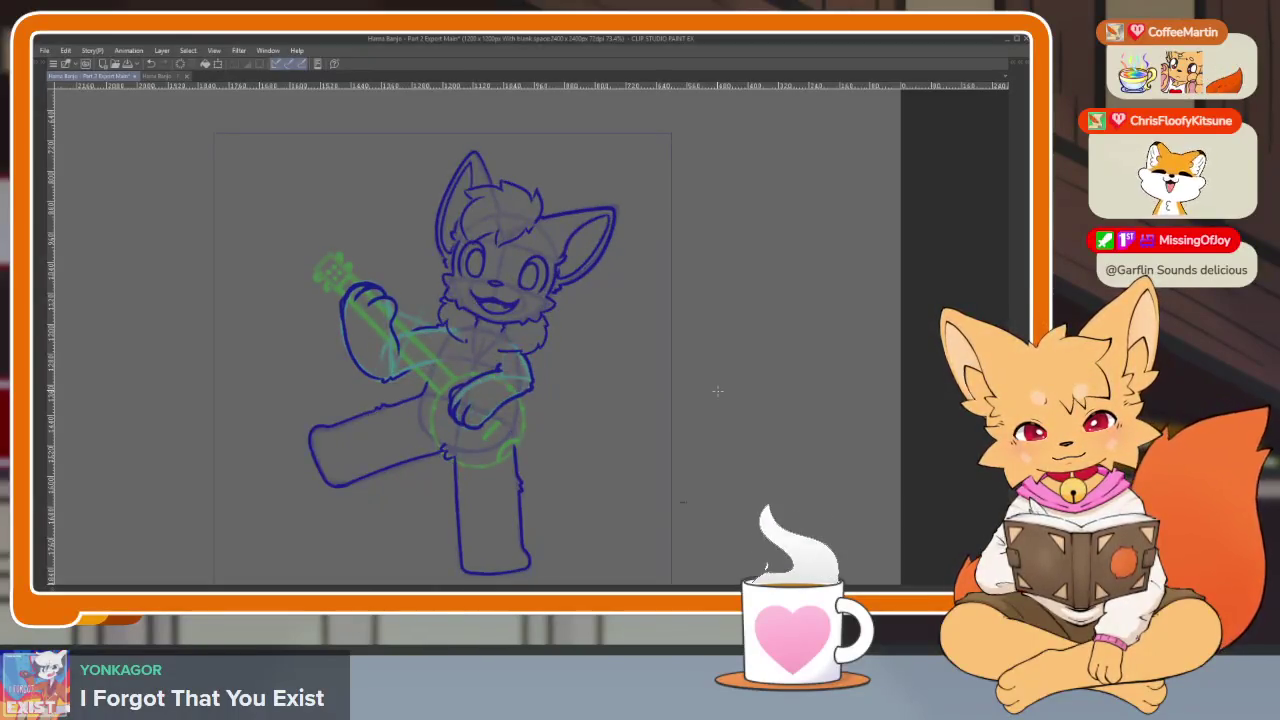
scroll(512, 432, up, 5)
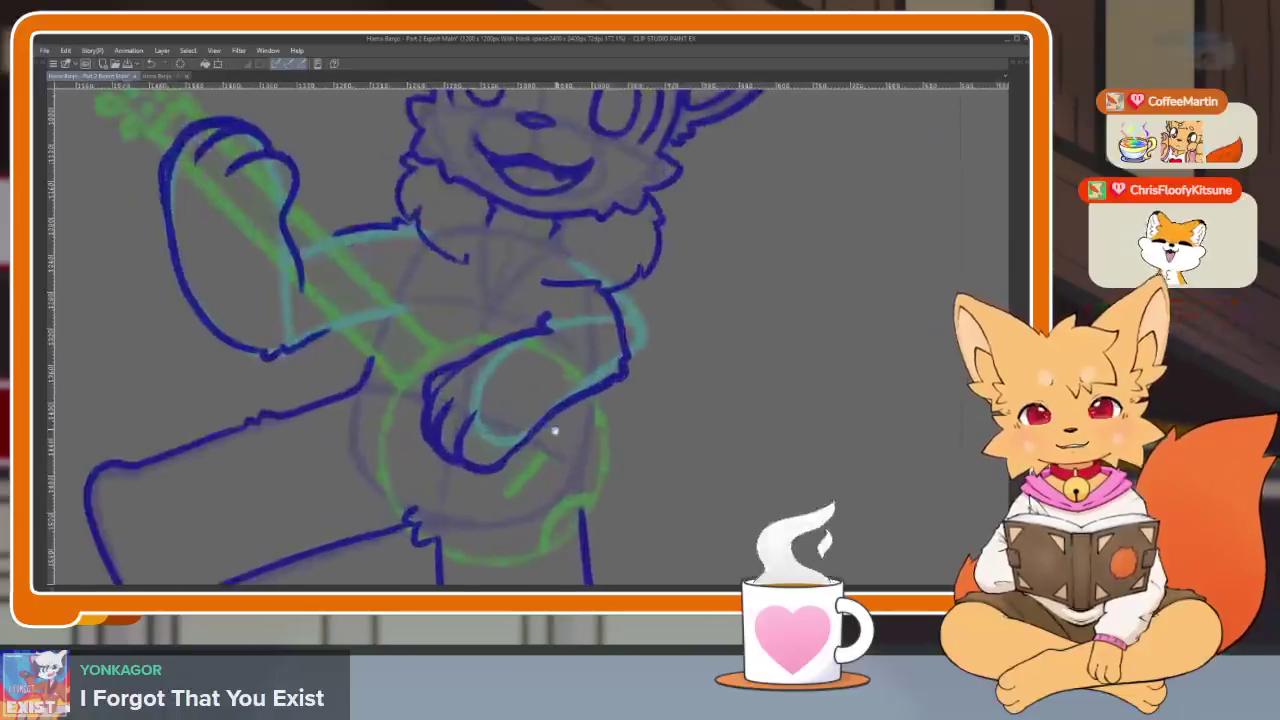
scroll(522, 480, up, 1)
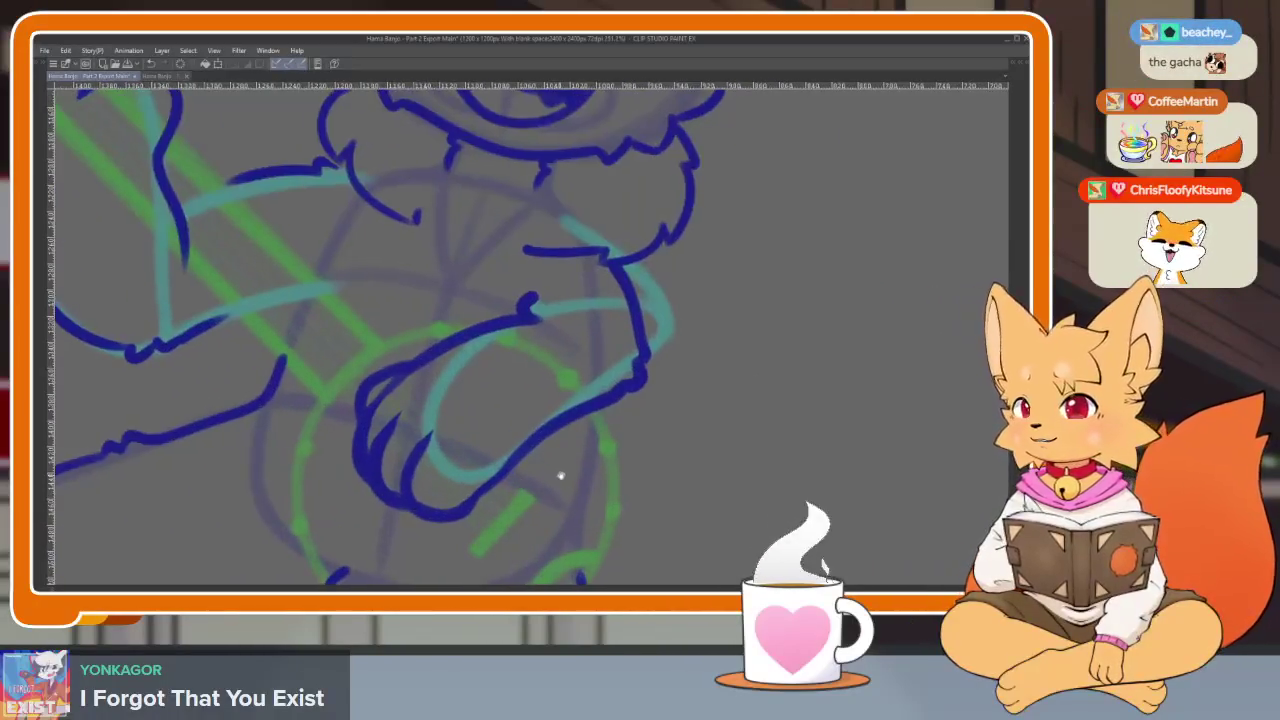
scroll(560, 474, up, 1)
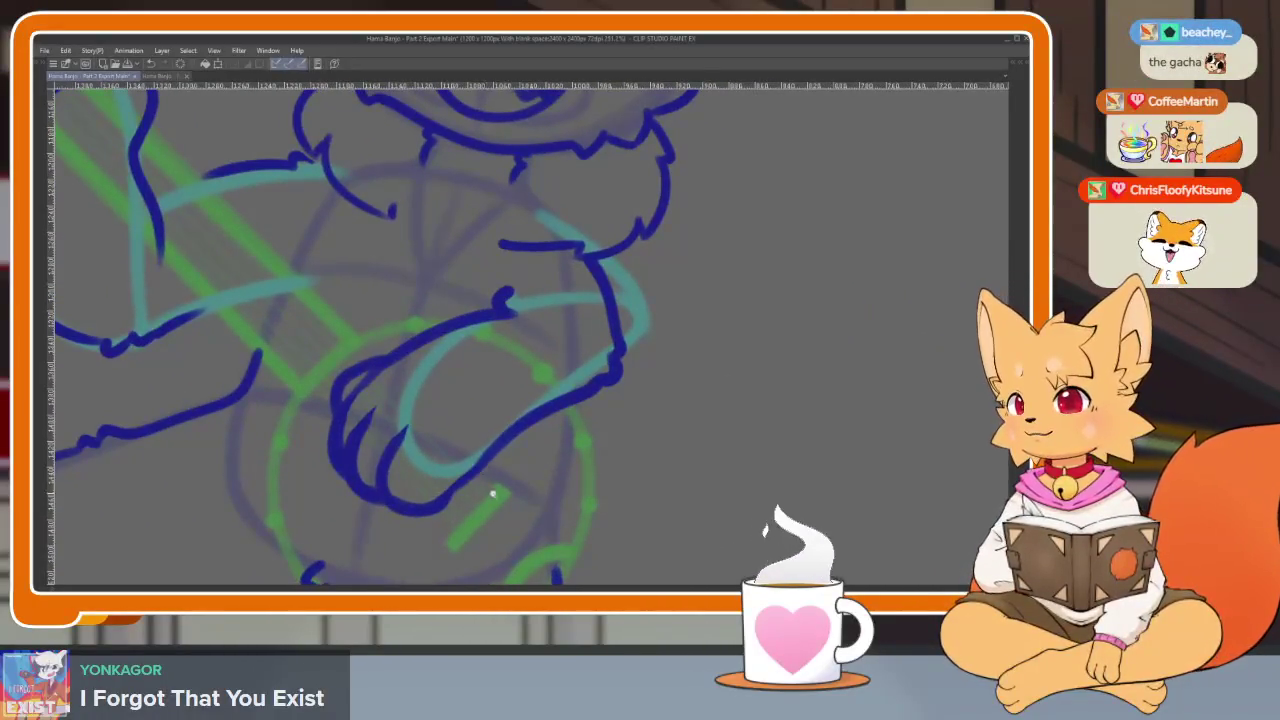
scroll(489, 485, down, 2)
scroll(488, 482, down, 1)
scroll(496, 482, down, 1)
scroll(501, 479, down, 2)
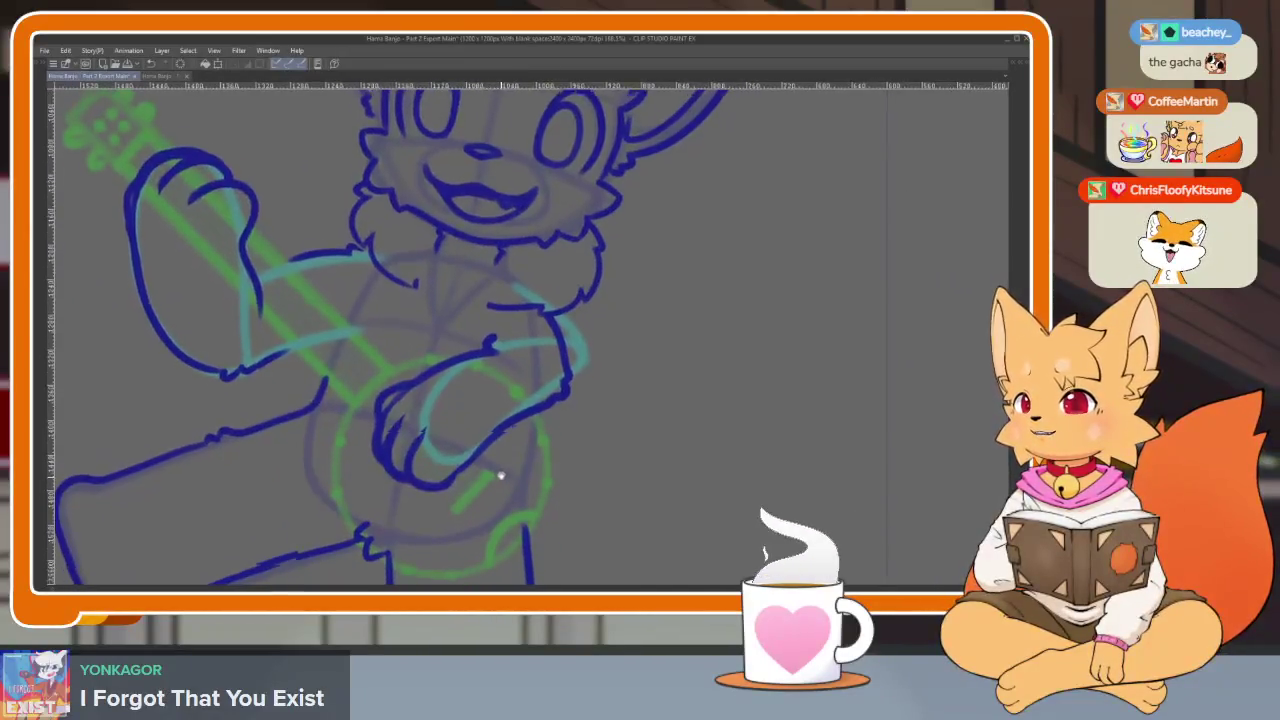
scroll(506, 486, down, 1)
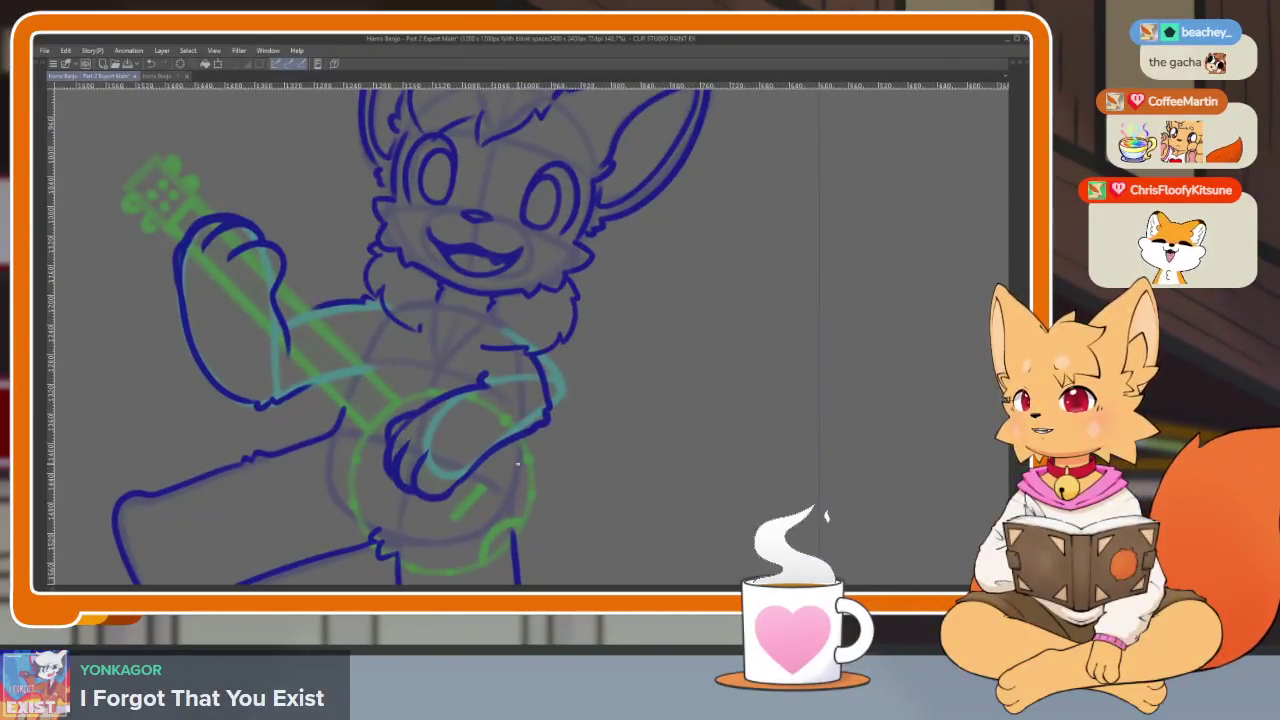
scroll(515, 483, down, 3)
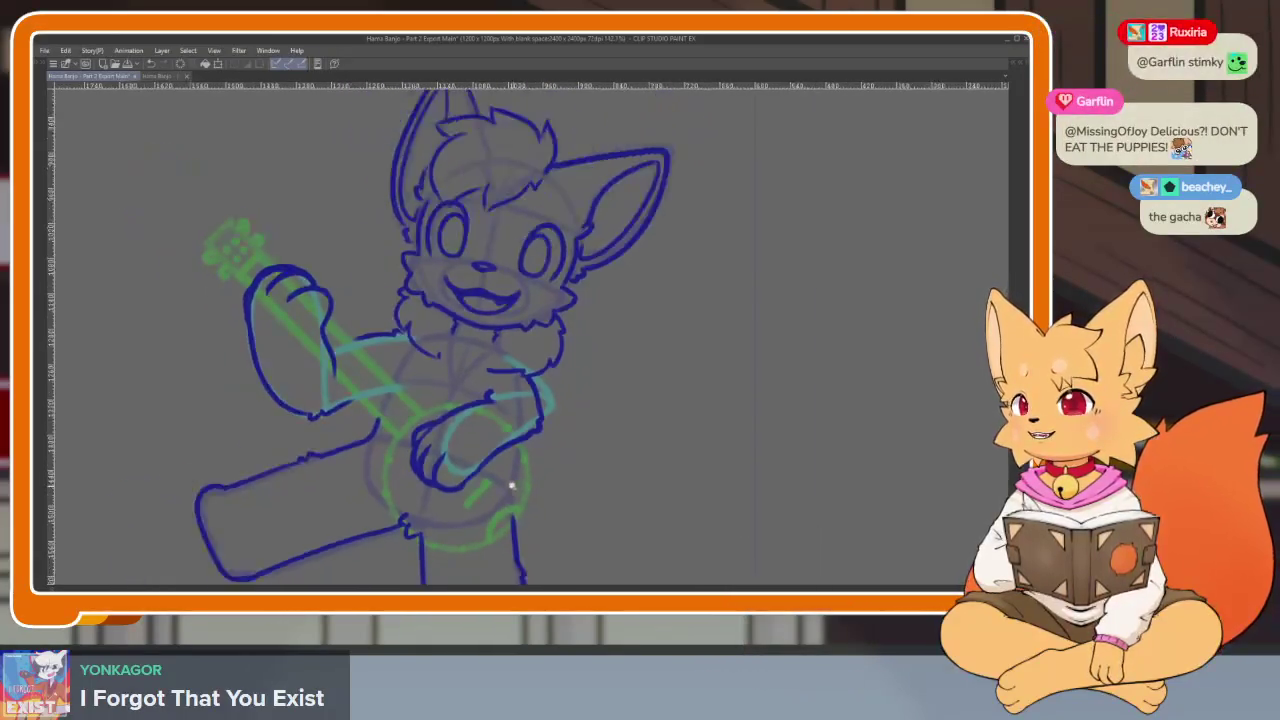
scroll(508, 475, up, 1)
scroll(450, 485, up, 2)
scroll(437, 490, up, 1)
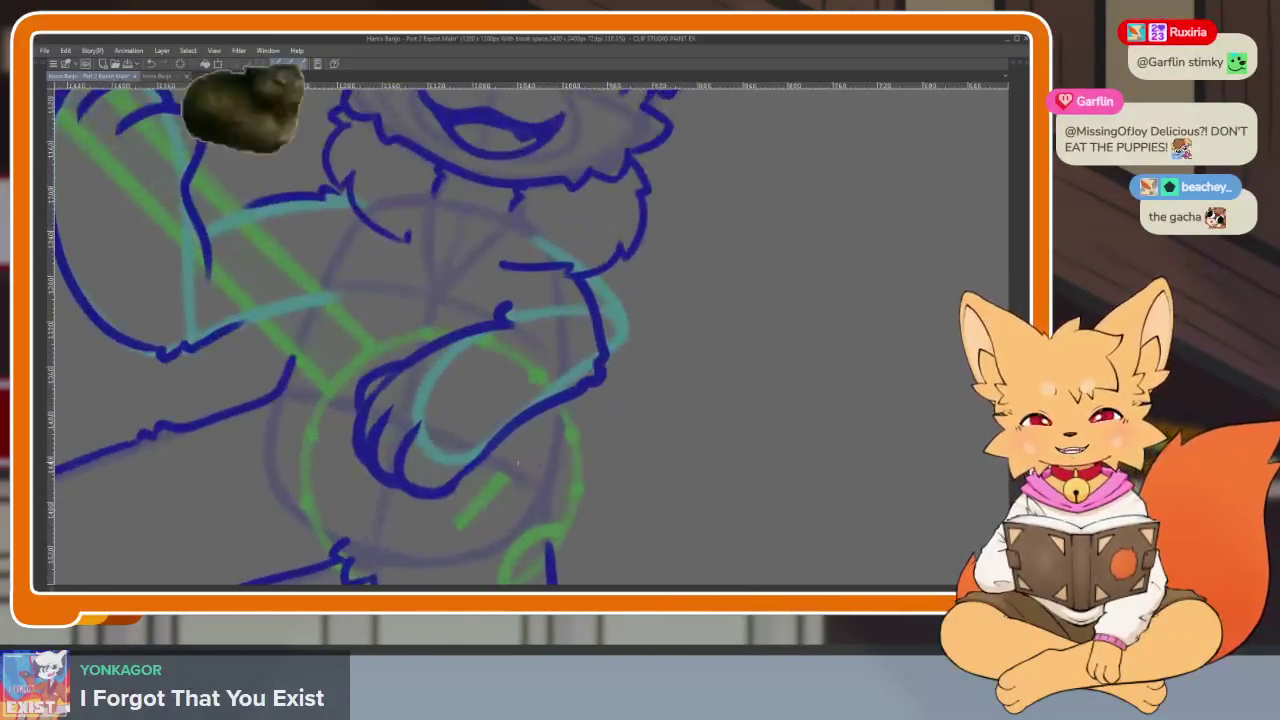
scroll(517, 449, up, 1)
scroll(471, 486, up, 1)
scroll(498, 504, up, 1)
scroll(496, 490, up, 1)
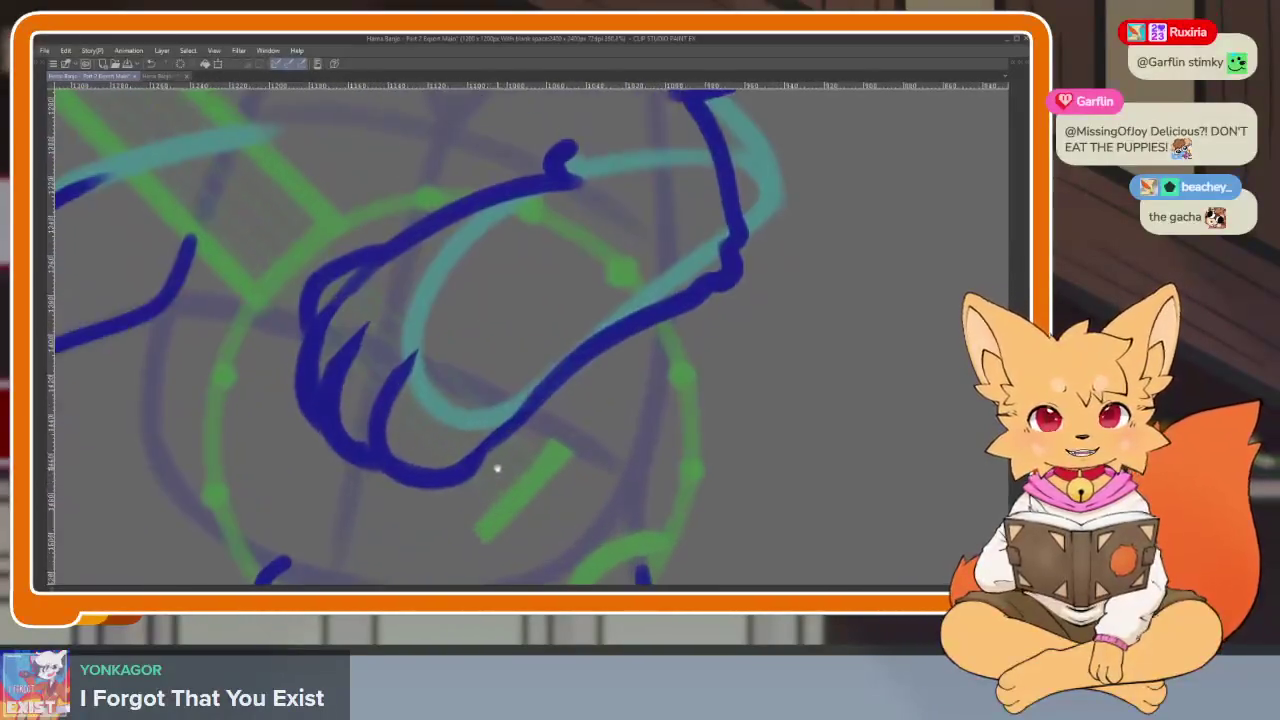
key(Tab)
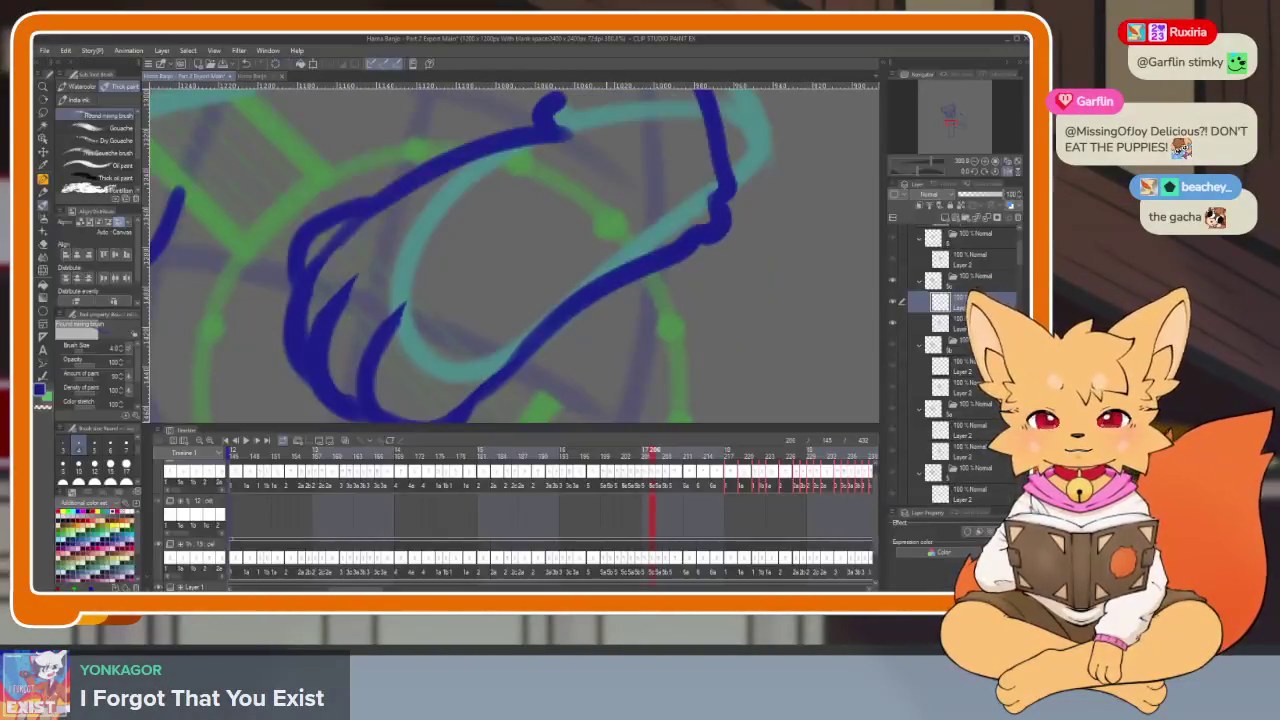
Hide the palettes, then lasso the paw's outer finger strokes and rotate them slightly
key(Tab)
drag(398, 392, 375, 430)
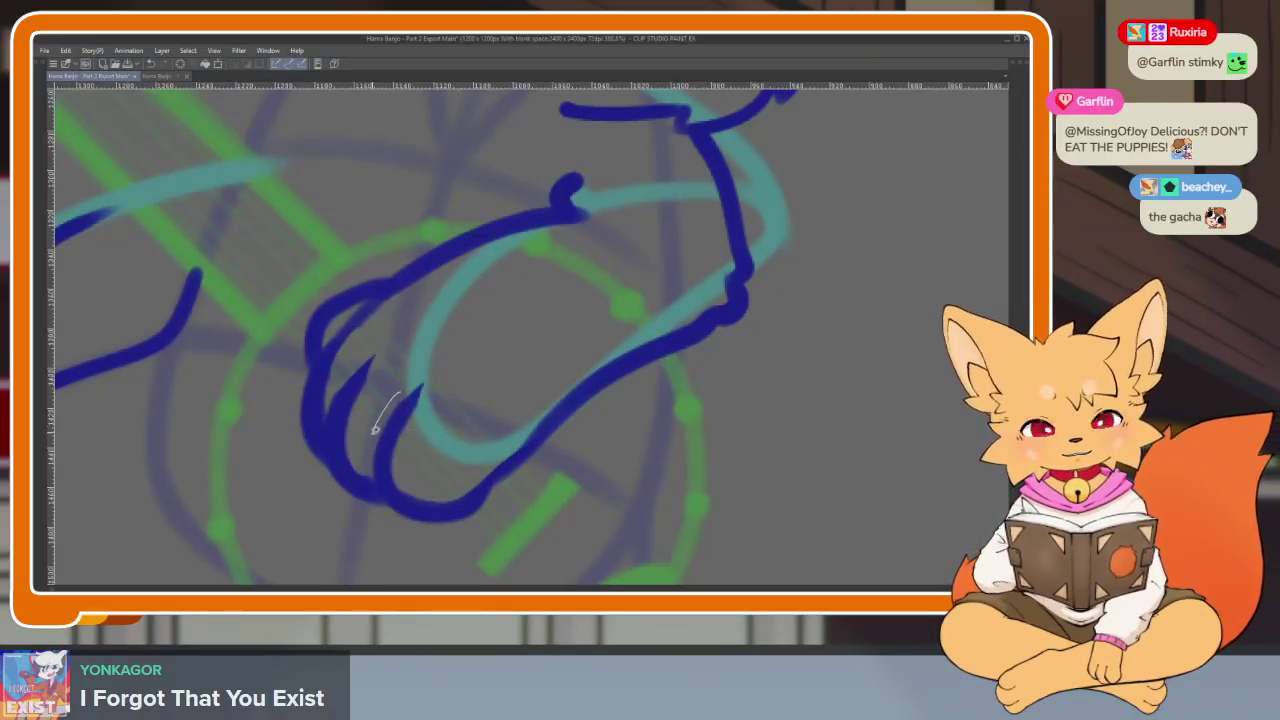
drag(468, 390, 430, 386)
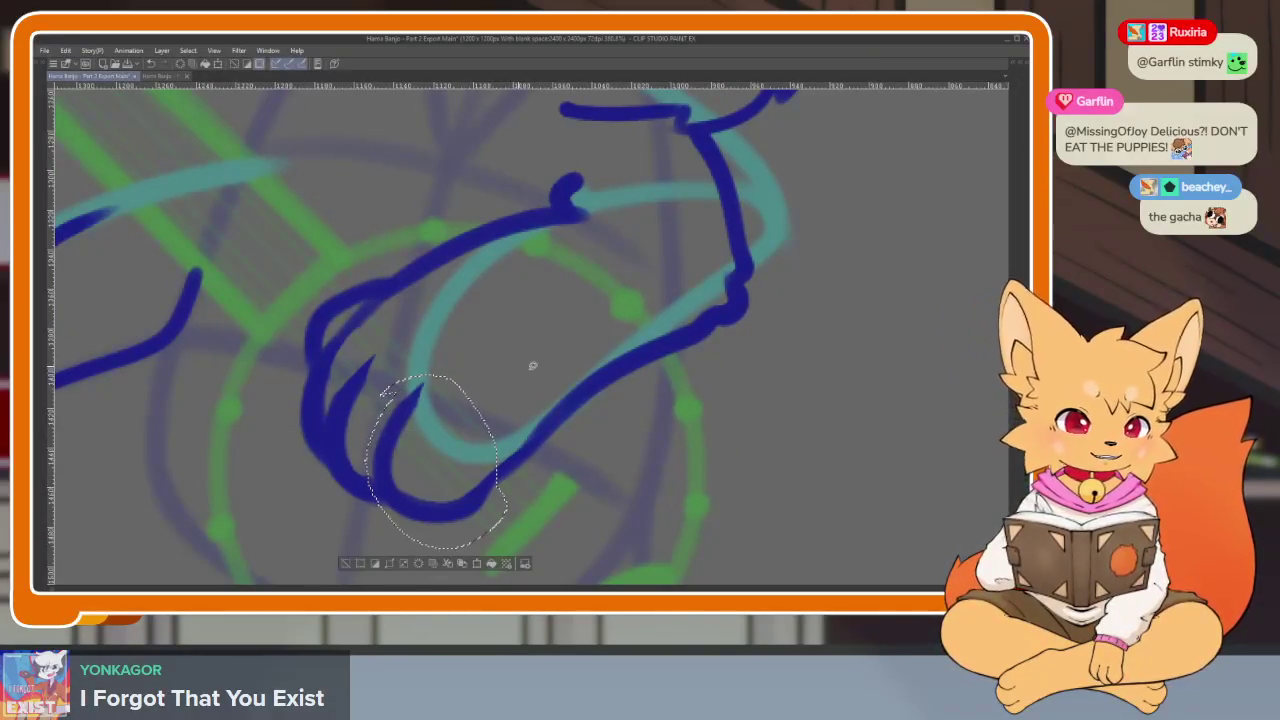
key(ctrl+t)
drag(443, 457, 456, 494)
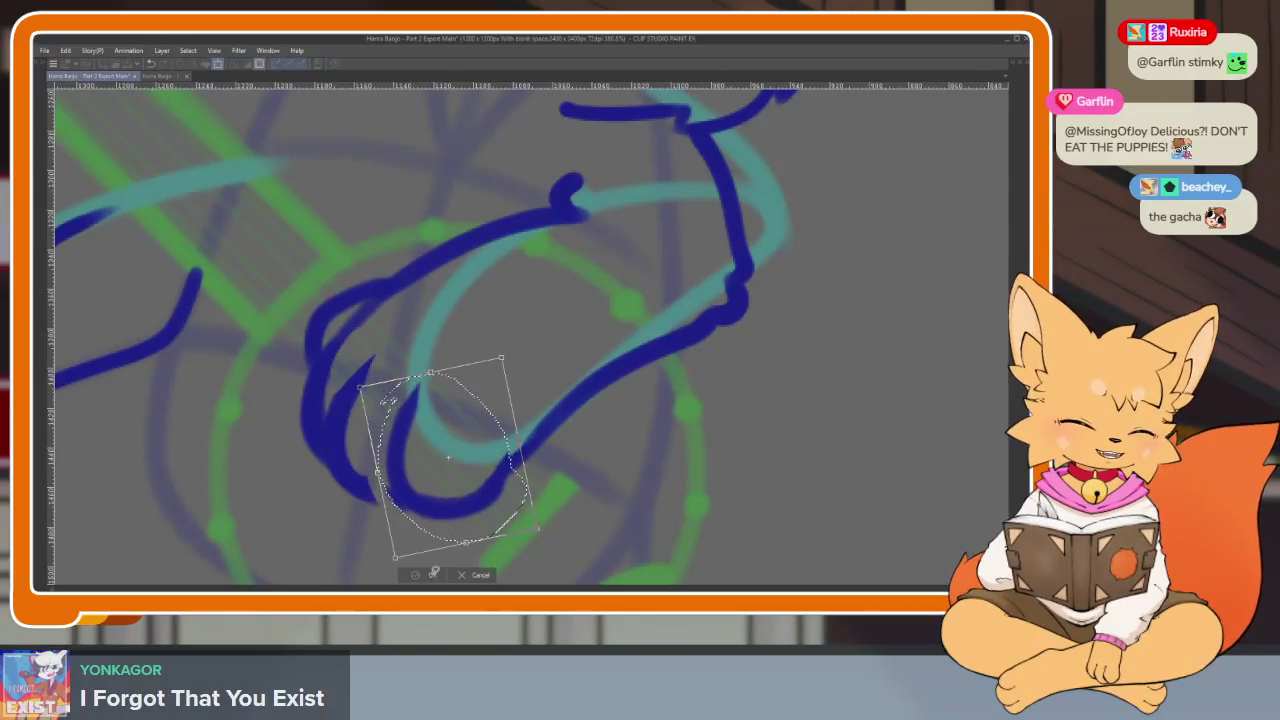
key(Return)
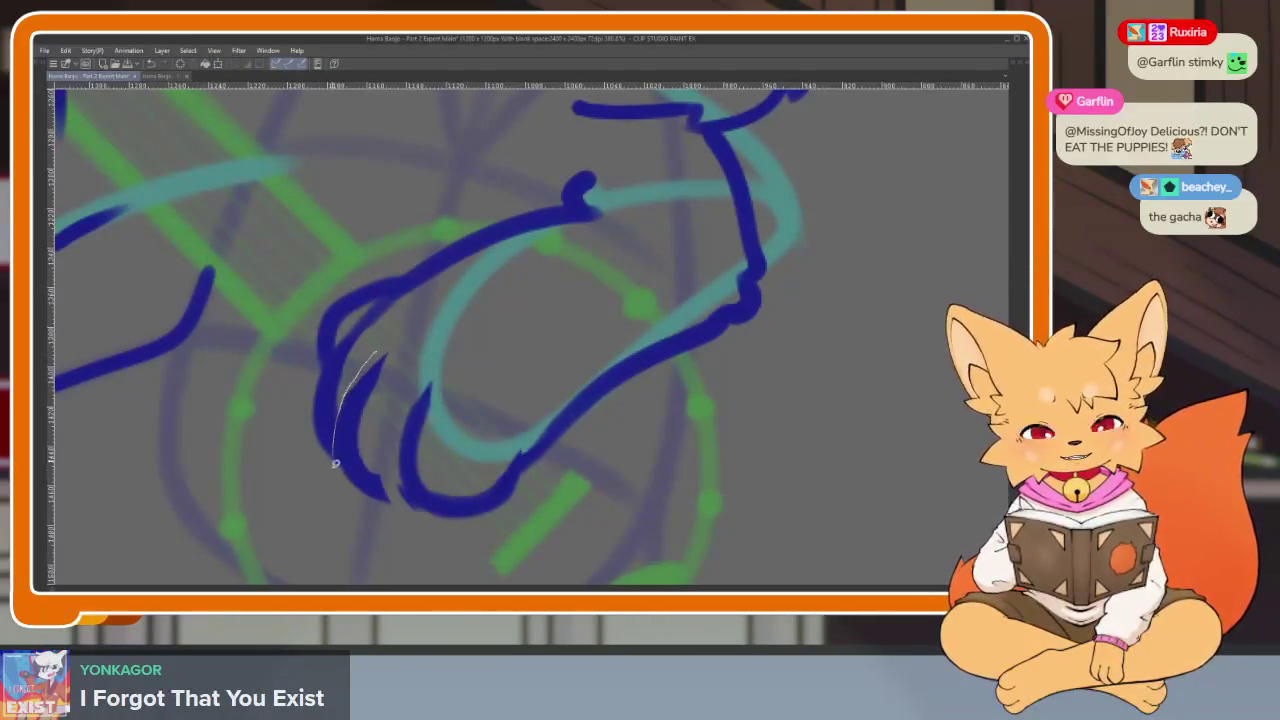
Adjust another finger stroke, then nudge the paw's inner finger strokes slightly right
key(ctrl+t)
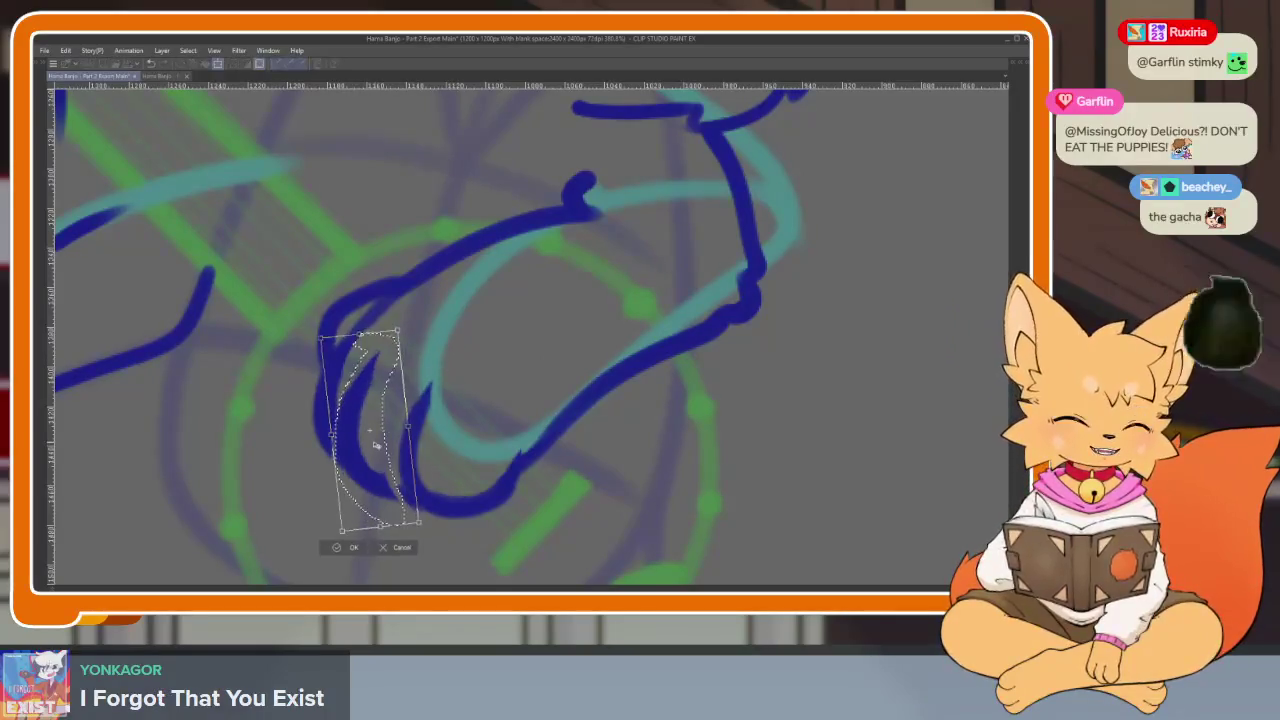
key(Return)
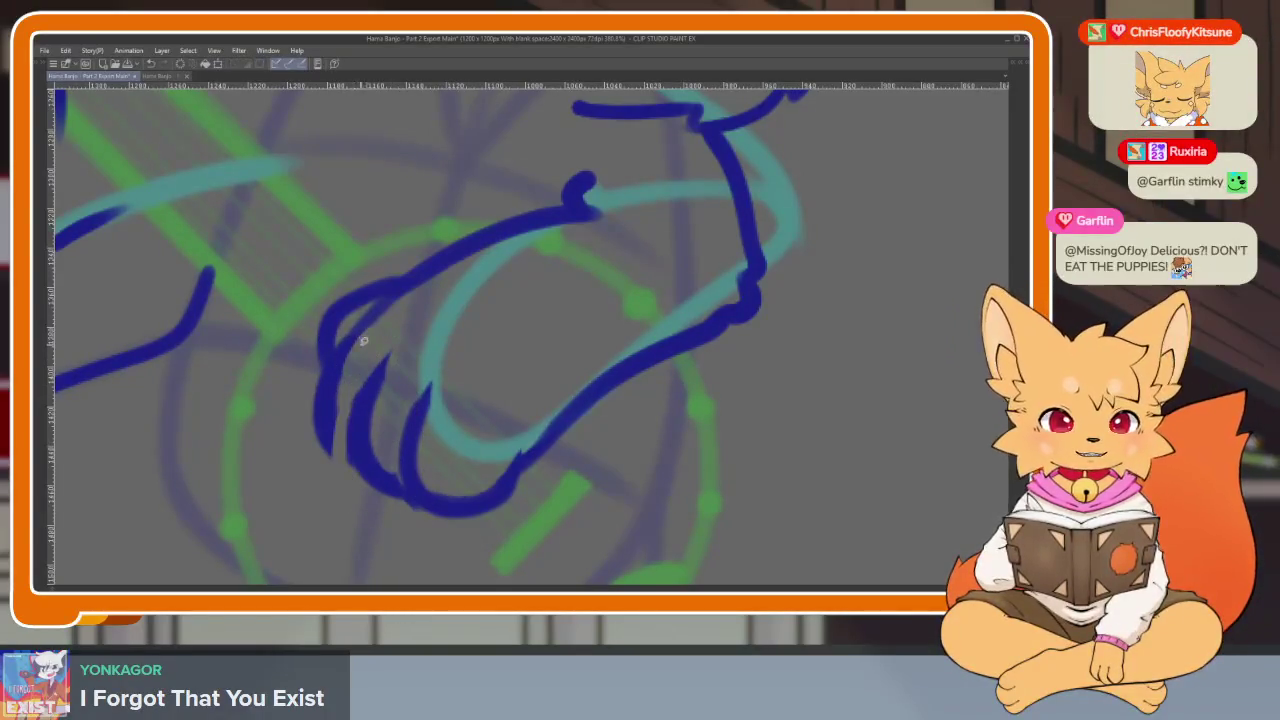
drag(310, 442, 365, 350)
key(ctrl+t)
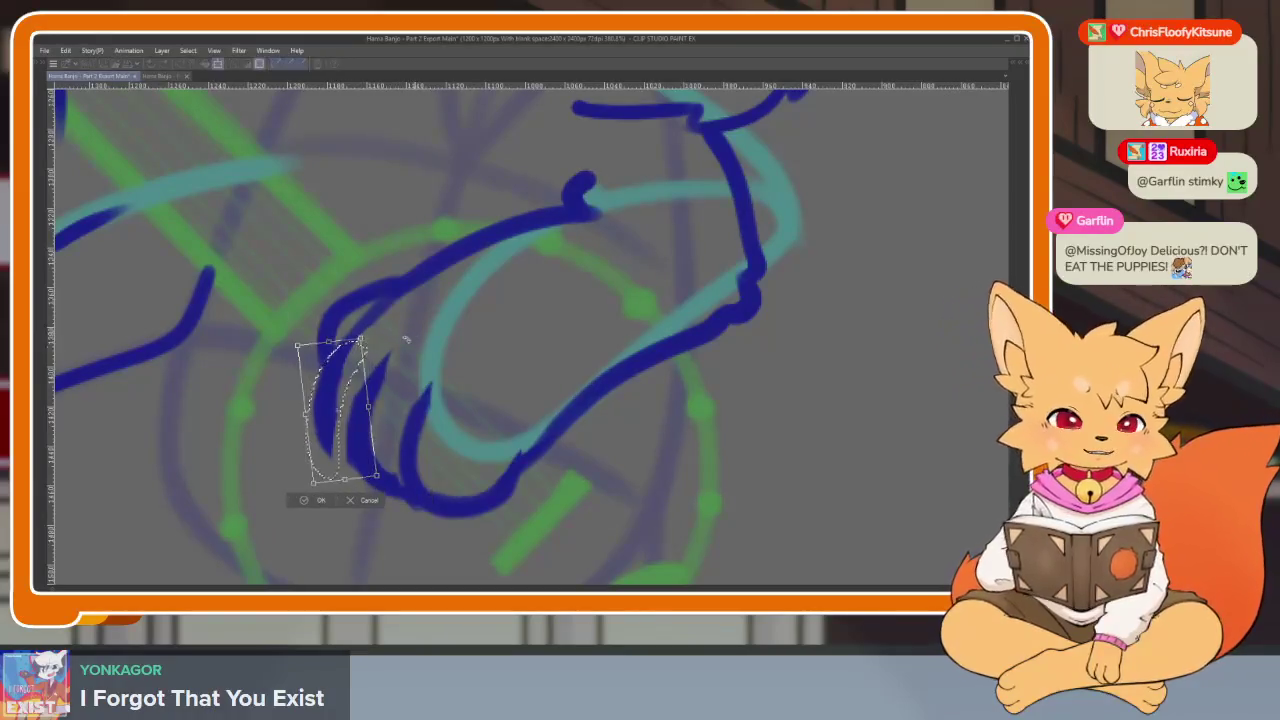
drag(350, 425, 353, 424)
click(323, 502)
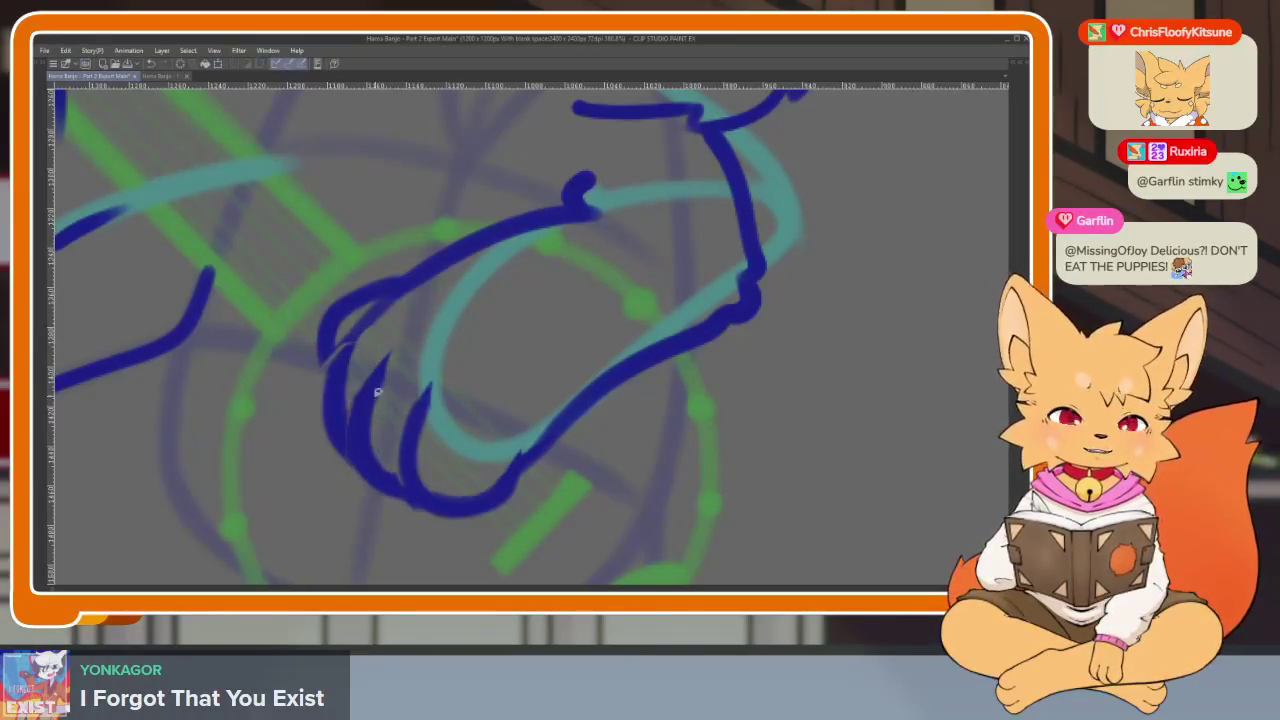
scroll(371, 434, up, 3)
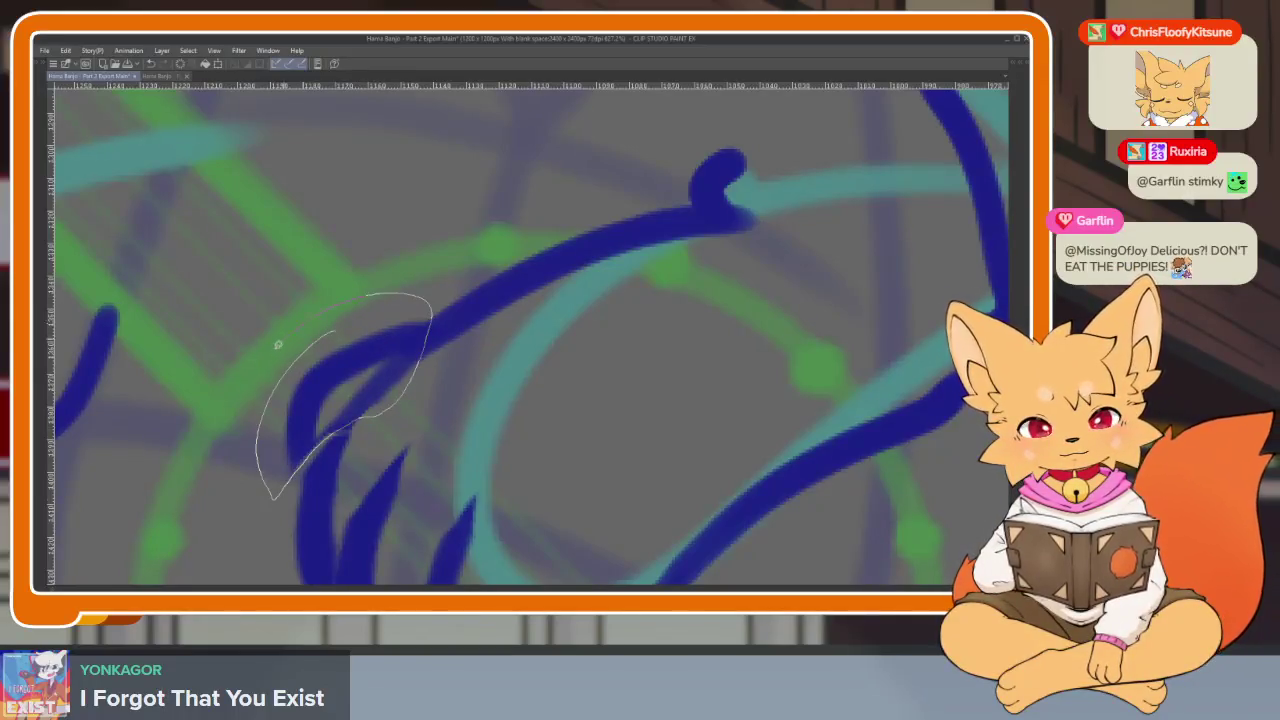
Lasso the paw's upper finger stroke and rotate it slightly into place
drag(278, 345, 272, 372)
key(ctrl+t)
drag(343, 400, 374, 380)
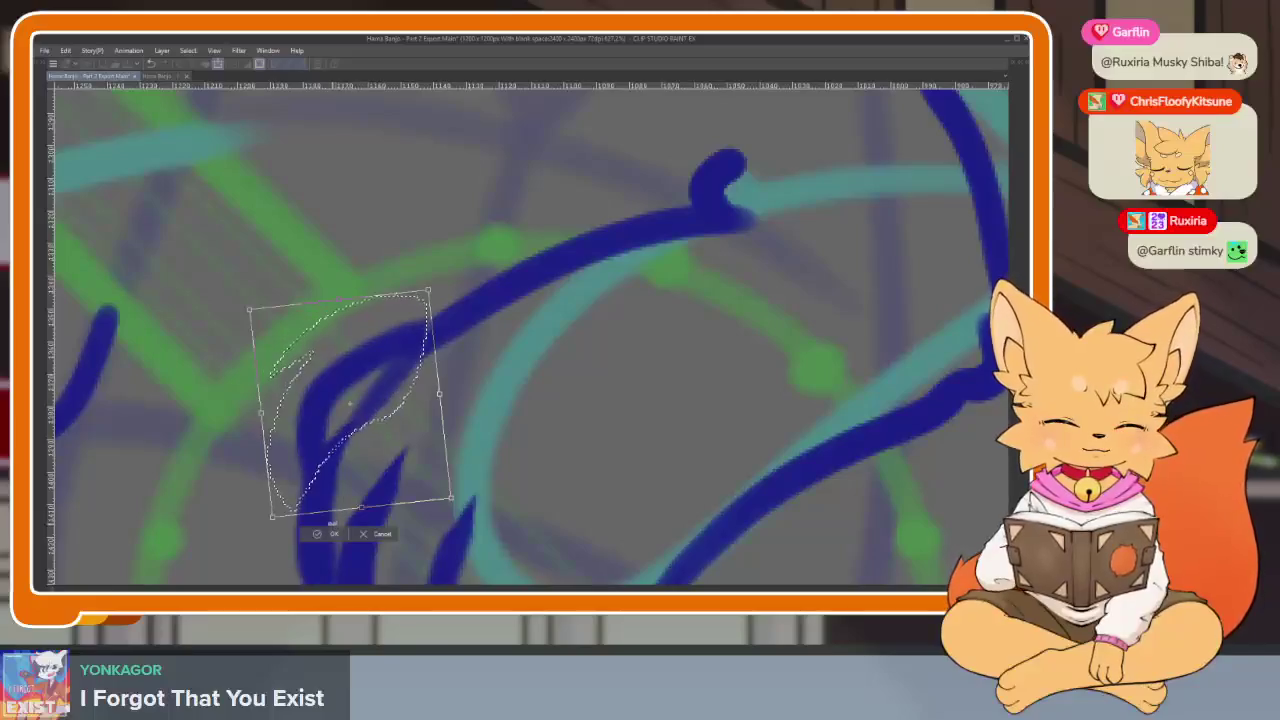
key(Return)
scroll(534, 449, down, 2)
scroll(606, 471, down, 3)
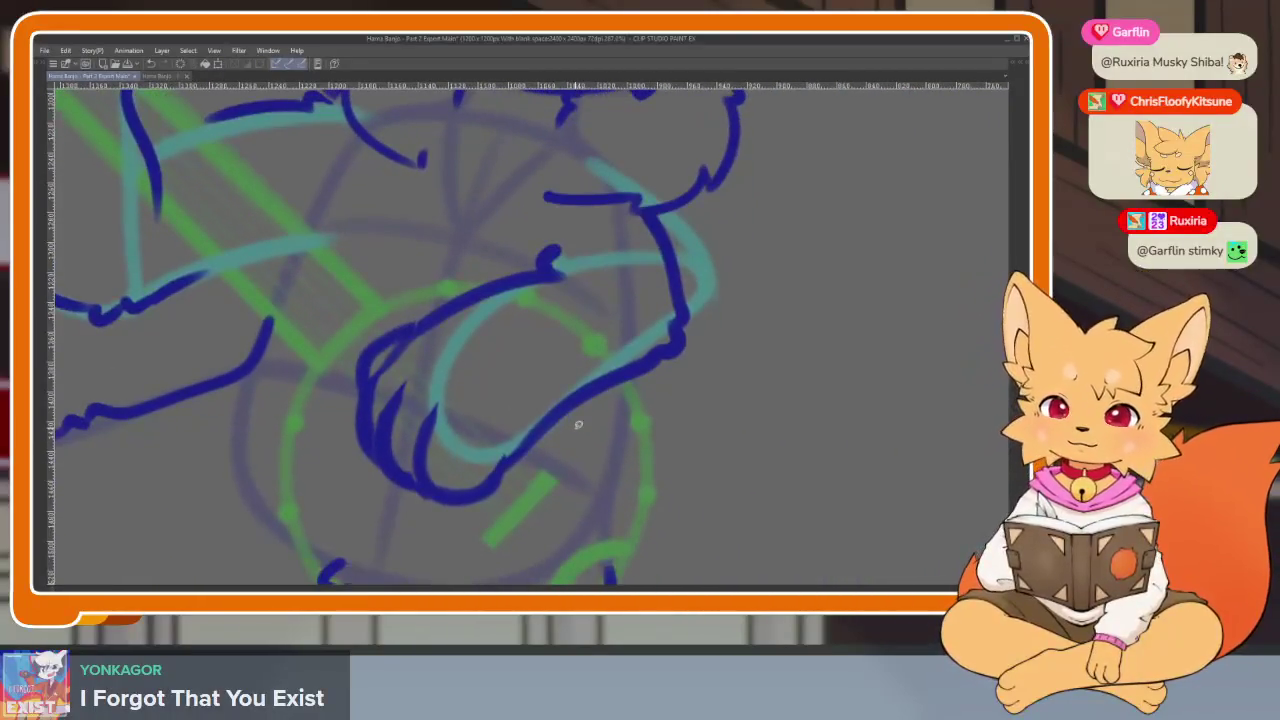
Compare the paw before and after the edits with undo/redo, then zoom out to the whole fox
key(ctrl+z)
key(ctrl+y)
key(ctrl+z)
key(ctrl+y)
scroll(608, 443, down, 3)
scroll(608, 457, down, 1)
scroll(605, 448, down, 1)
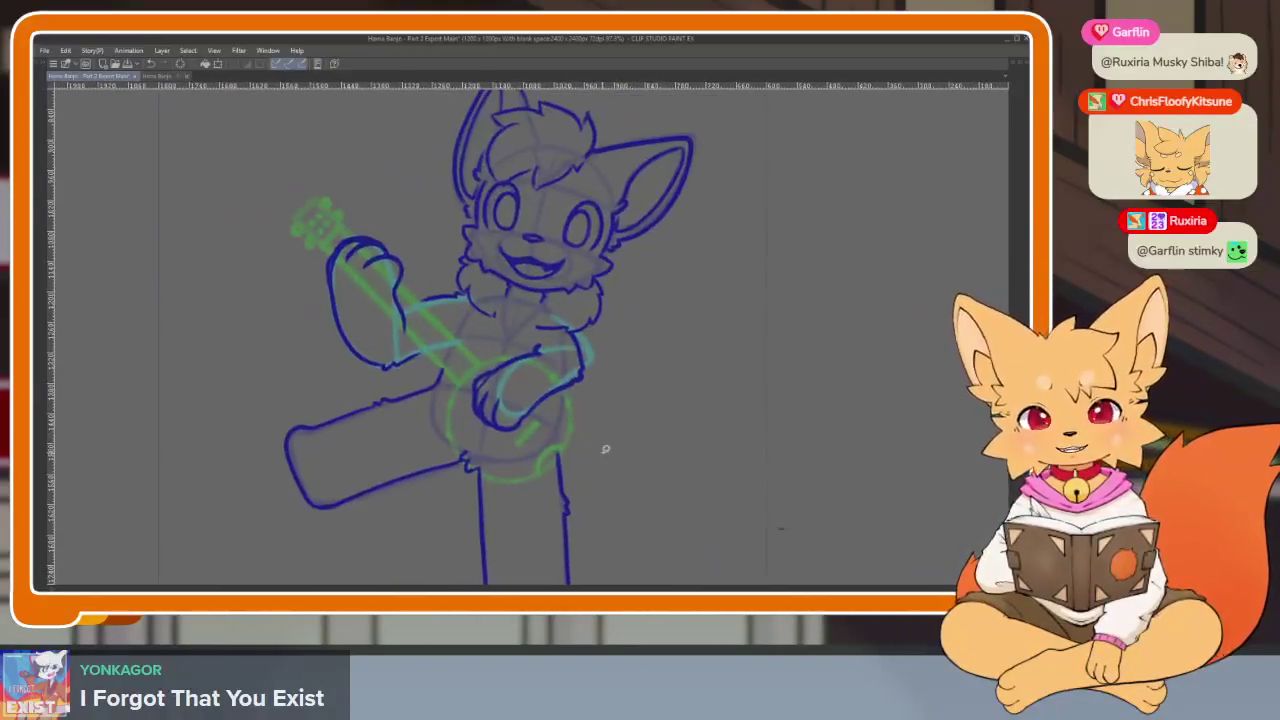
Show the palettes, drag the timeline to a later frame, and hide the palettes
key(Tab)
scroll(700, 500, right, 3)
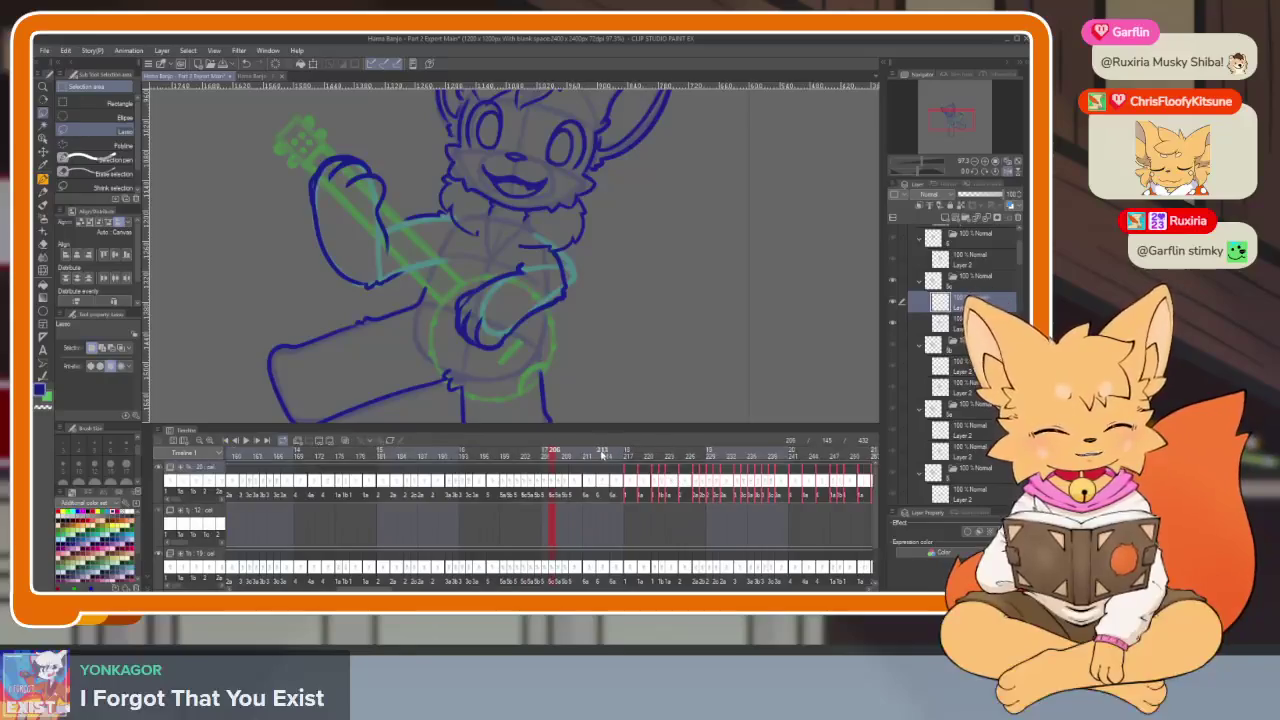
mouse_move(580, 457)
mouse_down()
mouse_move(600, 458)
mouse_move(534, 471)
mouse_up()
key(Tab)
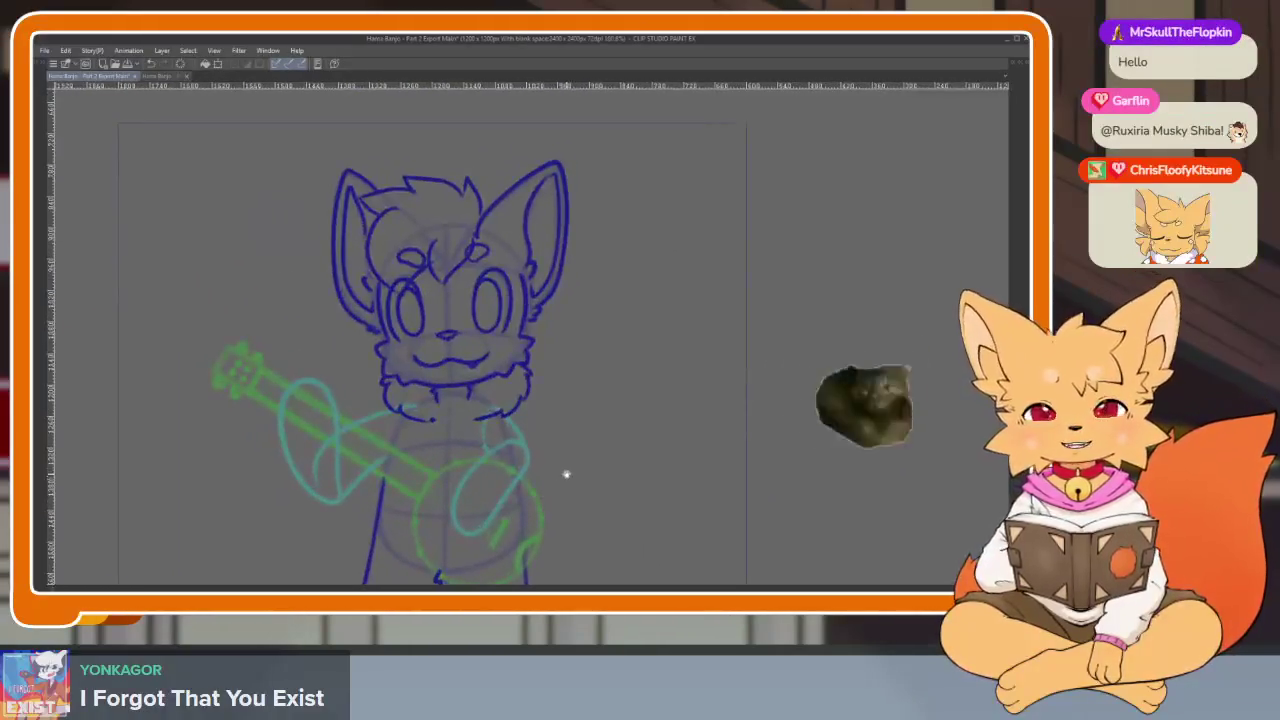
Zoom, recenter and rotate the canvas view to a comfortable drawing angle
scroll(519, 516, up, 1)
drag(544, 487, 536, 484)
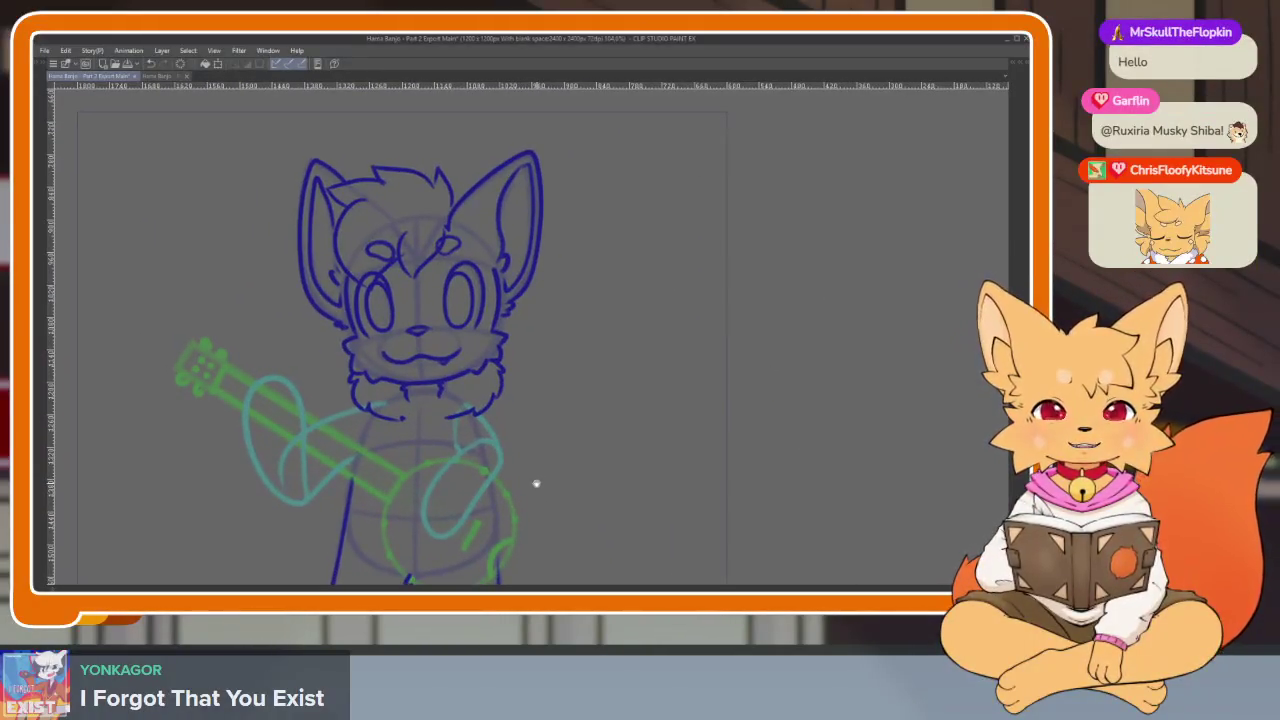
scroll(457, 534, up, 2)
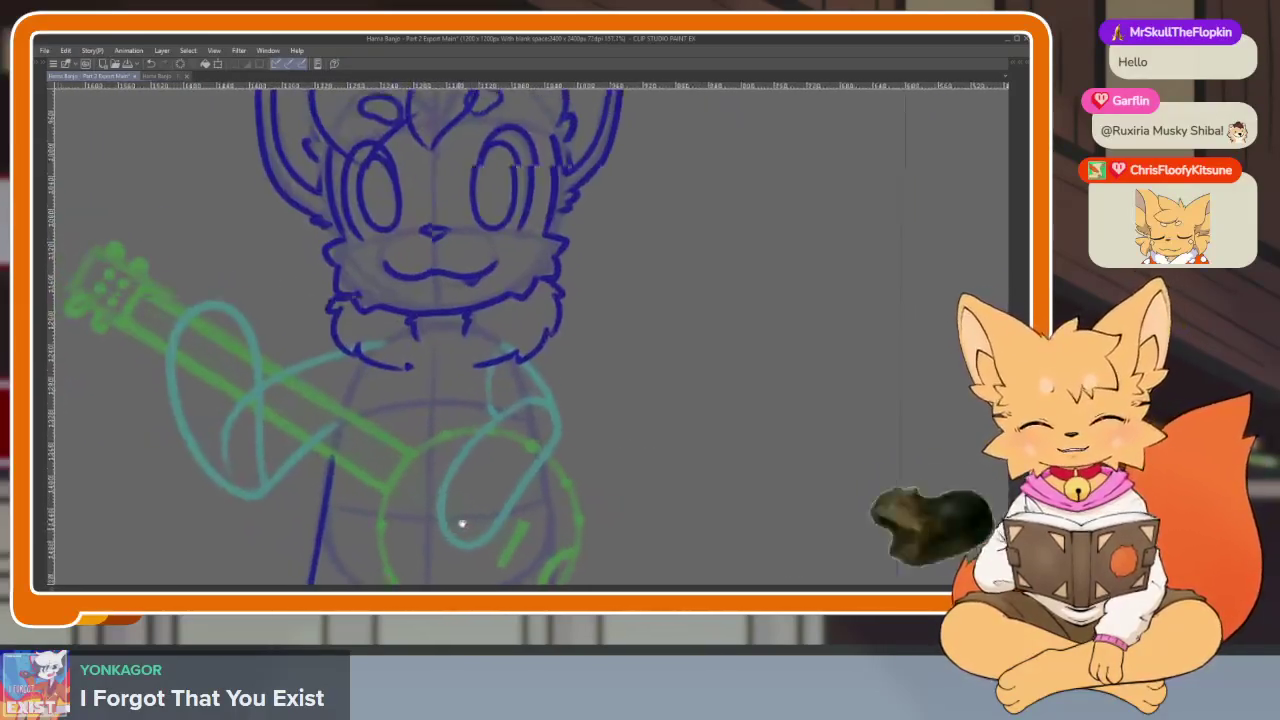
scroll(374, 460, up, 1)
scroll(366, 463, up, 1)
scroll(391, 449, up, 1)
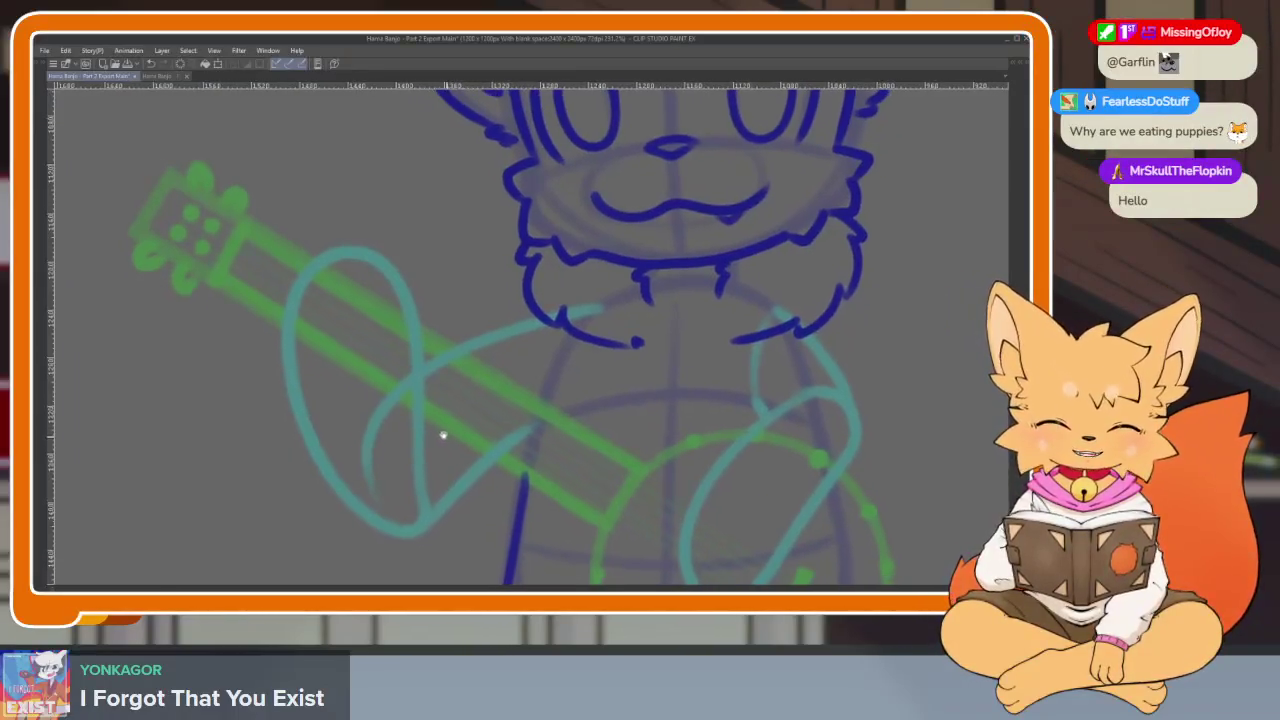
drag(443, 434, 432, 475)
scroll(432, 475, down, 2)
scroll(615, 468, up, 1)
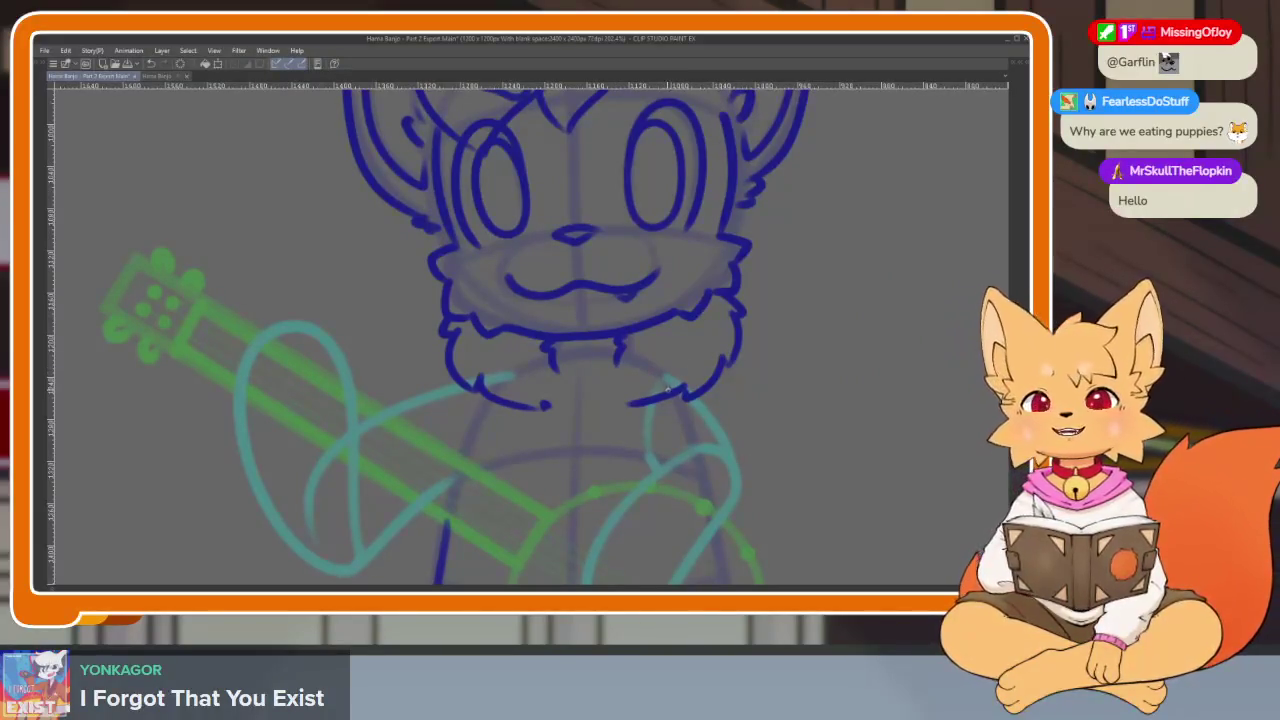
scroll(378, 424, up, 2)
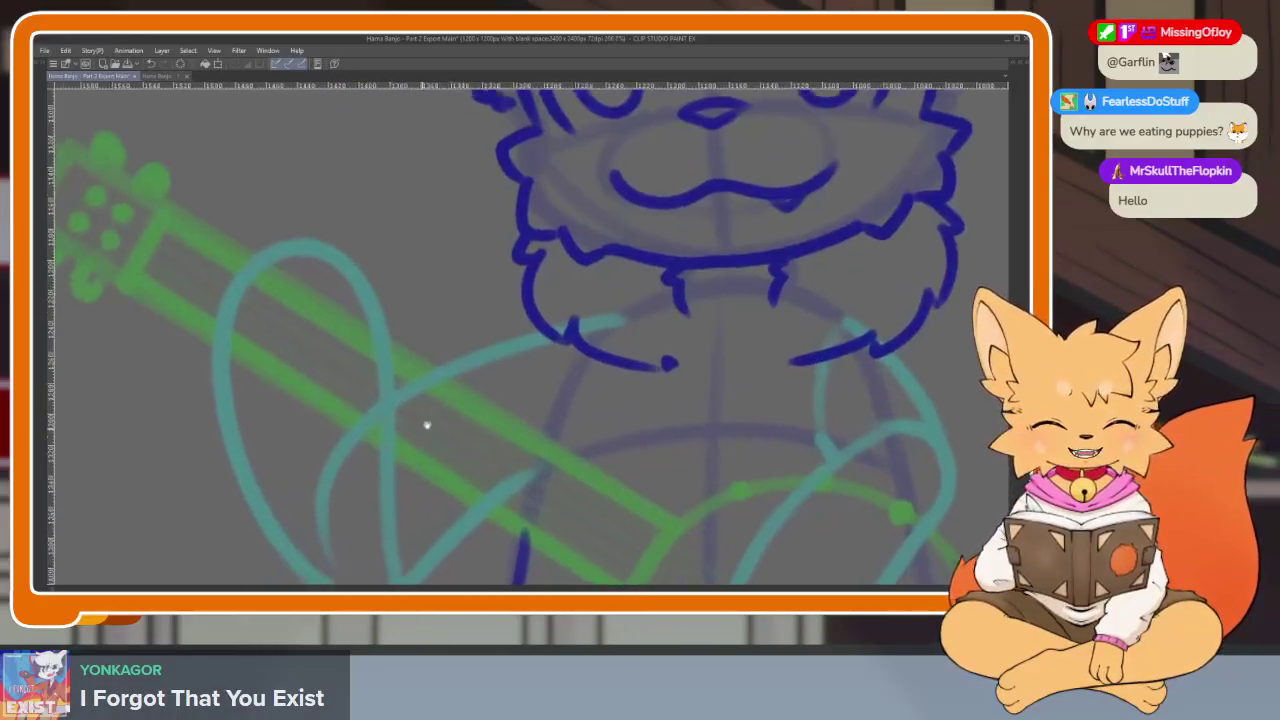
drag(423, 426, 491, 394)
drag(409, 443, 432, 456)
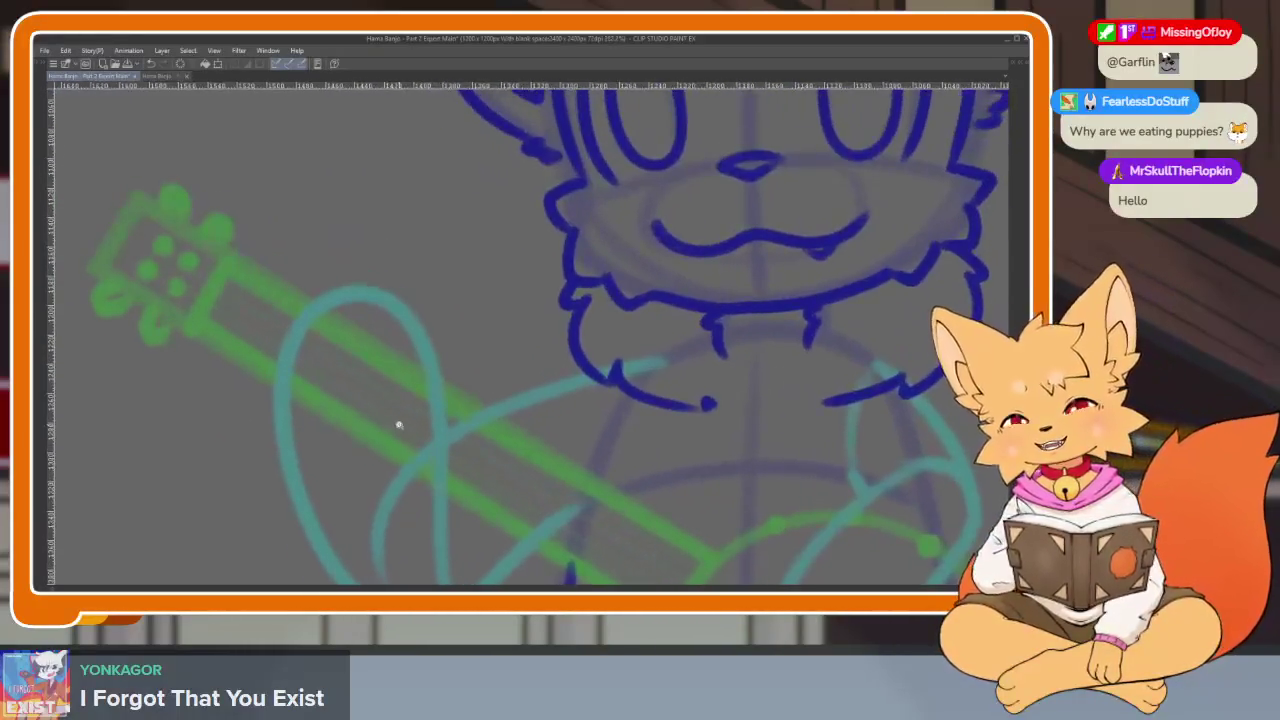
scroll(397, 423, up, 2)
Step the timeline forward to frame 216 with the palettes shown, then hide them again
key(Tab)
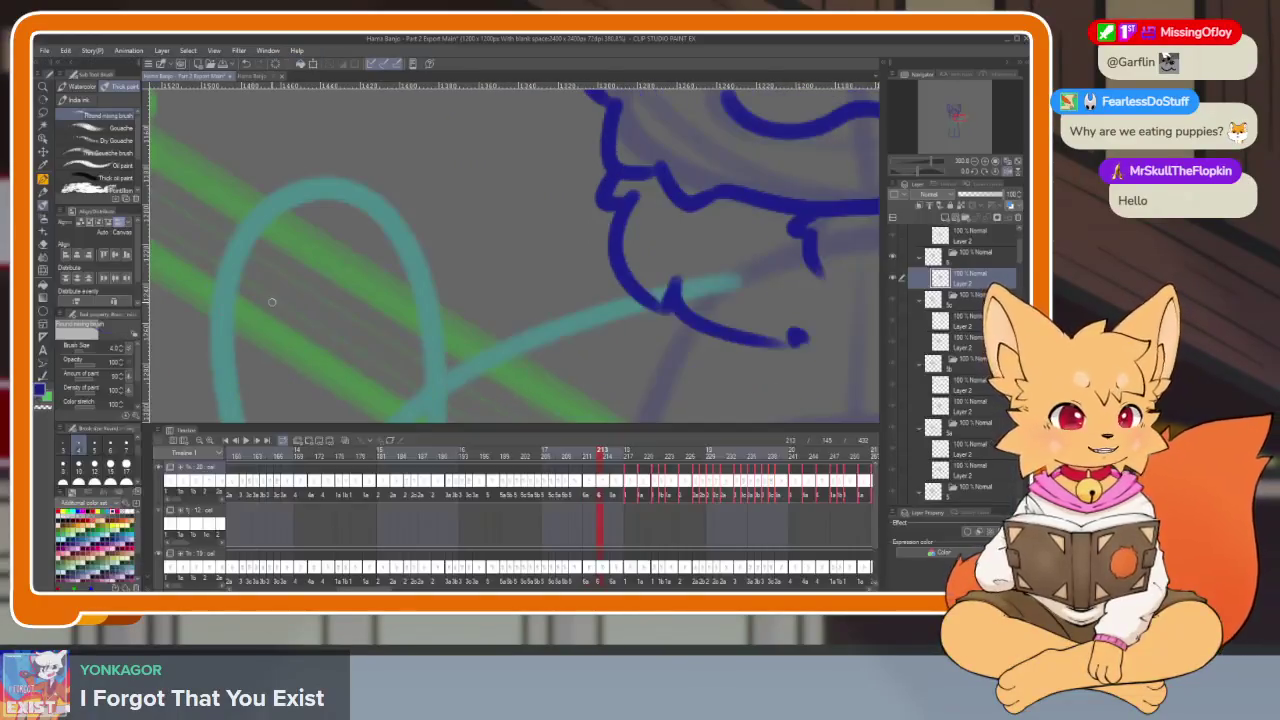
key(Right)
key(Right)
key(Right)
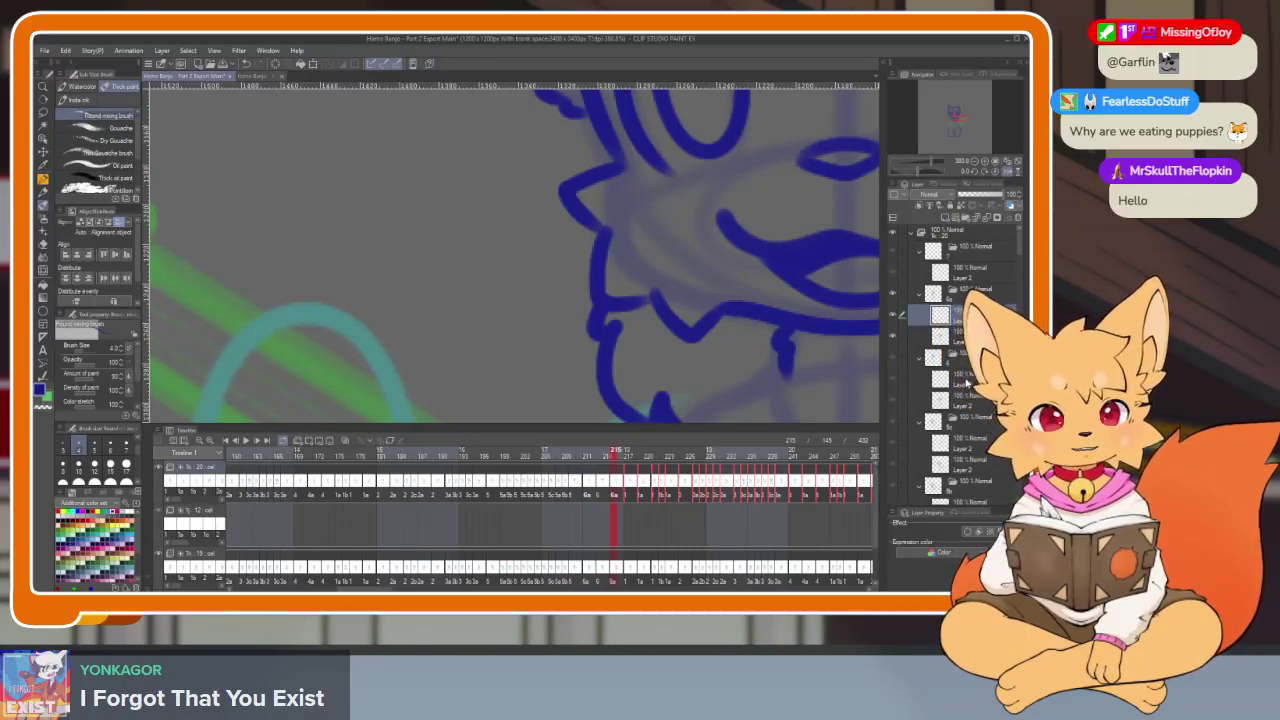
key(Tab)
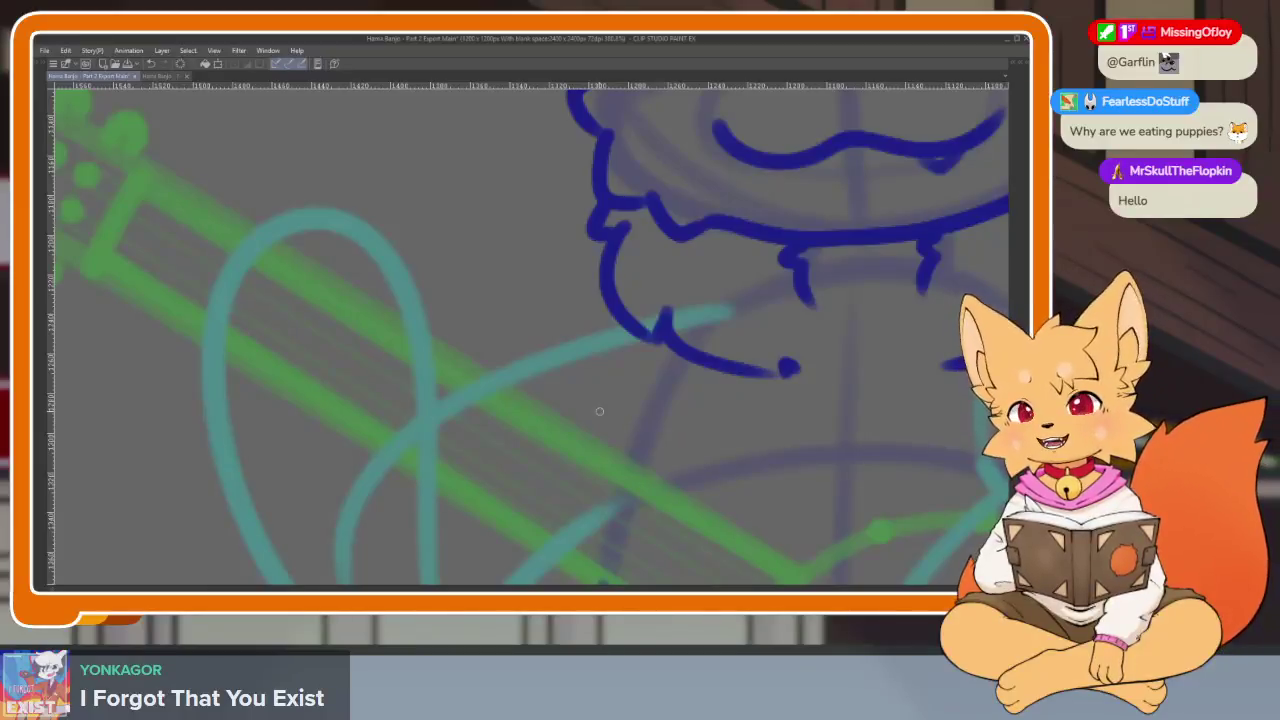
Trace the teal loop into a closed dark blue oval, redoing the first bad stroke
scroll(449, 423, up, 1)
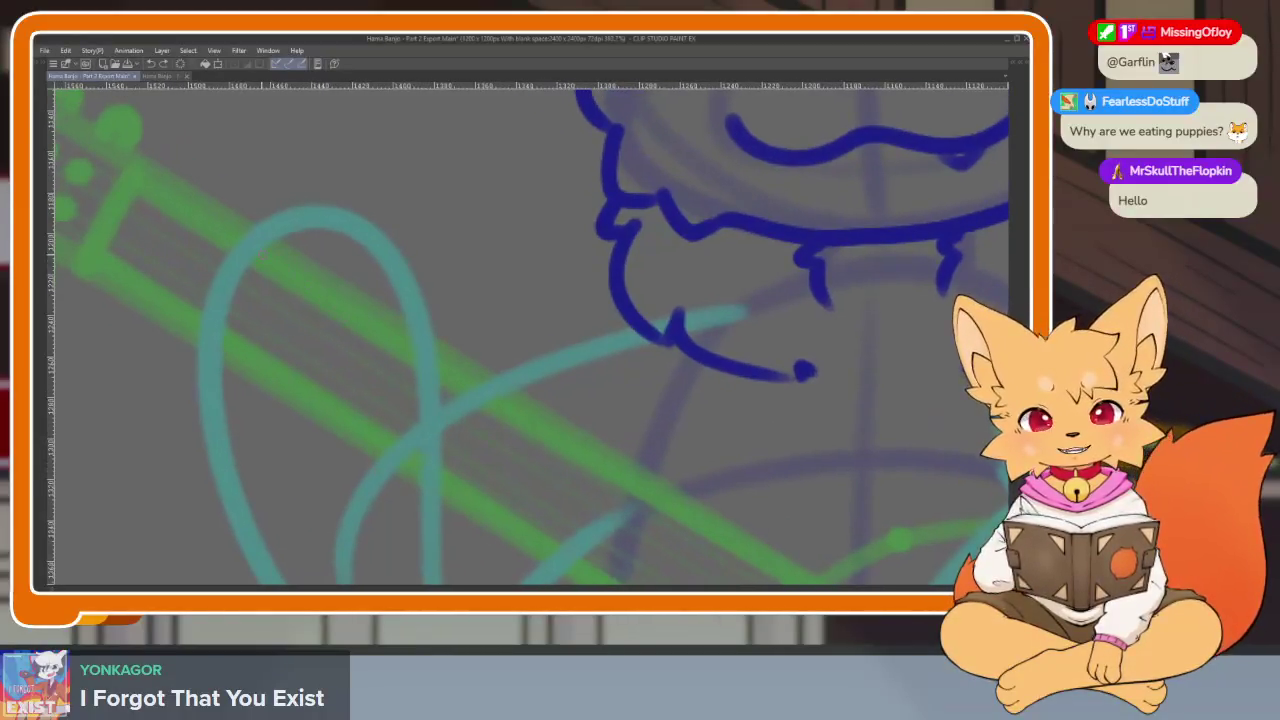
mouse_move(215, 295)
mouse_down()
mouse_move(310, 250)
mouse_move(420, 344)
mouse_up()
key(ctrl+z)
mouse_move(224, 276)
mouse_down()
mouse_move(386, 300)
mouse_move(412, 355)
mouse_up()
scroll(308, 302, down, 1)
drag(222, 226, 206, 330)
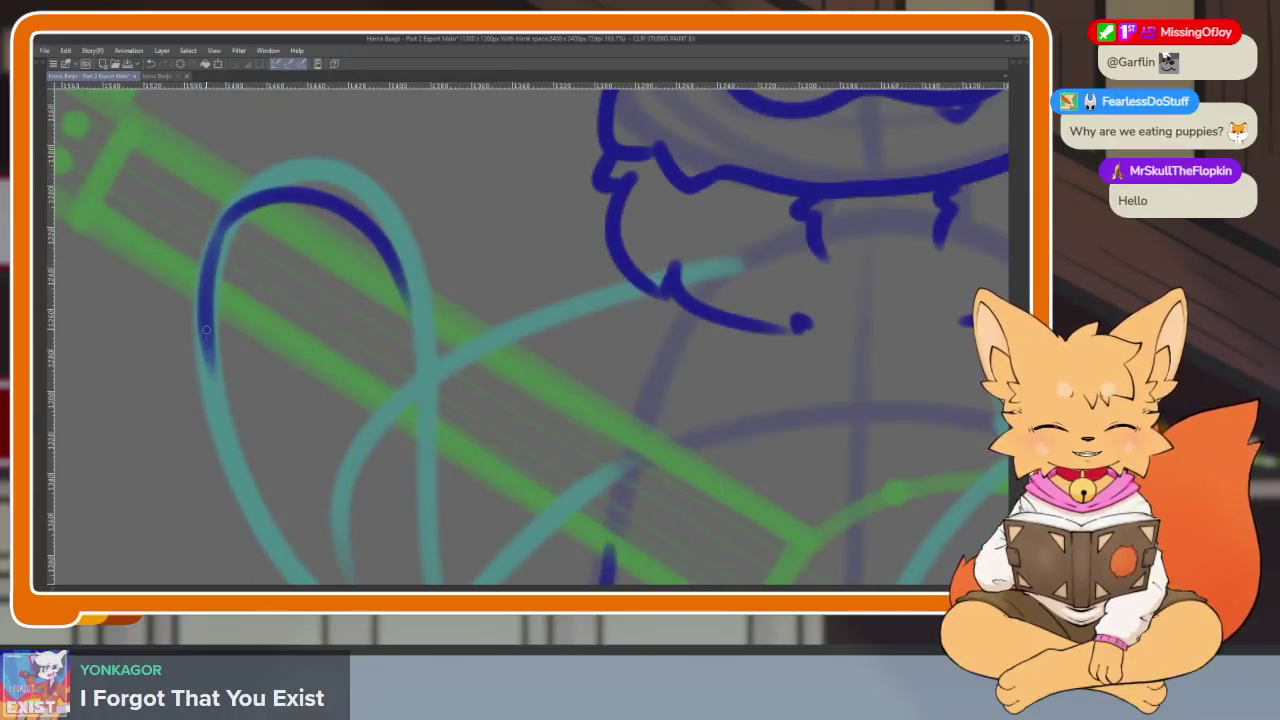
mouse_move(266, 424)
mouse_down()
mouse_move(392, 440)
mouse_move(418, 352)
mouse_move(349, 213)
mouse_up()
Add a small dark blue tick mark beside the oval
scroll(503, 401, up, 2)
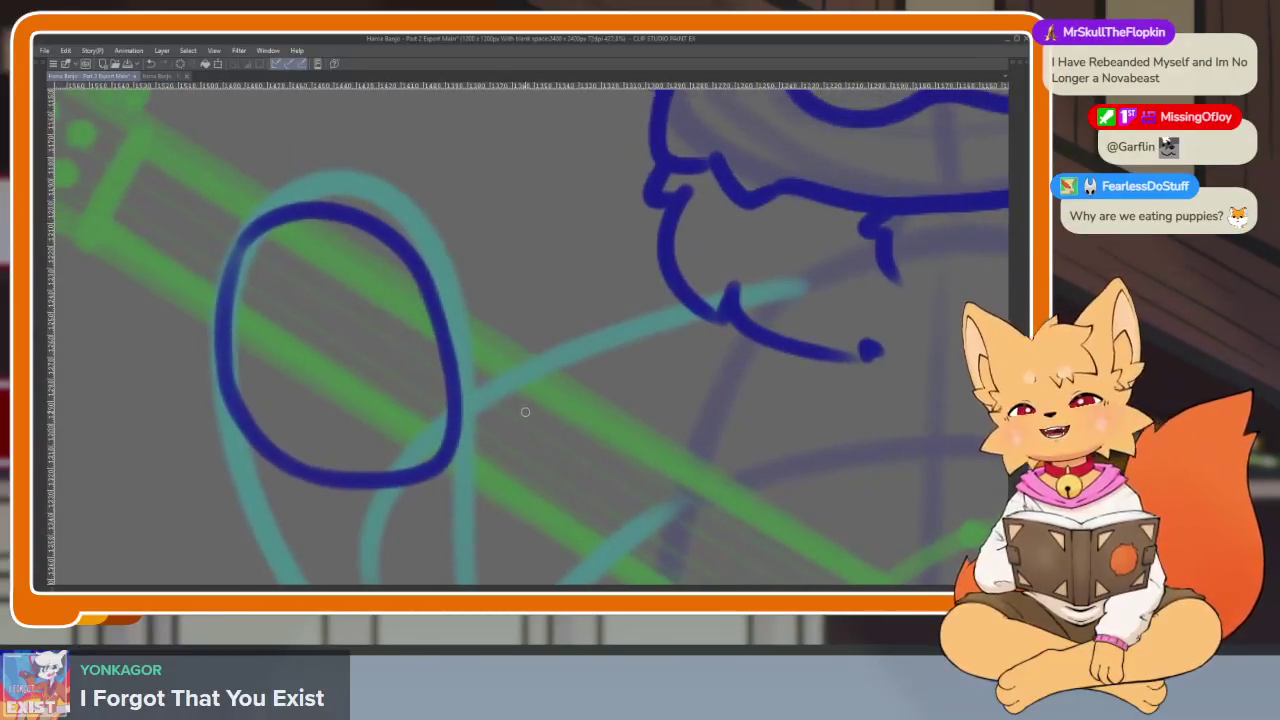
scroll(514, 471, up, 1)
scroll(494, 441, down, 2)
scroll(508, 463, up, 1)
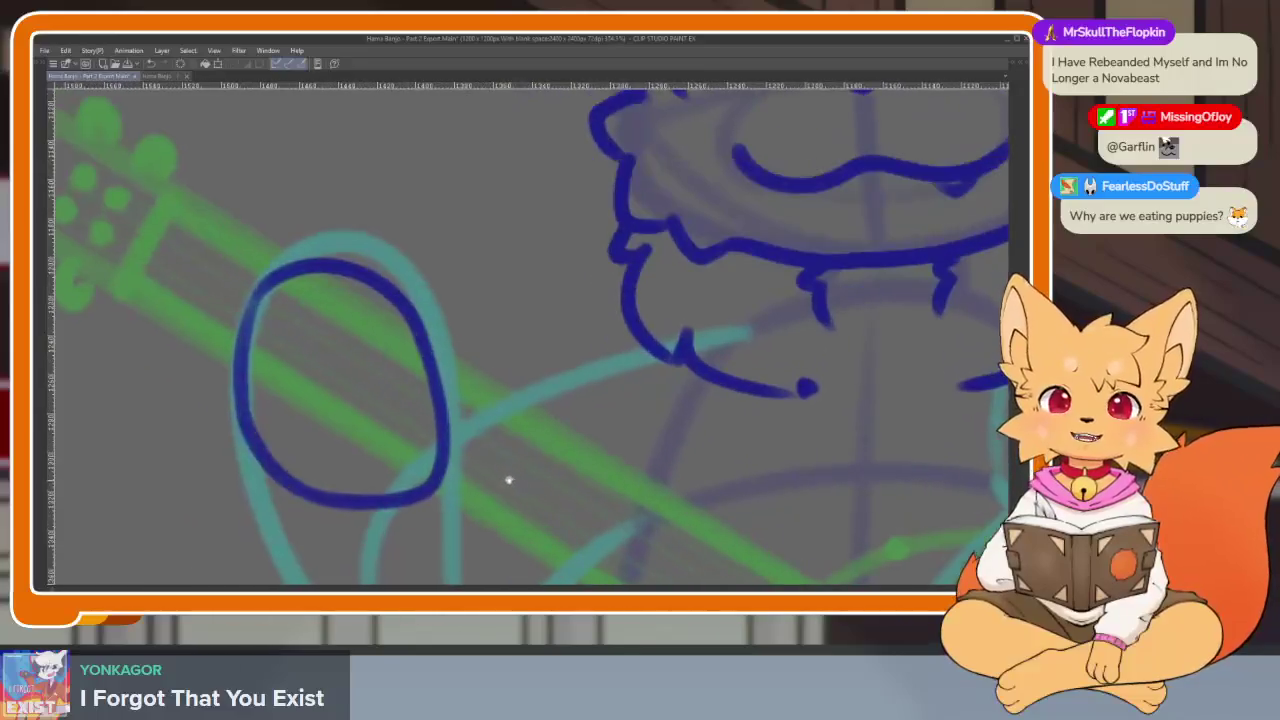
scroll(497, 488, down, 1)
scroll(486, 503, up, 1)
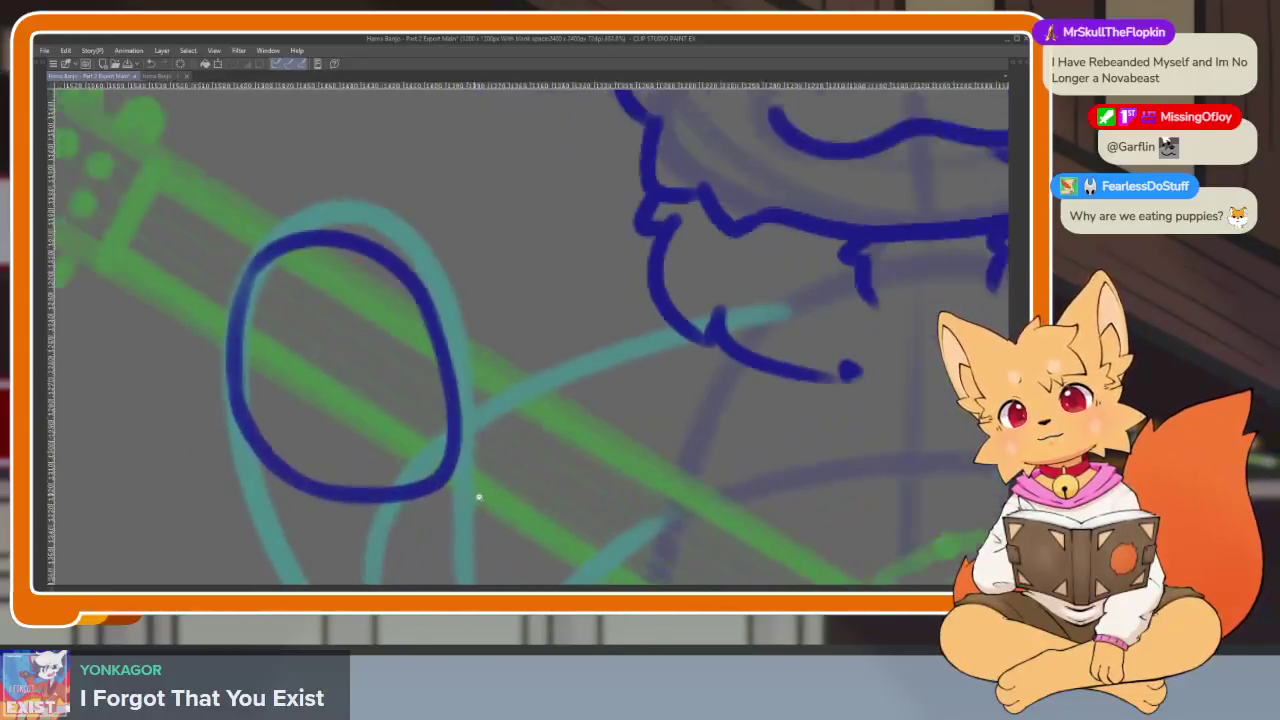
scroll(477, 497, up, 1)
scroll(492, 498, up, 1)
scroll(492, 498, down, 1)
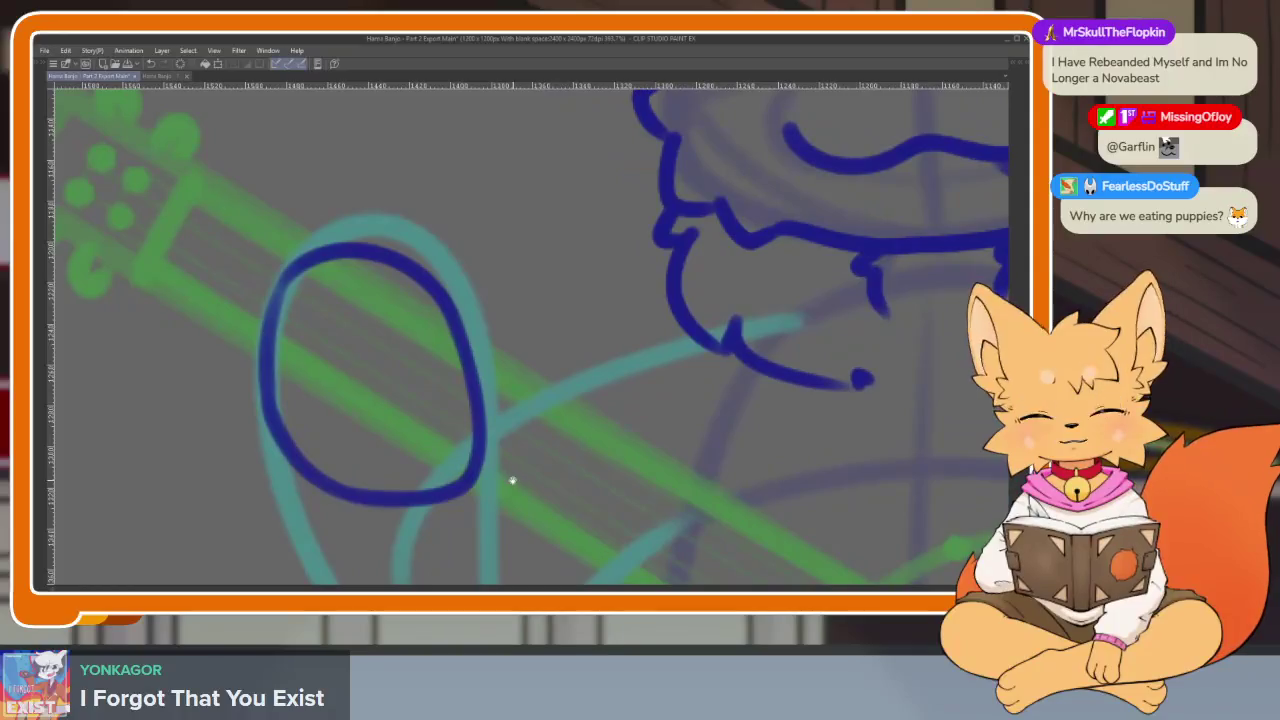
scroll(514, 471, up, 1)
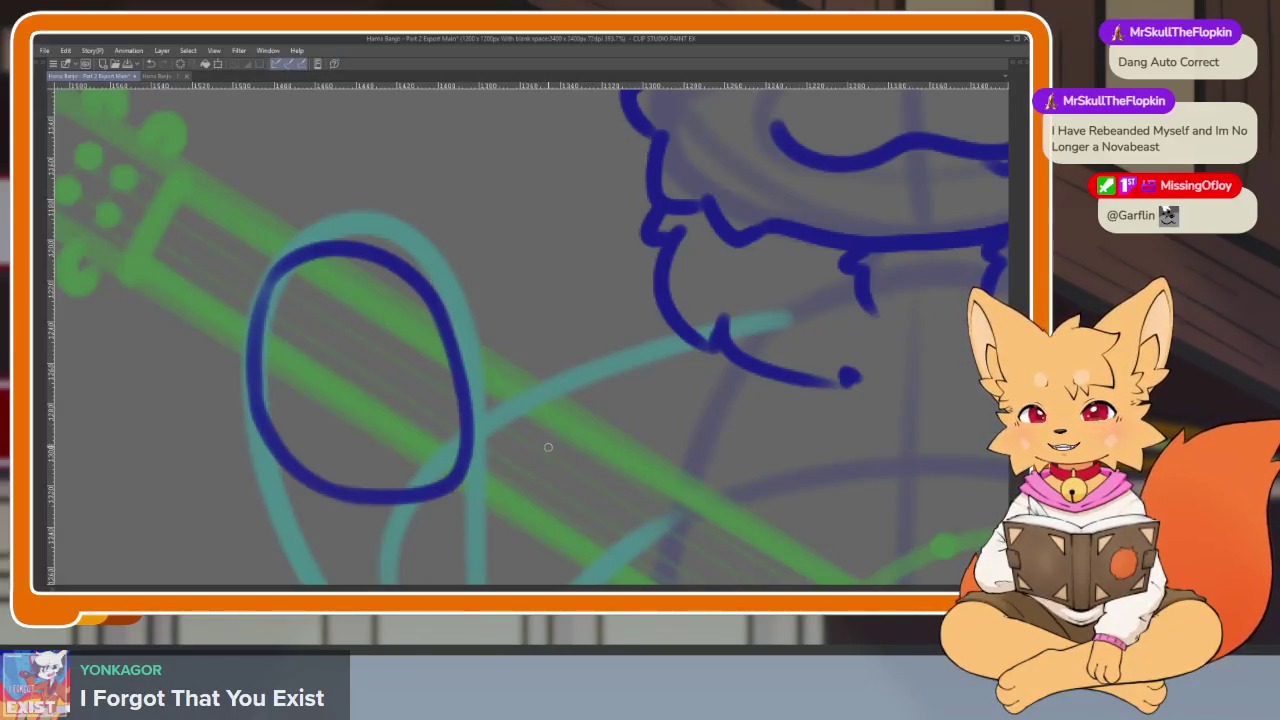
scroll(543, 450, up, 1)
scroll(540, 455, up, 1)
scroll(536, 460, up, 1)
scroll(532, 467, up, 1)
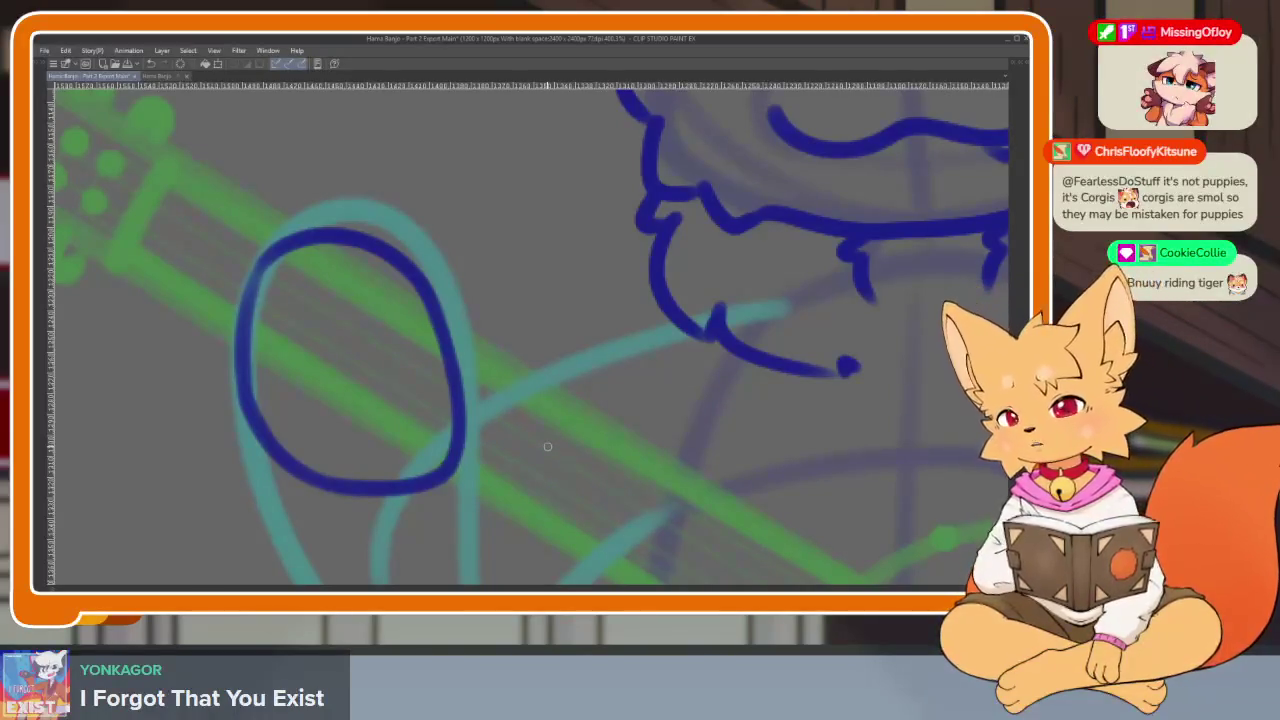
drag(529, 464, 552, 458)
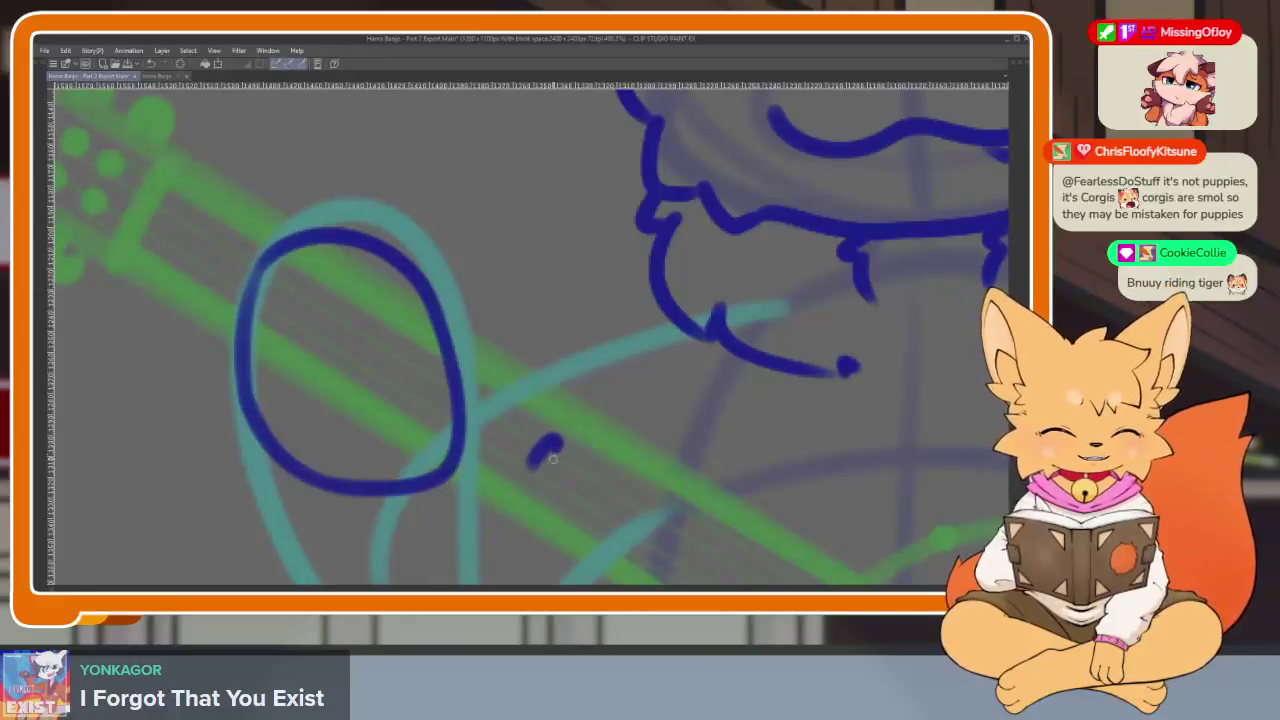
Draw curved strokes across and up the oval's left side, dropping an extra one, plus an arc from the tick
scroll(447, 459, up, 2)
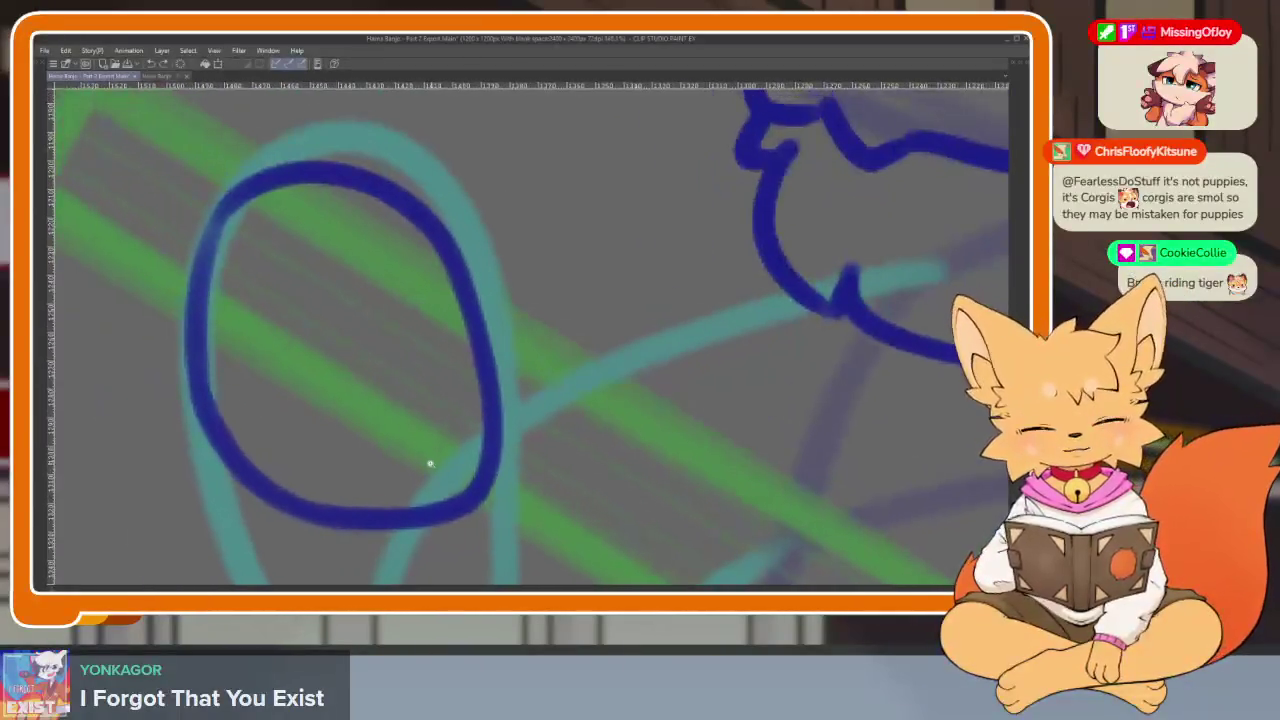
scroll(552, 463, down, 1)
scroll(533, 469, down, 1)
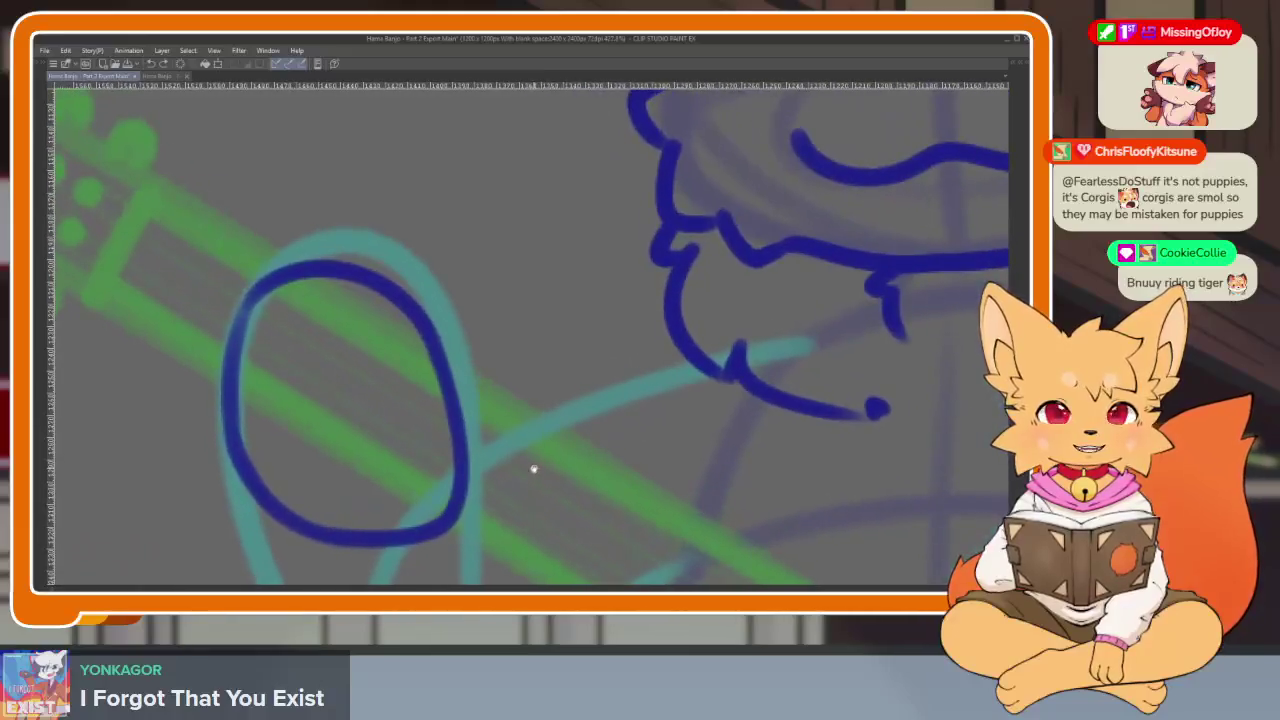
scroll(470, 475, down, 3)
scroll(420, 492, up, 3)
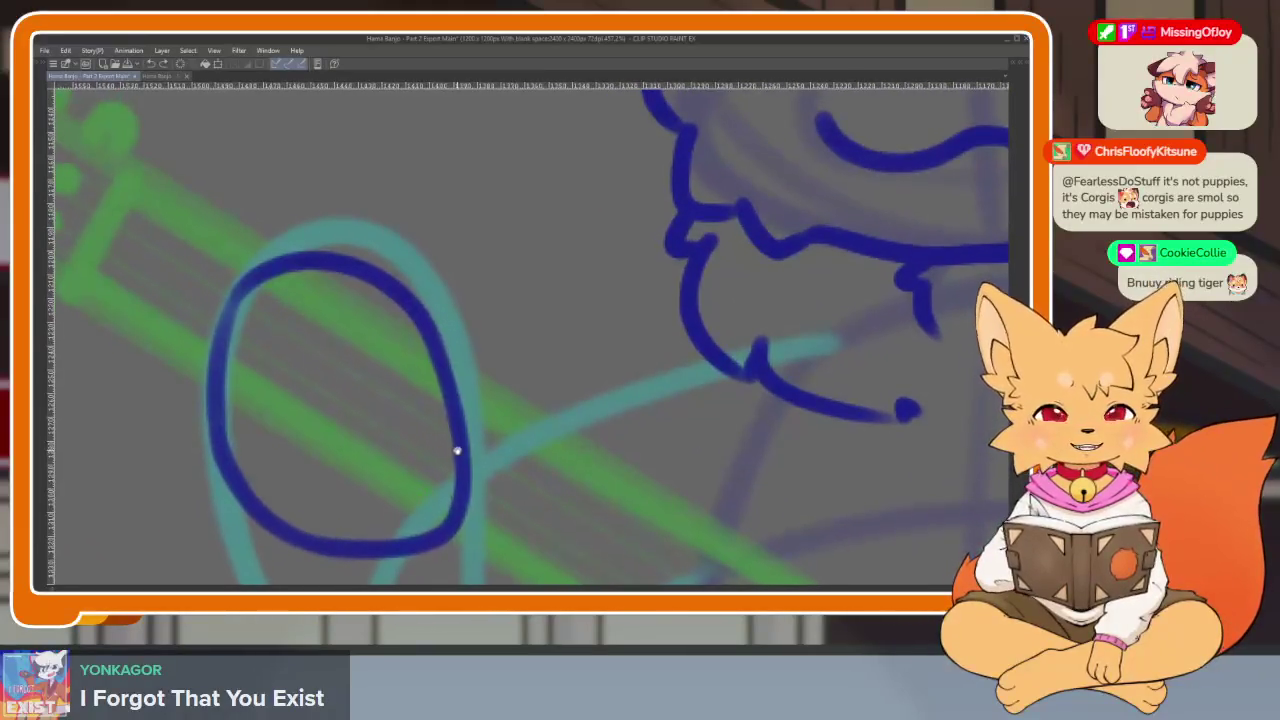
drag(232, 372, 462, 458)
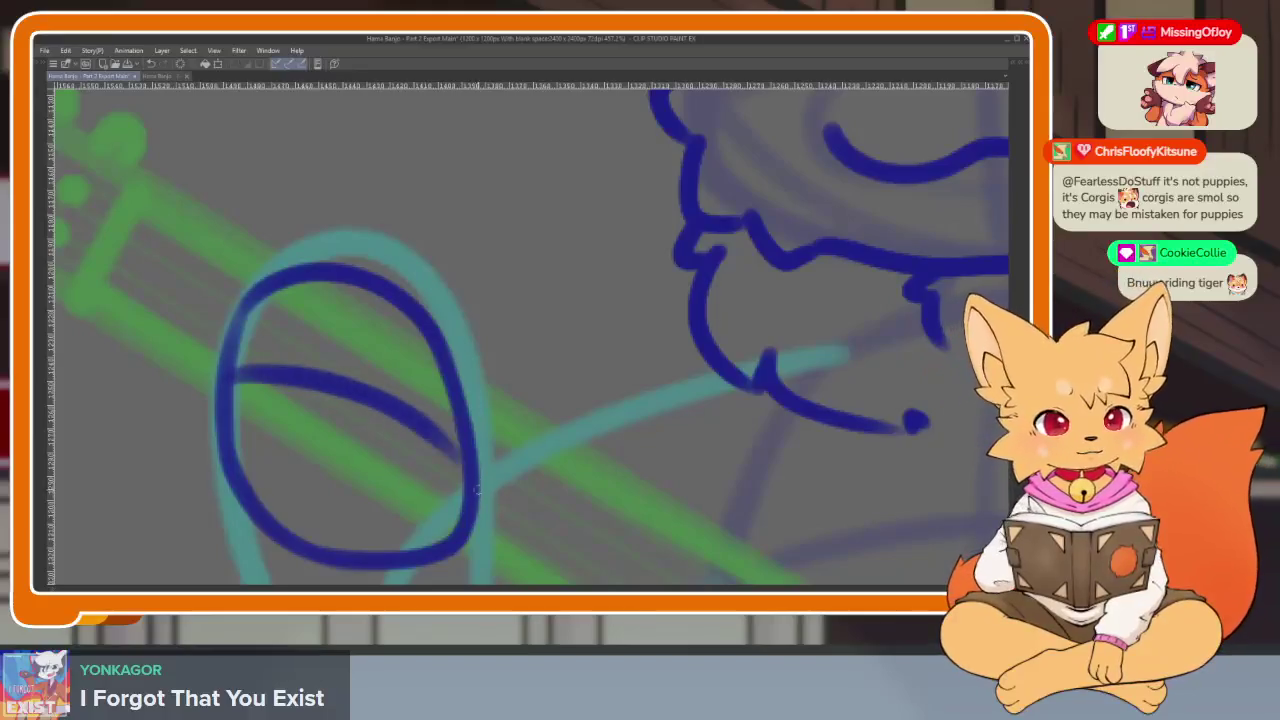
drag(166, 447, 188, 362)
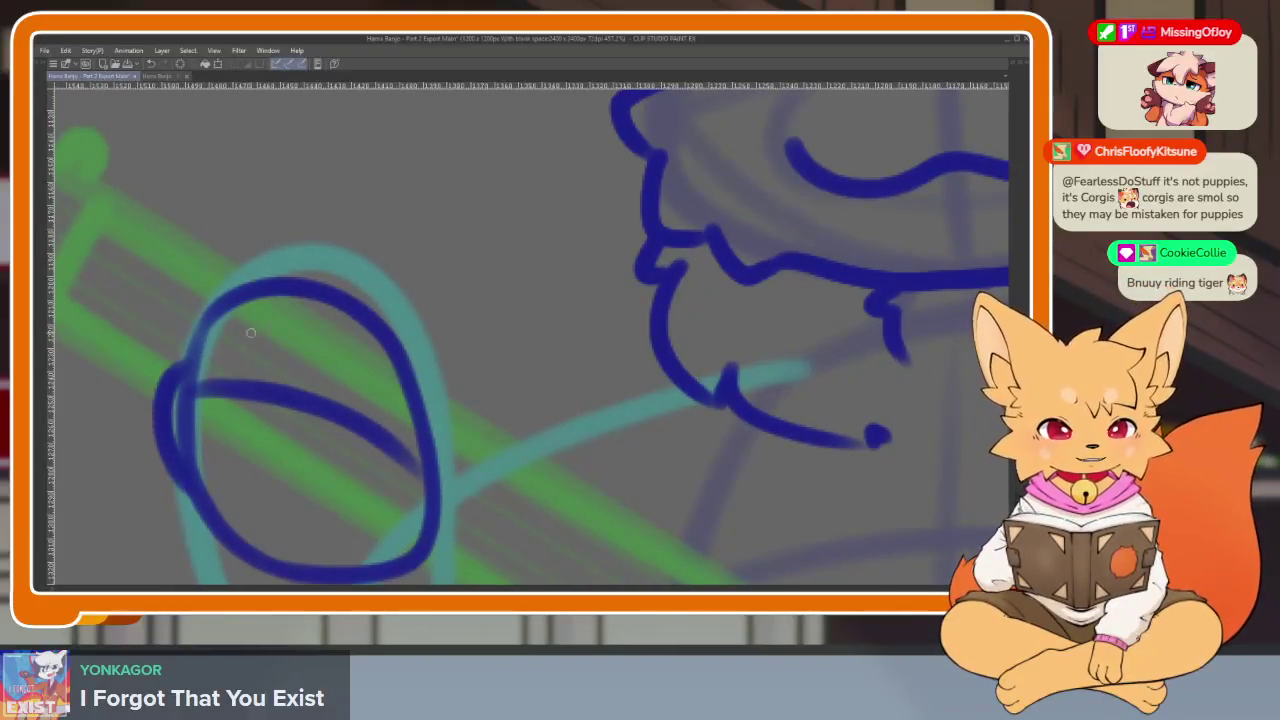
mouse_move(300, 372)
mouse_down()
mouse_move(345, 335)
mouse_move(430, 442)
mouse_up()
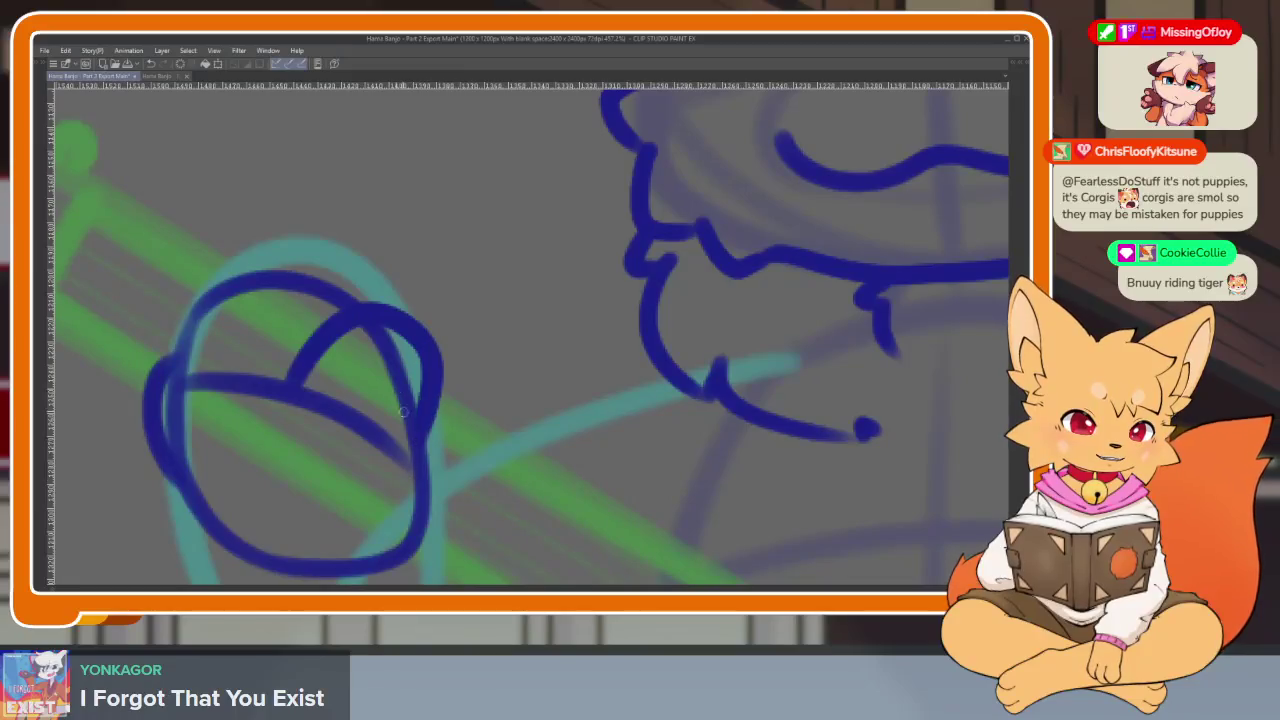
key(ctrl+z)
drag(365, 322, 428, 415)
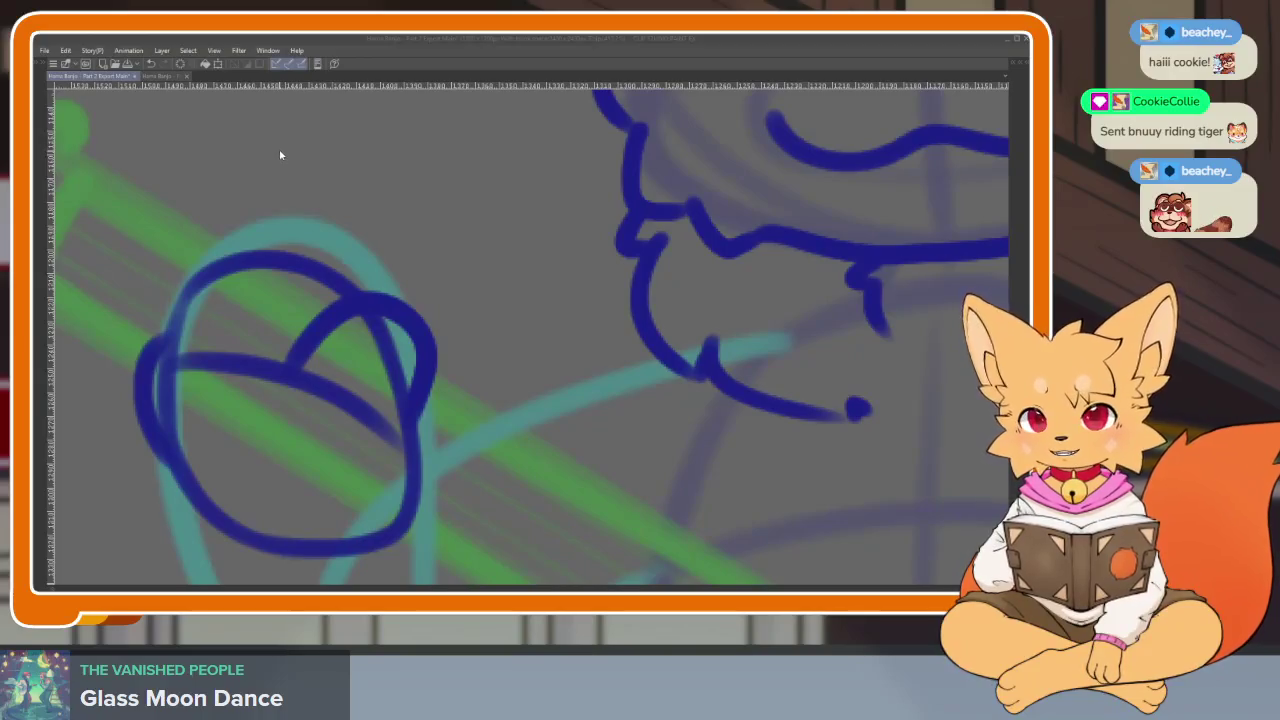
Open the File menu
click(45, 51)
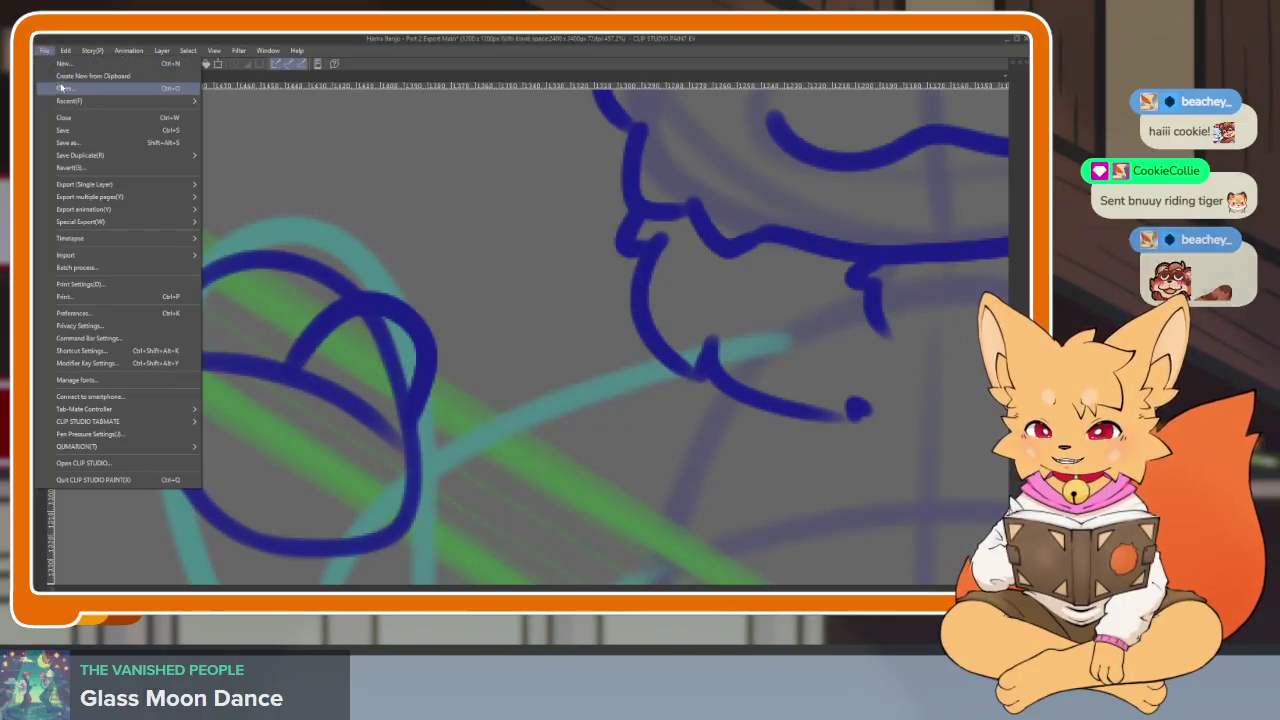
Dismiss the File menu and toggle the emote sketch layer's visibility off and on in Emote Sketches
key(Escape)
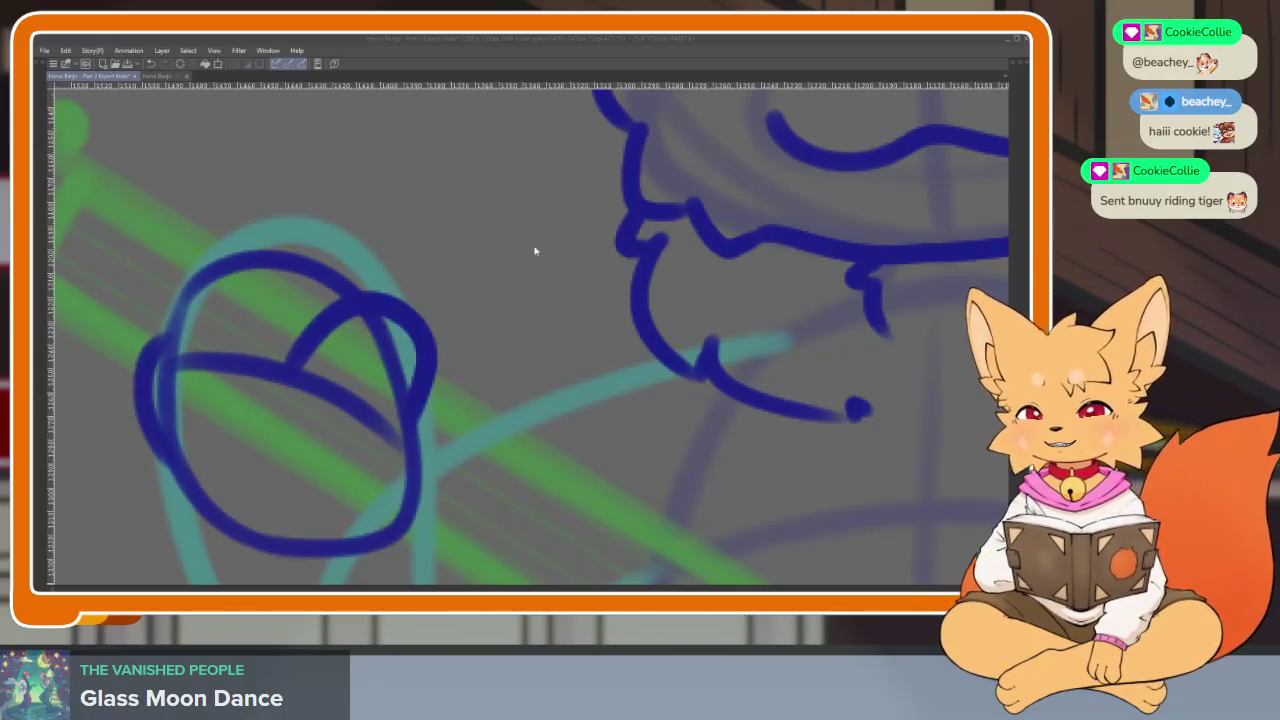
key(Tab)
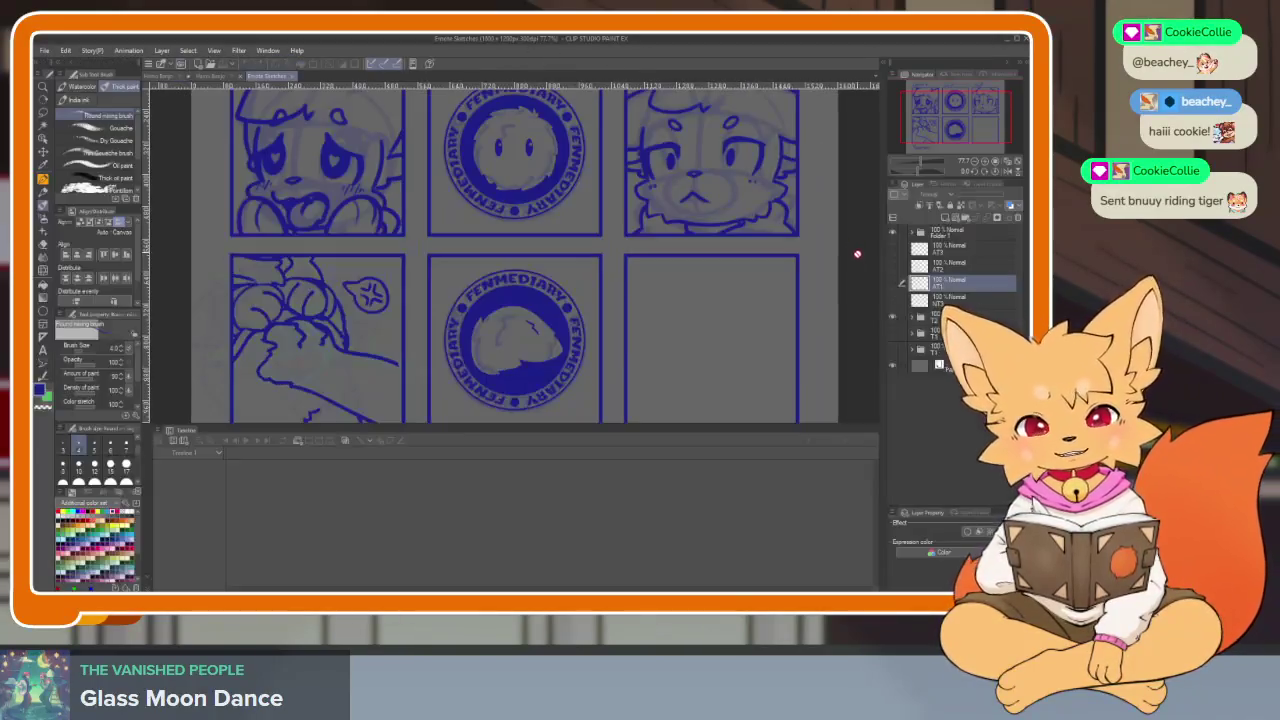
click(892, 332)
click(892, 335)
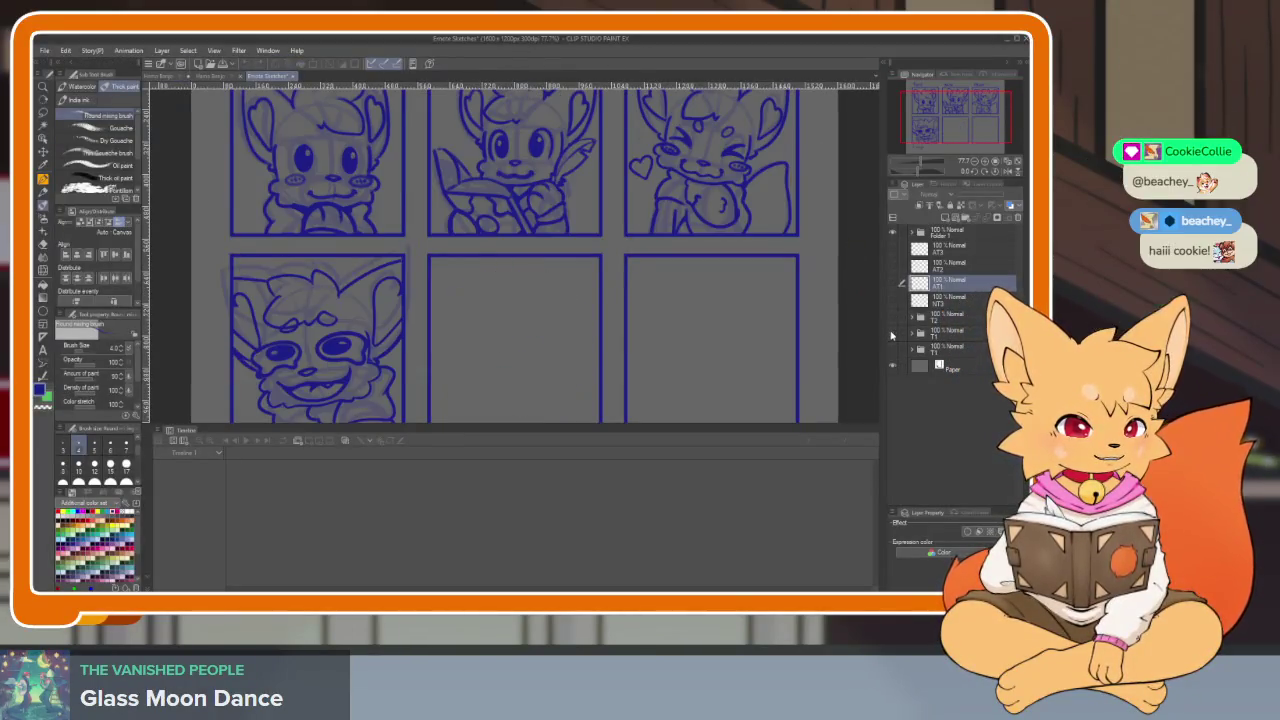
click(892, 335)
click(892, 335)
key(Tab)
Zoom in on the Femme Chad (10K) emote sketch
scroll(544, 487, up, 1)
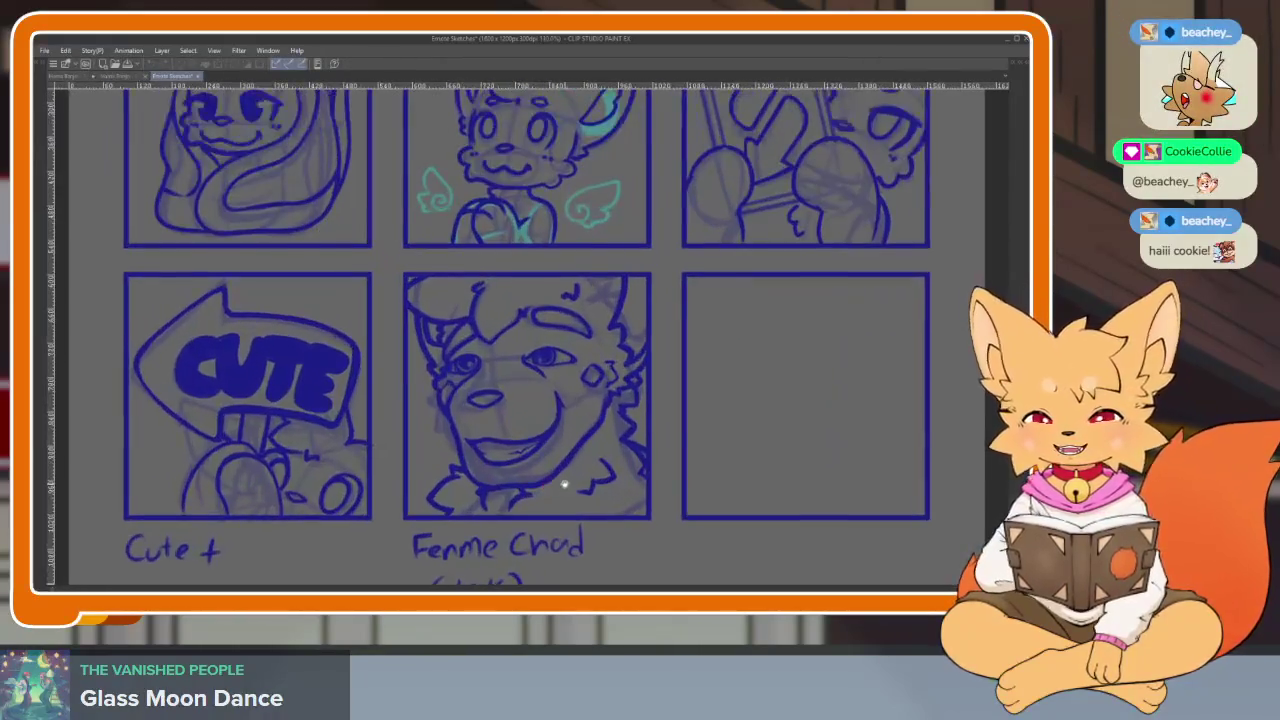
scroll(540, 470, up, 1)
scroll(538, 450, up, 1)
scroll(536, 427, up, 1)
scroll(545, 418, up, 1)
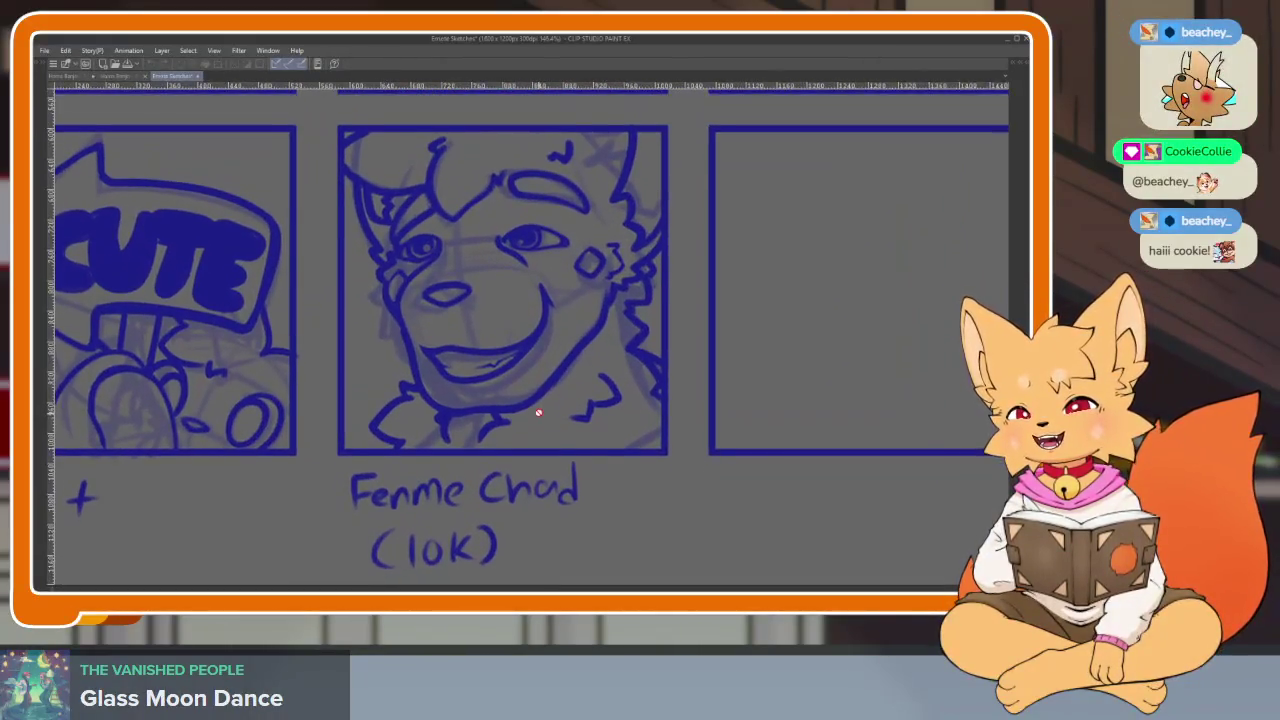
scroll(560, 405, up, 1)
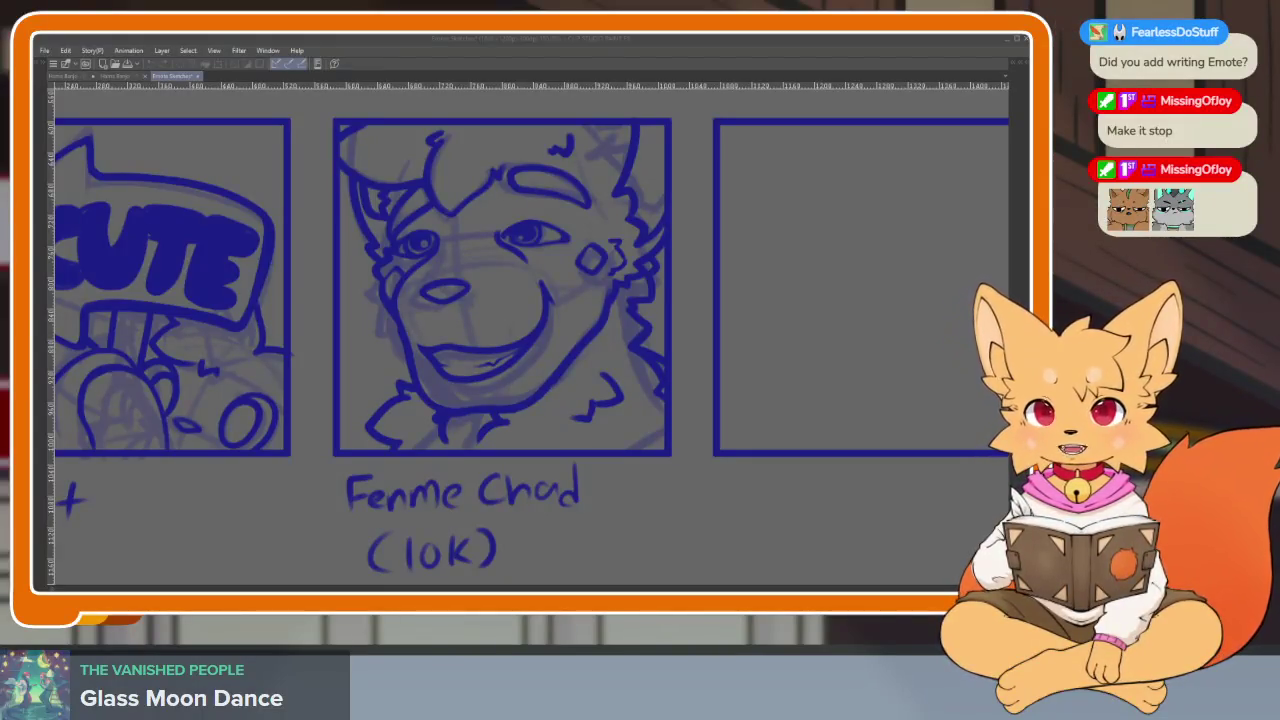
Swap the visible emote sketch layer for a different set of emote sketches
click(603, 44)
scroll(657, 434, down, 5)
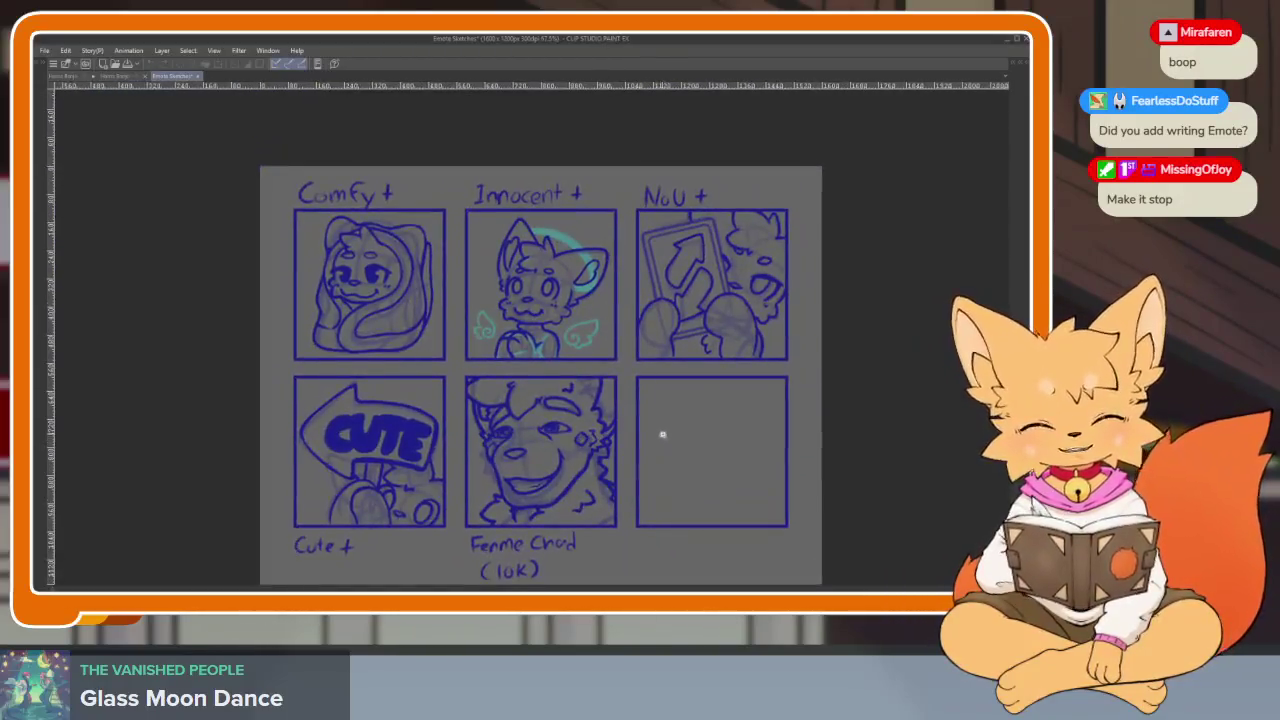
scroll(660, 434, up, 2)
key(Tab)
click(893, 350)
click(892, 334)
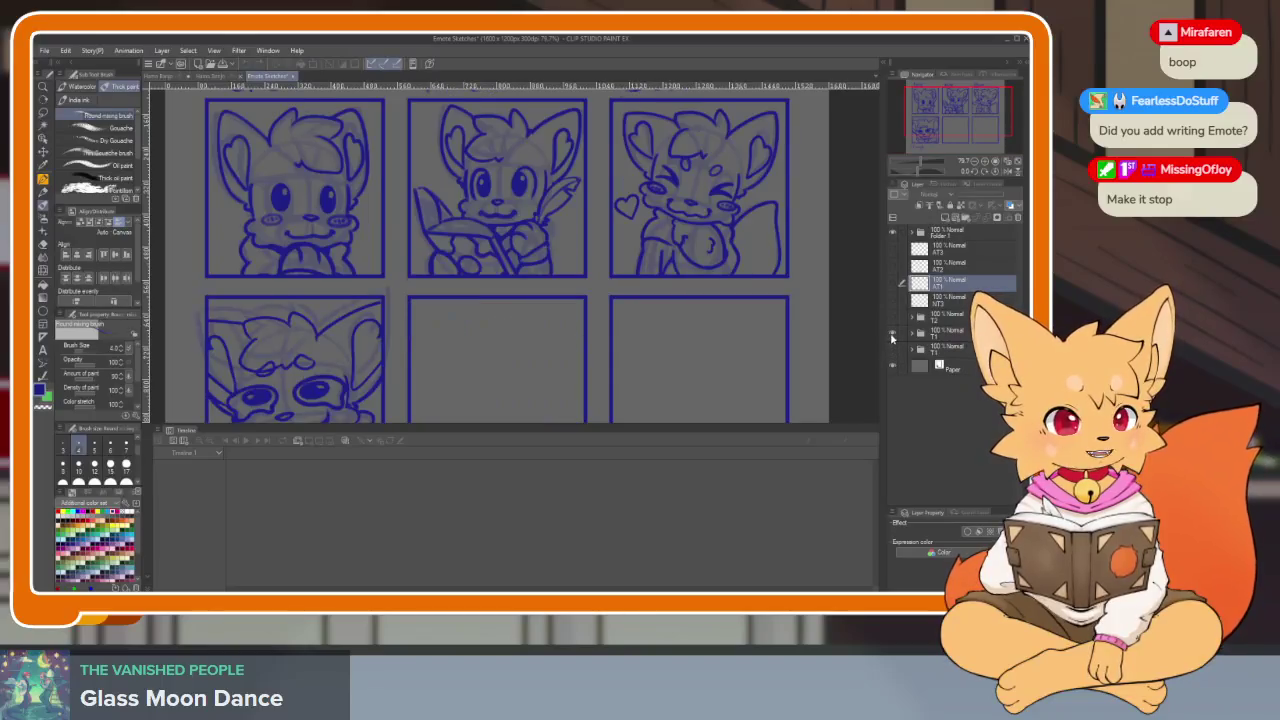
key(Tab)
Zoom in and out across the emote sketch sheet
scroll(617, 397, up, 3)
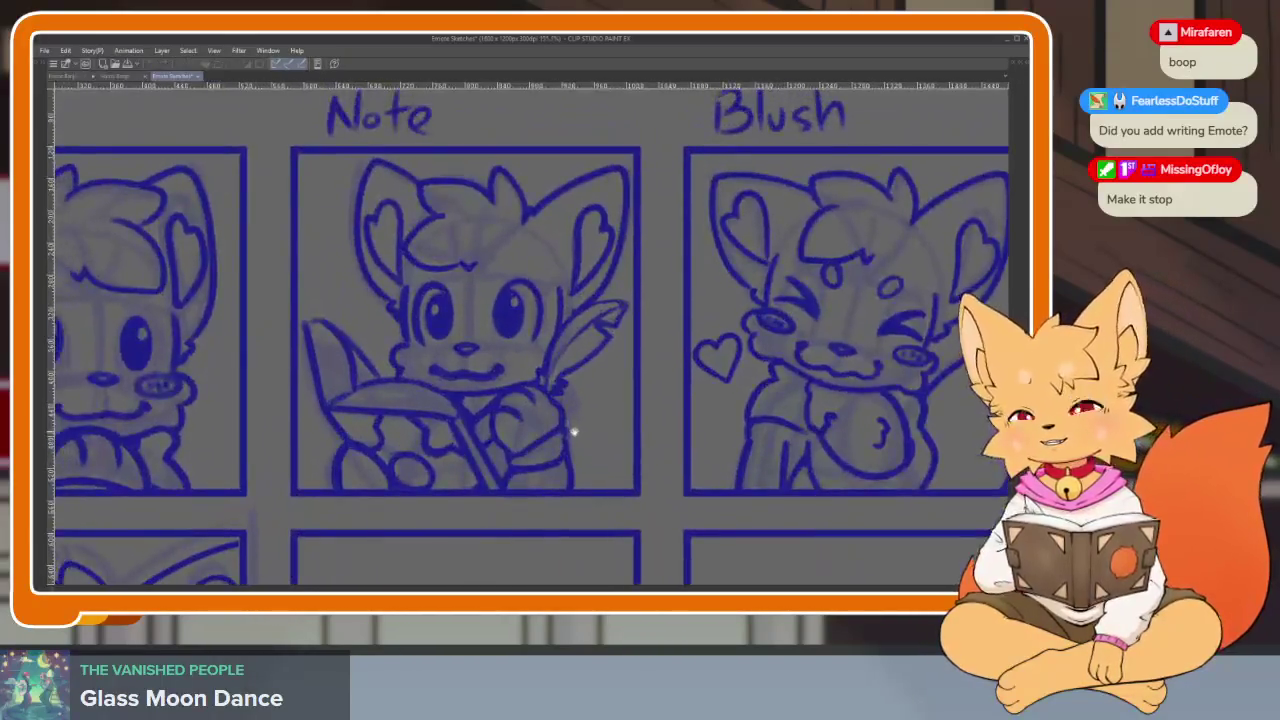
scroll(580, 440, down, 2)
scroll(572, 470, down, 4)
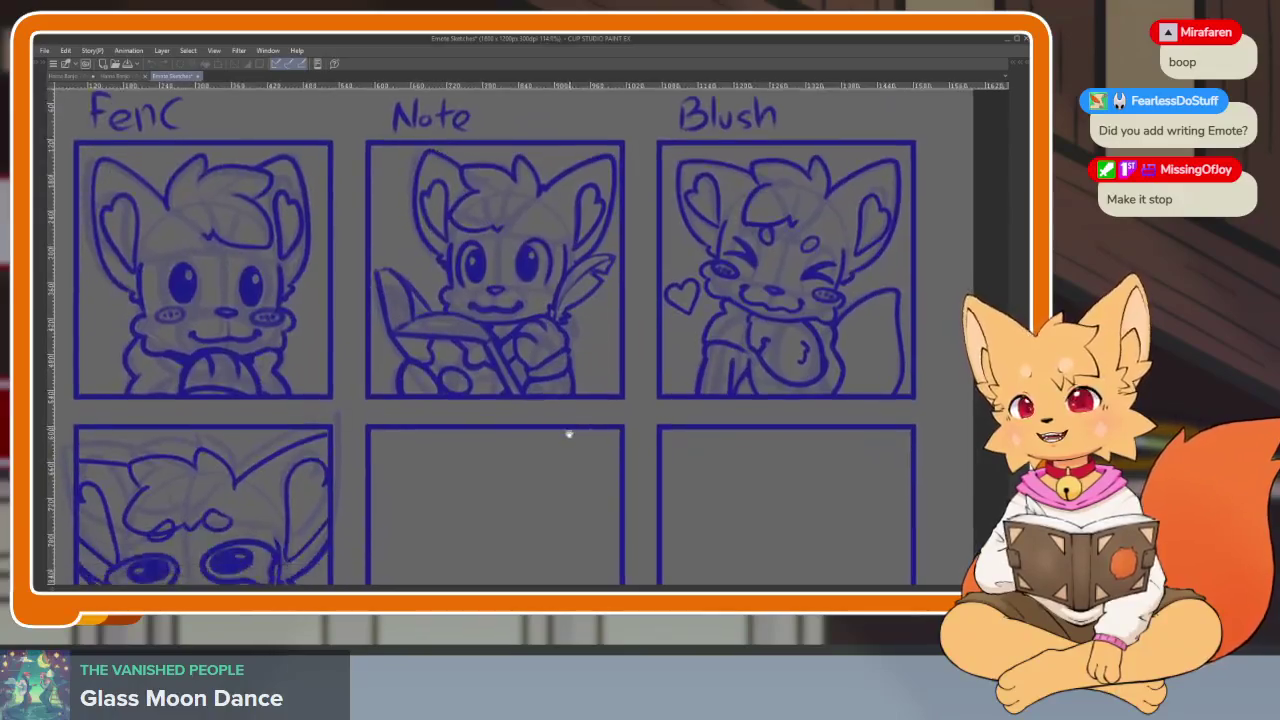
scroll(585, 418, down, 1)
scroll(577, 457, down, 1)
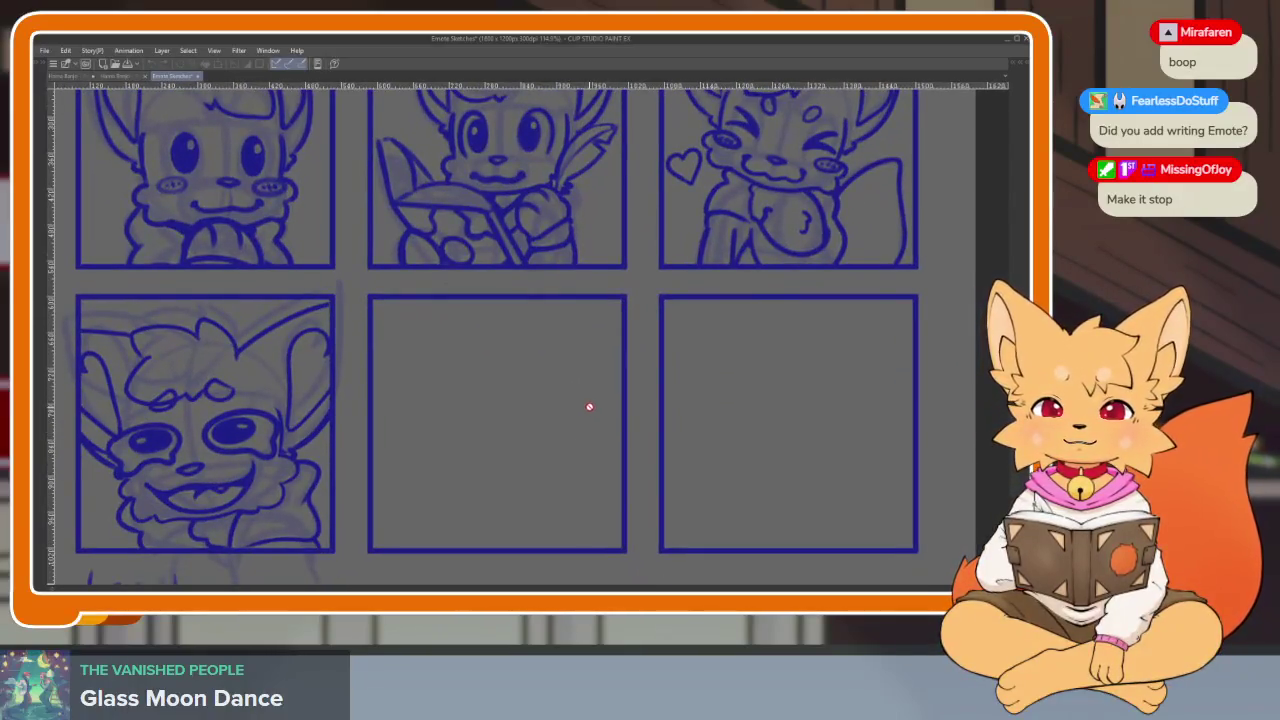
scroll(589, 406, up, 1)
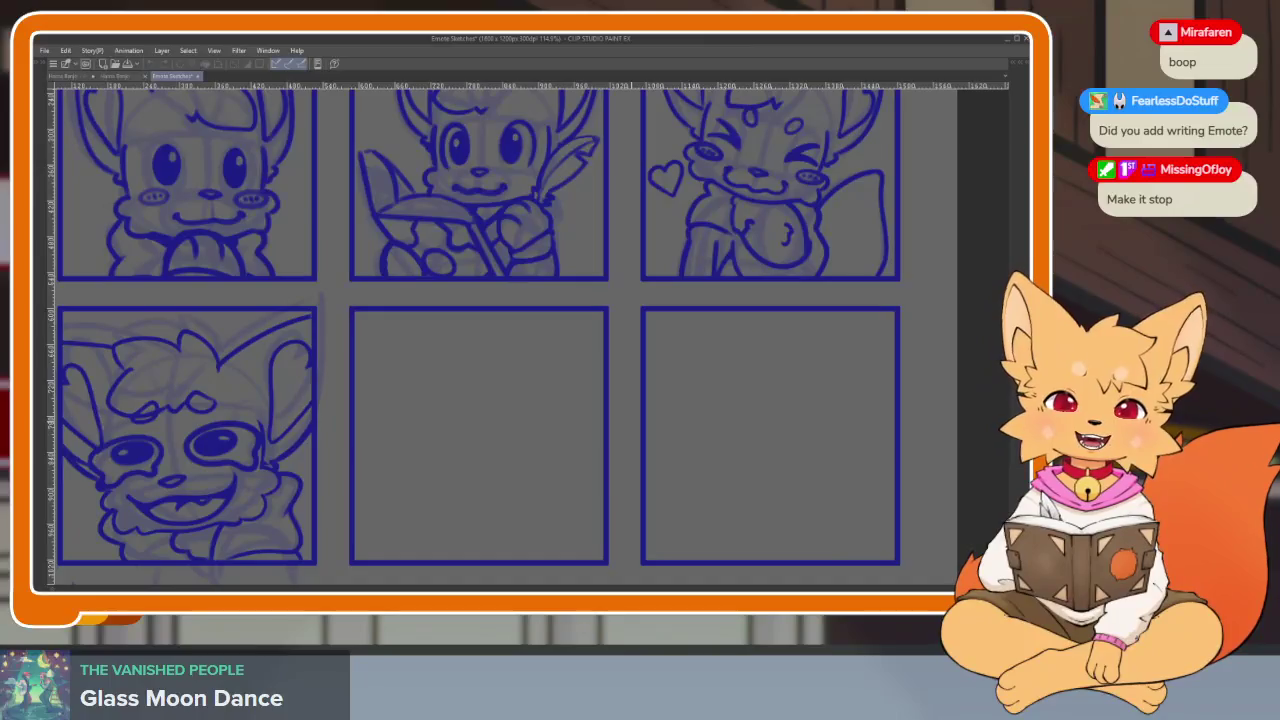
key(Tab)
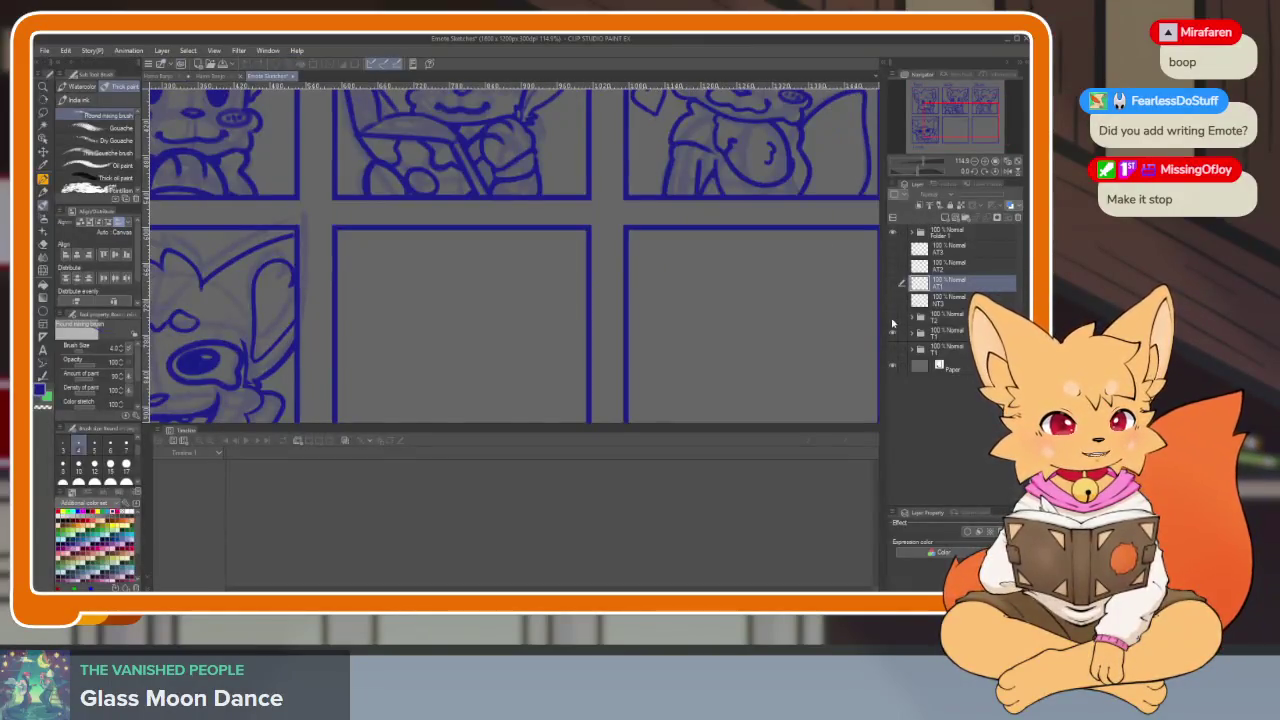
key(Tab)
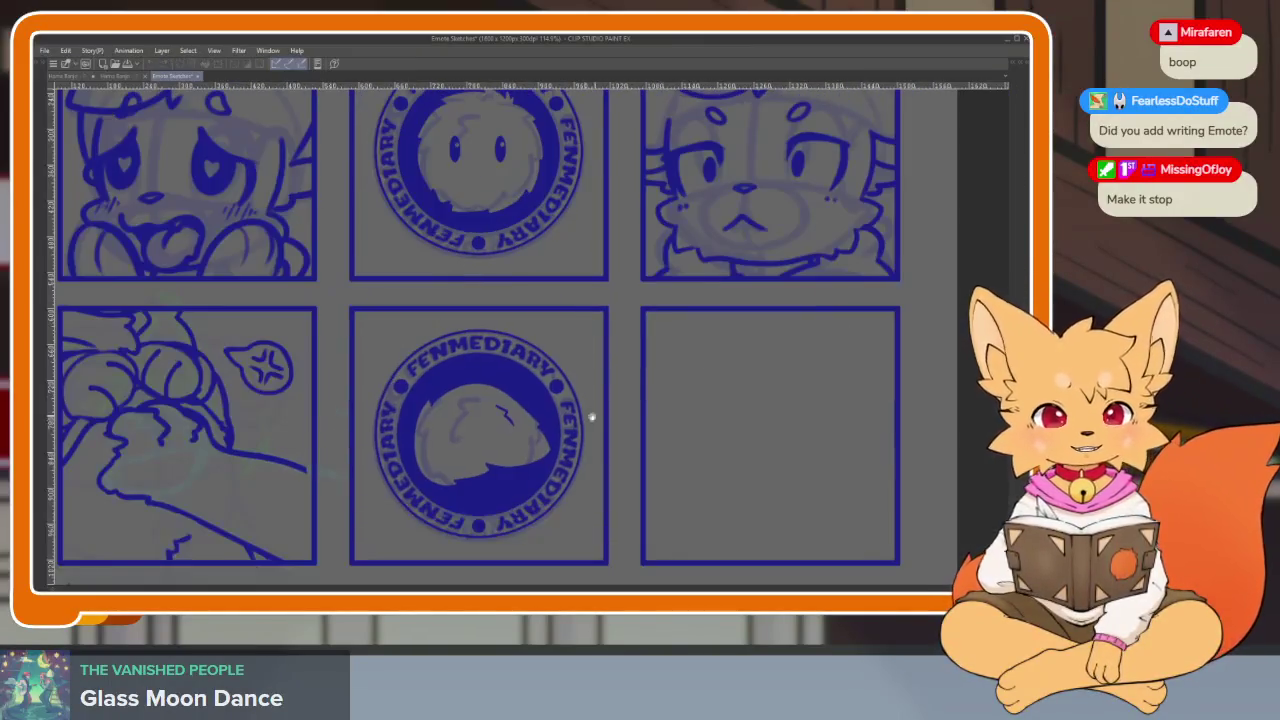
Pan and zoom over the emote sheet, then return to the Hams Banjo export document
scroll(592, 418, left, 5)
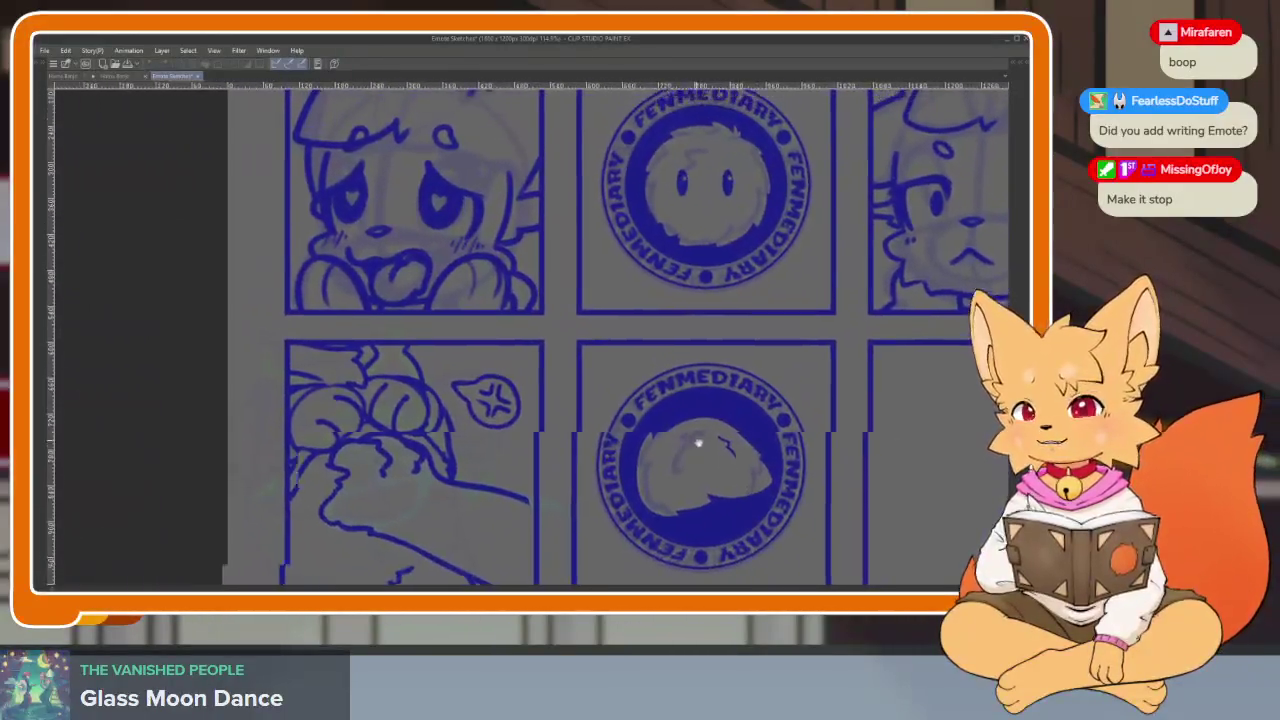
scroll(698, 443, up, 2)
scroll(698, 443, up, 1)
scroll(691, 443, up, 3)
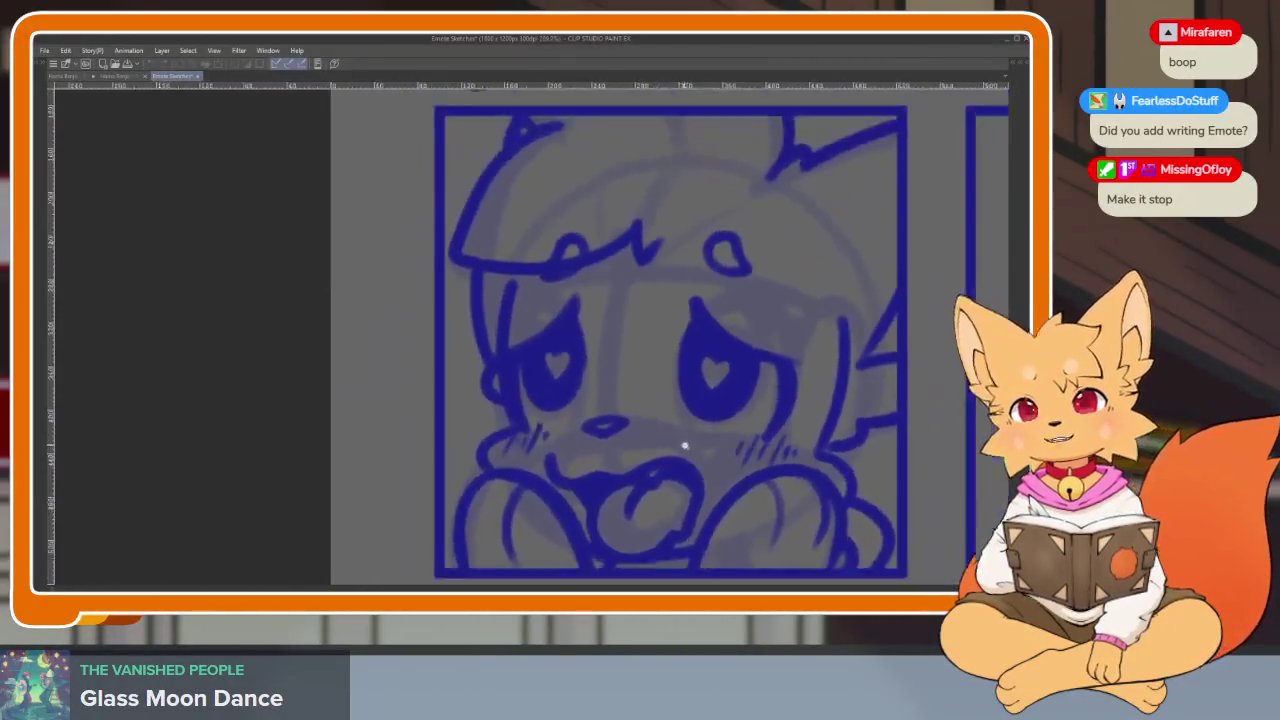
scroll(685, 446, down, 2)
scroll(683, 440, down, 2)
scroll(720, 450, down, 2)
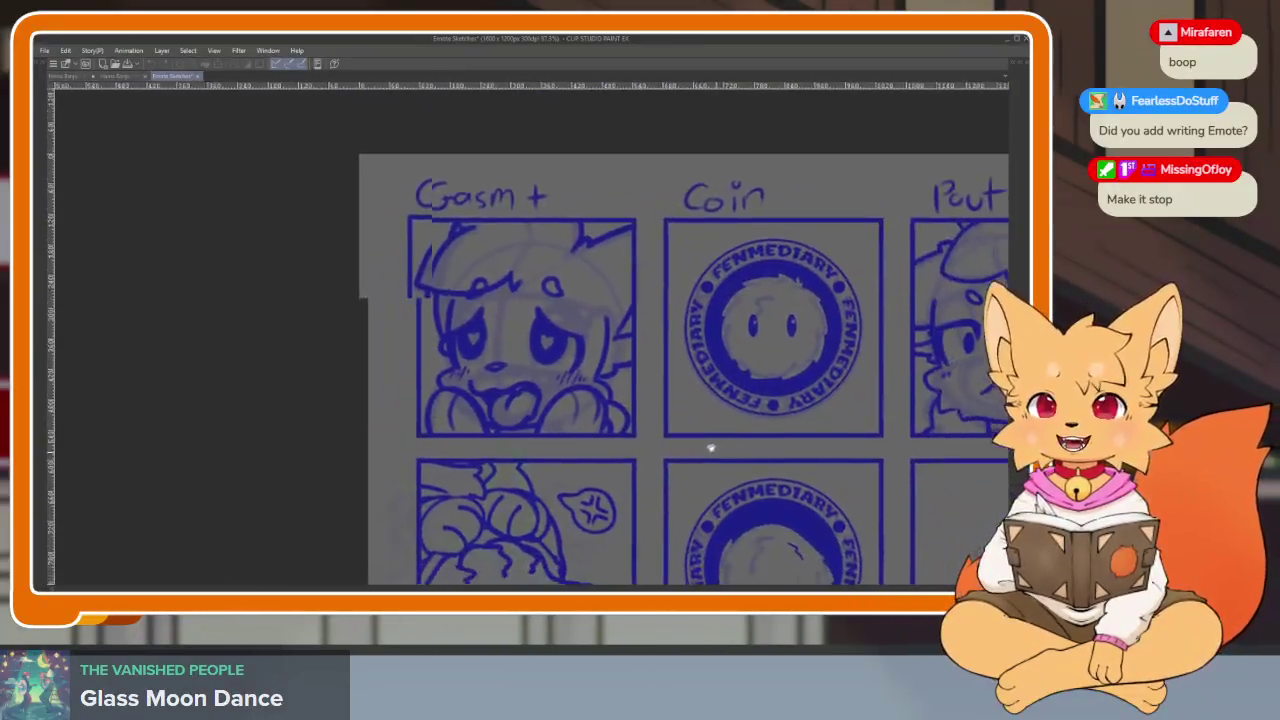
scroll(710, 448, down, 1)
scroll(700, 430, down, 1)
scroll(720, 446, down, 1)
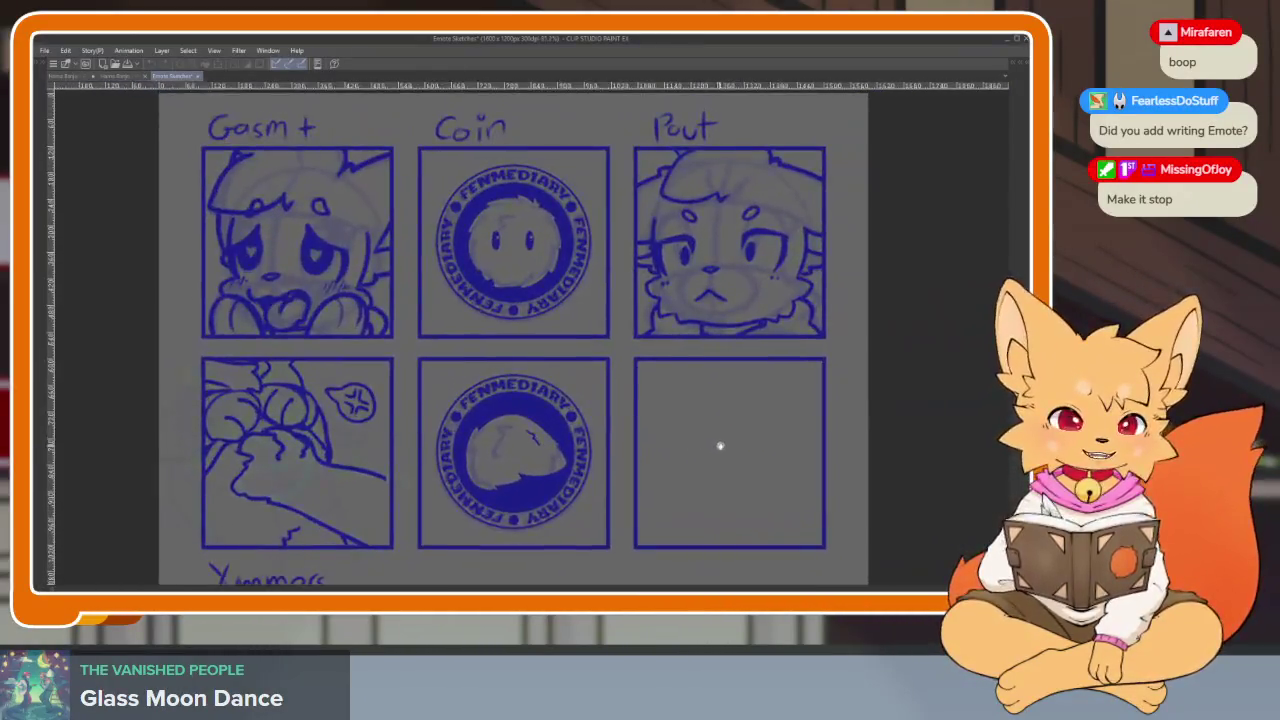
scroll(720, 446, down, 1)
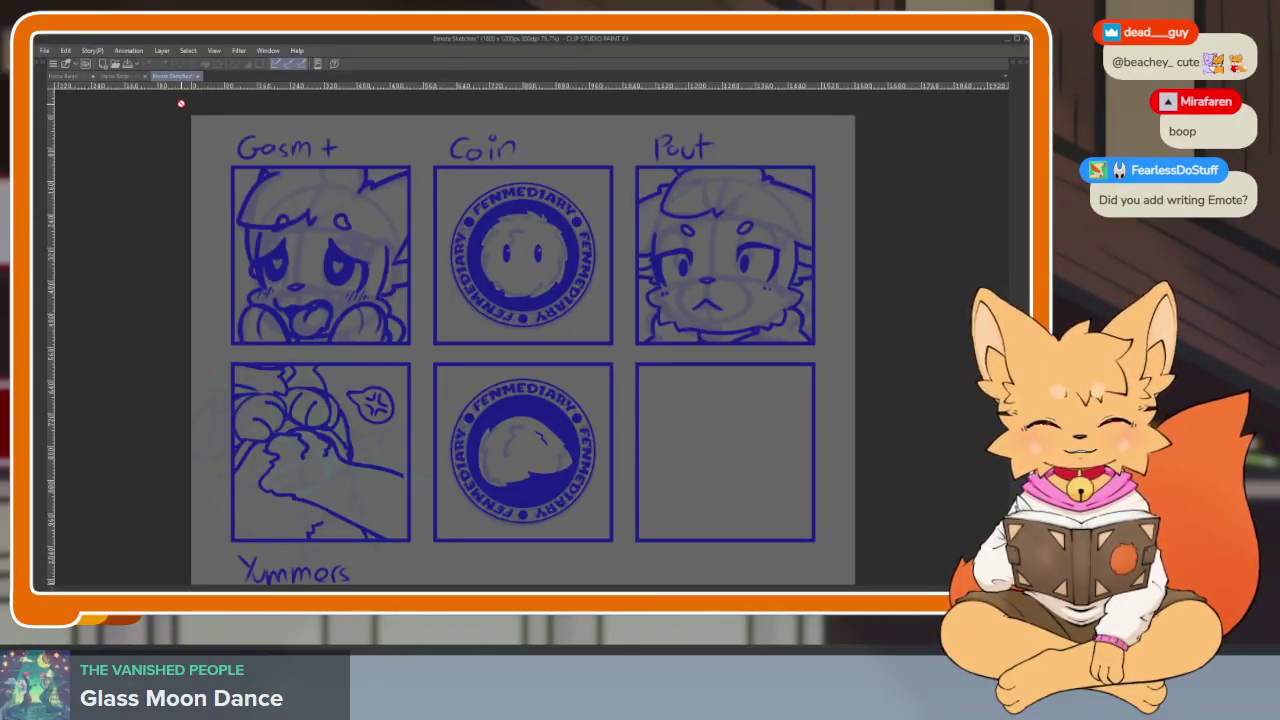
click(121, 78)
click(72, 80)
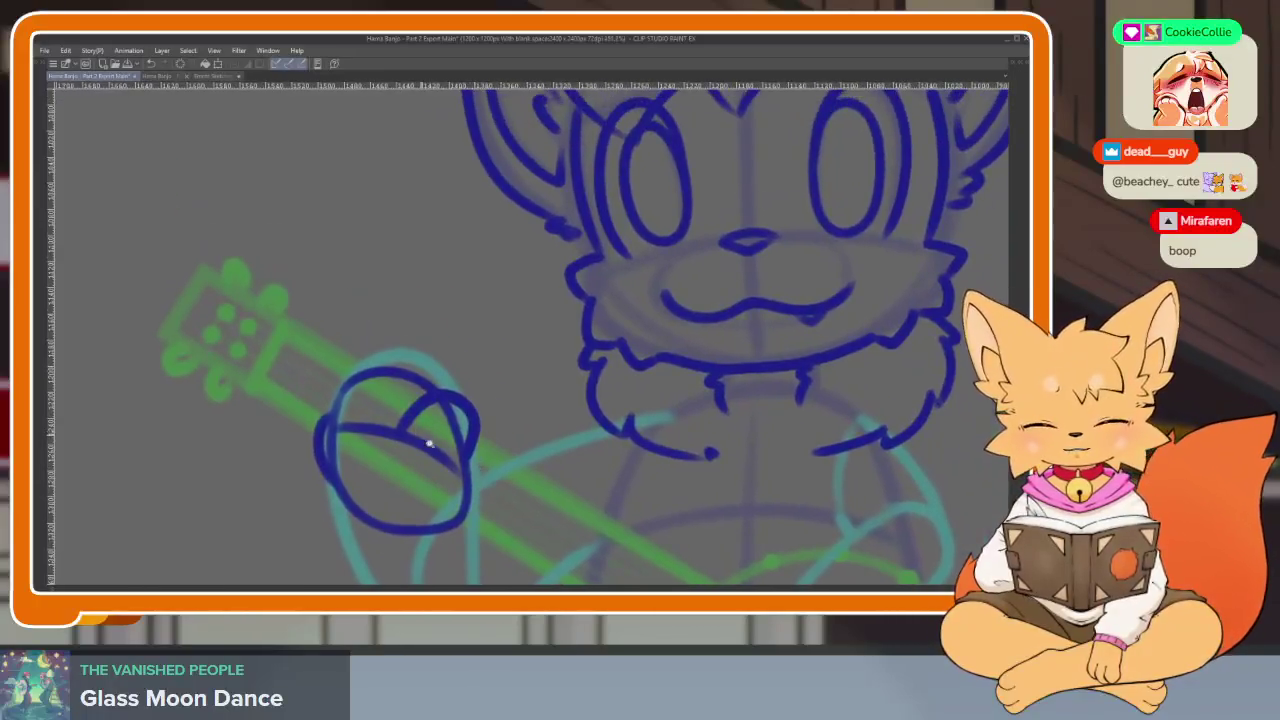
Ink the fist's top arc, its left side, and a line running down from it
scroll(428, 443, up, 5)
mouse_move(274, 445)
mouse_down()
mouse_move(343, 300)
mouse_move(503, 375)
mouse_up()
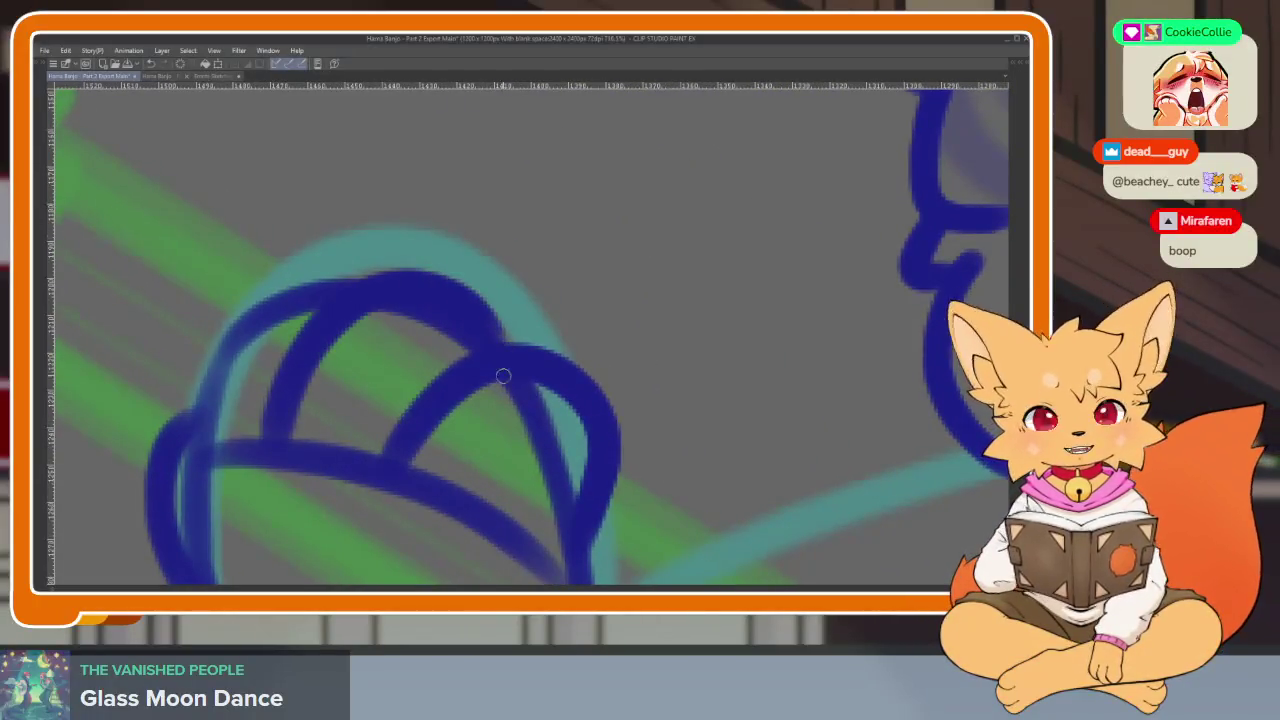
mouse_move(196, 440)
mouse_down()
mouse_move(235, 330)
mouse_move(365, 266)
mouse_up()
scroll(474, 342, down, 5)
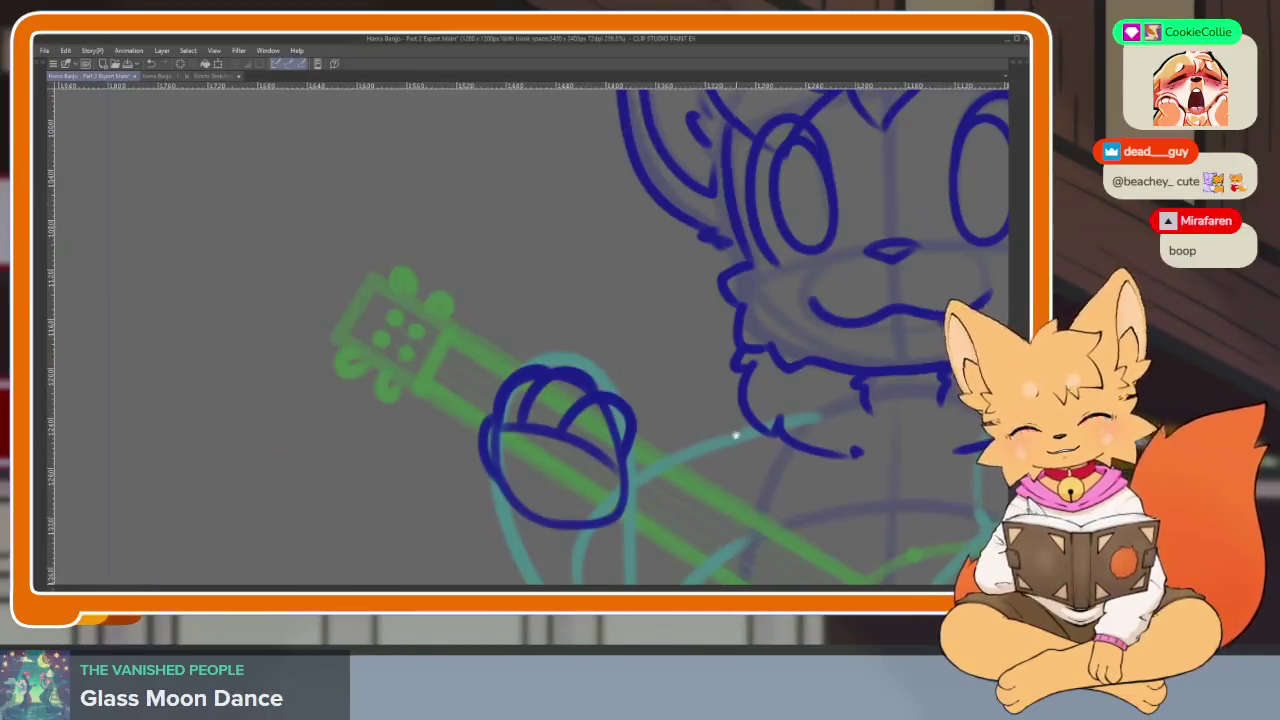
scroll(663, 381, up, 4)
scroll(507, 239, down, 1)
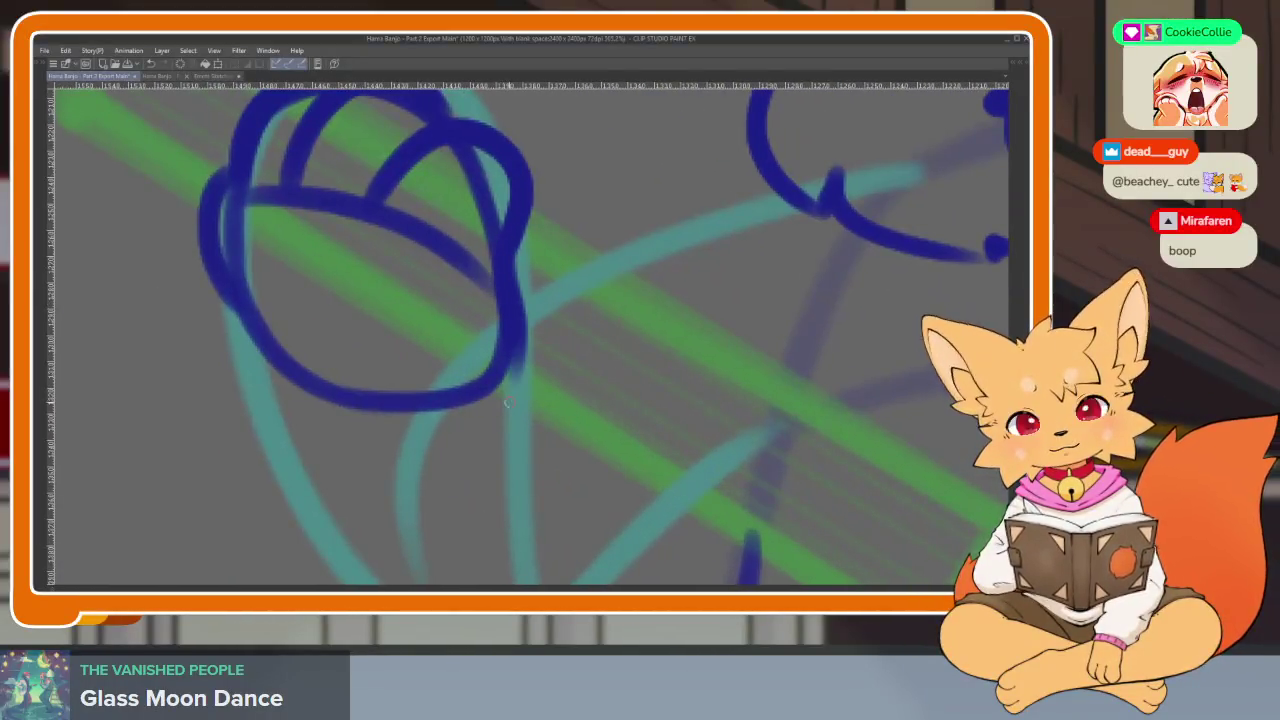
scroll(500, 200, down, 2)
drag(499, 183, 535, 447)
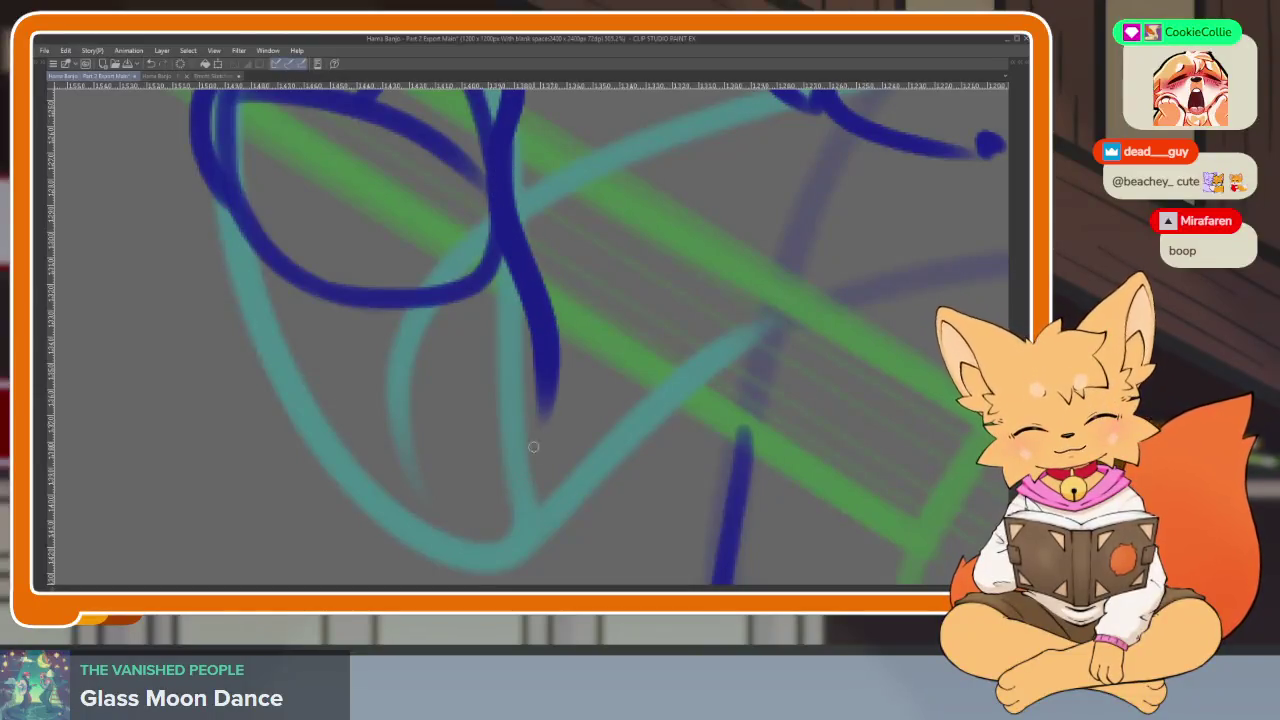
Redraw the fist's long downward line after undoing a bad stroke, then ink the arm line
scroll(560, 460, up, 2)
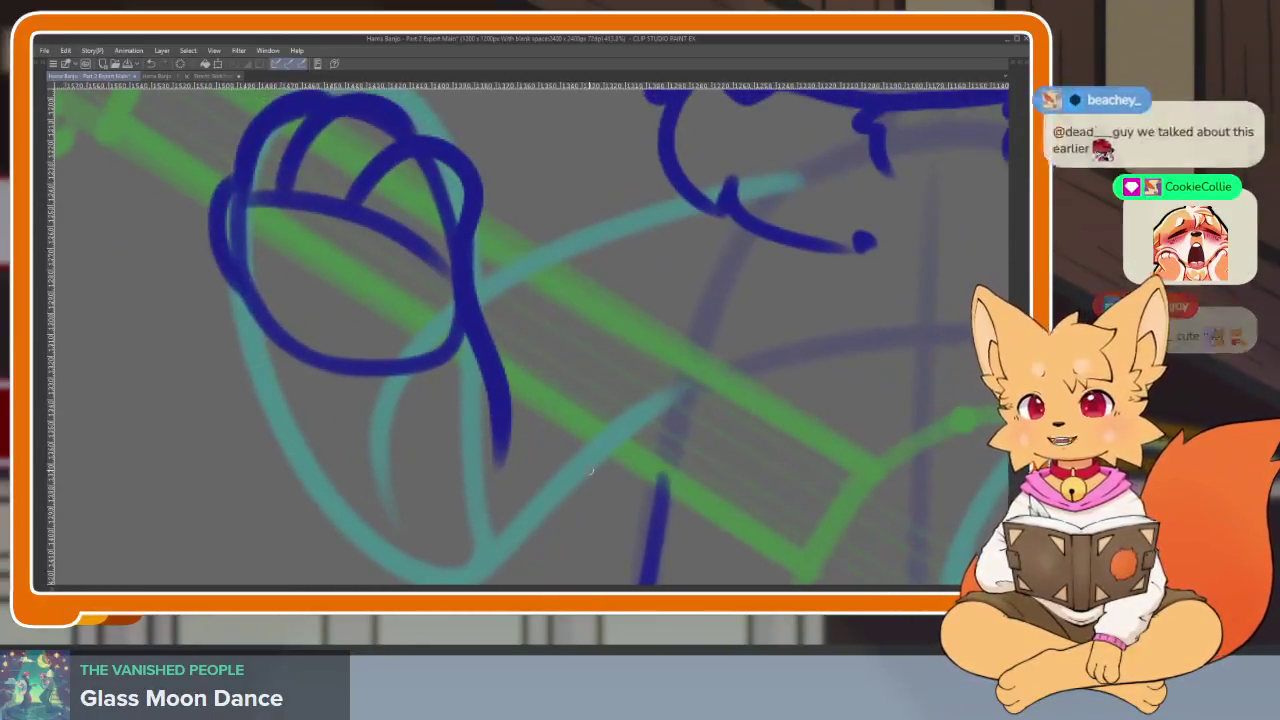
scroll(560, 430, down, 1)
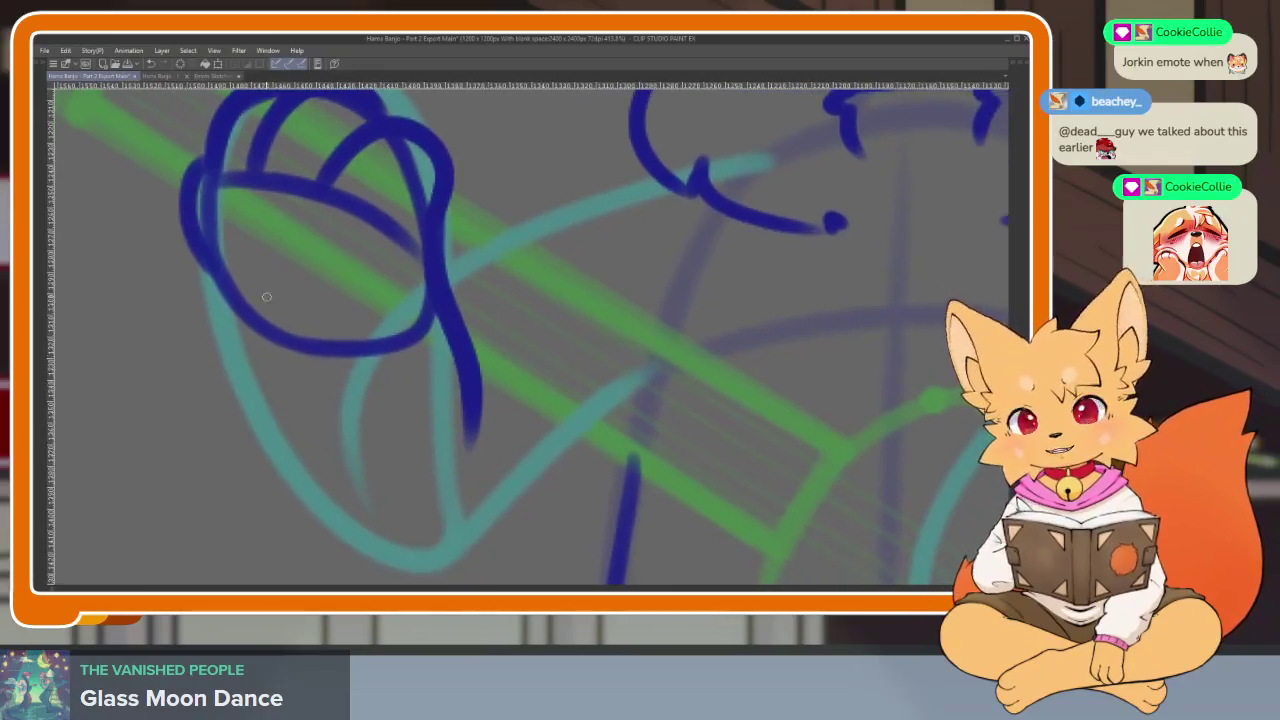
drag(205, 227, 266, 454)
scroll(340, 390, down, 1)
key(ctrl+z)
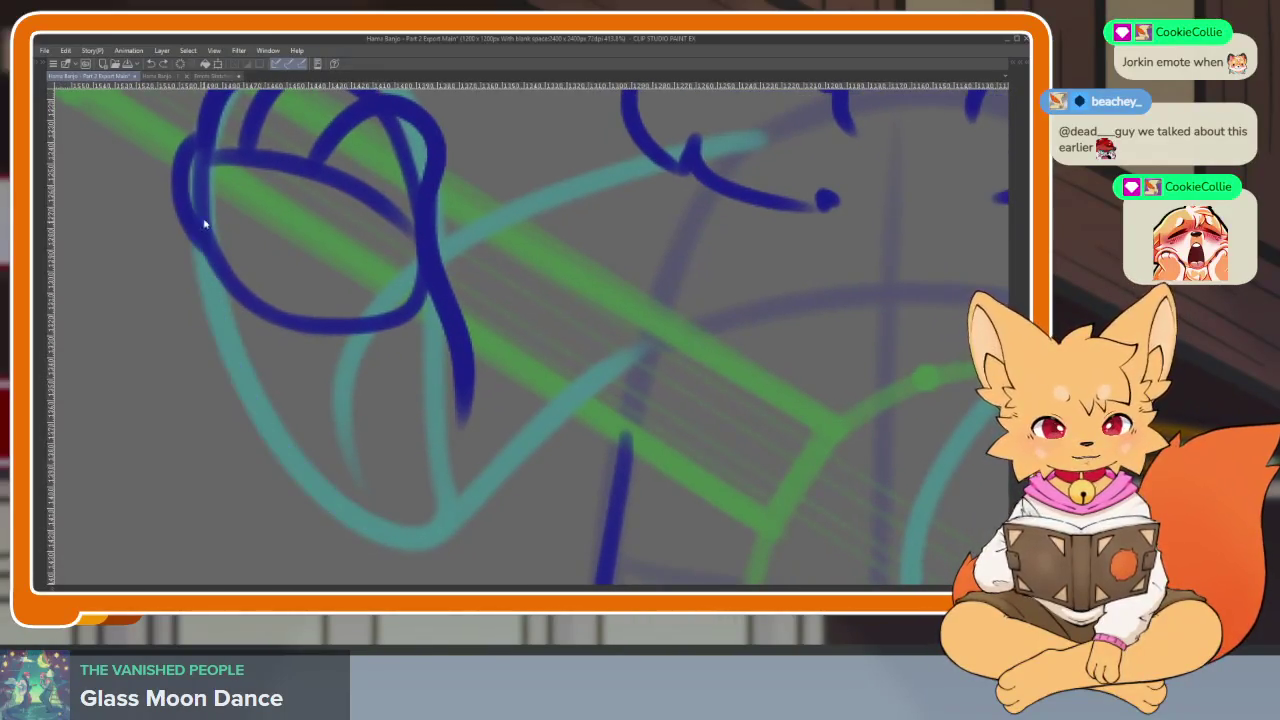
mouse_move(198, 237)
mouse_down()
mouse_move(290, 465)
mouse_move(395, 535)
mouse_move(555, 415)
mouse_up()
scroll(558, 470, right, 1)
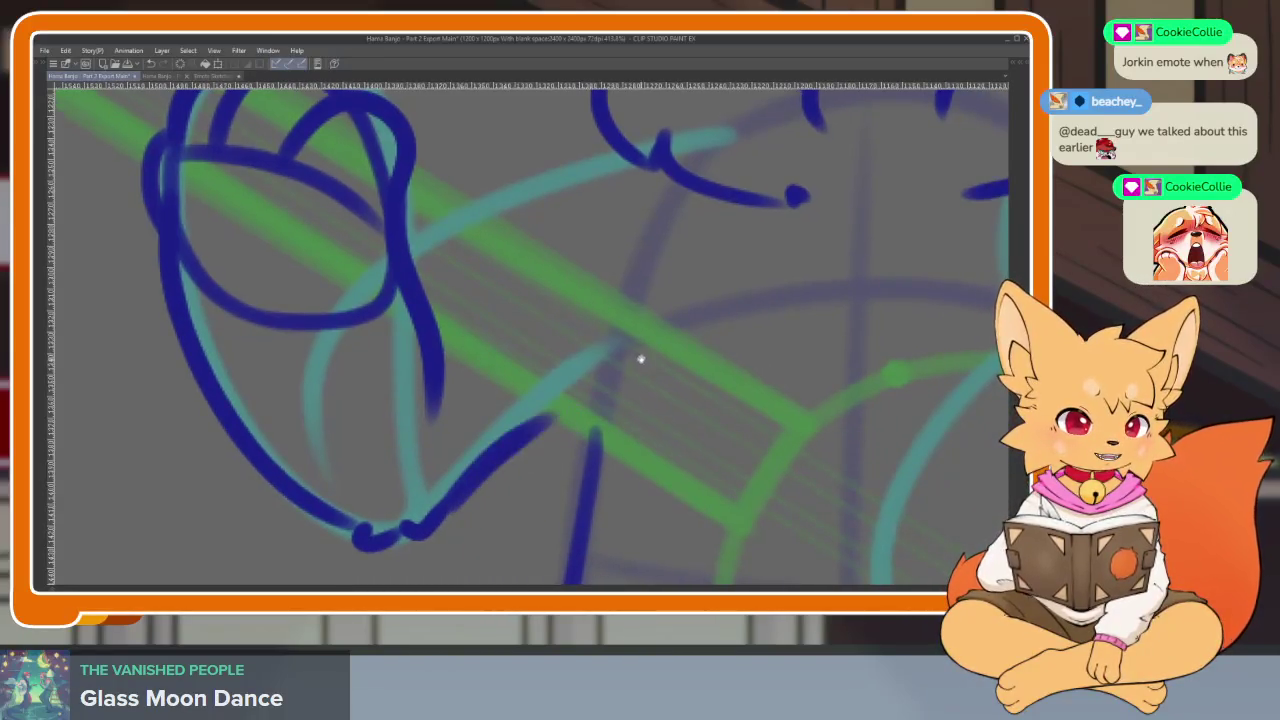
scroll(640, 357, up, 3)
drag(591, 259, 480, 292)
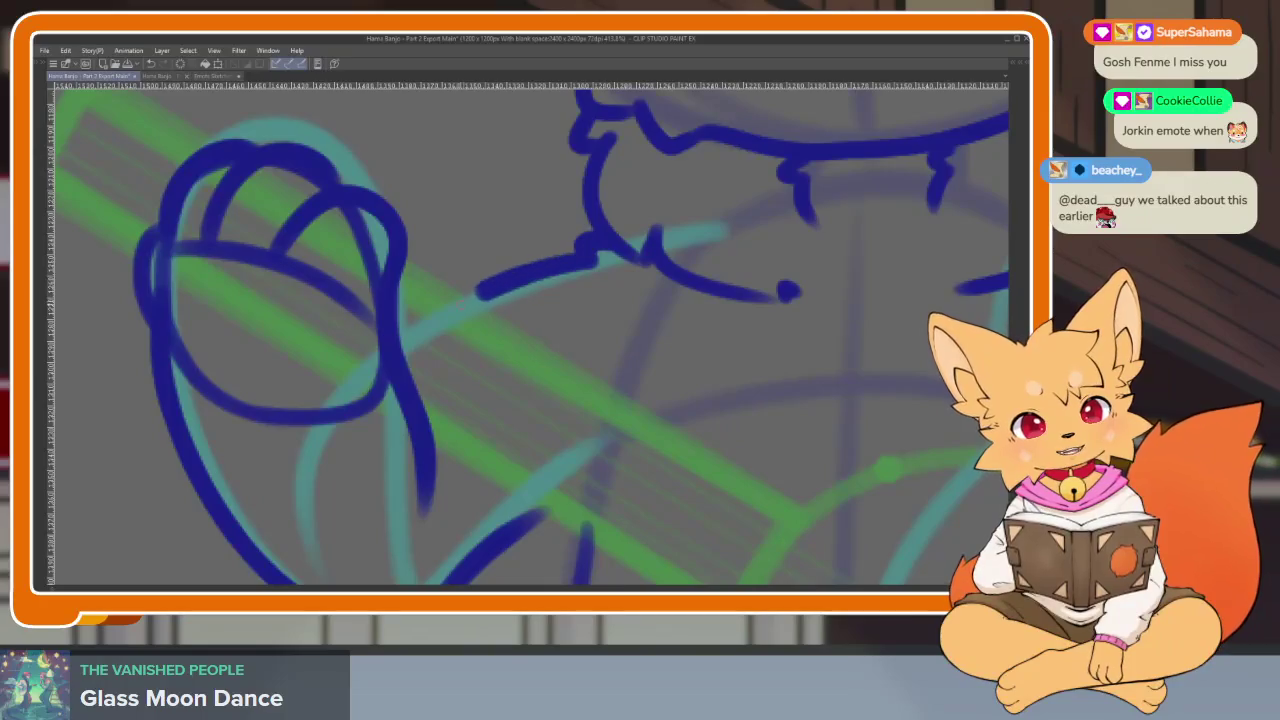
Erase the lower loop inside the fist
scroll(674, 380, down, 2)
scroll(663, 434, down, 2)
scroll(620, 449, up, 3)
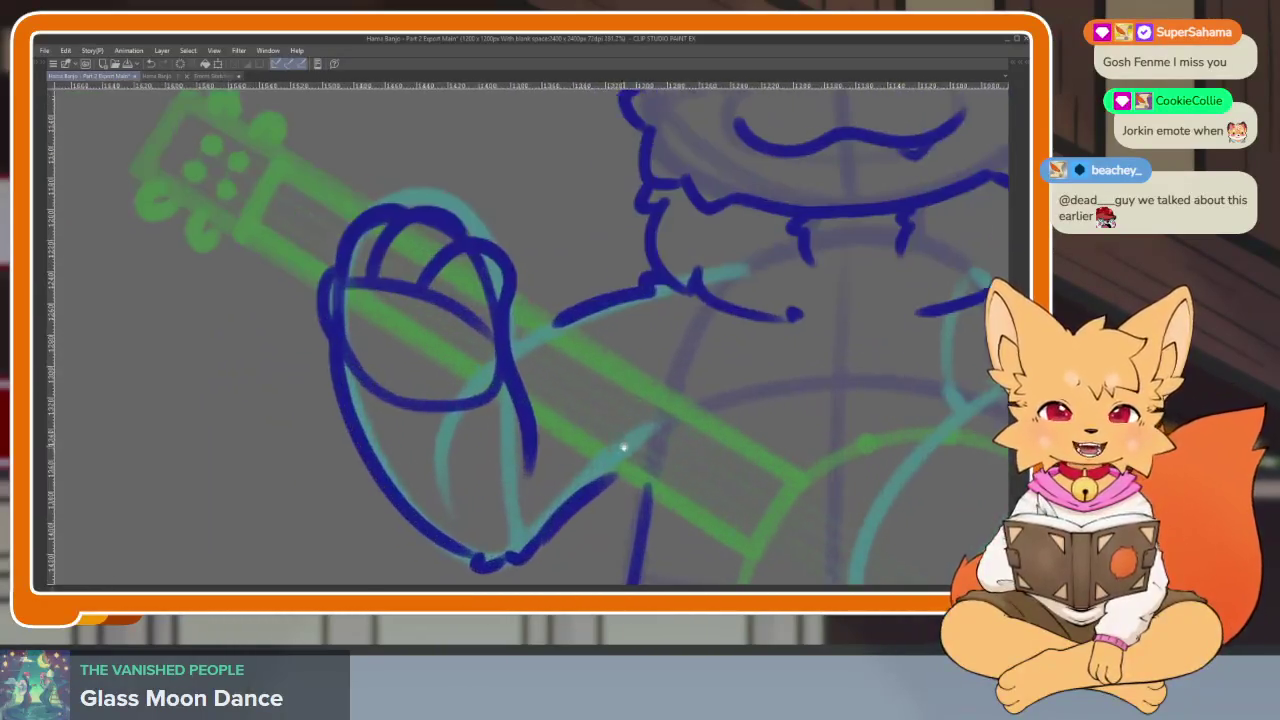
scroll(635, 456, down, 2)
scroll(560, 460, up, 1)
scroll(500, 466, up, 3)
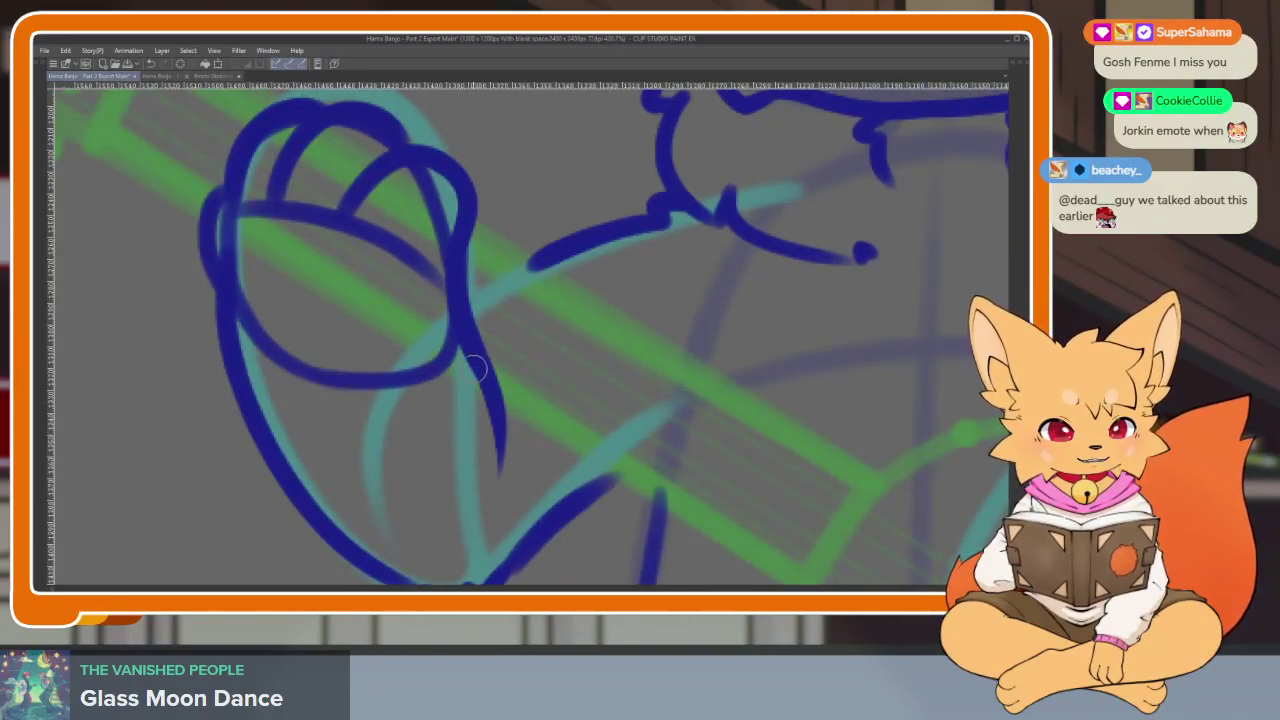
scroll(633, 459, down, 2)
scroll(571, 451, up, 2)
scroll(491, 440, up, 1)
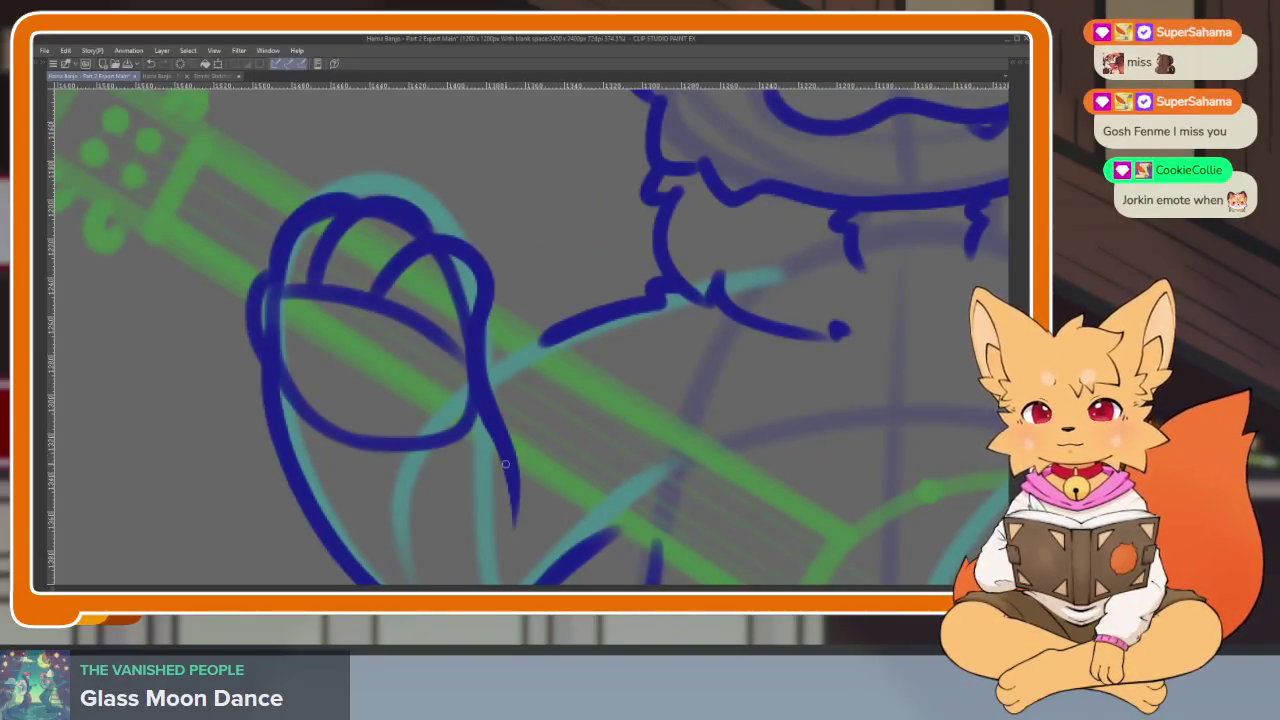
scroll(505, 464, up, 1)
scroll(440, 494, up, 1)
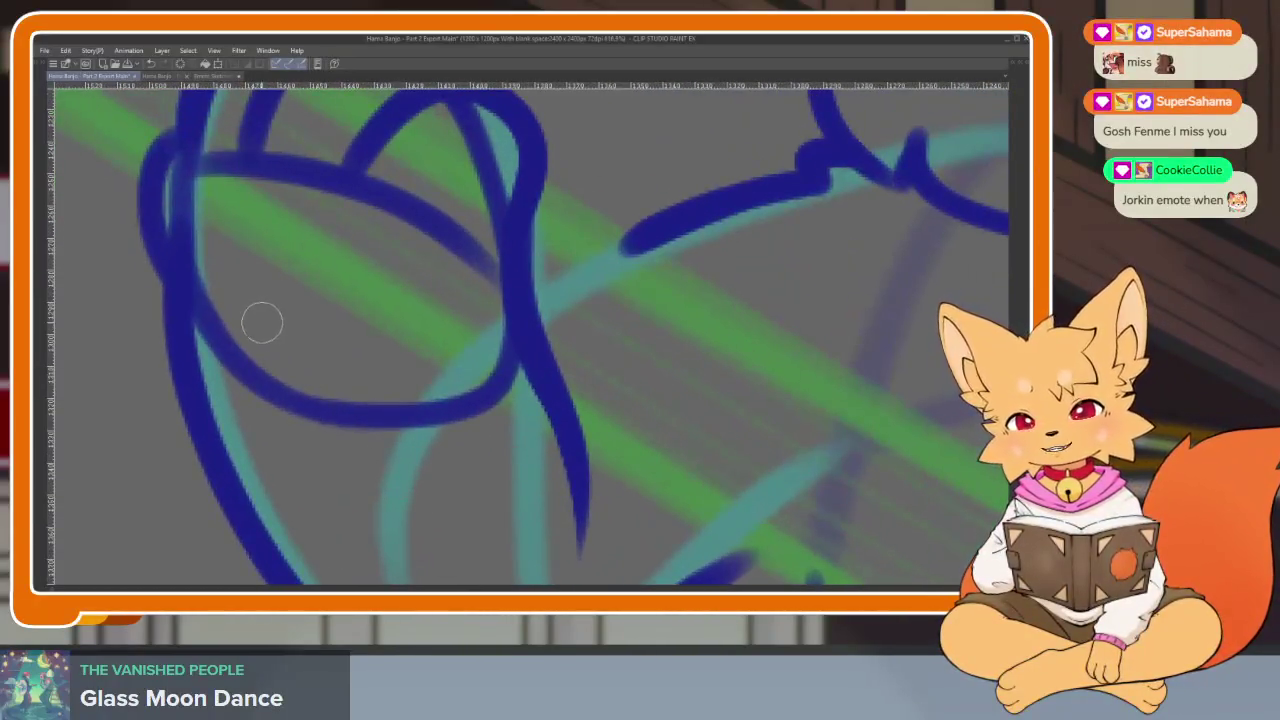
mouse_move(212, 245)
mouse_down()
mouse_move(206, 263)
mouse_move(286, 409)
mouse_move(351, 420)
mouse_move(478, 335)
mouse_move(505, 390)
mouse_up()
Erase the overlapping finger-line crossings, then zoom out to see face, hand and banjo
scroll(400, 460, down, 1)
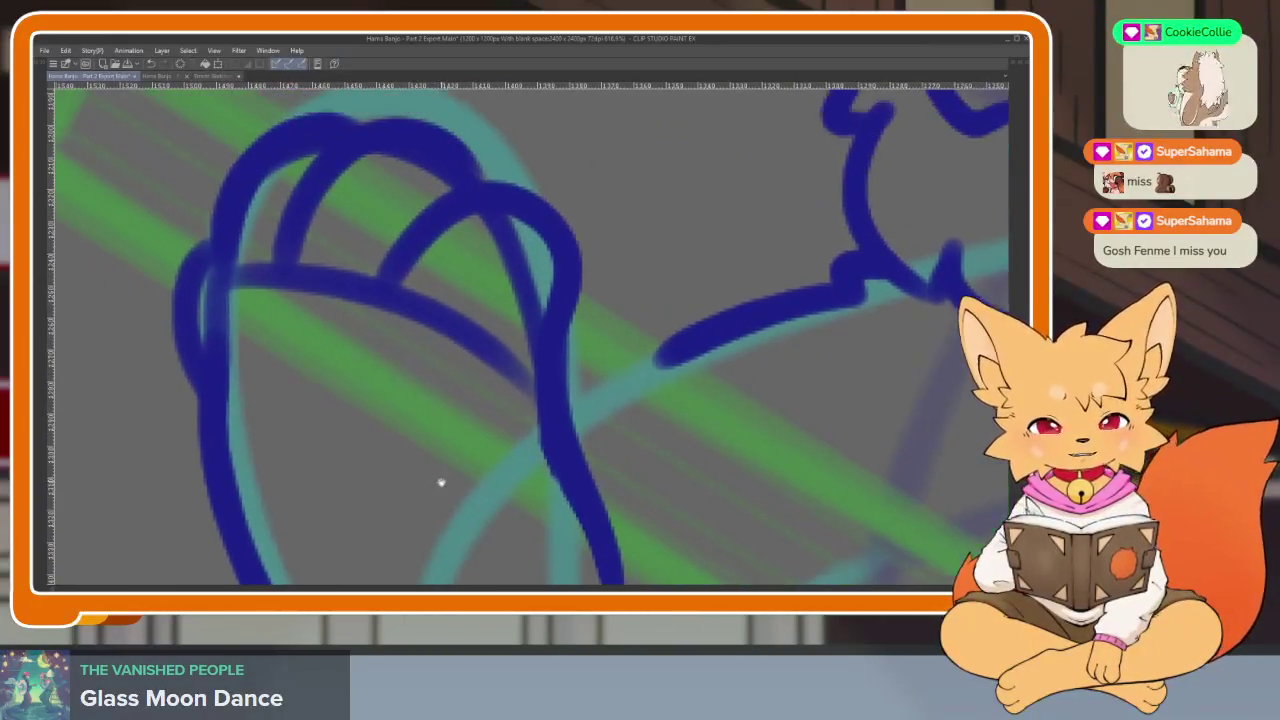
scroll(455, 472, down, 1)
scroll(490, 470, down, 1)
scroll(510, 460, up, 1)
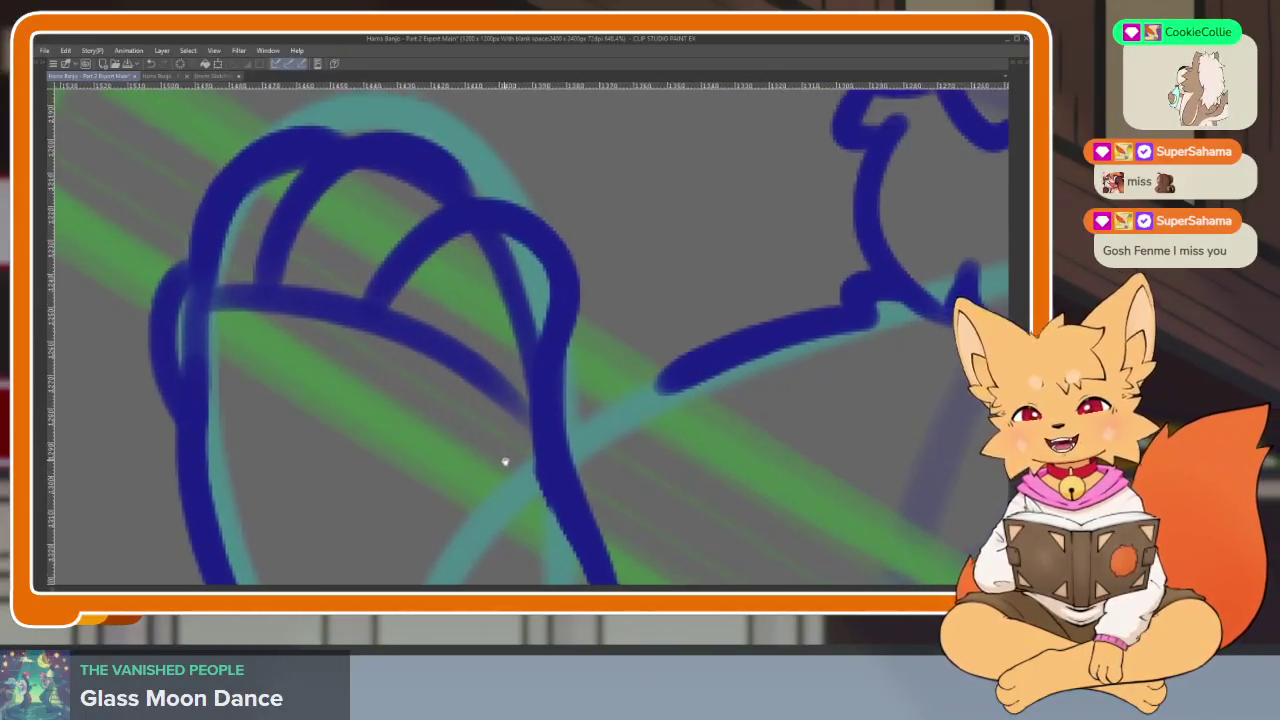
scroll(503, 452, up, 1)
mouse_move(450, 320)
mouse_down()
mouse_move(421, 325)
mouse_move(480, 374)
mouse_move(514, 431)
mouse_move(525, 345)
mouse_move(498, 273)
mouse_up()
scroll(510, 382, down, 1)
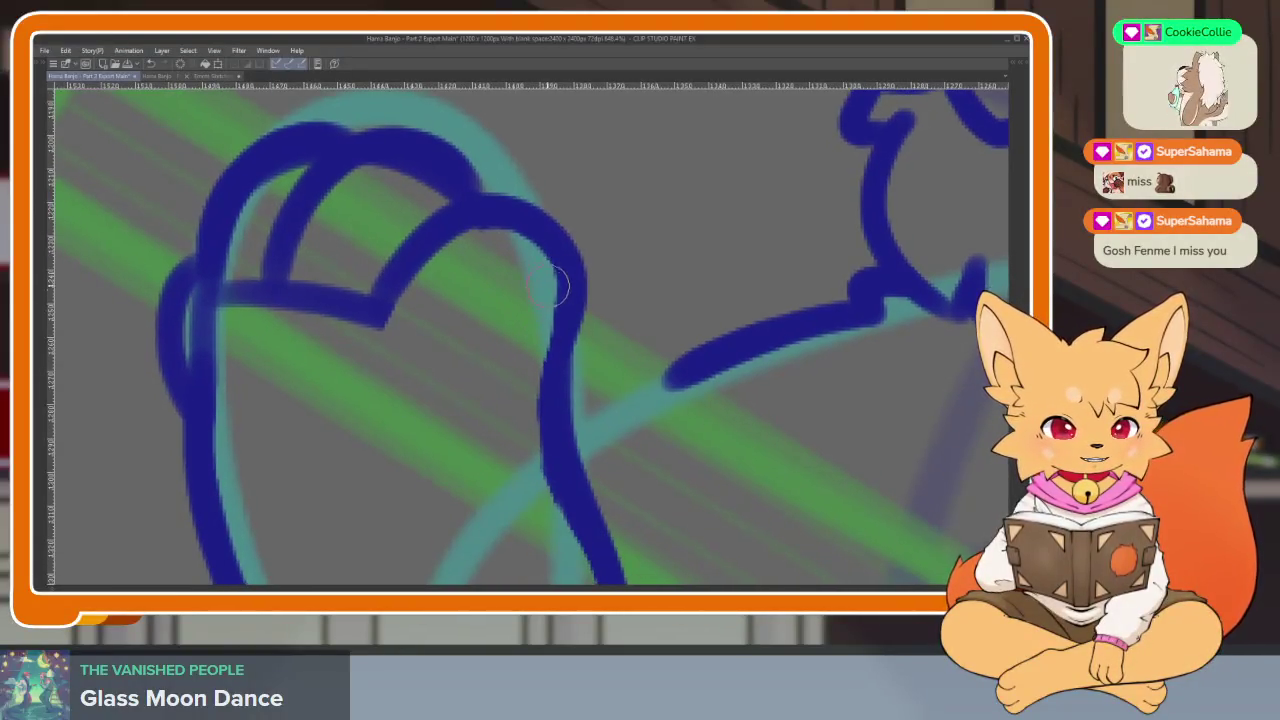
mouse_move(412, 359)
mouse_down()
mouse_move(480, 403)
mouse_move(412, 398)
mouse_move(330, 330)
mouse_move(310, 335)
mouse_move(305, 400)
mouse_up()
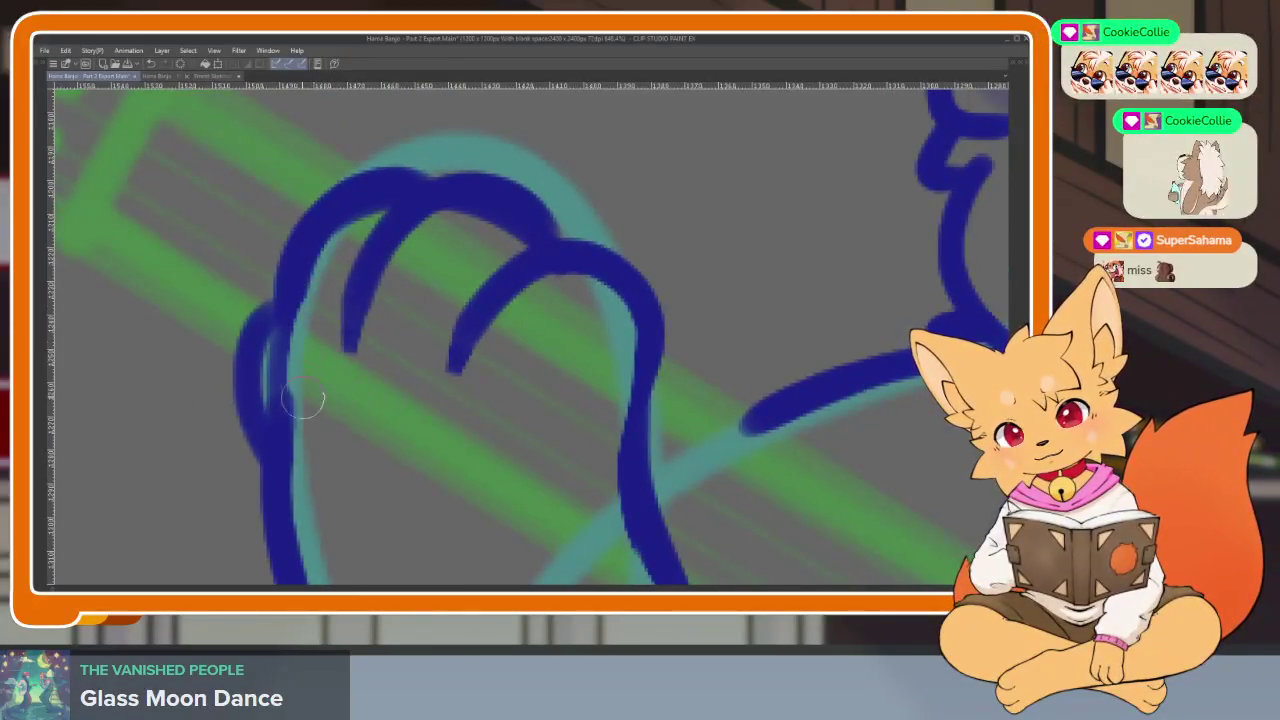
scroll(557, 437, down, 3)
scroll(591, 500, down, 2)
mouse_move(591, 500)
mouse_down()
mouse_move(574, 465)
mouse_move(611, 449)
mouse_move(606, 460)
mouse_move(632, 428)
mouse_up()
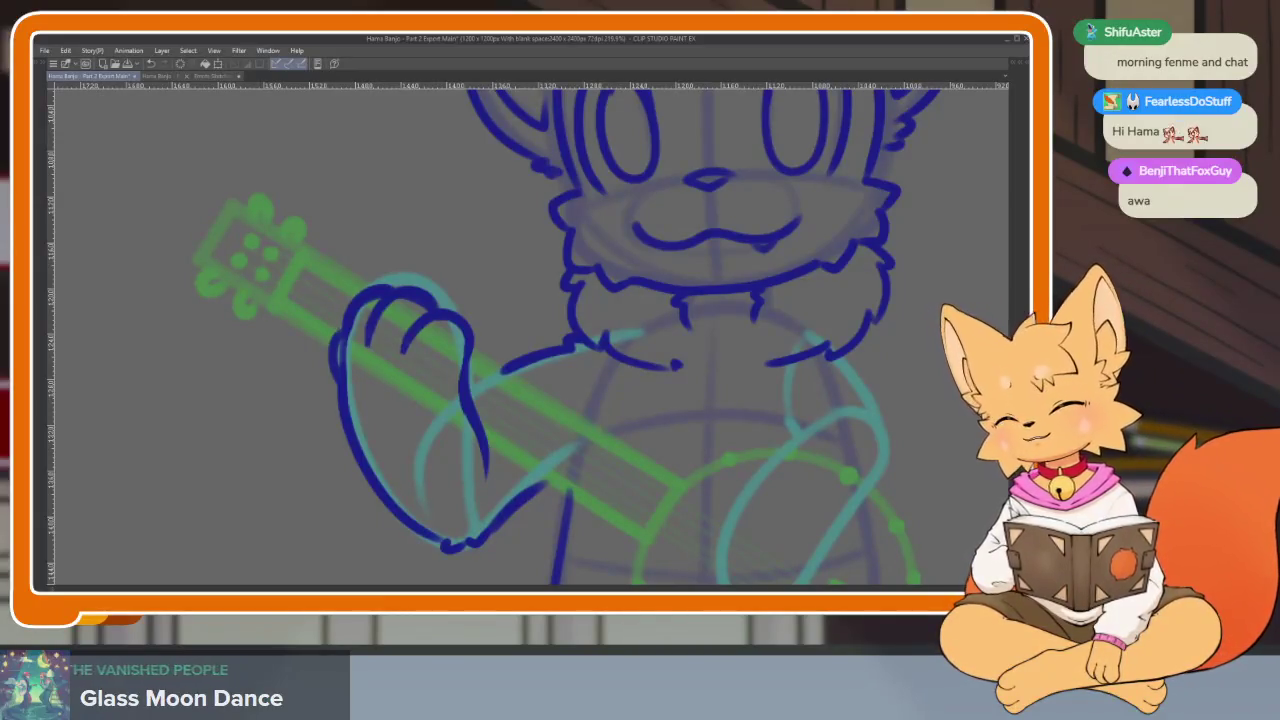
scroll(790, 448, down, 3)
scroll(580, 457, up, 1)
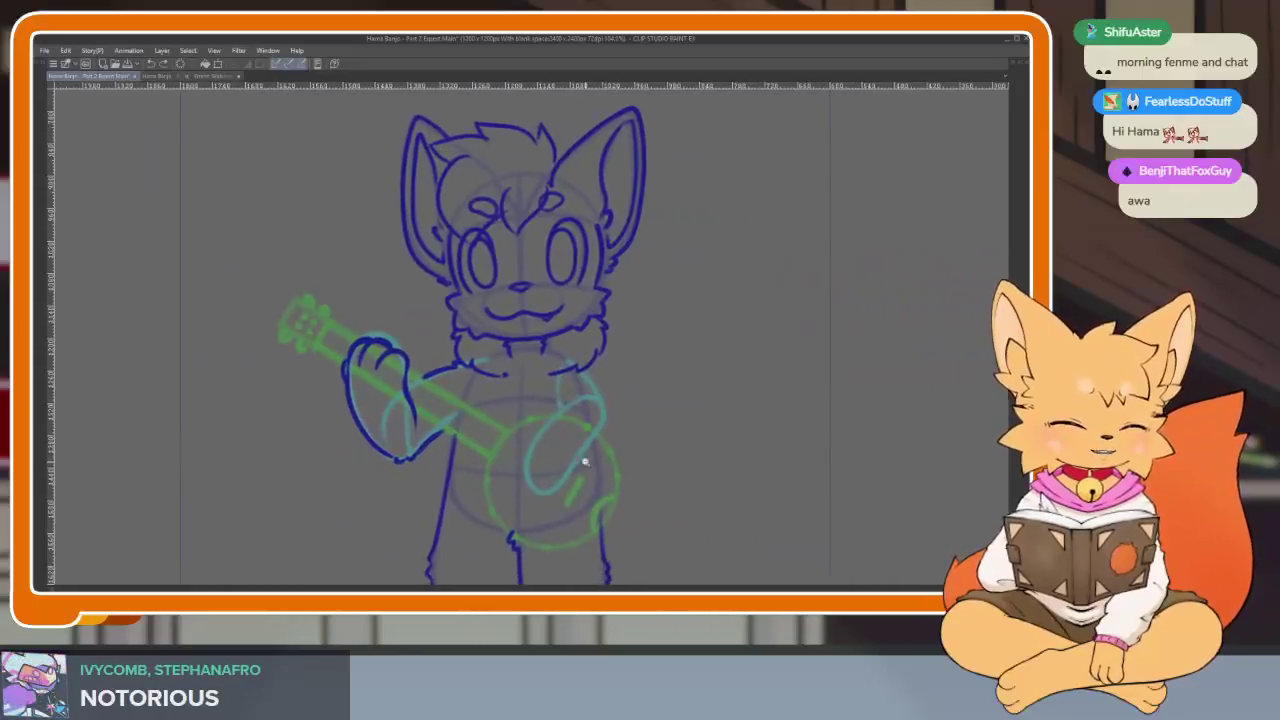
scroll(591, 503, up, 2)
scroll(596, 508, up, 2)
scroll(600, 500, up, 1)
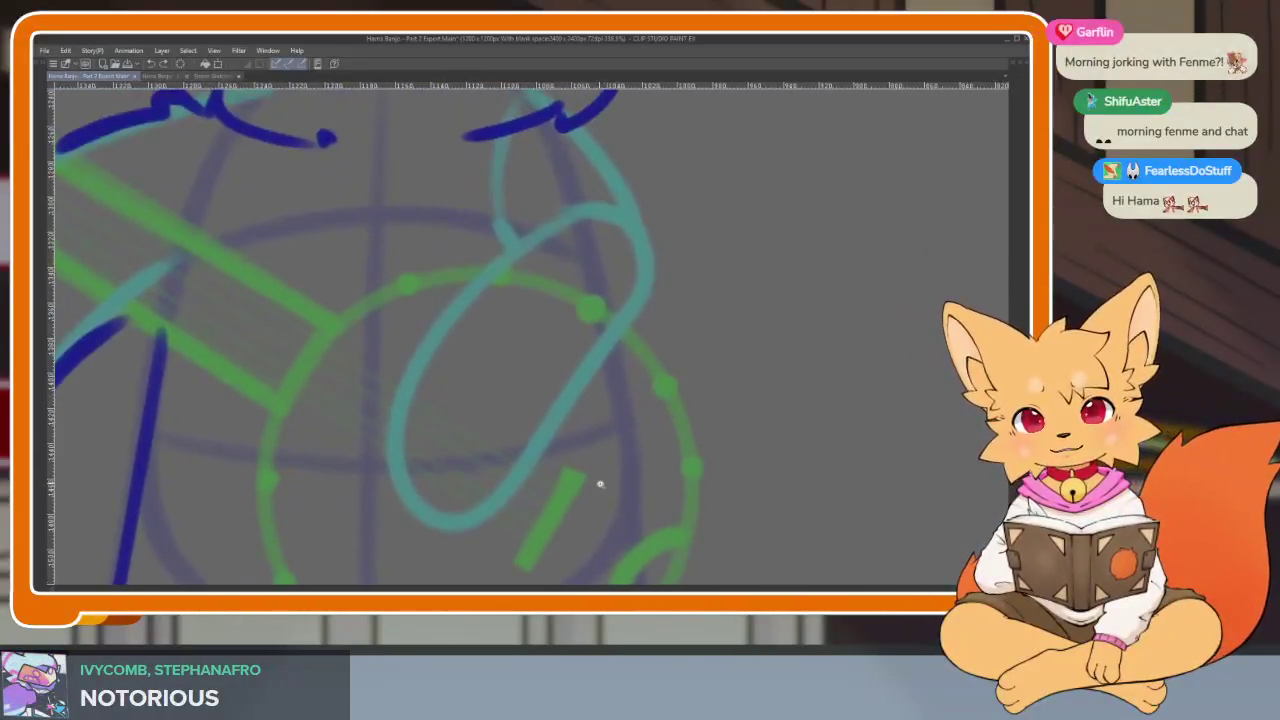
scroll(604, 472, up, 1)
scroll(608, 452, up, 1)
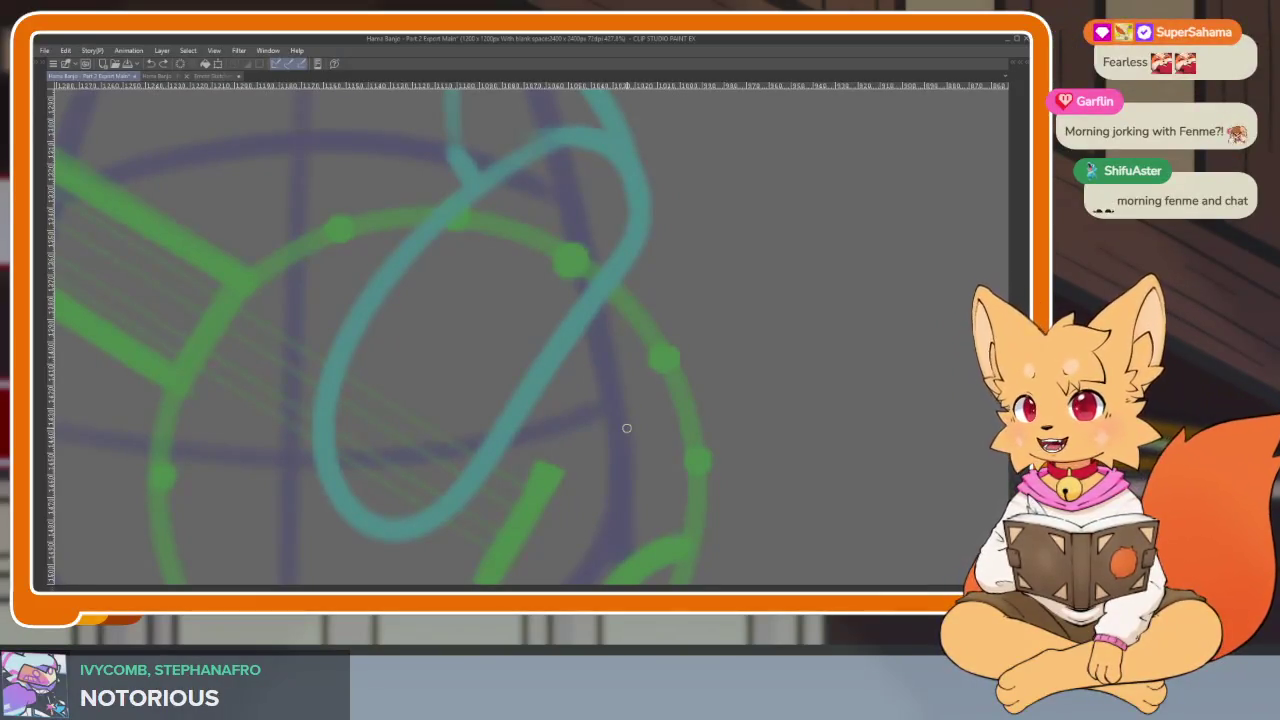
scroll(540, 445, down, 1)
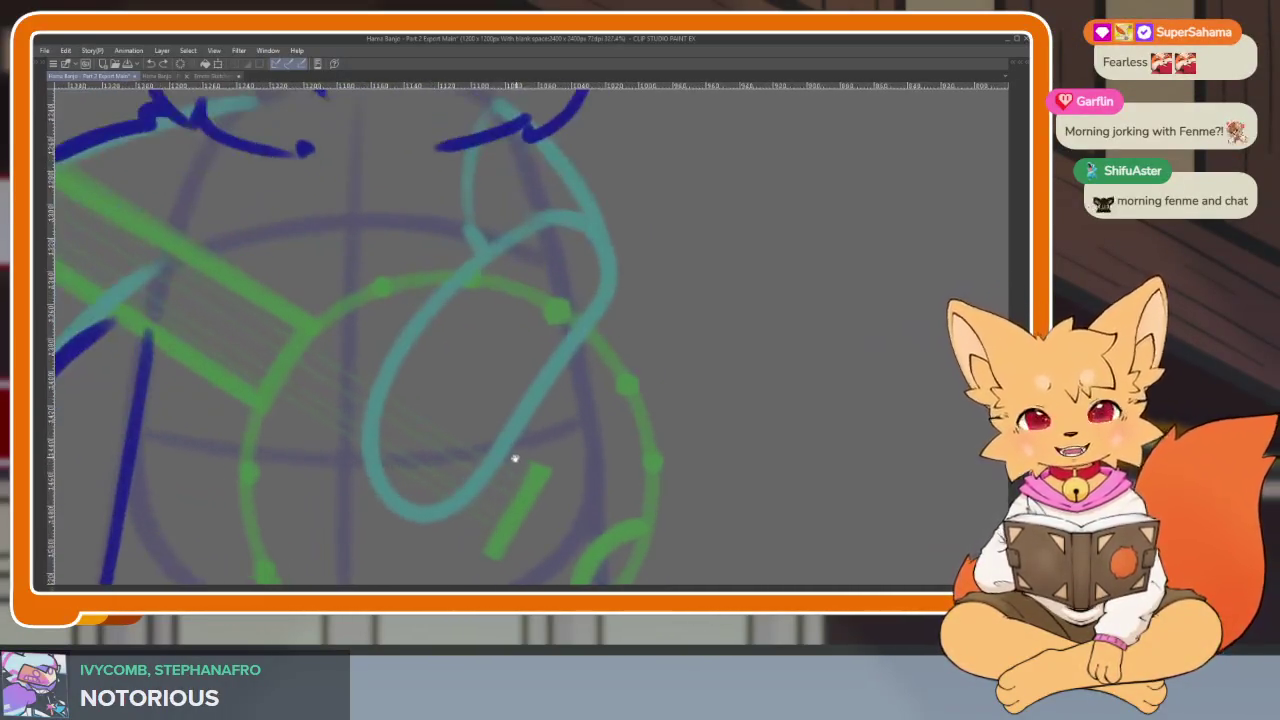
scroll(540, 450, down, 1)
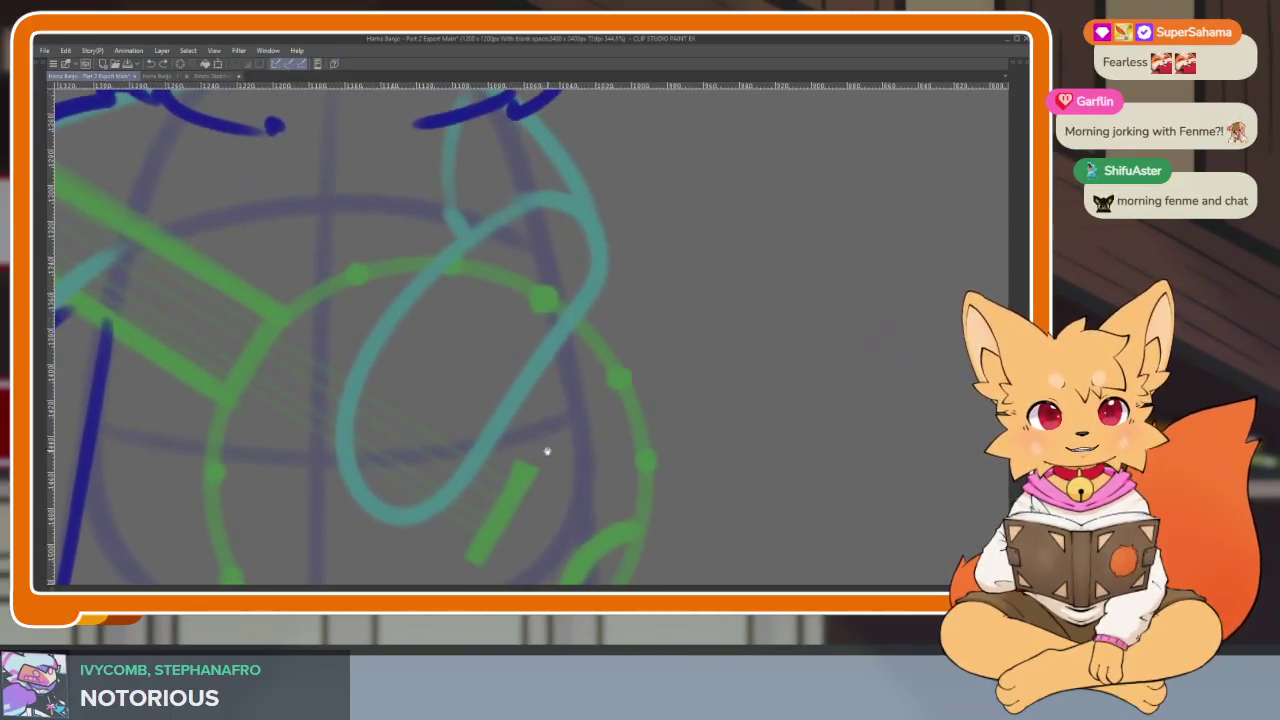
scroll(560, 455, down, 2)
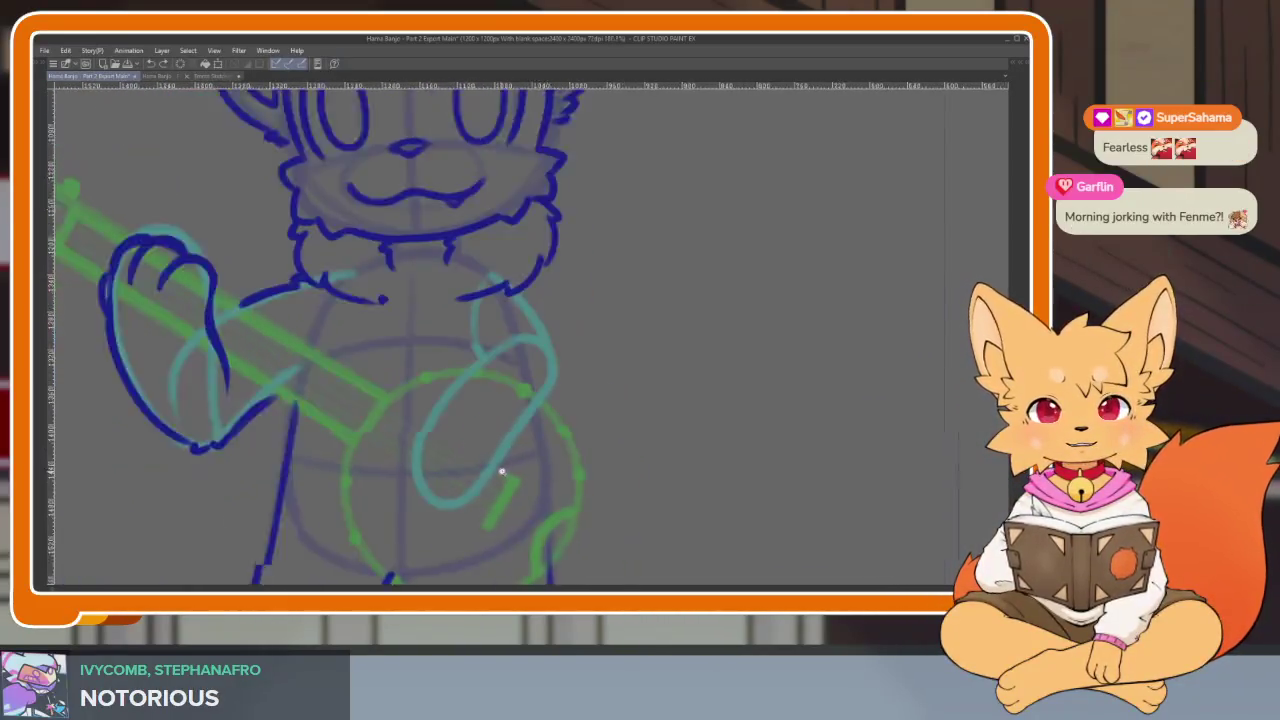
scroll(505, 475, up, 1)
scroll(509, 487, up, 1)
scroll(520, 470, up, 1)
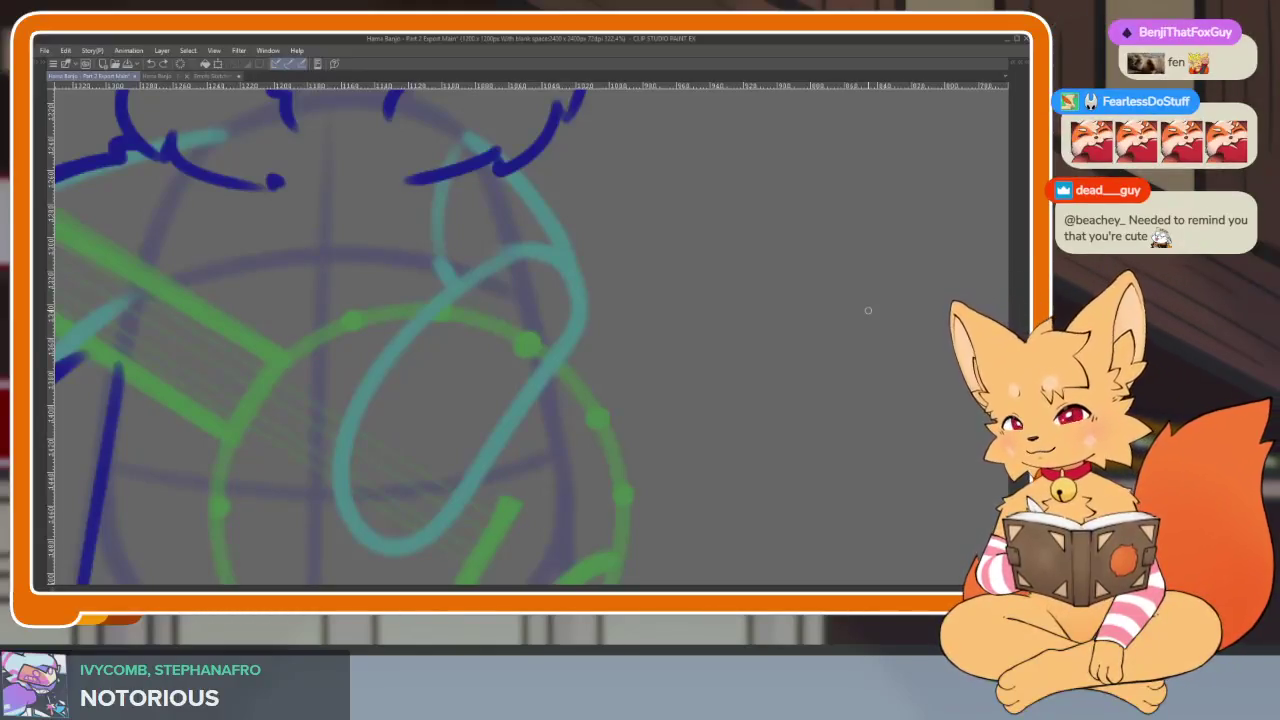
scroll(531, 486, down, 3)
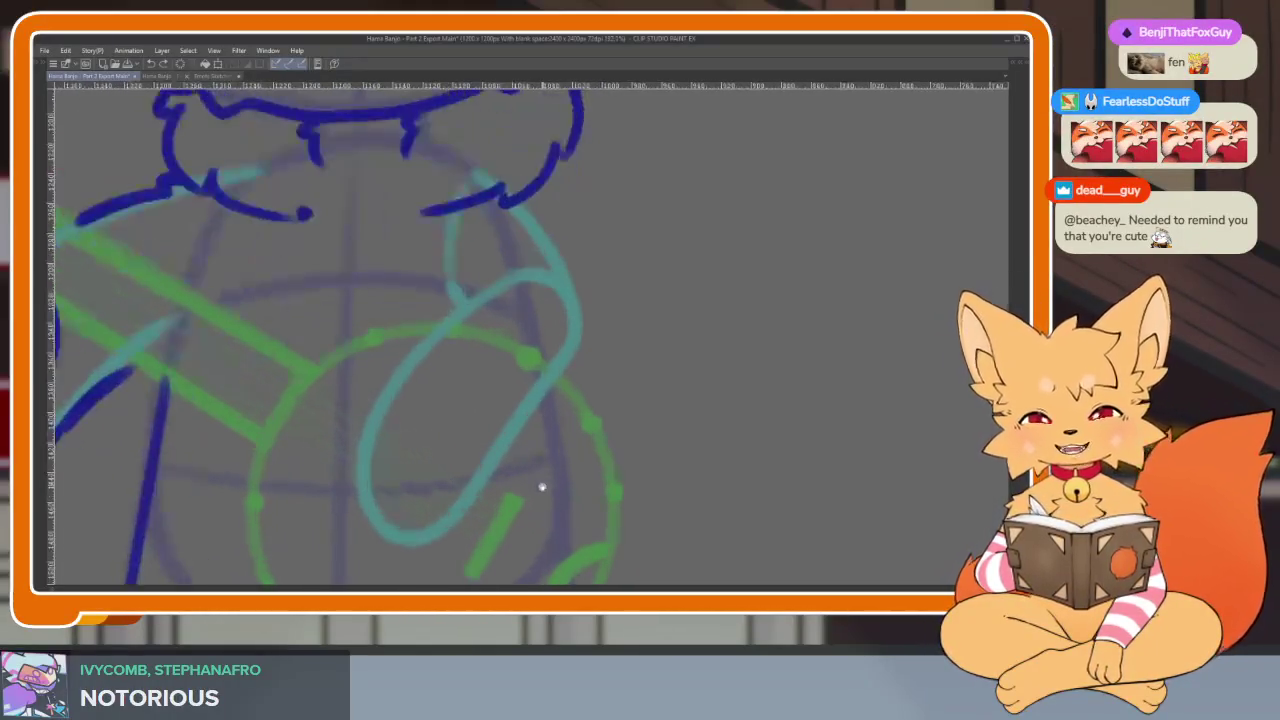
scroll(532, 463, up, 1)
scroll(531, 460, up, 1)
scroll(529, 457, up, 1)
scroll(529, 457, up, 1)
Draw the curled paw's dark-blue arc over the banjo head, redoing it twice
mouse_move(350, 339)
mouse_down()
mouse_move(385, 307)
mouse_move(471, 318)
mouse_move(520, 396)
mouse_up()
key(ctrl+z)
drag(370, 290, 490, 398)
key(ctrl+z)
mouse_move(357, 315)
mouse_down()
mouse_move(470, 335)
mouse_move(508, 396)
mouse_up()
mouse_move(318, 358)
mouse_down()
mouse_move(298, 412)
mouse_move(420, 505)
mouse_up()
Extend the stroke around the loop's bottom and close its upper-left gap into an oval
scroll(450, 470, up, 2)
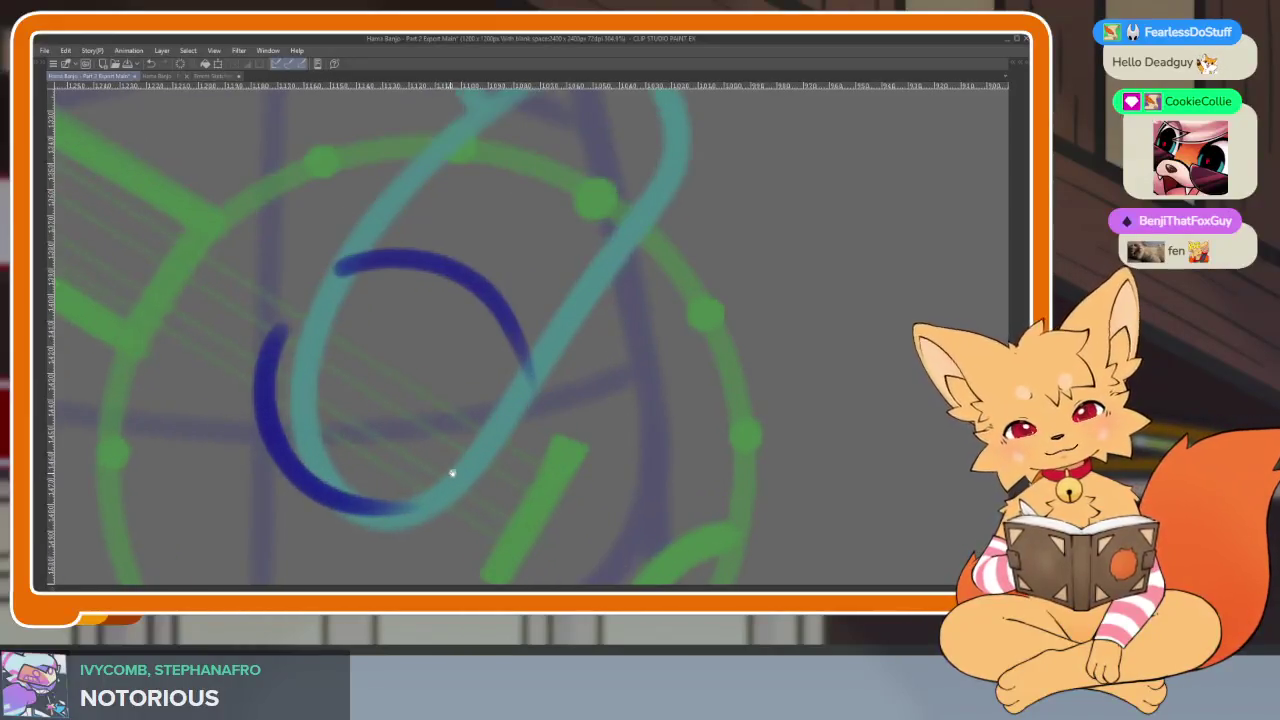
scroll(475, 480, up, 1)
scroll(484, 496, down, 1)
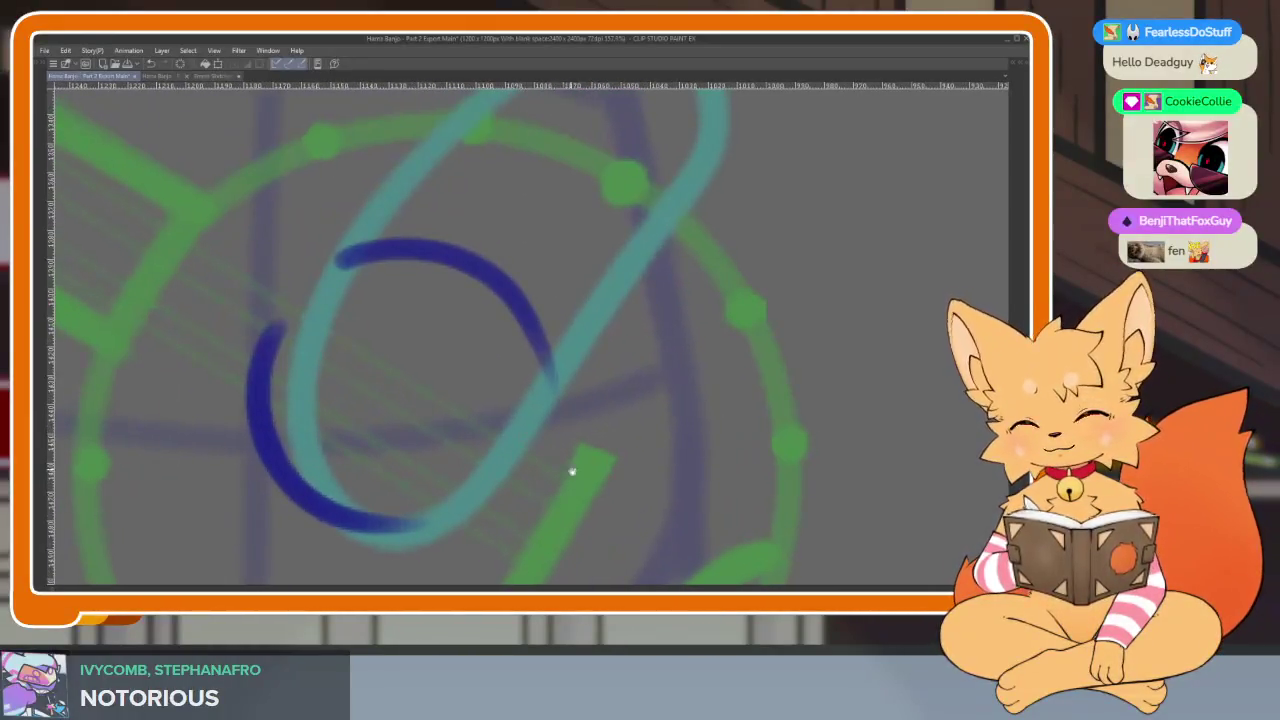
mouse_move(551, 358)
mouse_down()
mouse_move(500, 458)
mouse_move(400, 515)
mouse_up()
drag(328, 263, 278, 330)
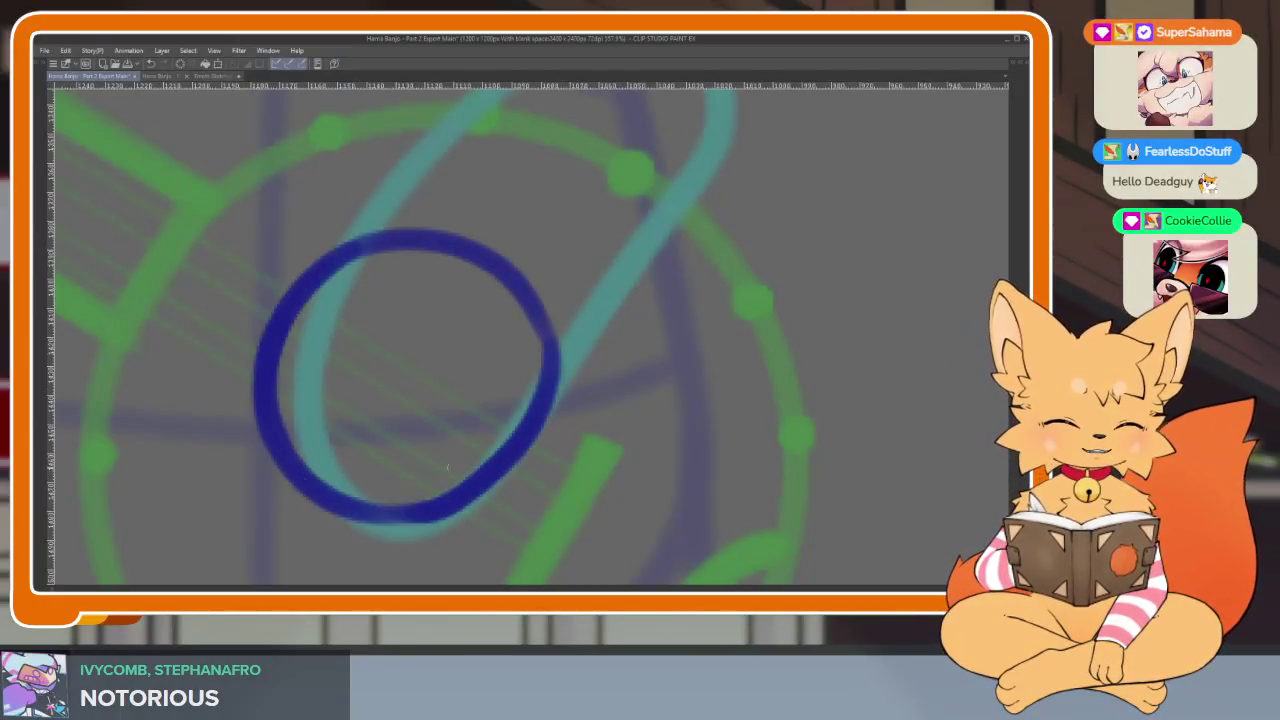
Add the inner finger curves and thicken the left side of the paw loop
scroll(626, 443, down, 5)
scroll(563, 463, up, 5)
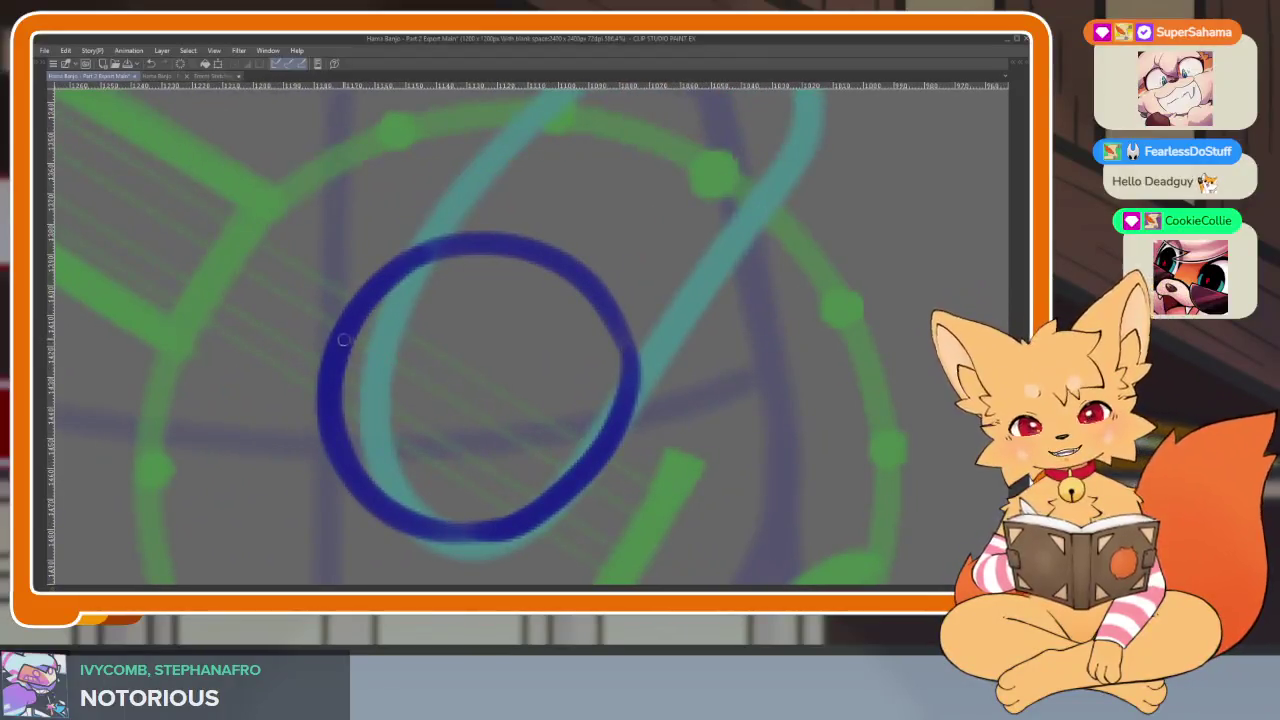
drag(419, 359, 548, 476)
drag(383, 263, 305, 375)
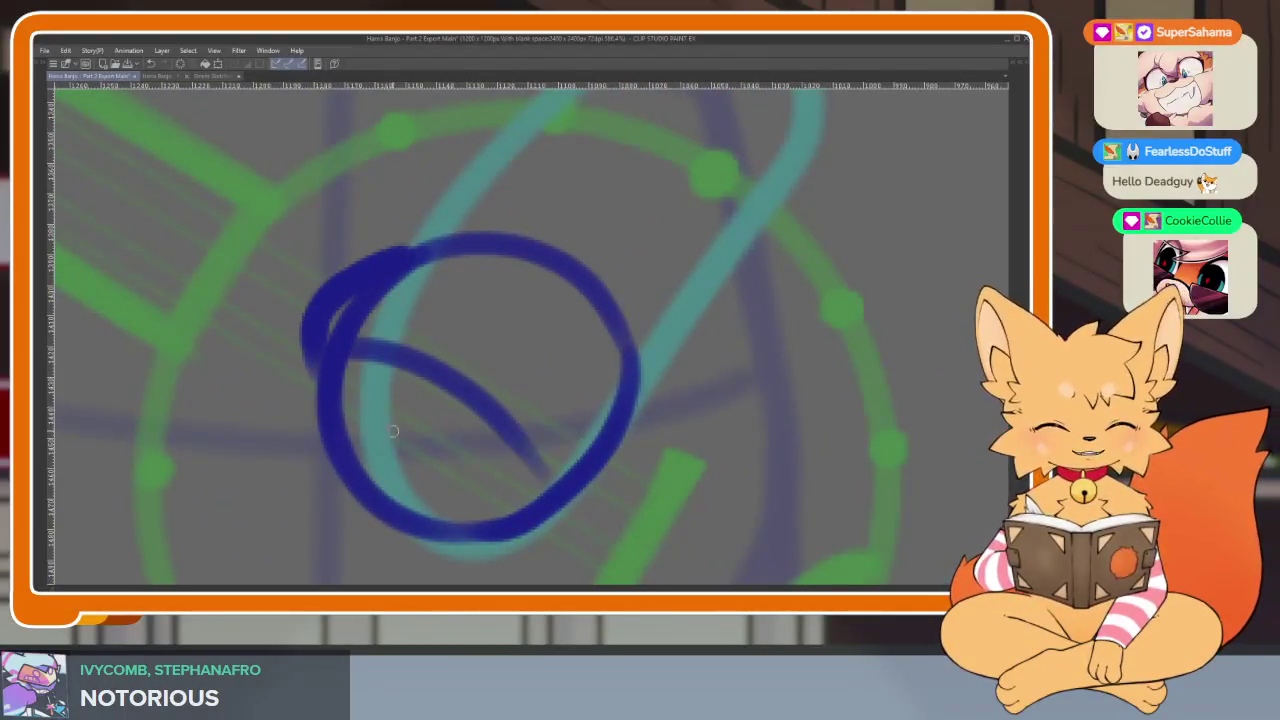
scroll(414, 457, down, 3)
drag(337, 280, 312, 410)
drag(452, 338, 545, 410)
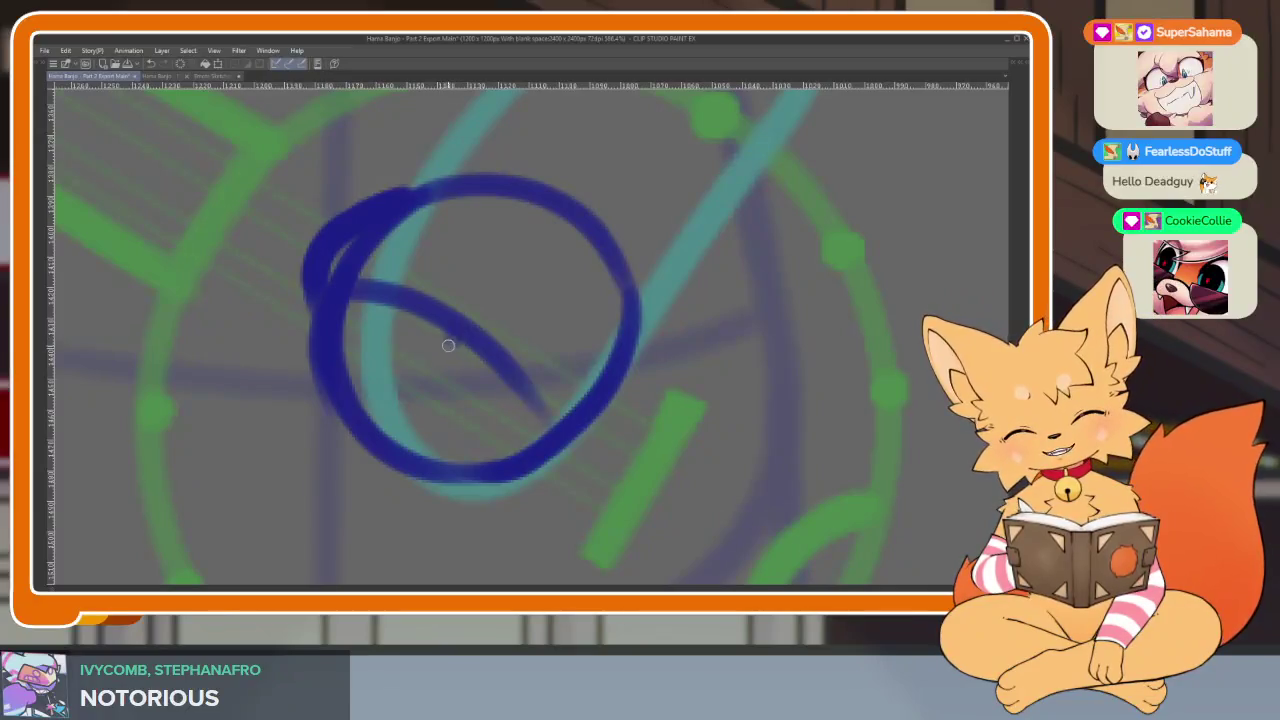
drag(389, 300, 455, 493)
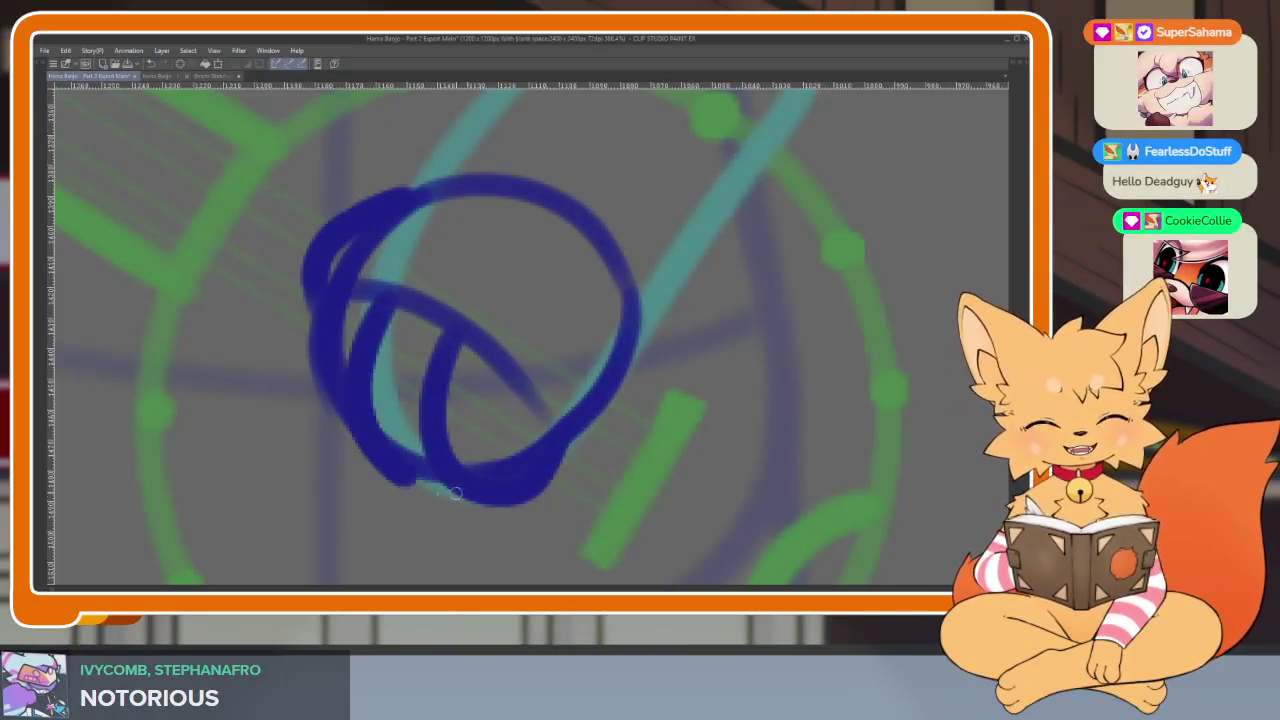
drag(340, 301, 403, 474)
scroll(580, 474, right, 2)
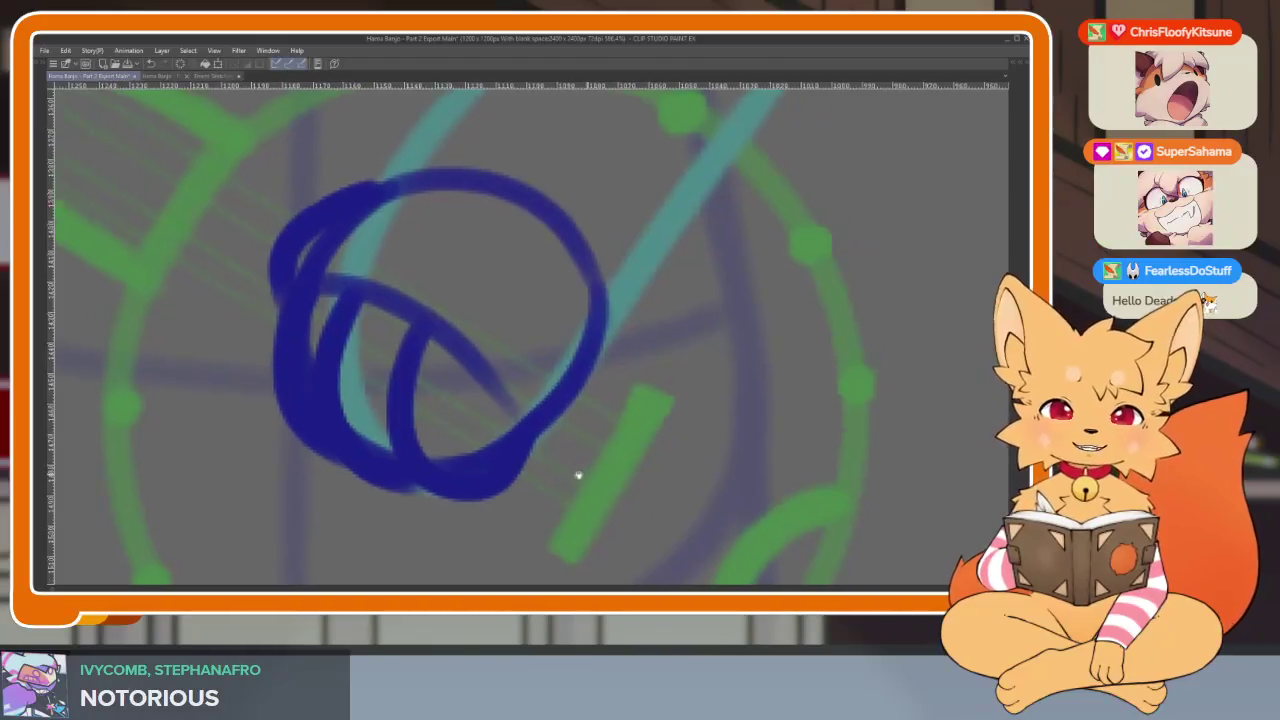
scroll(627, 441, right, 1)
scroll(627, 441, down, 1)
scroll(606, 457, down, 1)
scroll(603, 466, down, 2)
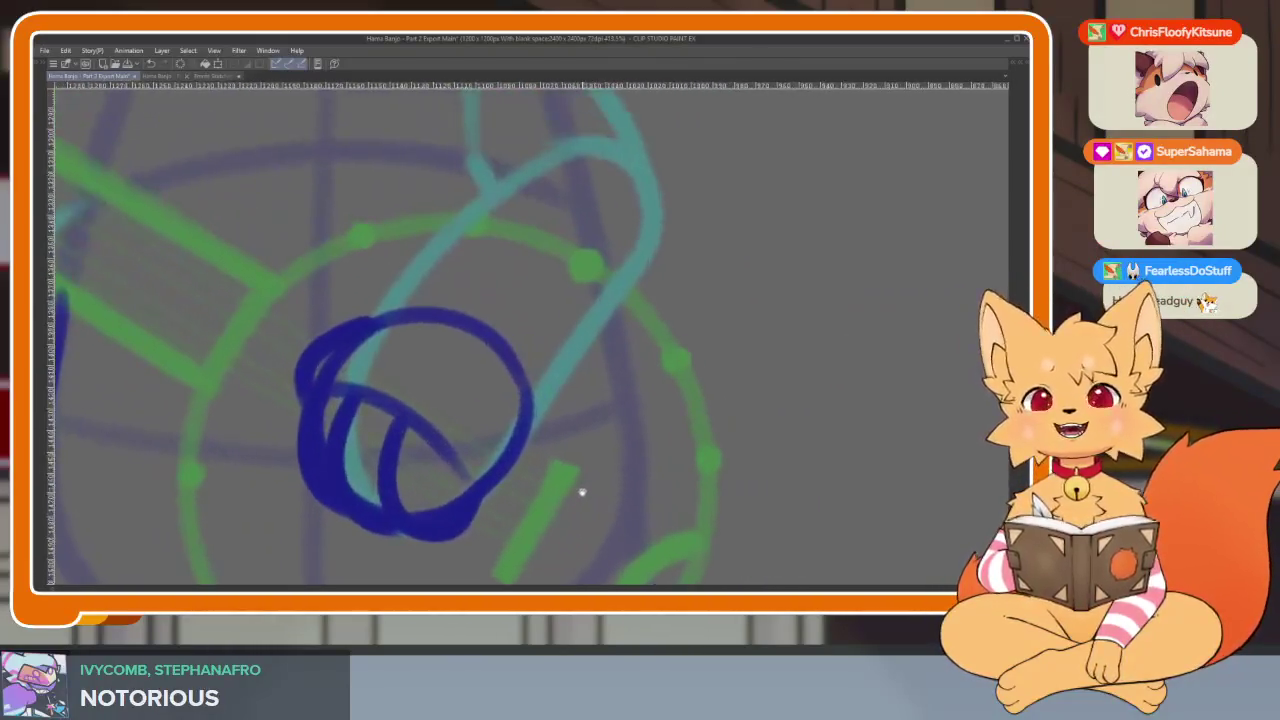
scroll(580, 491, down, 1)
Extend the arm outline up and down along the cyan guide
drag(510, 415, 615, 232)
scroll(600, 250, up, 3)
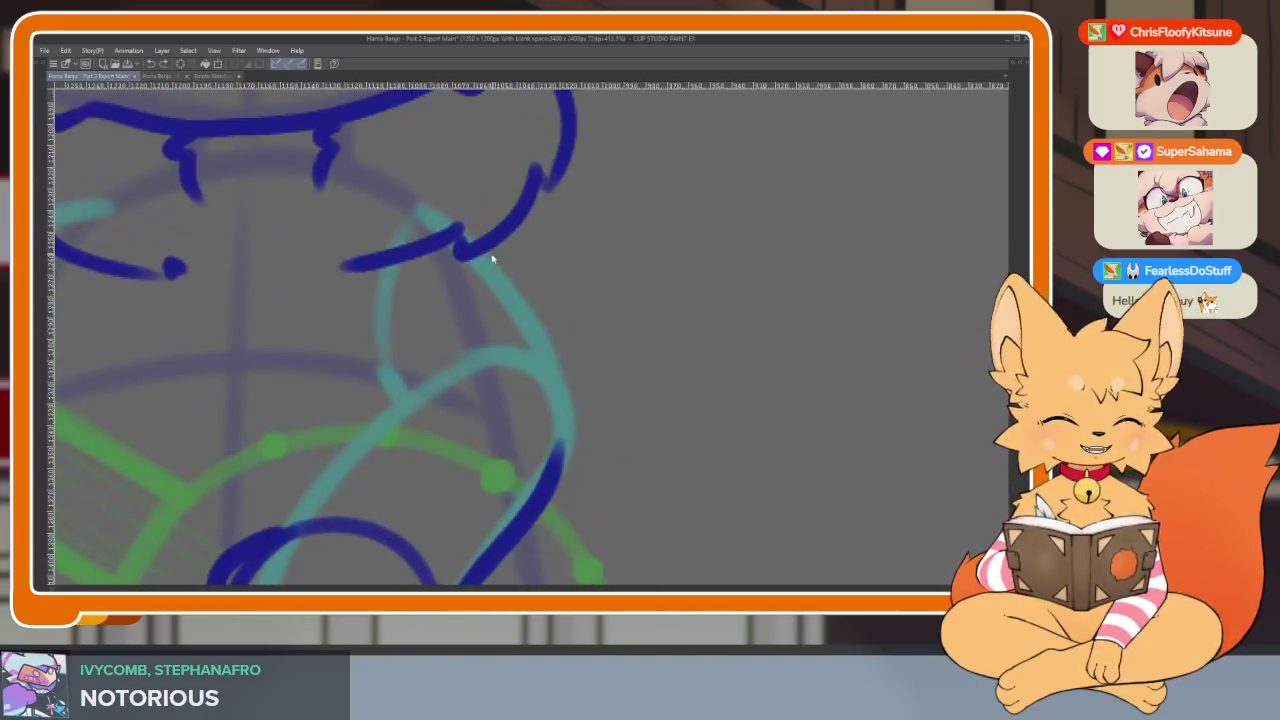
drag(551, 329, 565, 377)
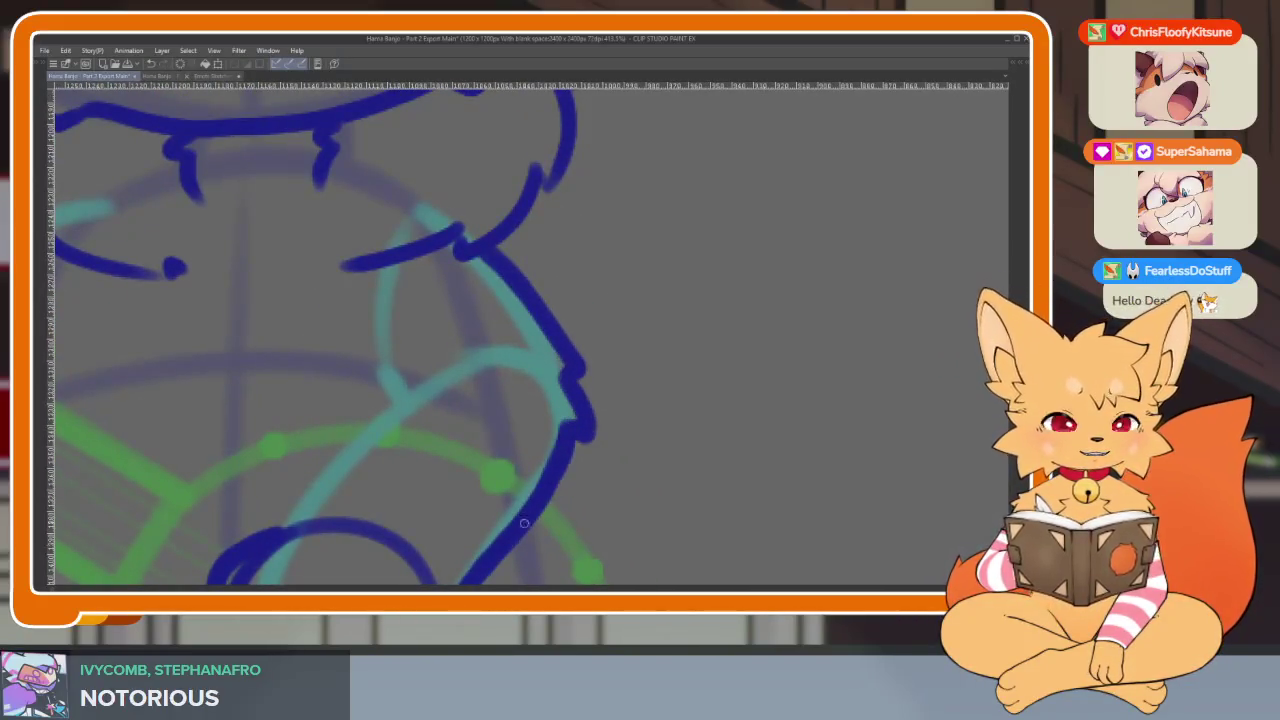
scroll(524, 522, down, 2)
scroll(563, 480, down, 1)
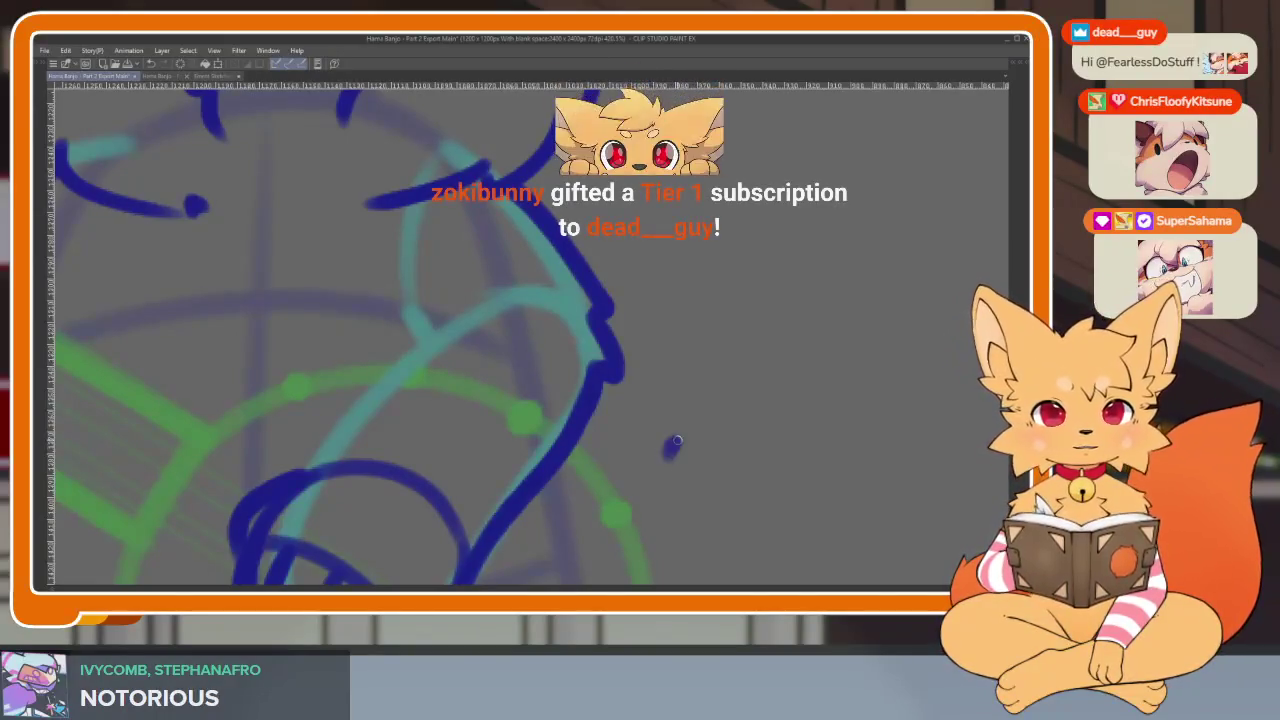
scroll(646, 437, down, 1)
scroll(654, 463, down, 1)
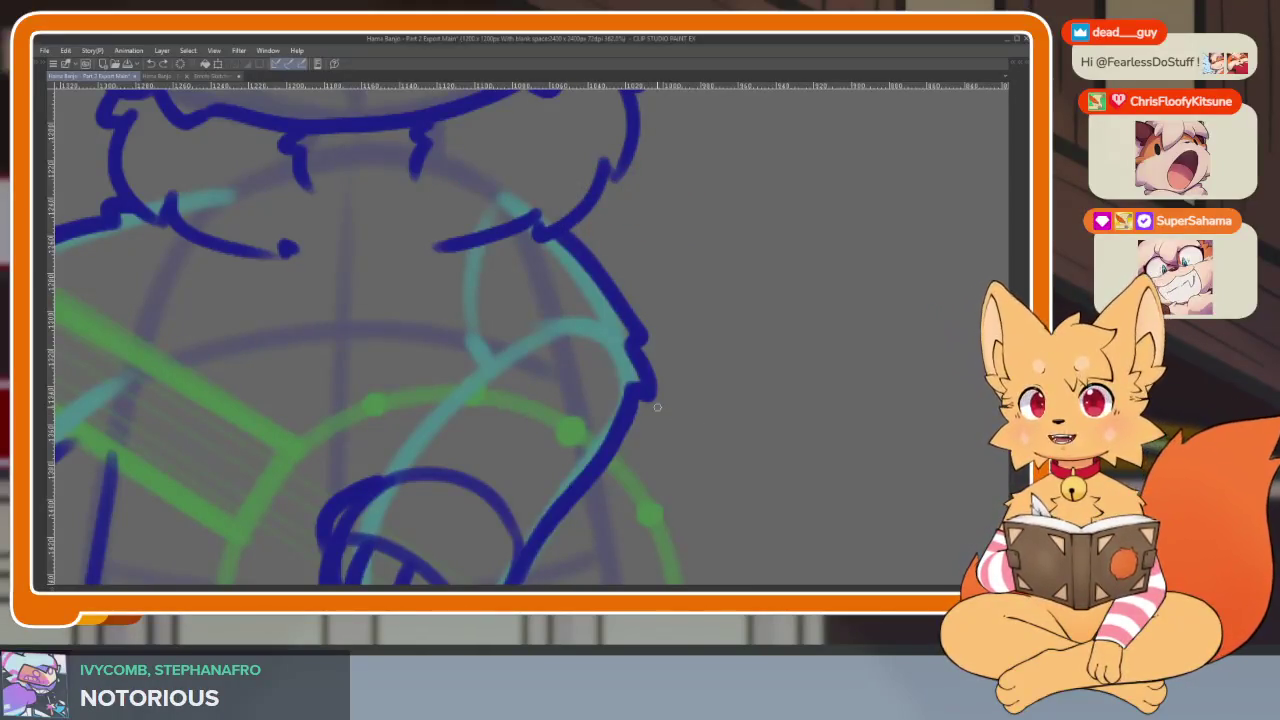
scroll(645, 435, up, 1)
scroll(586, 457, up, 1)
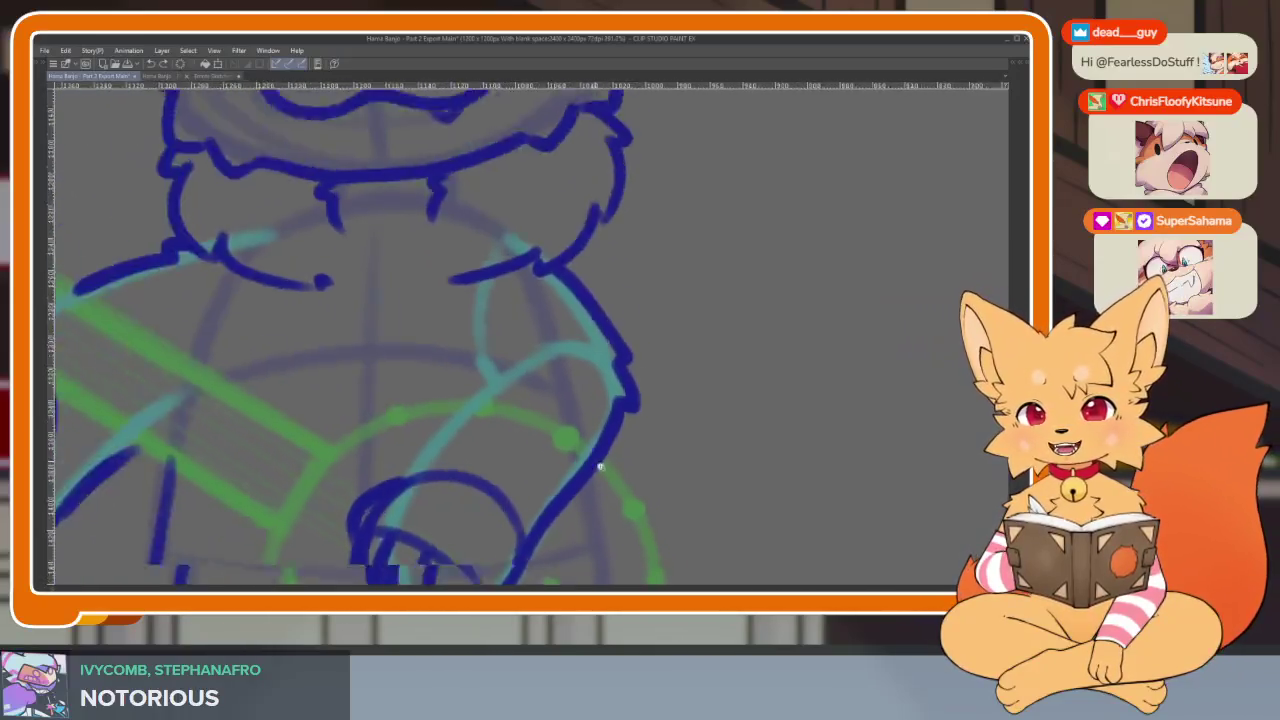
scroll(597, 466, up, 1)
scroll(560, 472, up, 1)
scroll(510, 477, up, 1)
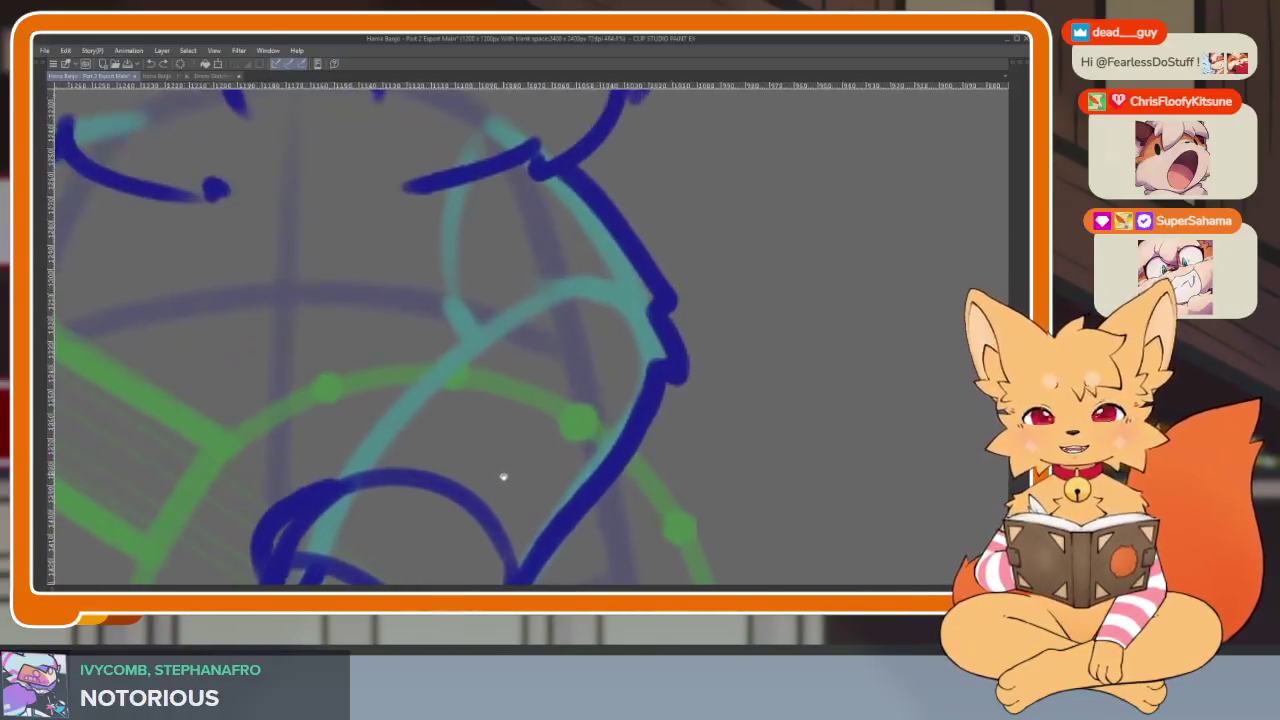
scroll(486, 514, up, 1)
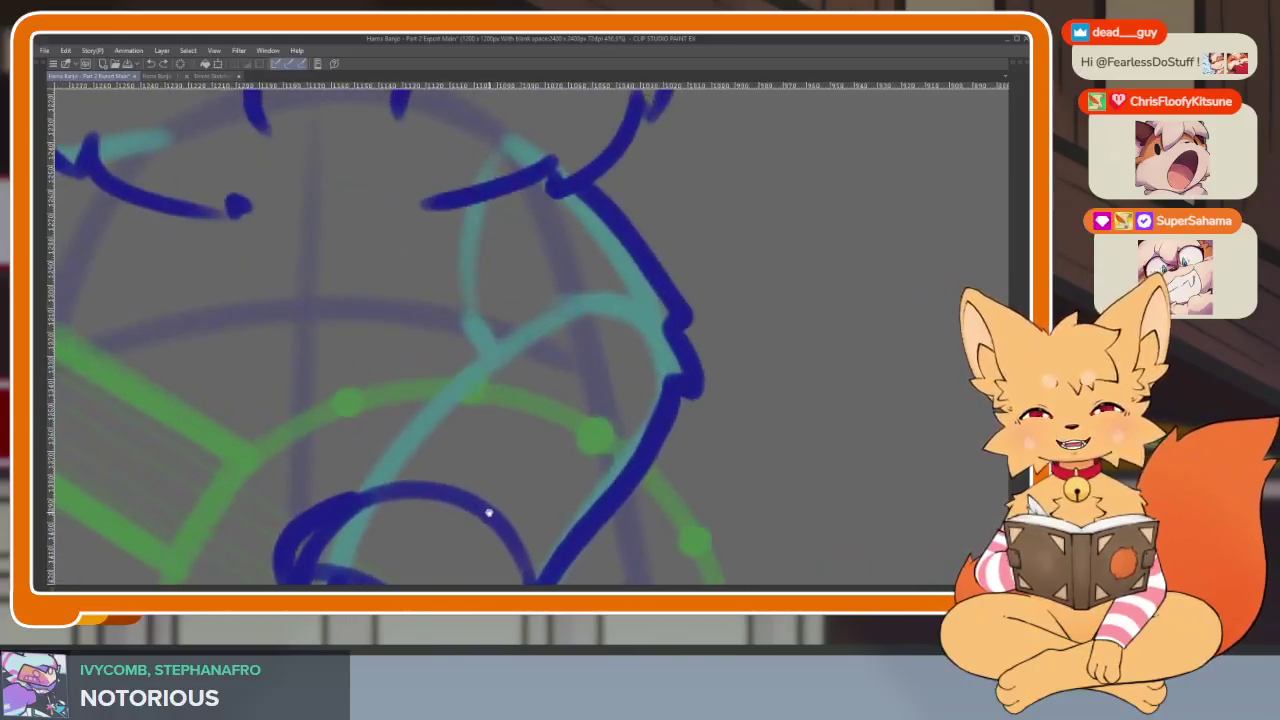
scroll(480, 511, up, 1)
scroll(475, 508, up, 1)
Ink the outer arm edge up toward the shoulder and a short stroke near the paw
mouse_move(271, 501)
mouse_down()
mouse_move(365, 432)
mouse_move(532, 262)
mouse_move(514, 372)
mouse_up()
mouse_move(418, 291)
mouse_down()
mouse_move(400, 365)
mouse_move(412, 405)
mouse_up()
scroll(594, 383, down, 3)
scroll(642, 439, down, 2)
scroll(600, 445, up, 4)
scroll(575, 435, down, 2)
scroll(590, 445, up, 2)
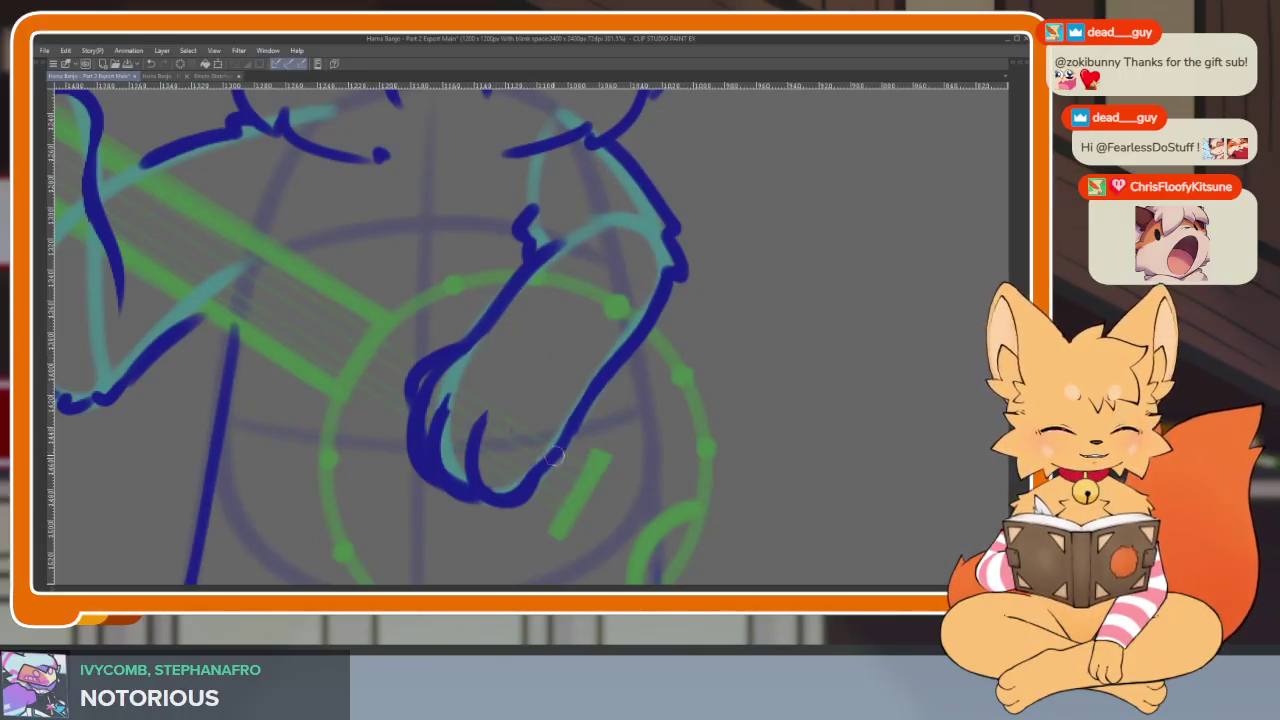
scroll(580, 450, down, 5)
scroll(630, 460, up, 1)
Toggle the side panels and timeline with Tab and zoom to check the figure
key(Tab)
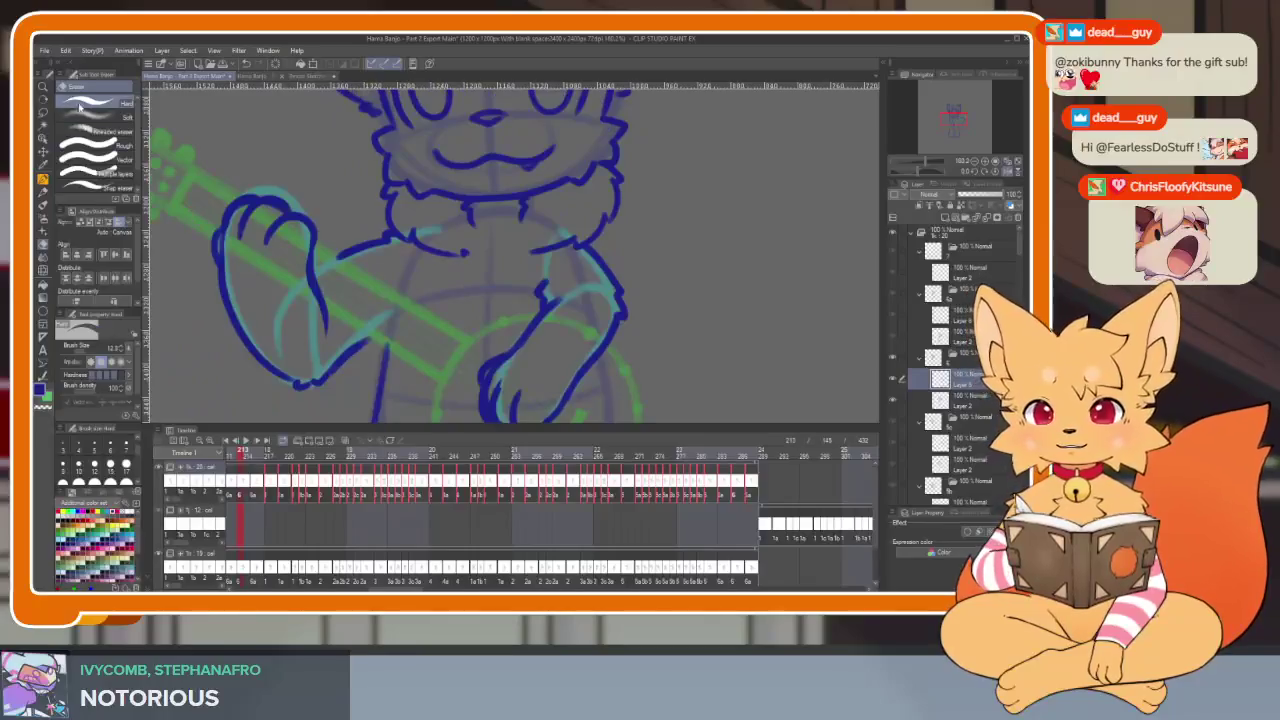
key(Tab)
scroll(579, 418, up, 1)
scroll(579, 418, up, 1)
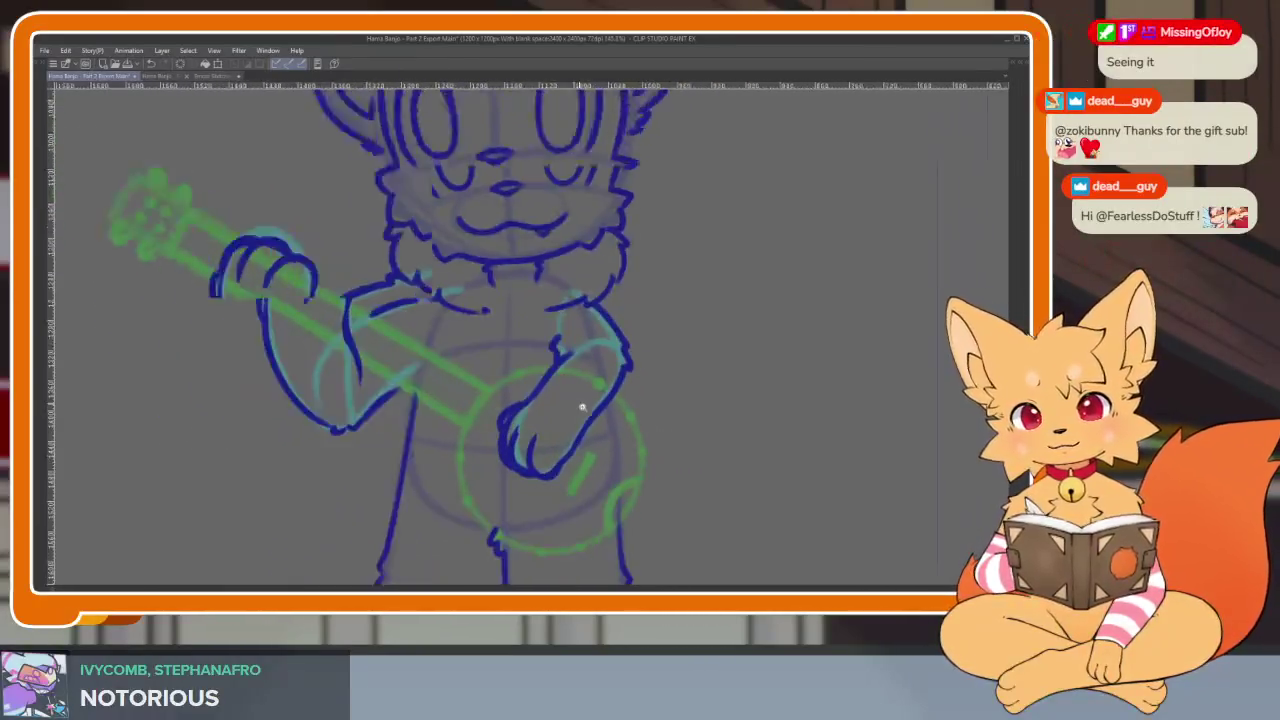
scroll(579, 418, up, 1)
scroll(579, 418, up, 1)
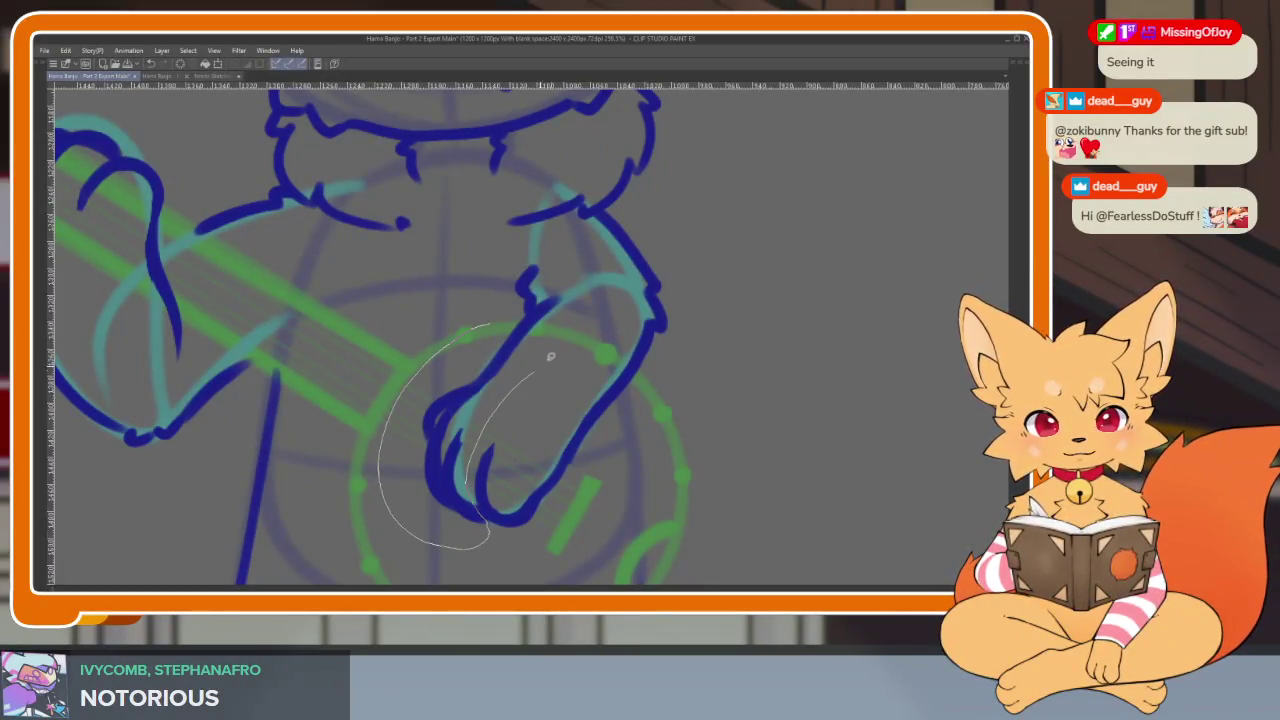
Lasso the paw and forearm strokes and enlarge them slightly toward the upper left with Transform
drag(490, 266, 425, 318)
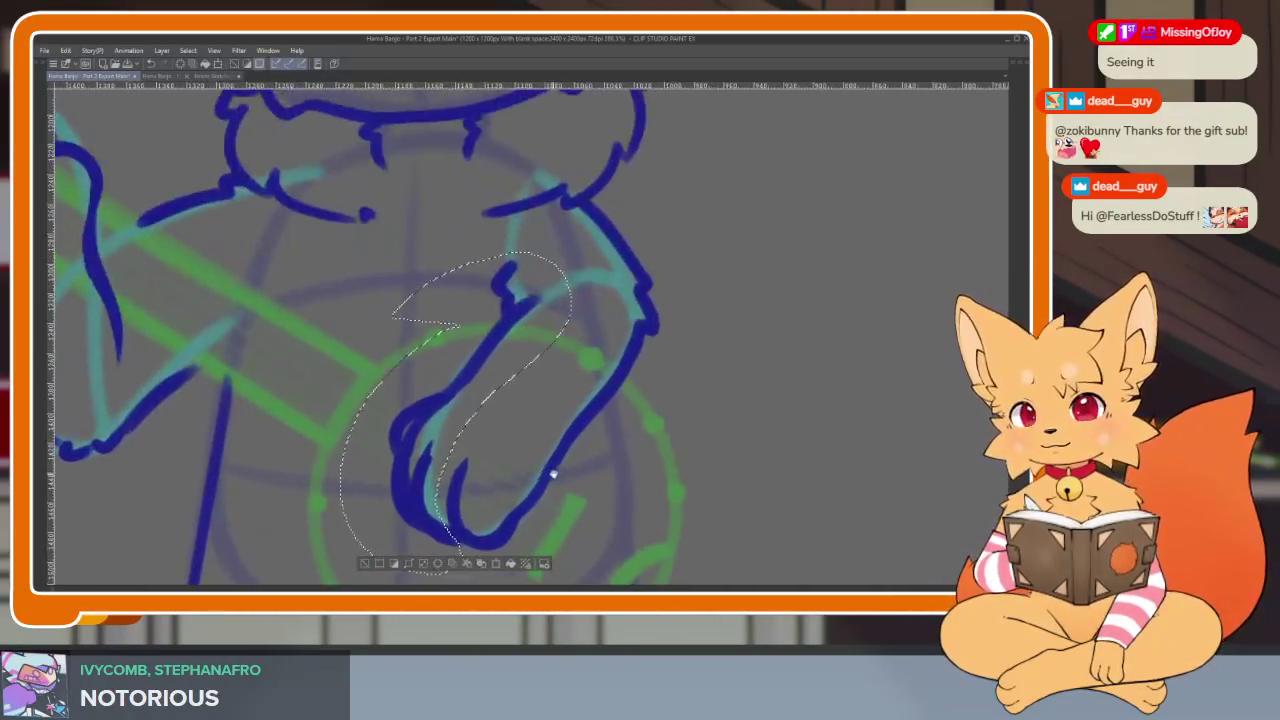
key(ctrl+t)
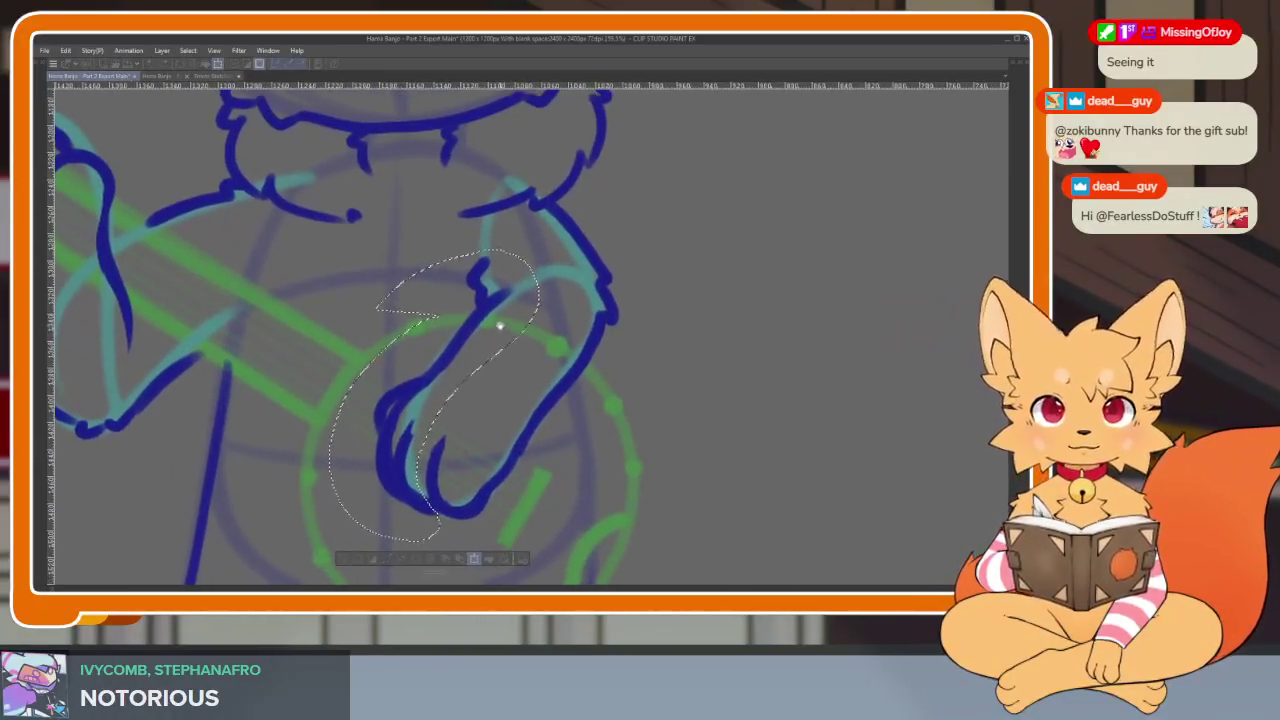
scroll(360, 285, right, 2)
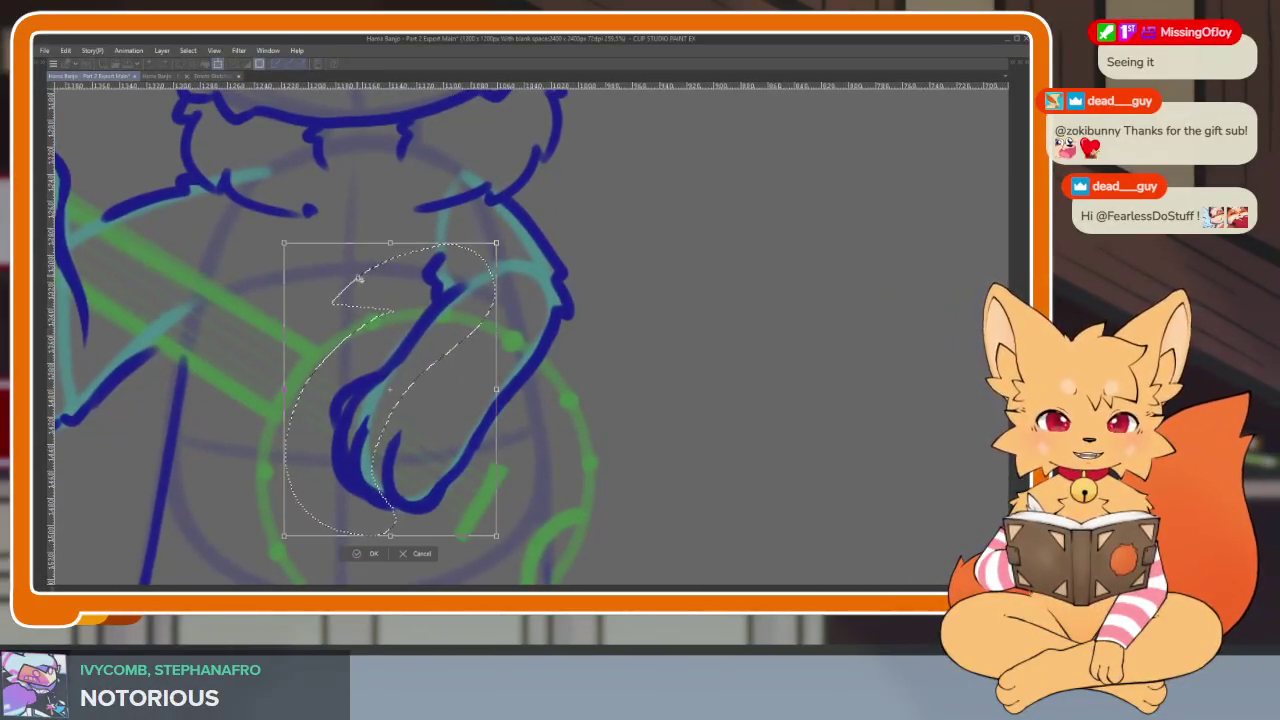
scroll(359, 278, right, 1)
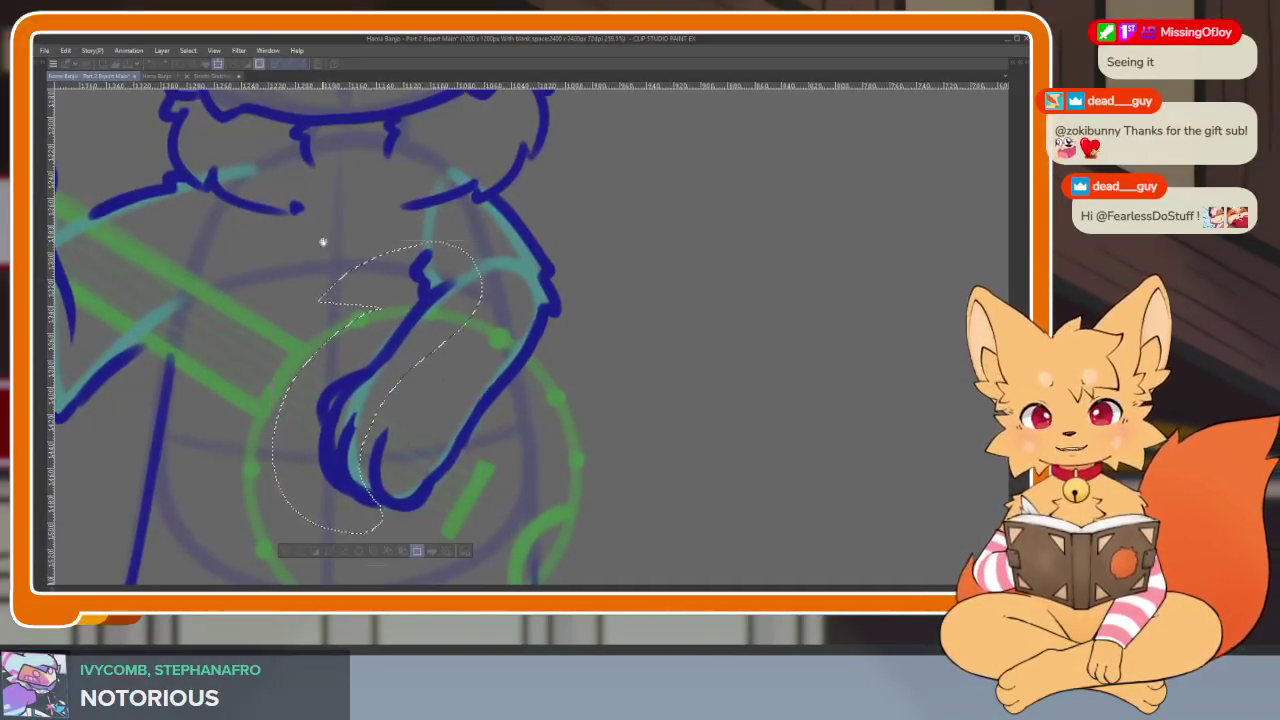
scroll(300, 240, right, 1)
drag(265, 234, 248, 221)
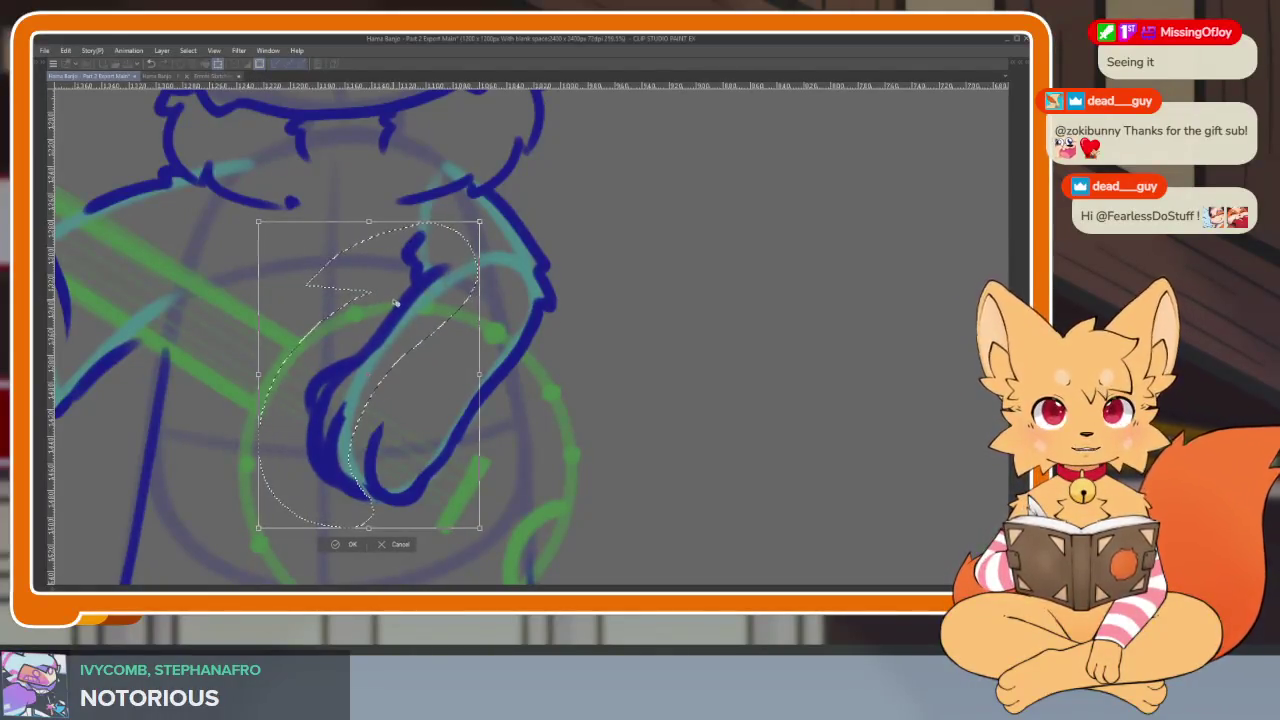
key(Return)
scroll(588, 457, down, 3)
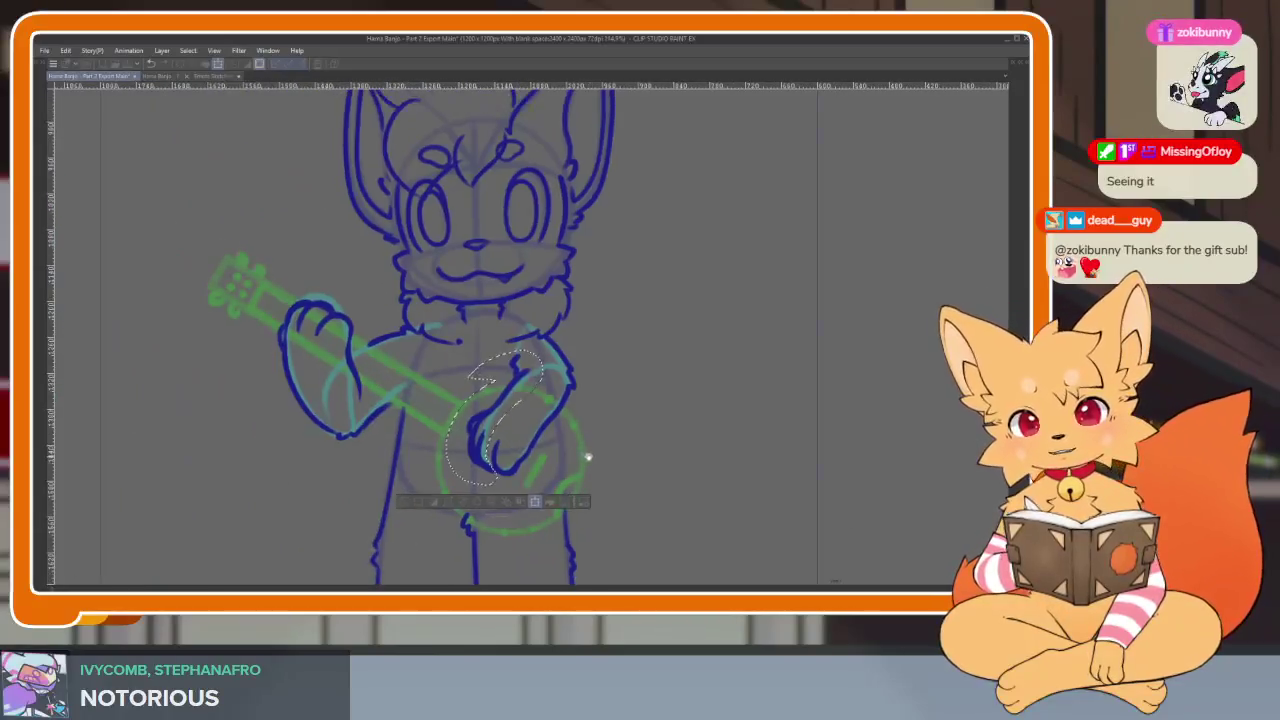
Deselect the paw, step forward through frames, and show the palettes and timeline again
key(ctrl+d)
scroll(585, 475, down, 1)
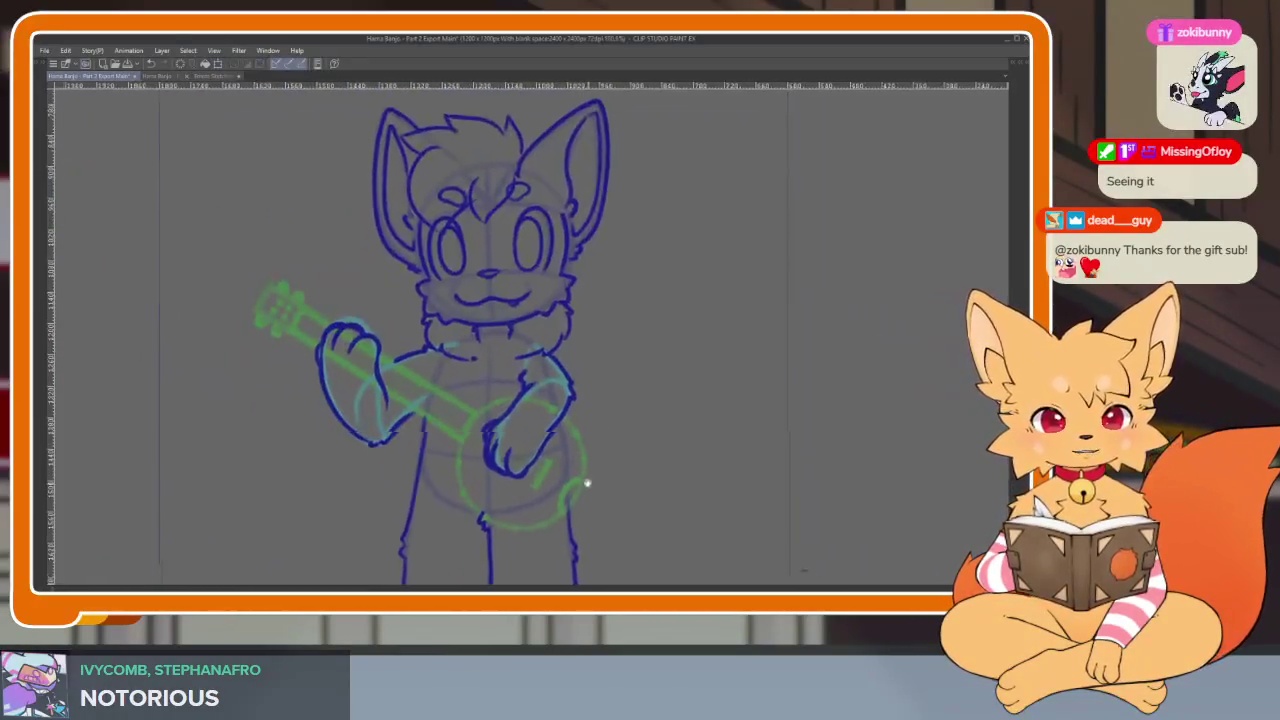
drag(587, 483, 582, 461)
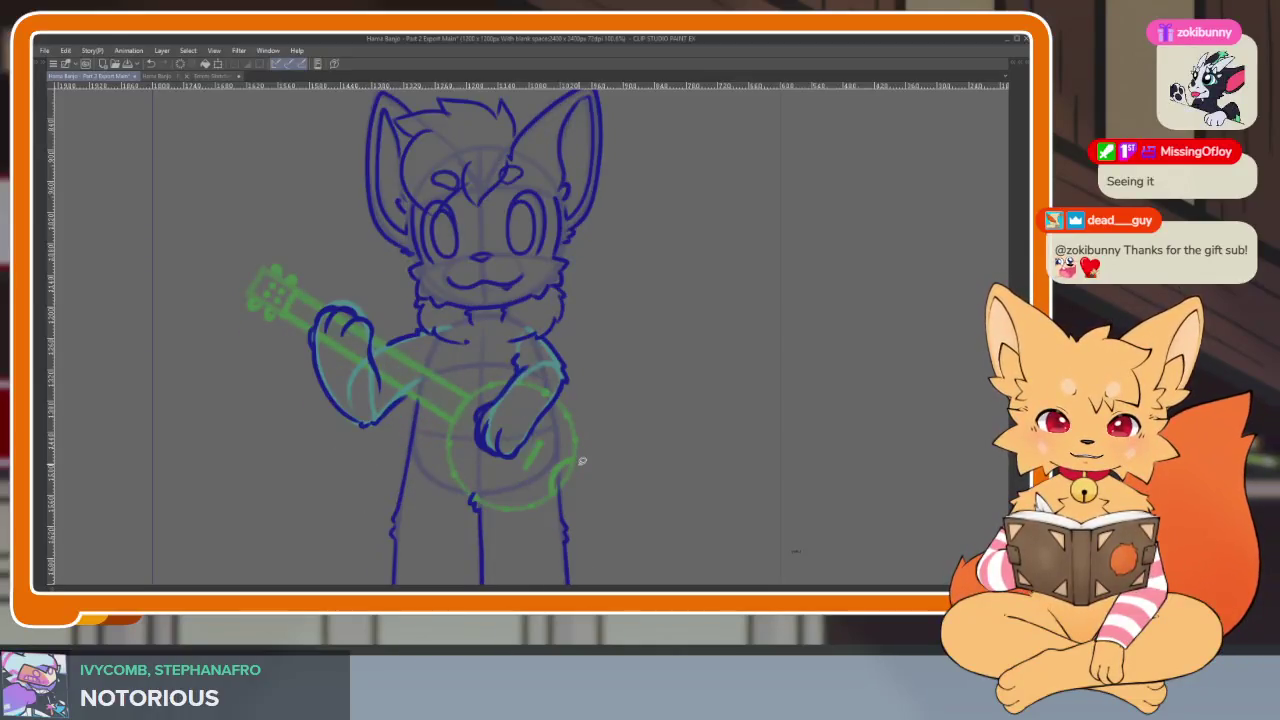
key(Right)
key(Right)
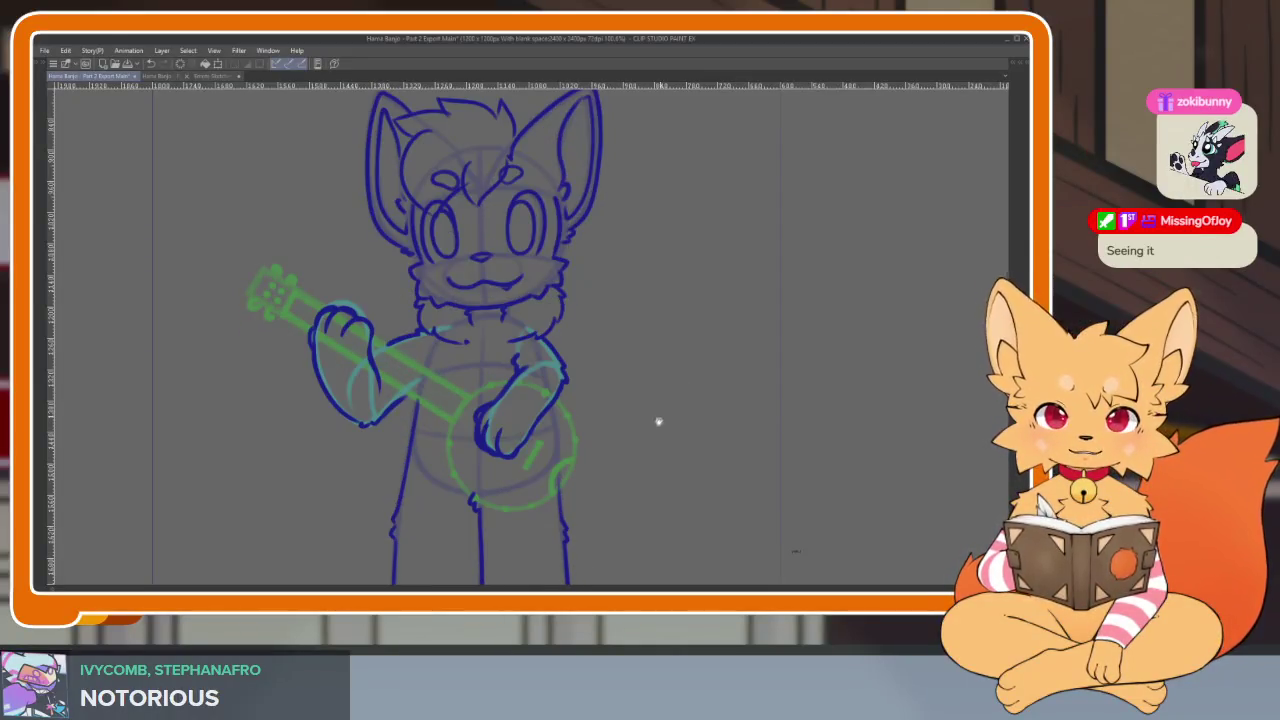
key(Right)
key(Tab)
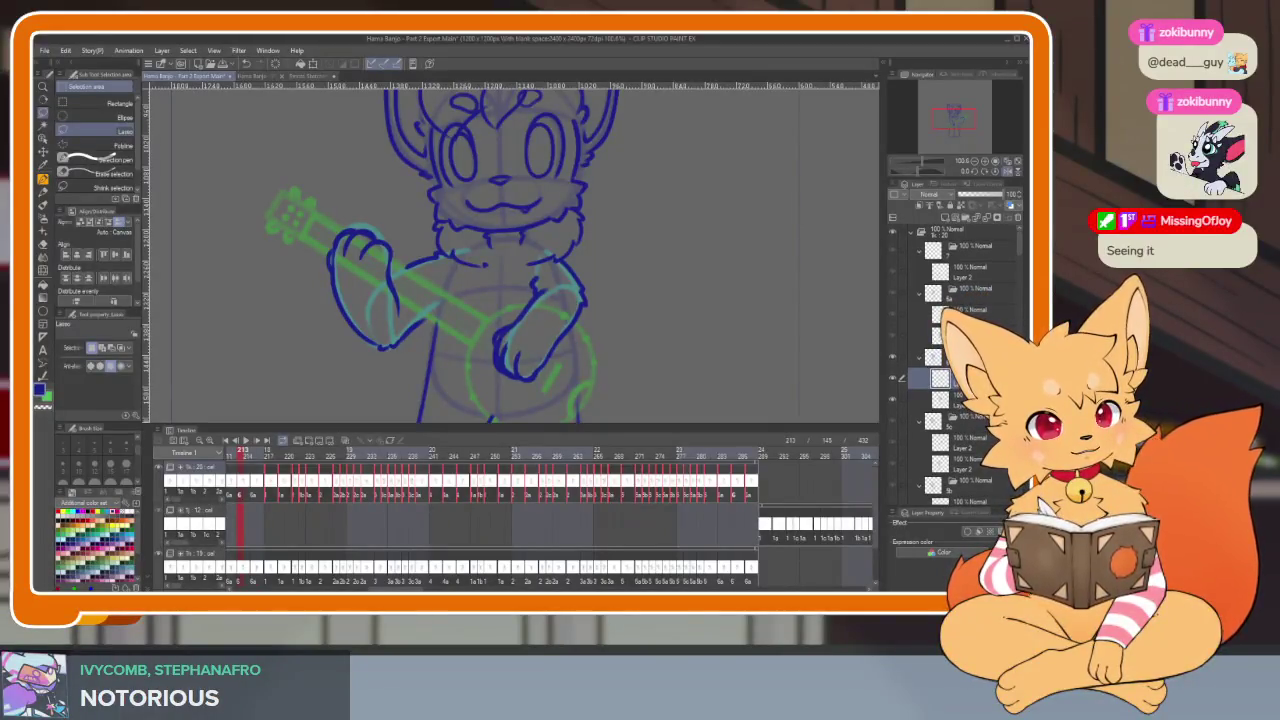
key(Right)
key(Right)
Hide the palettes and zoom around the fox's arms and paws before showing palettes again
key(Tab)
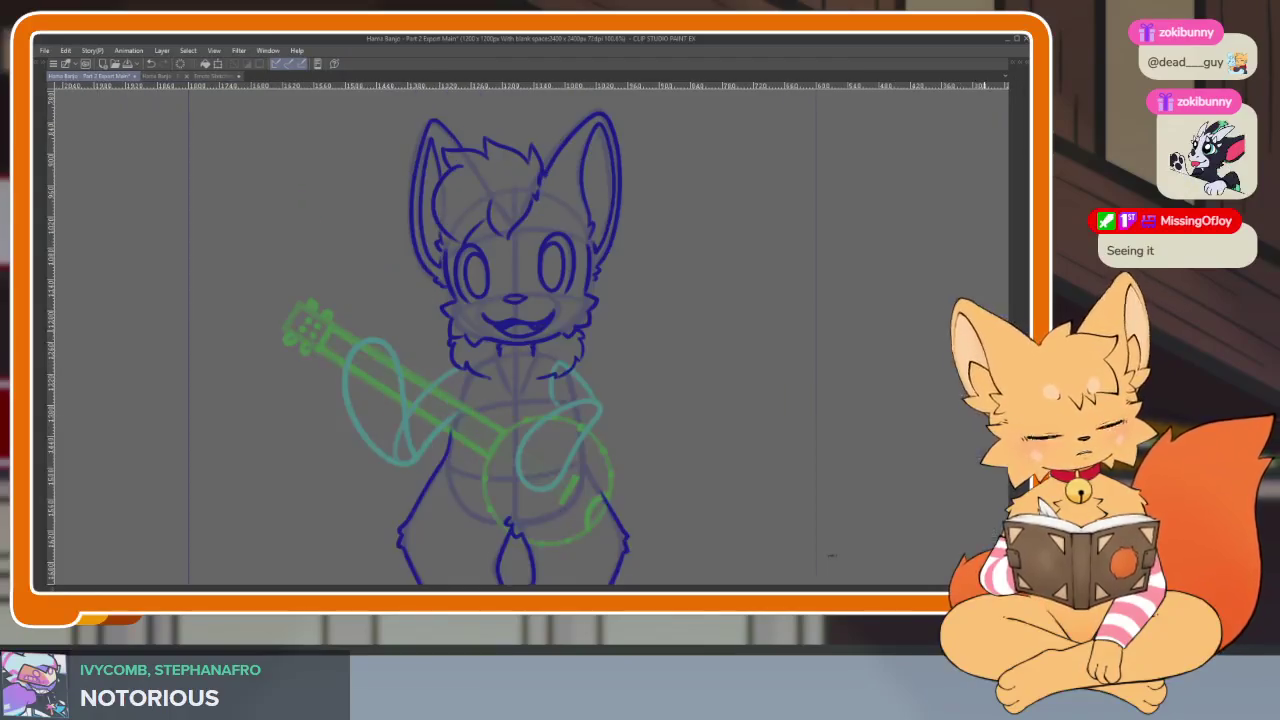
scroll(532, 440, up, 3)
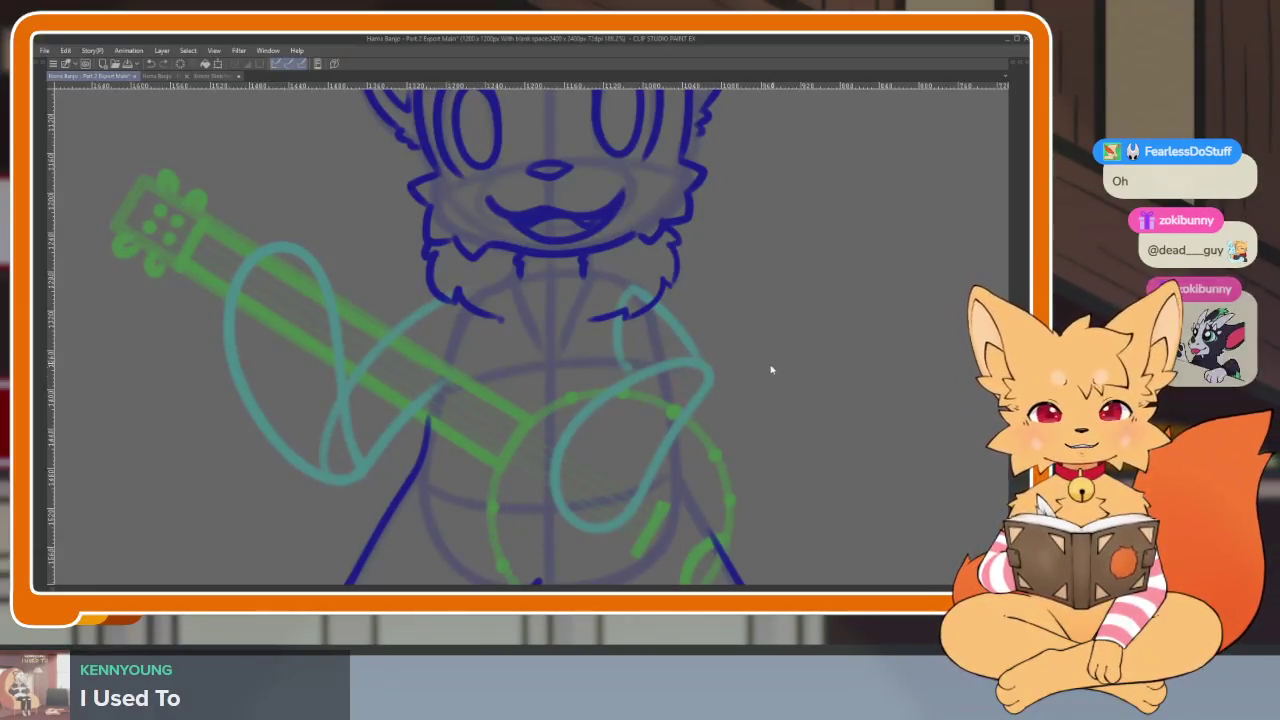
scroll(700, 417, up, 2)
scroll(480, 449, up, 2)
scroll(478, 457, up, 1)
scroll(478, 457, down, 4)
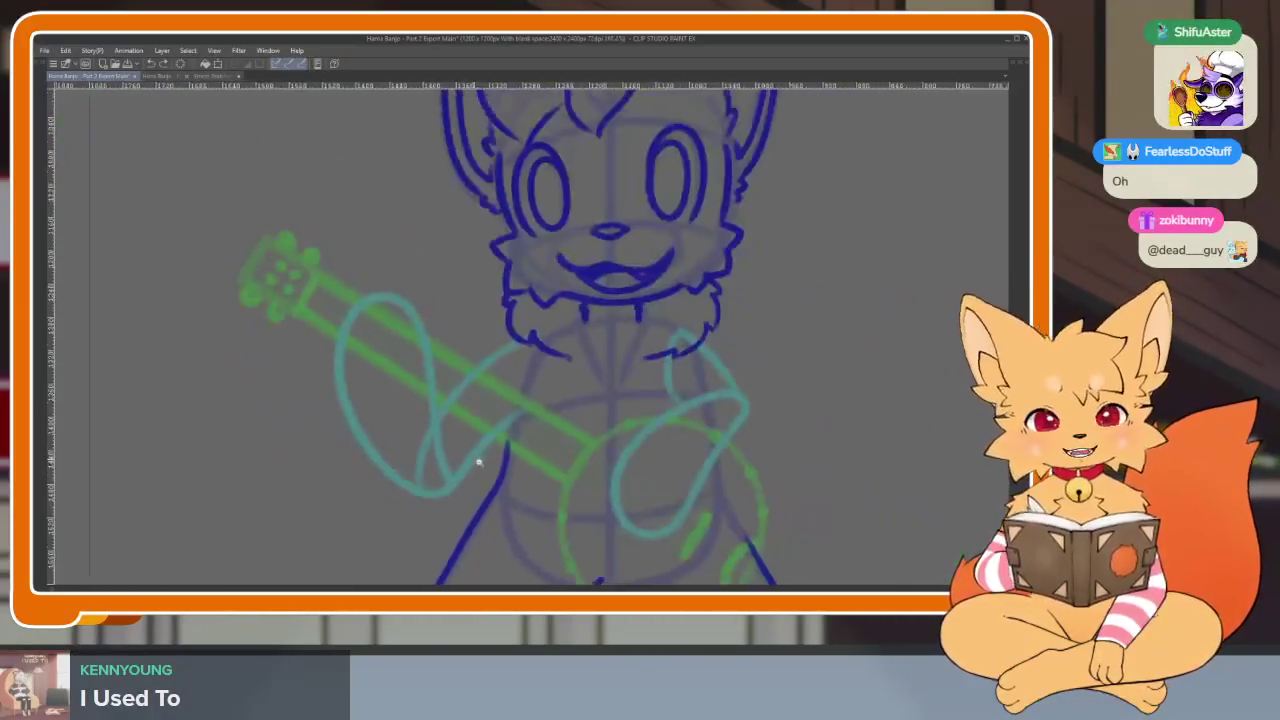
scroll(478, 460, up, 2)
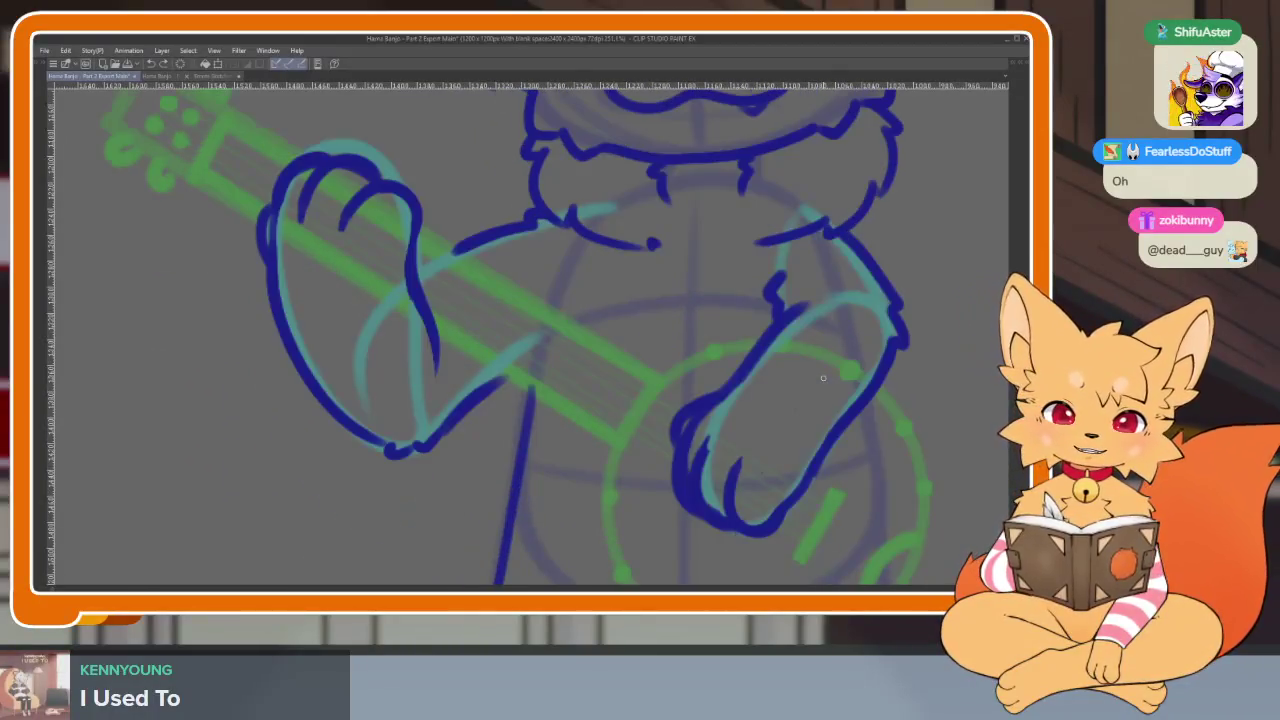
scroll(790, 400, down, 2)
scroll(765, 420, down, 1)
key(Tab)
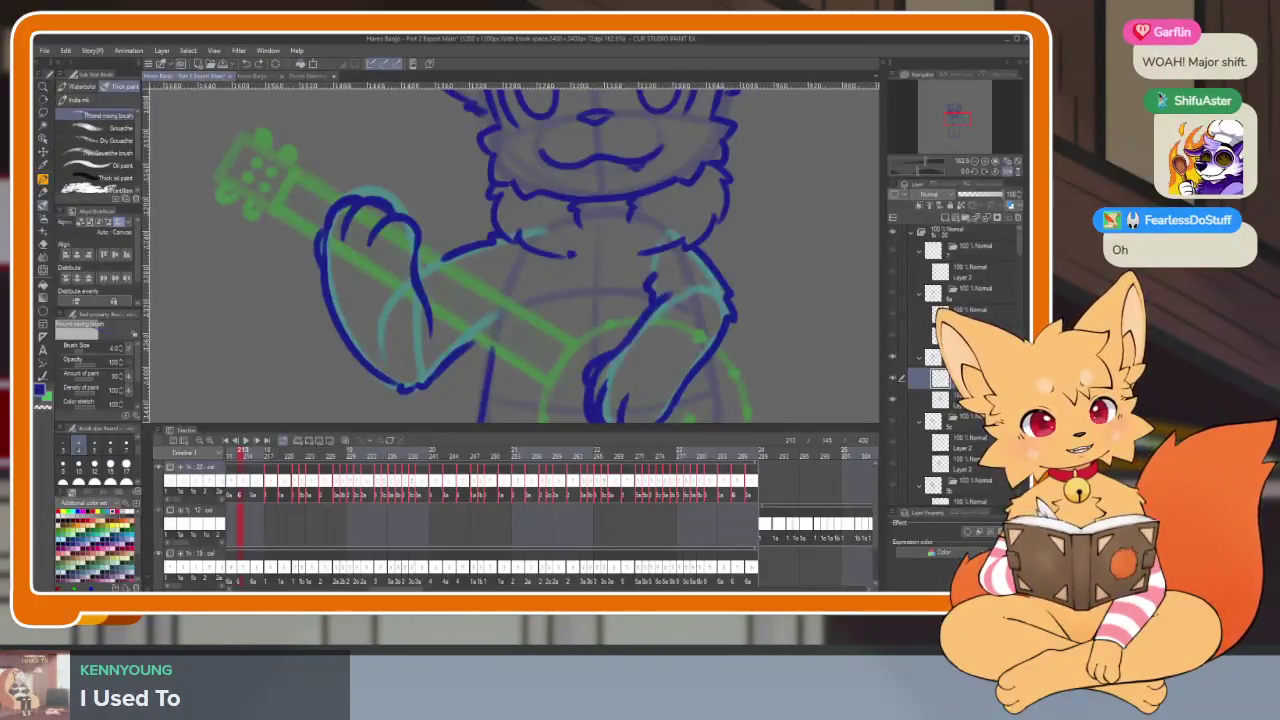
Adjust and confirm the torso and arm lineart with Transform, then show the palettes
scroll(624, 432, down, 3)
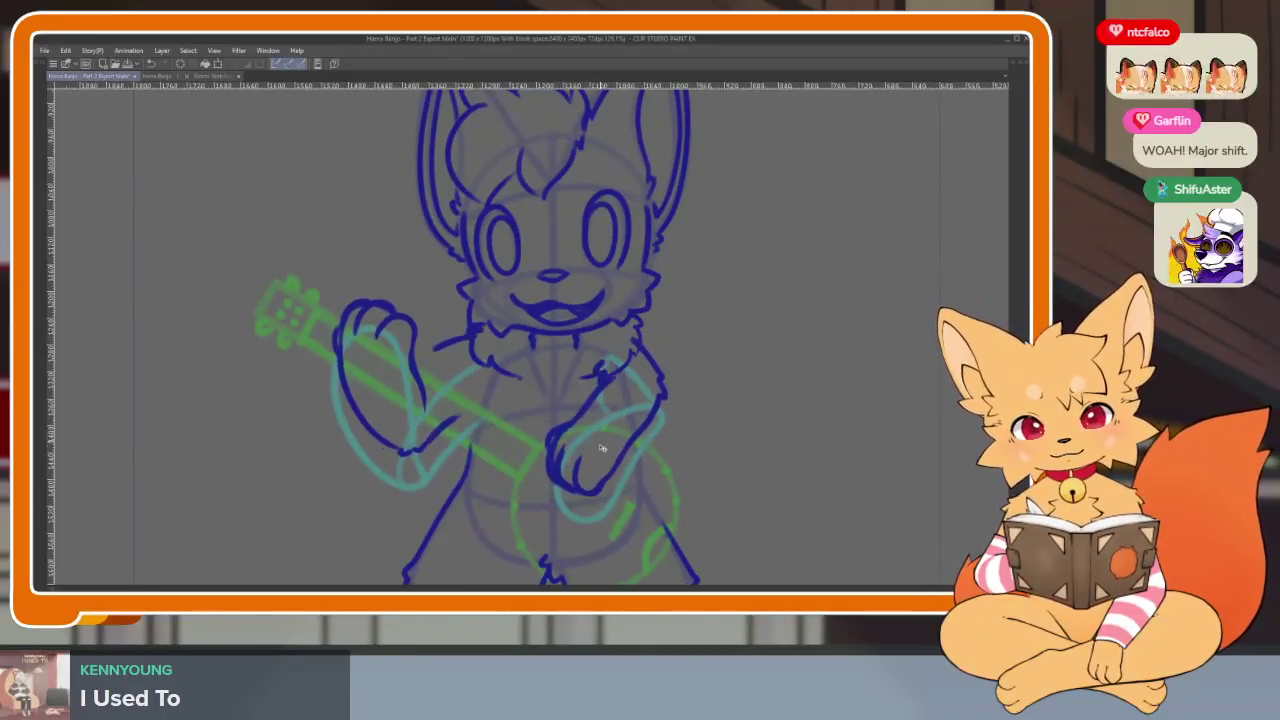
scroll(680, 448, down, 2)
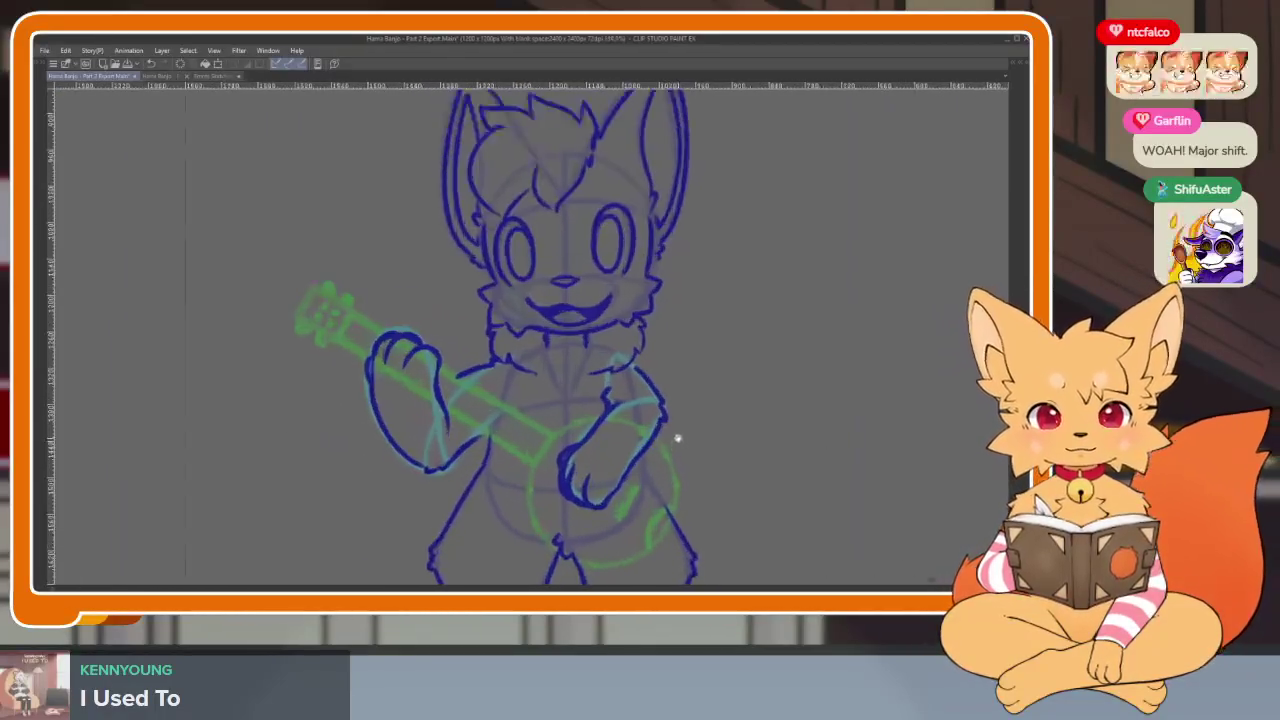
key(ctrl+t)
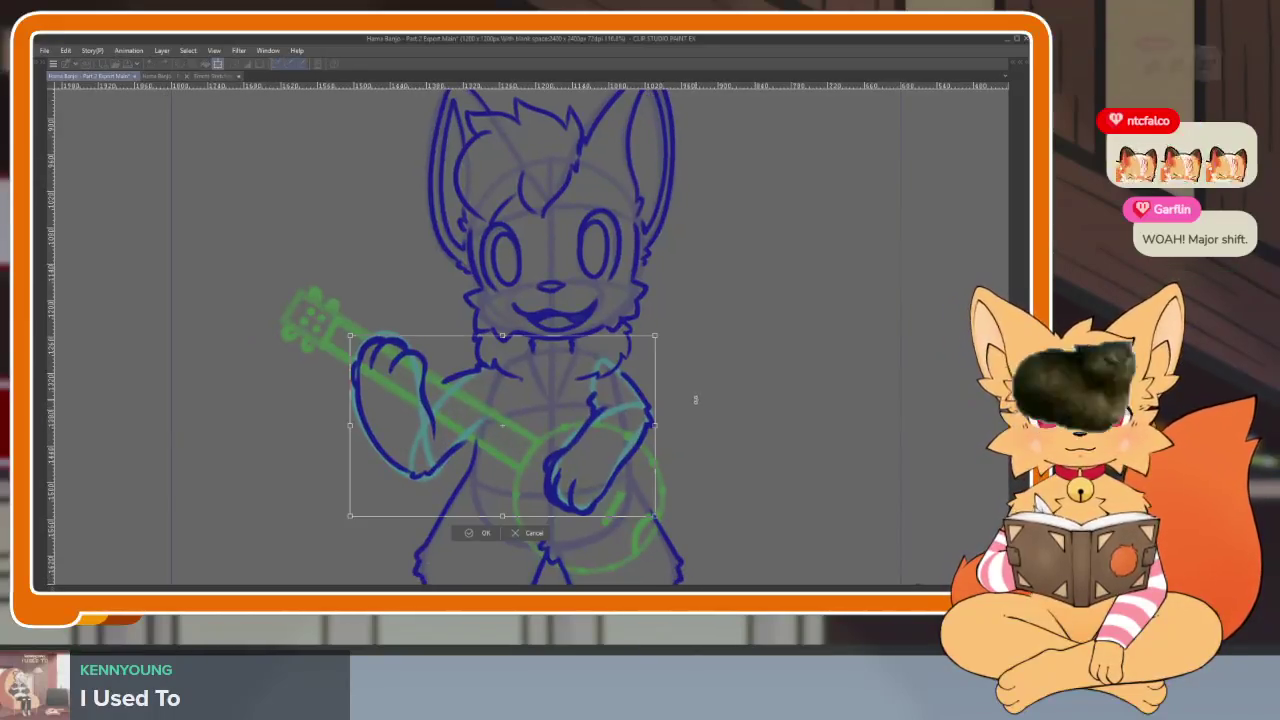
key(Return)
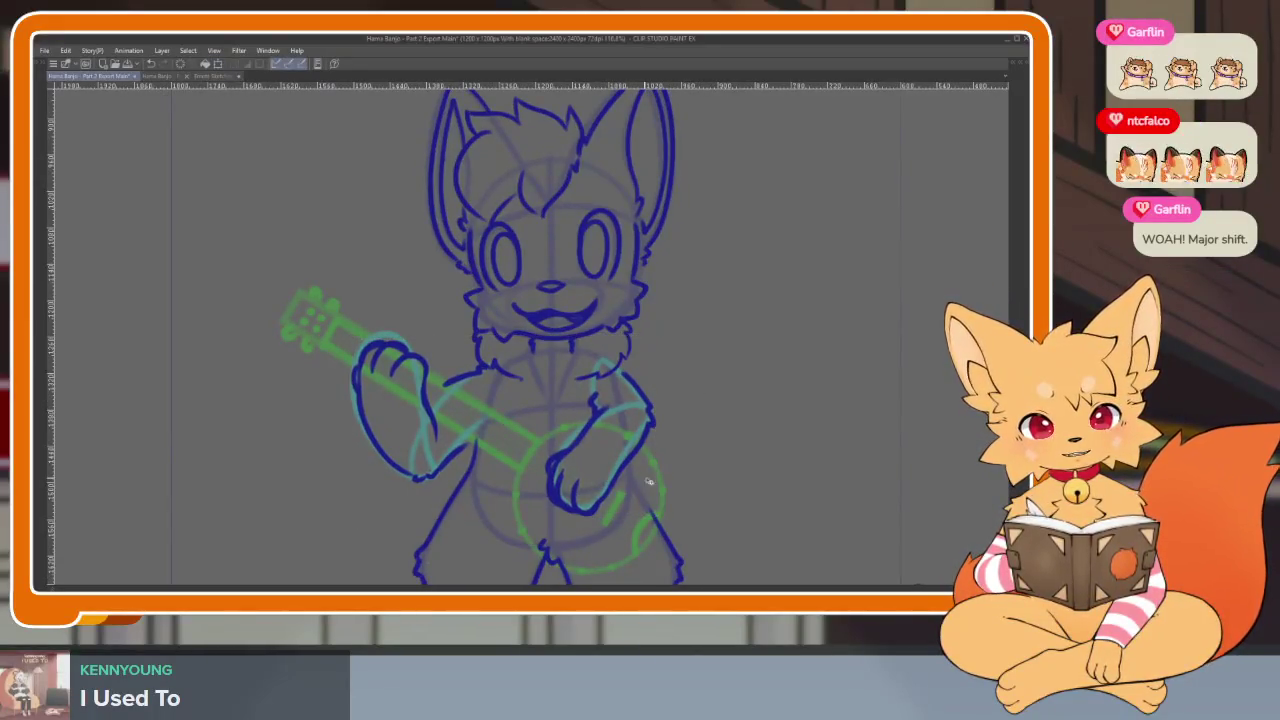
scroll(694, 471, down, 3)
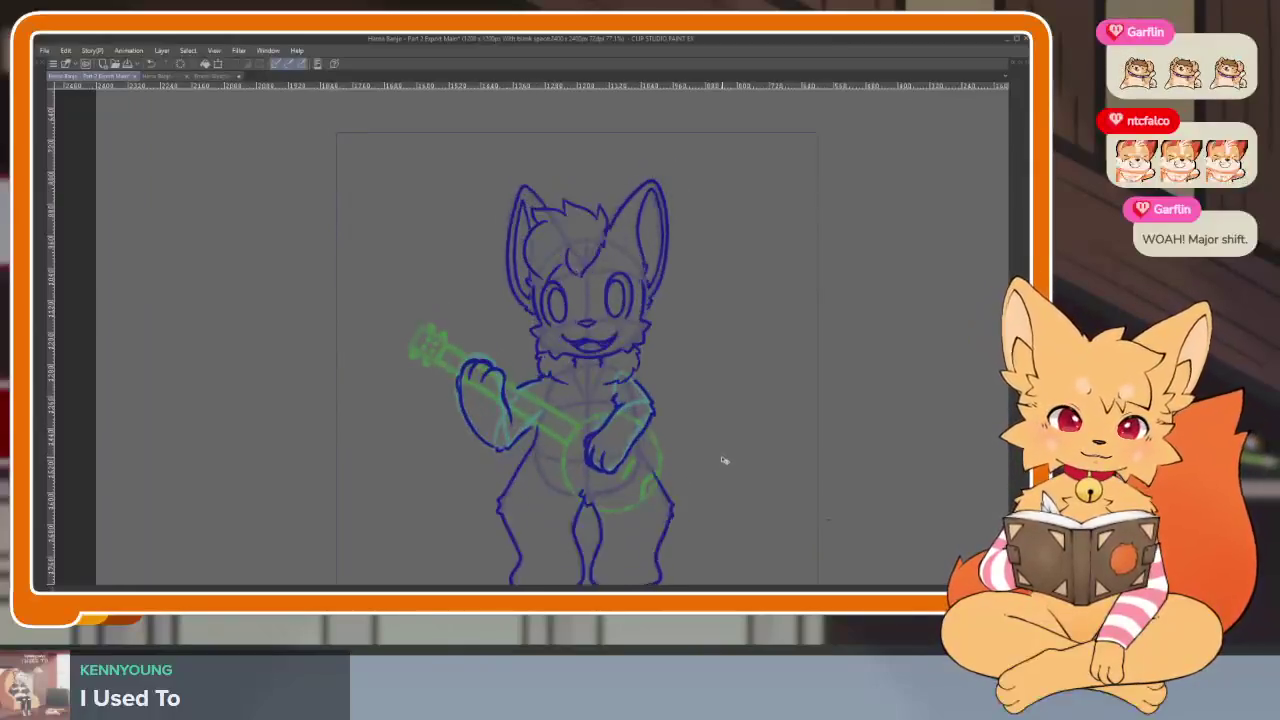
key(Tab)
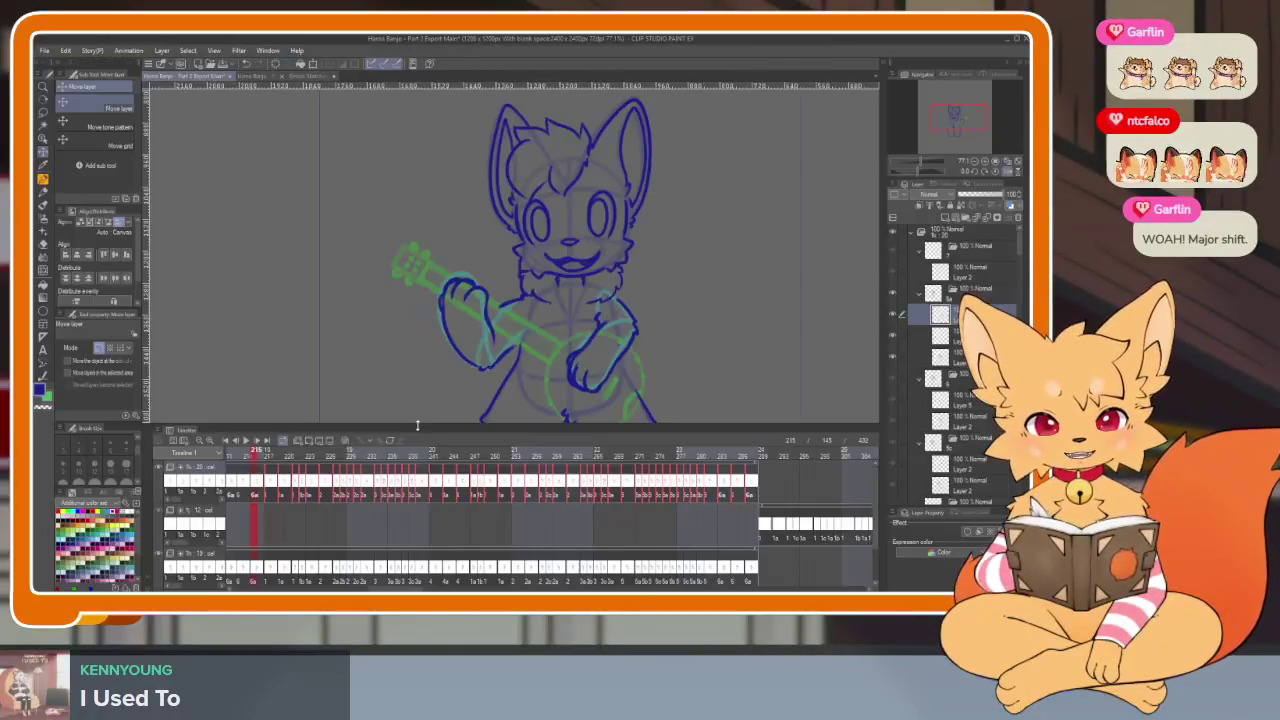
Play back the animation with the palettes hidden to review the inked frames
click(231, 448)
key(Tab)
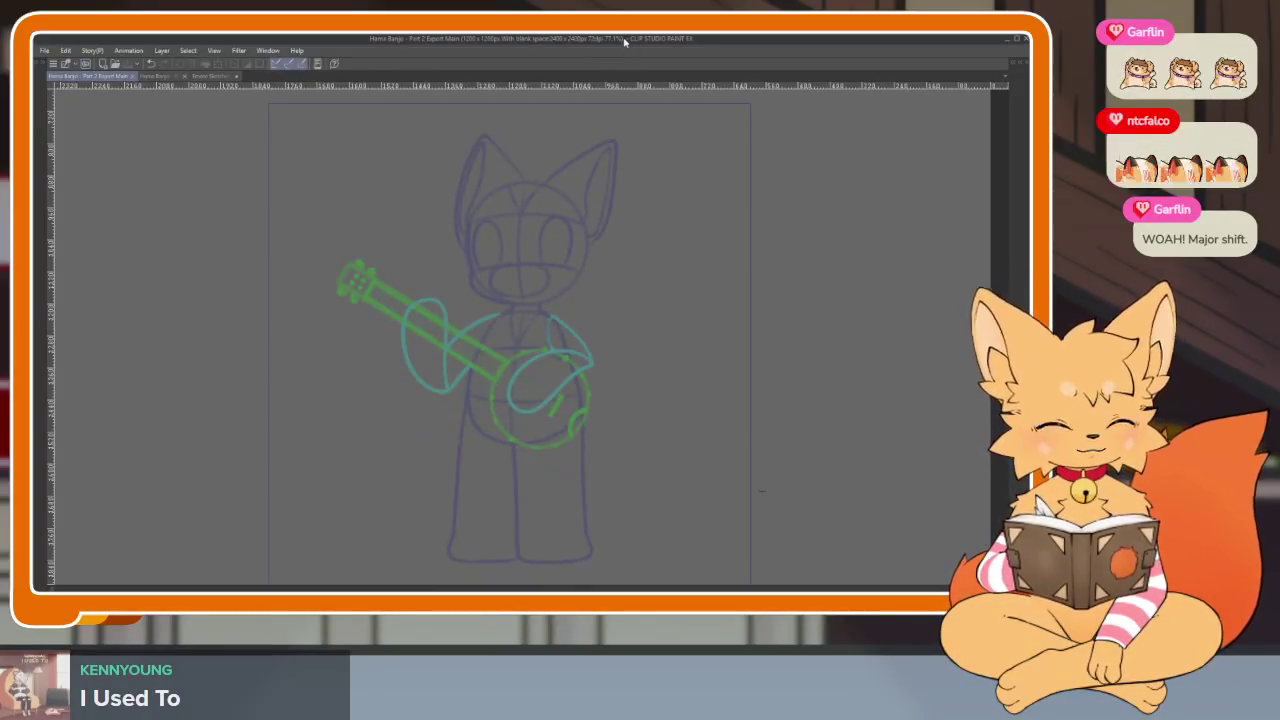
key(Tab)
click(226, 447)
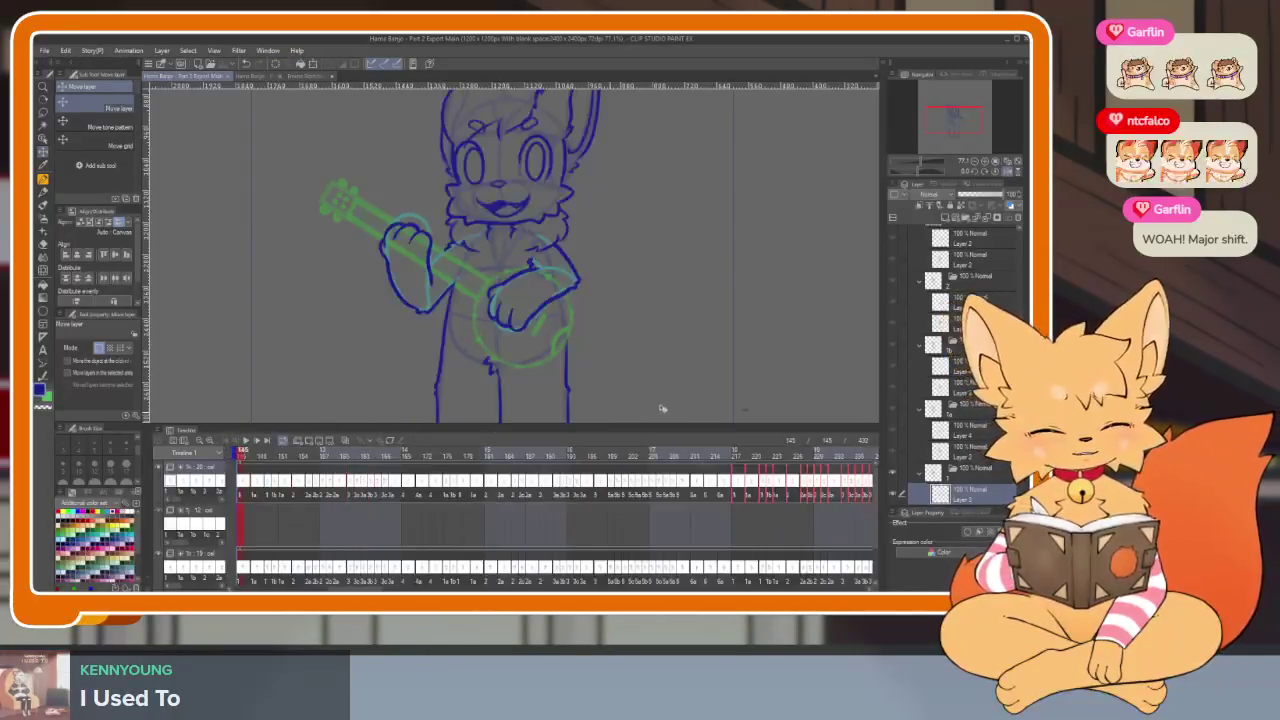
key(Tab)
scroll(547, 467, up, 3)
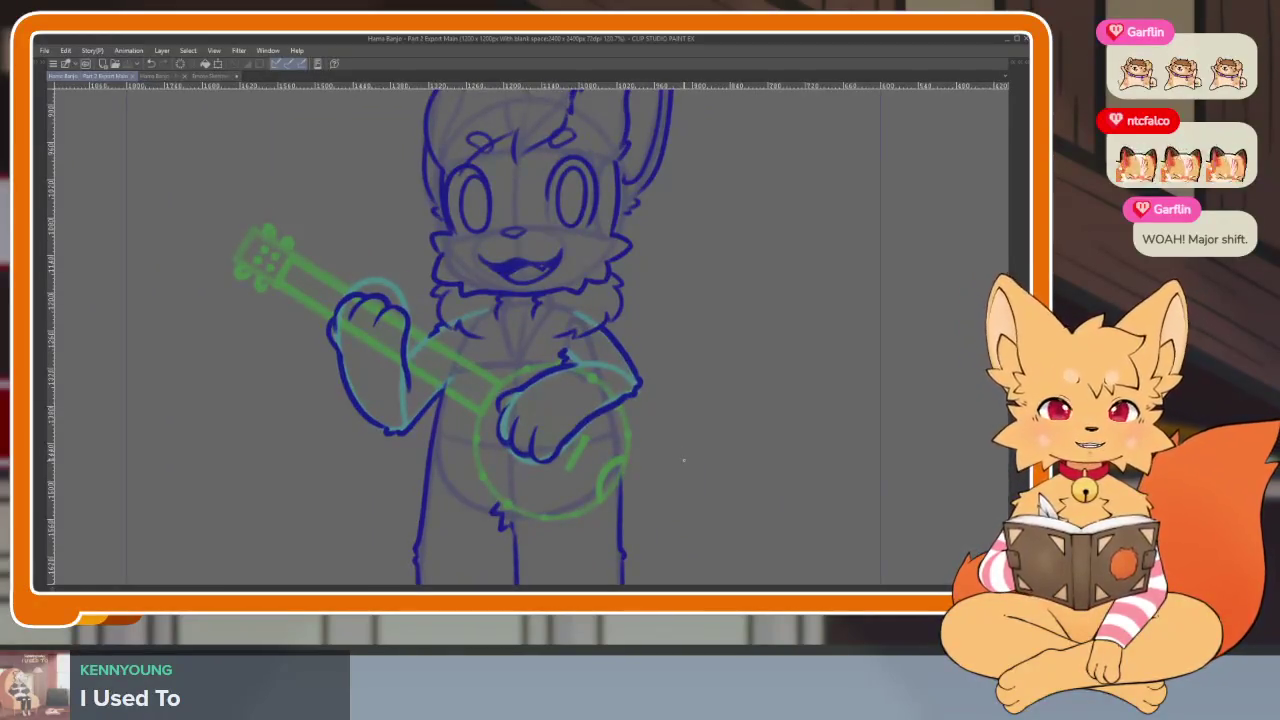
Select a layer inside the 25% rough folders, then hide the palettes
key(Tab)
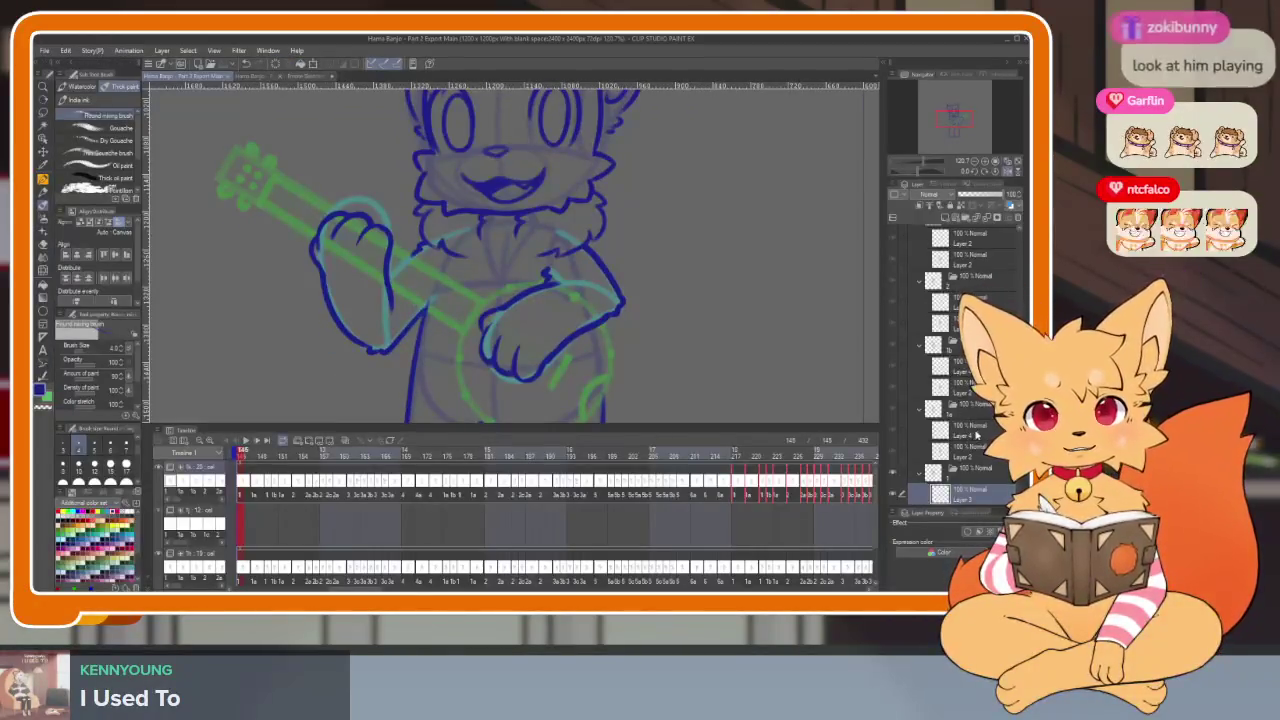
click(968, 430)
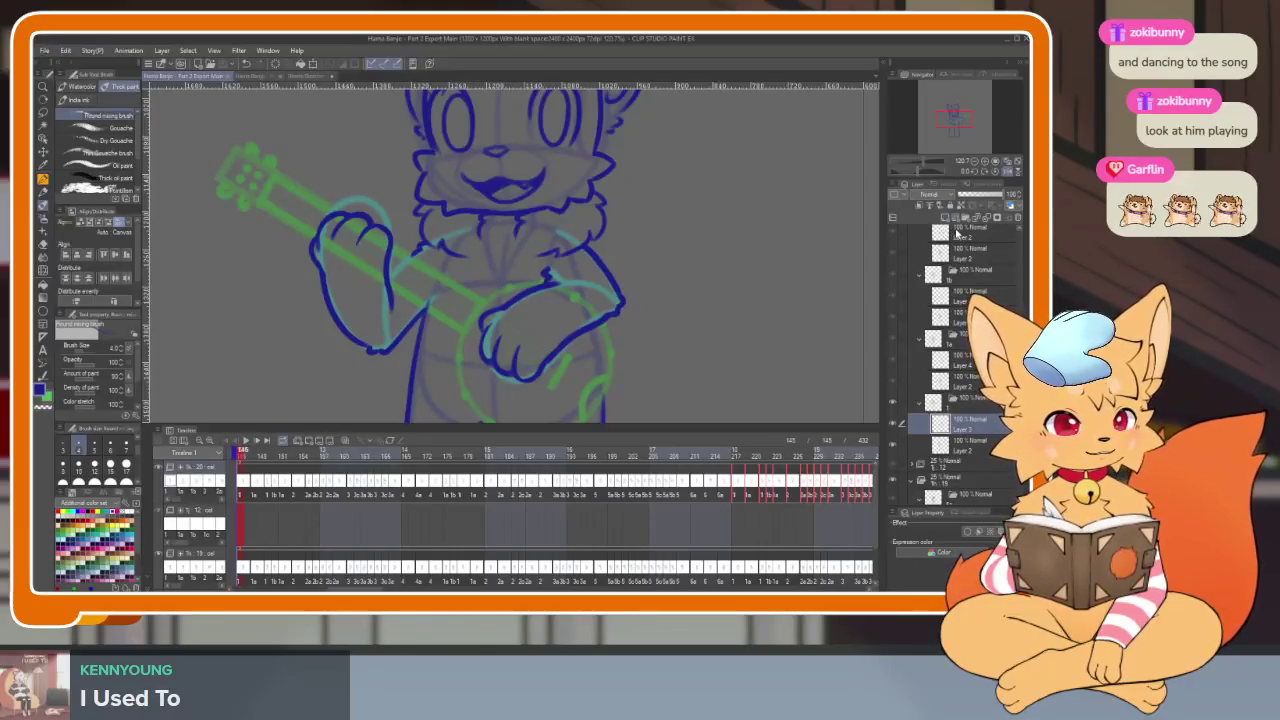
key(Tab)
scroll(576, 464, up, 1)
scroll(576, 464, down, 3)
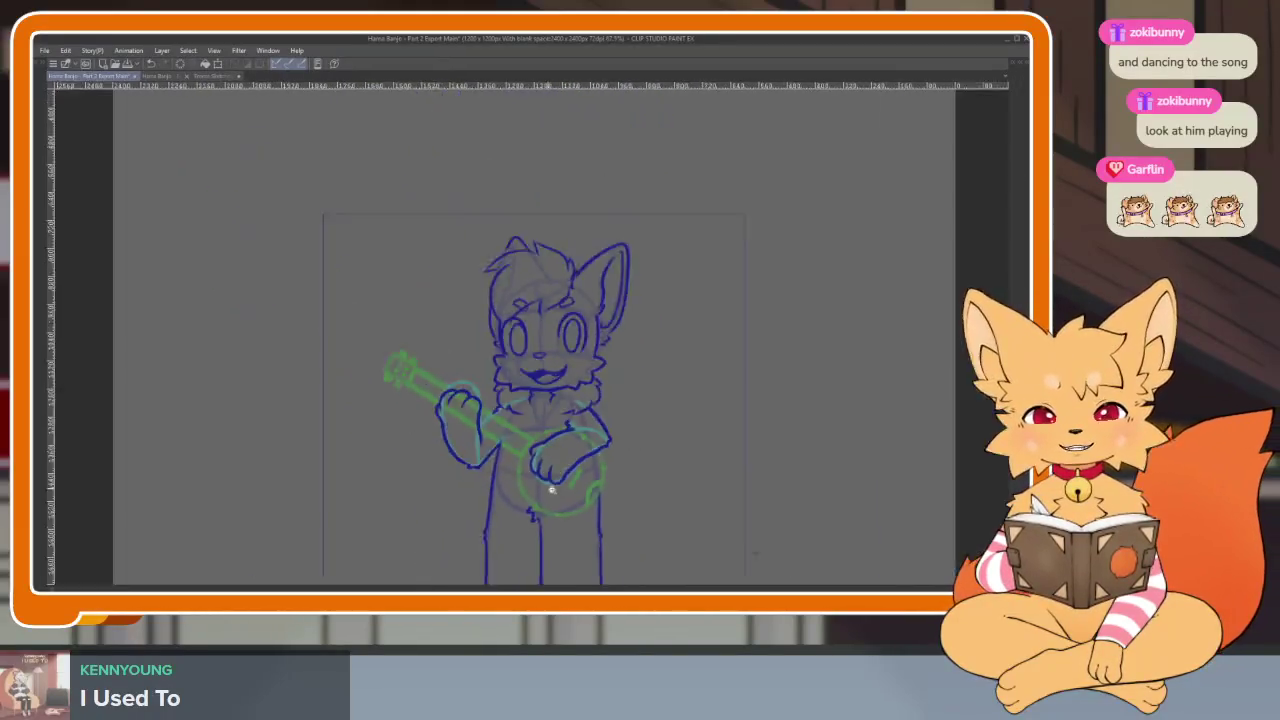
scroll(557, 491, up, 2)
scroll(580, 480, down, 1)
scroll(560, 488, up, 2)
scroll(575, 480, down, 1)
scroll(580, 480, down, 1)
scroll(593, 473, up, 1)
scroll(593, 473, down, 1)
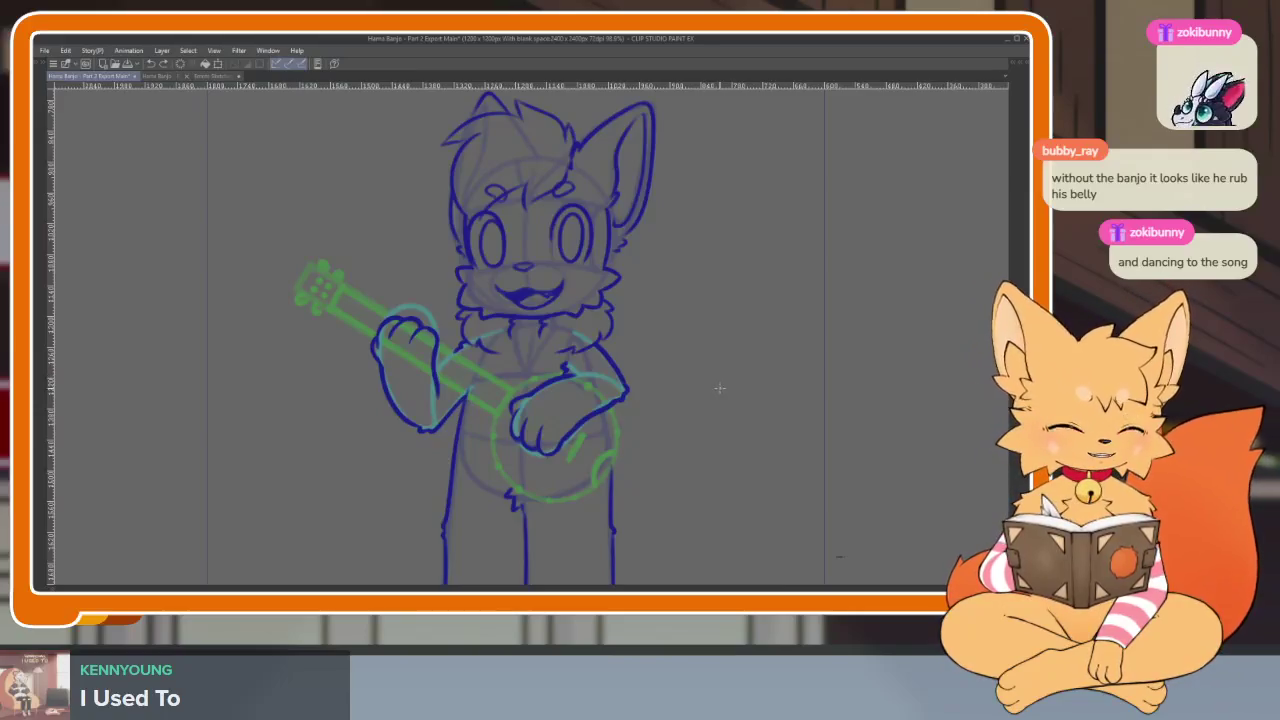
scroll(719, 388, up, 2)
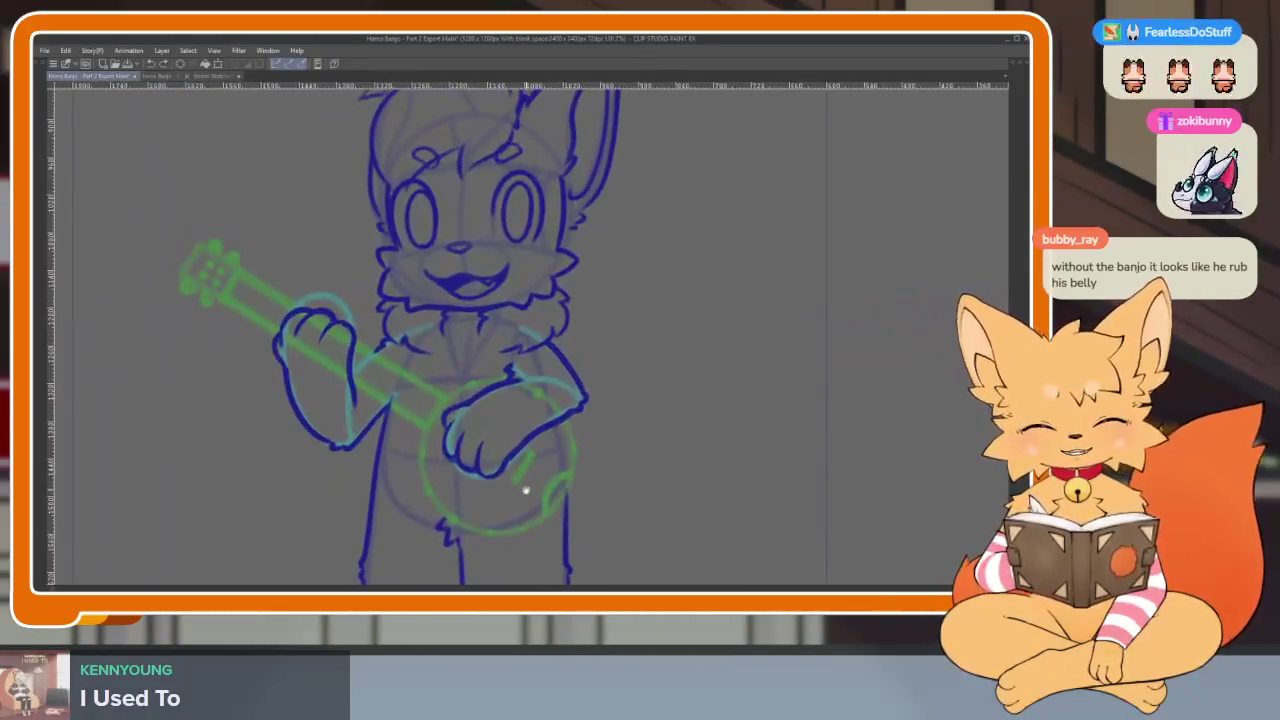
key(Tab)
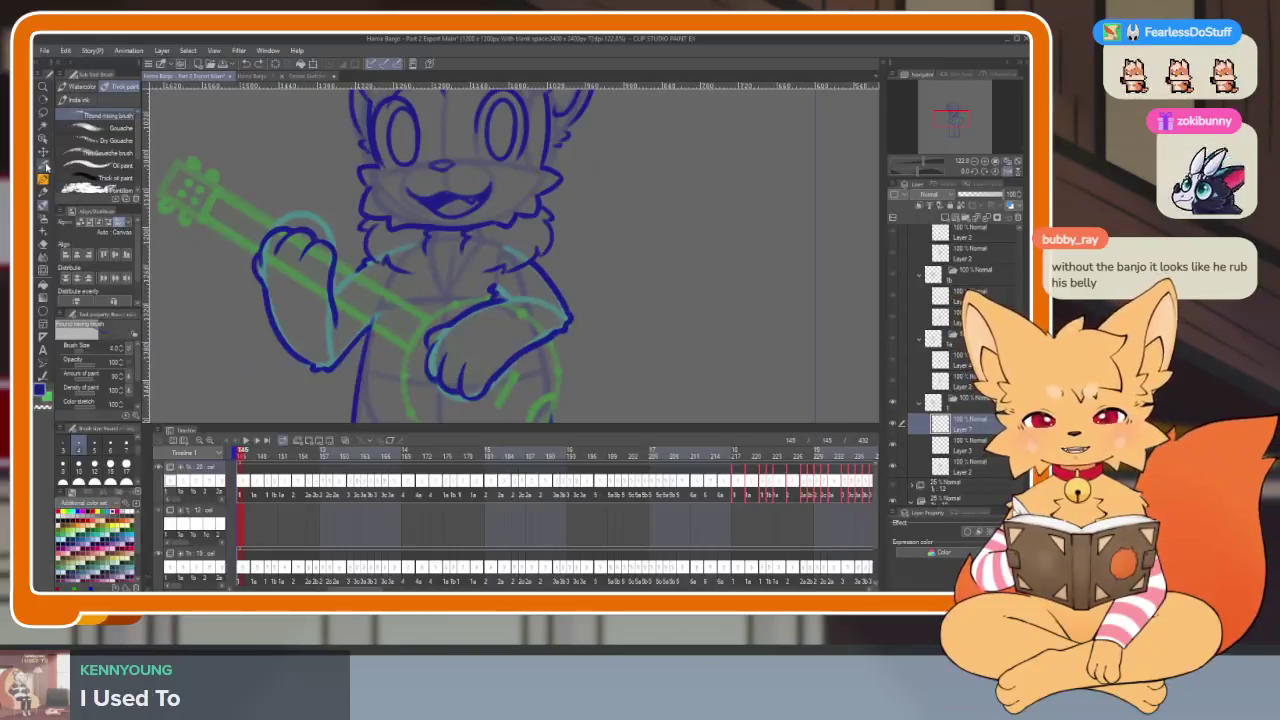
key(Tab)
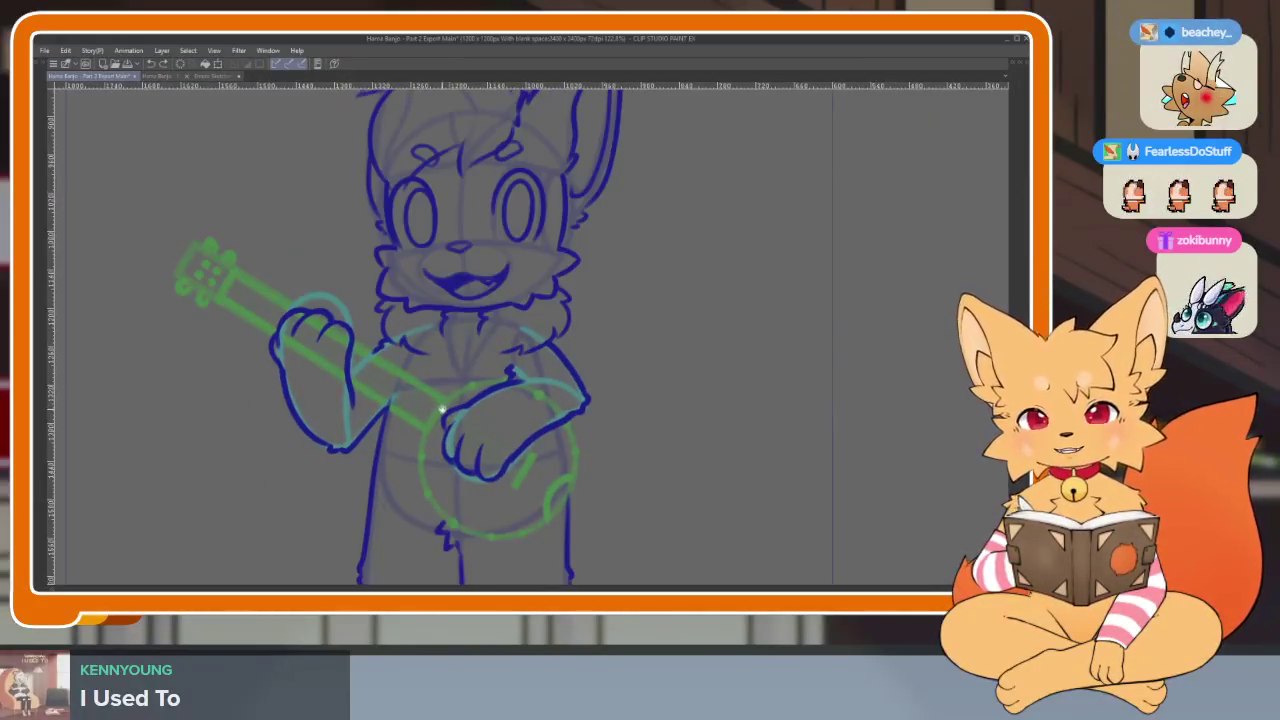
scroll(213, 277, down, 1)
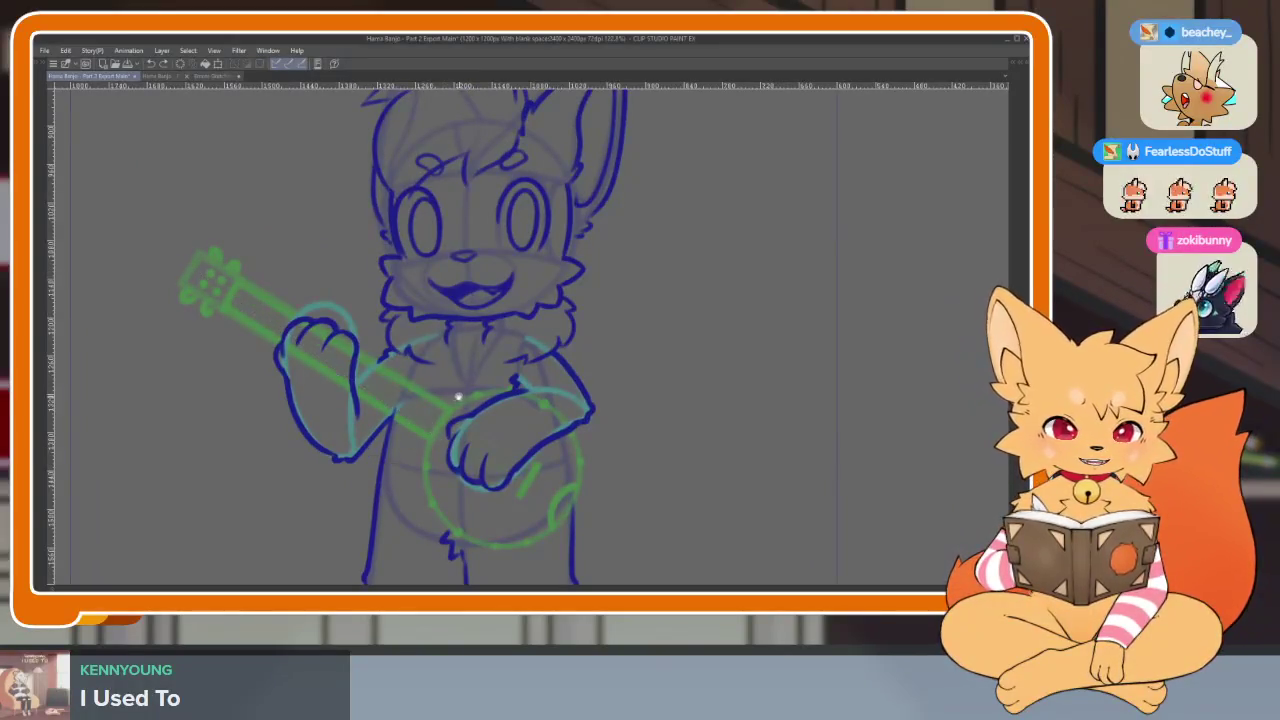
key(Tab)
key(Tab)
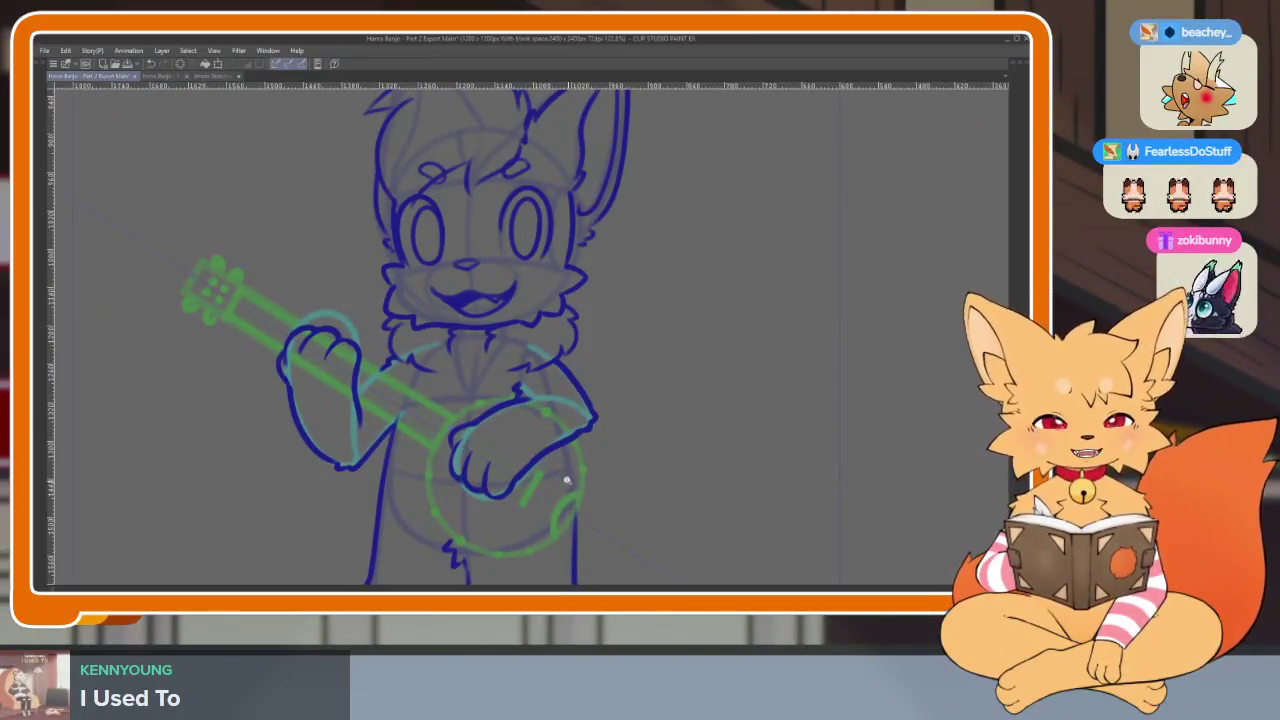
scroll(566, 481, up, 2)
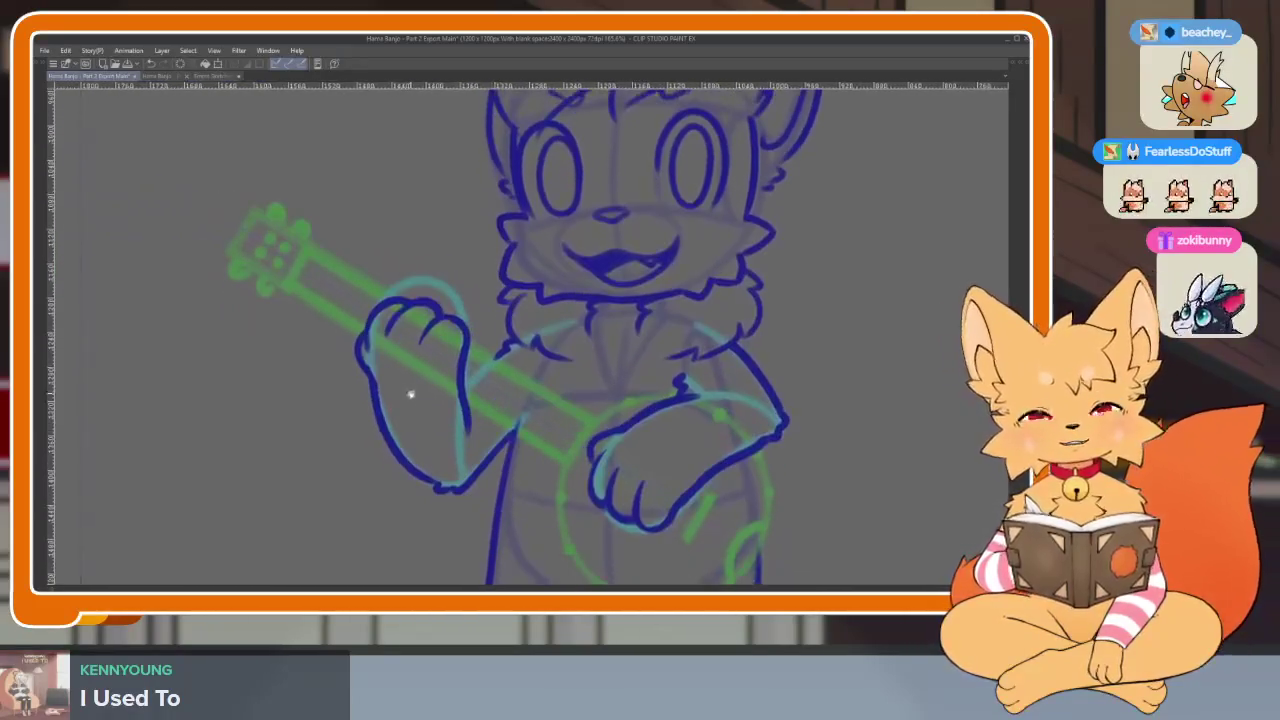
scroll(410, 395, down, 2)
key(Tab)
key(Tab)
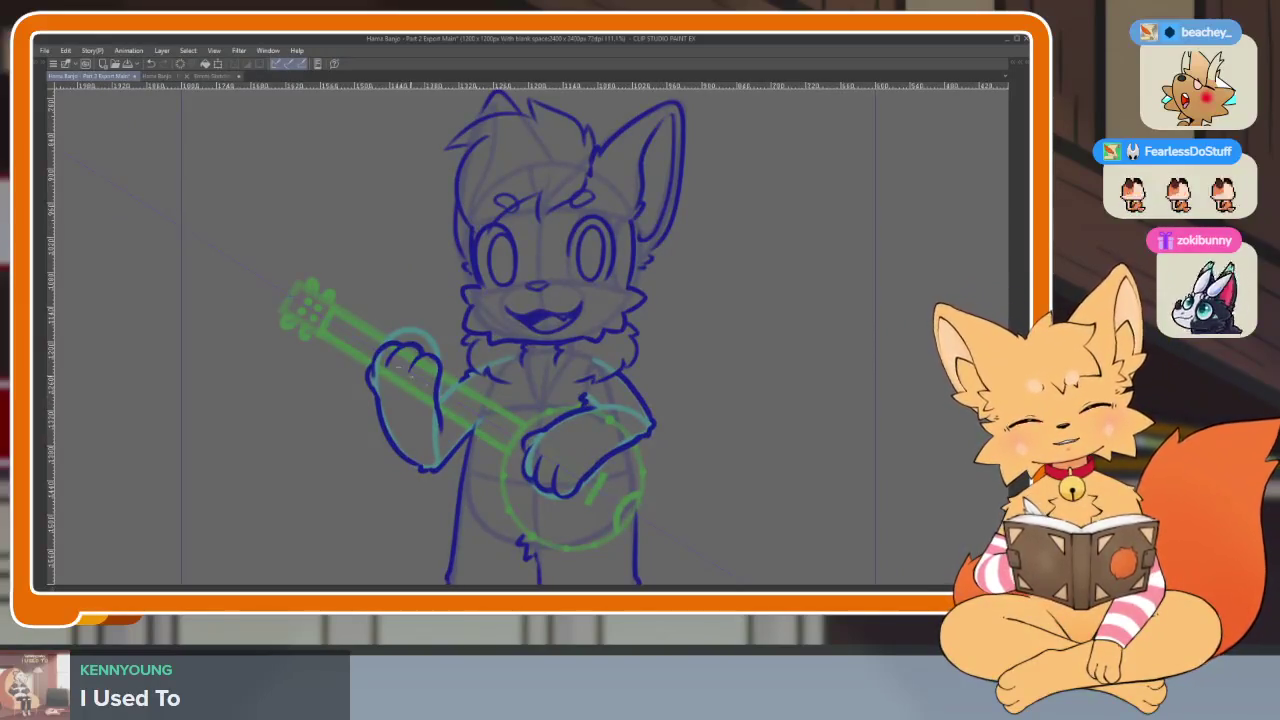
Undo a trial stroke and ink the rounded outline of the banjo headstock
scroll(391, 391, up, 1)
scroll(414, 480, up, 1)
scroll(400, 472, up, 1)
scroll(418, 481, up, 1)
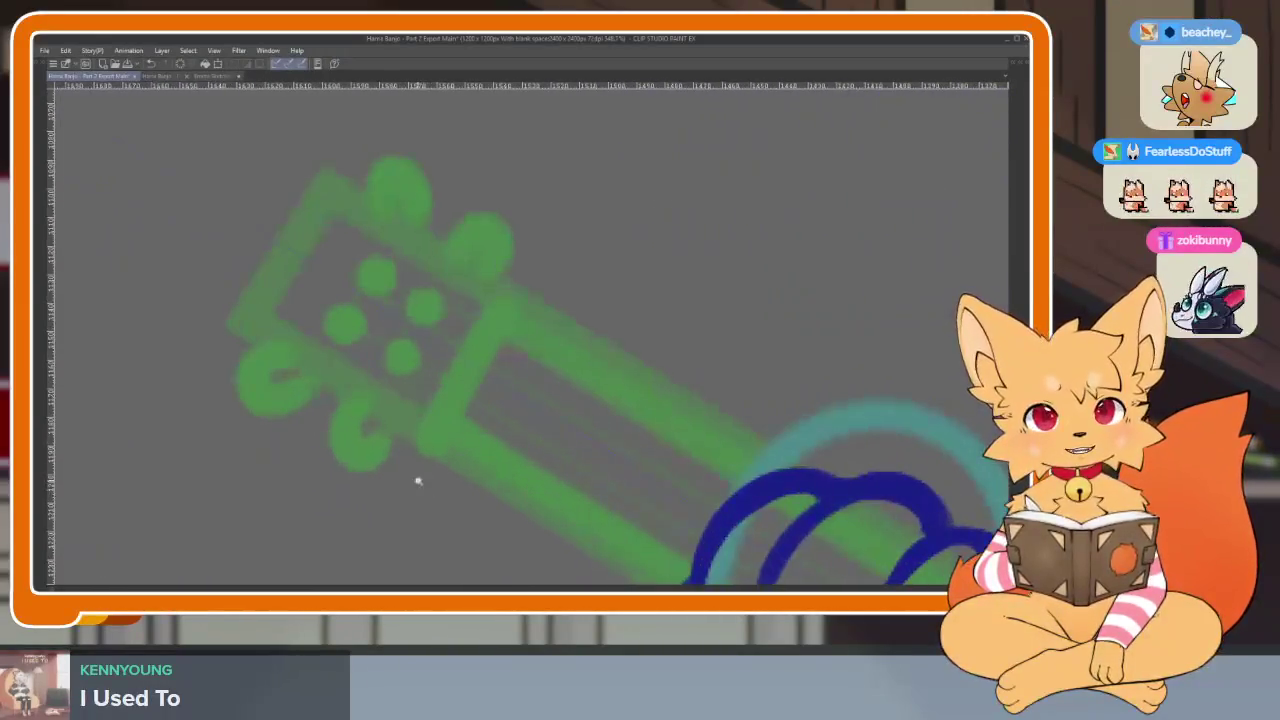
scroll(458, 497, up, 1)
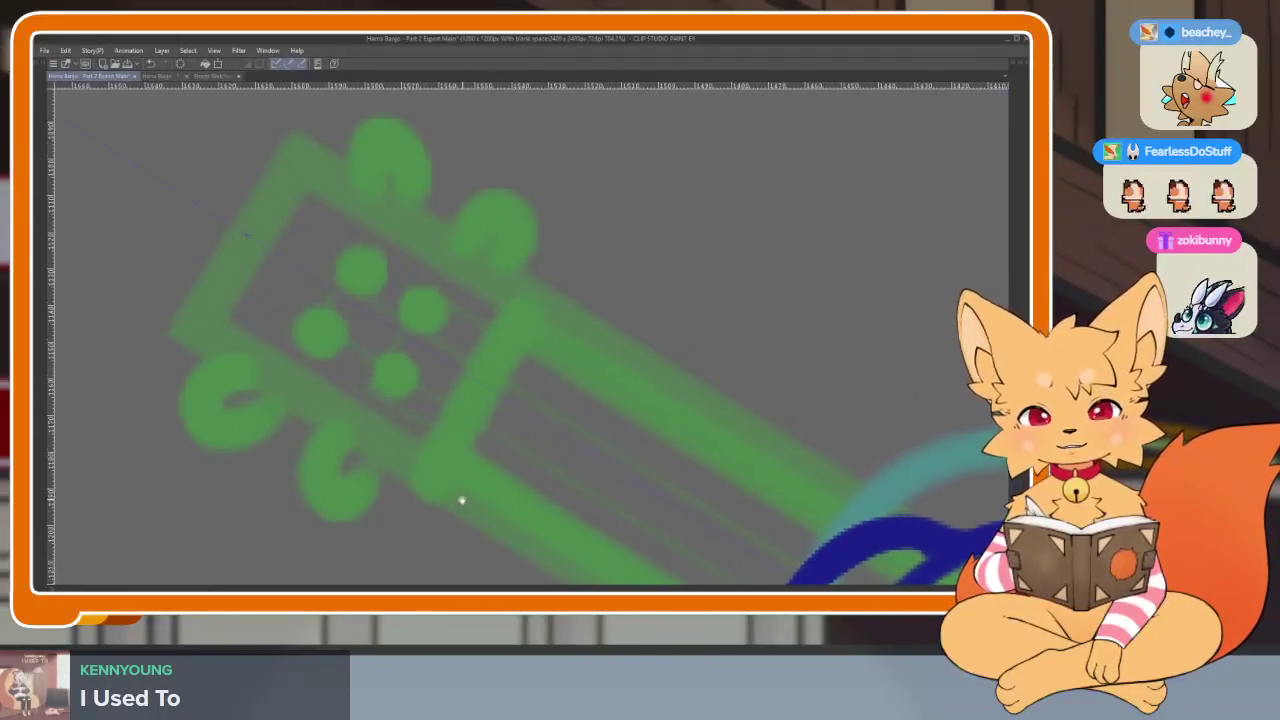
drag(492, 367, 225, 344)
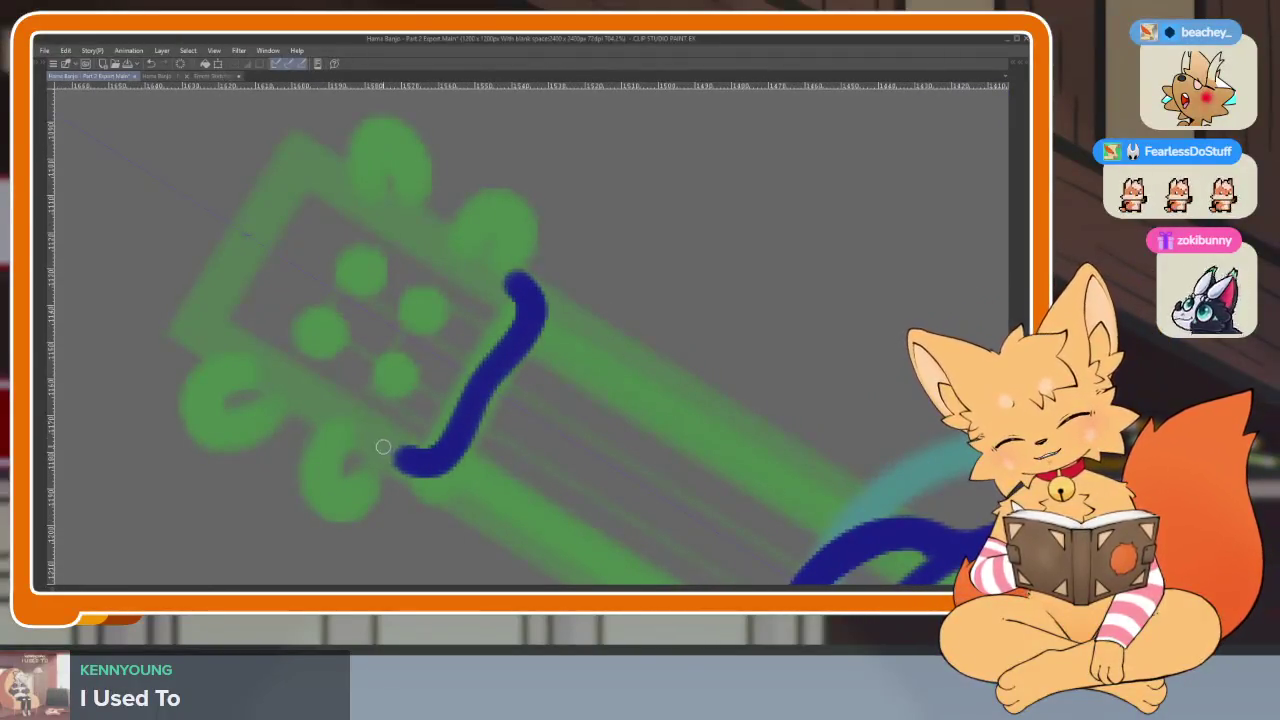
key(ctrl+z)
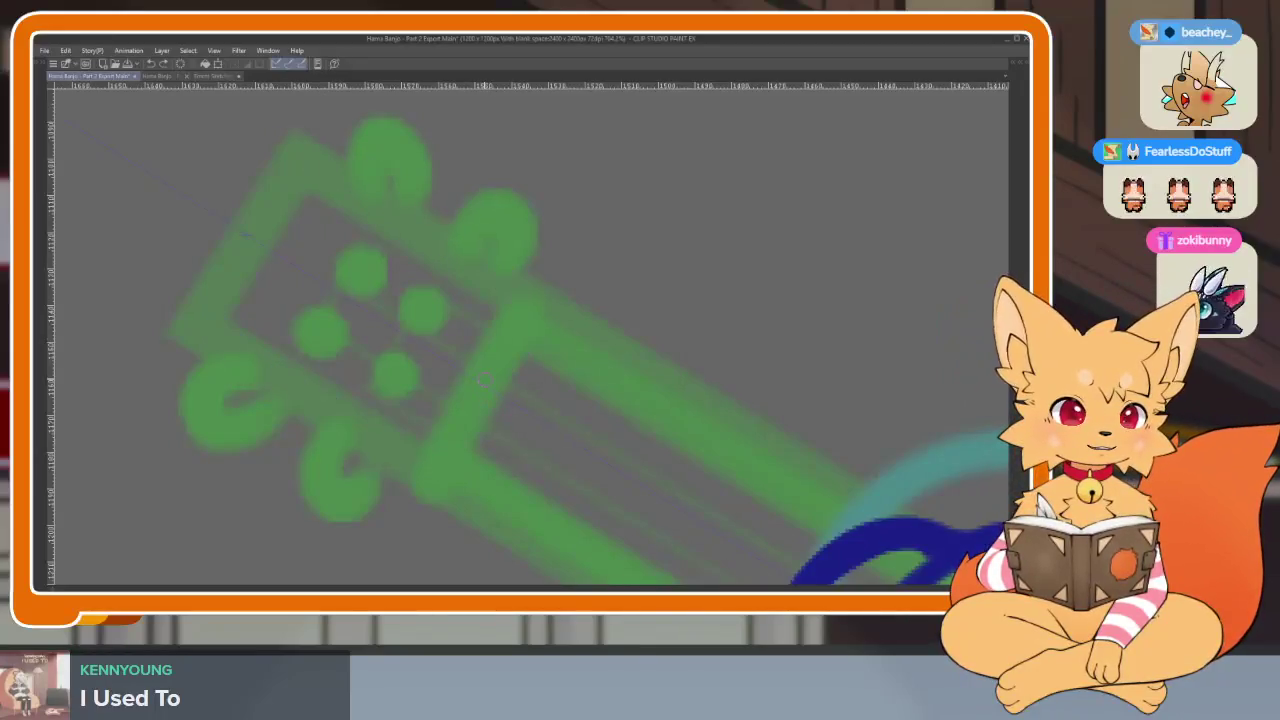
drag(481, 378, 311, 155)
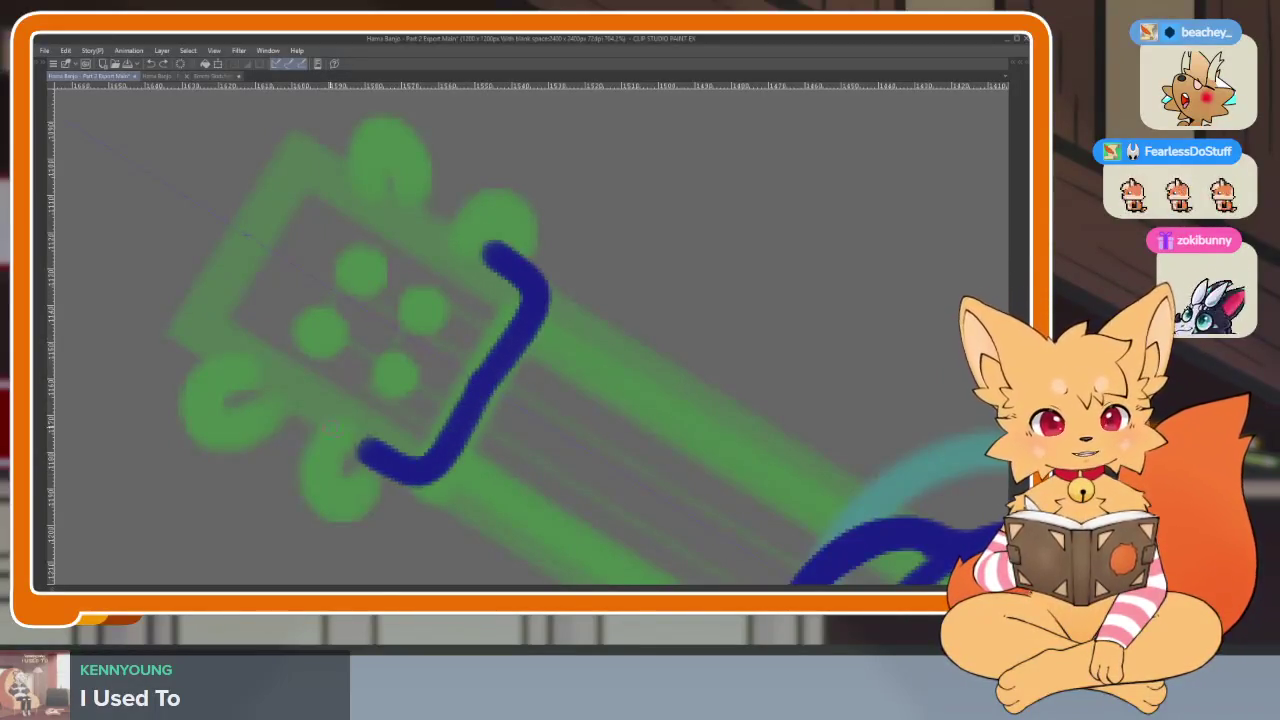
Check the Part 1 Export drawing, then redraw the mirrored headstock outline
click(155, 77)
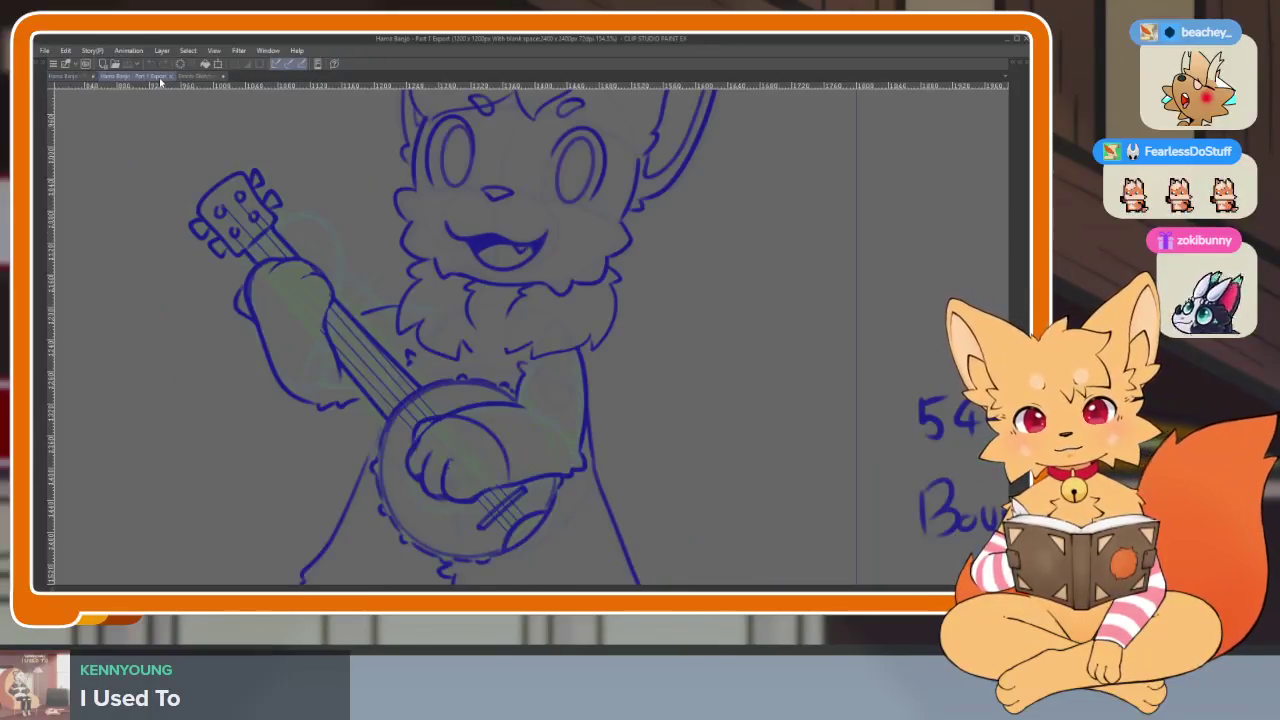
scroll(227, 179, up, 5)
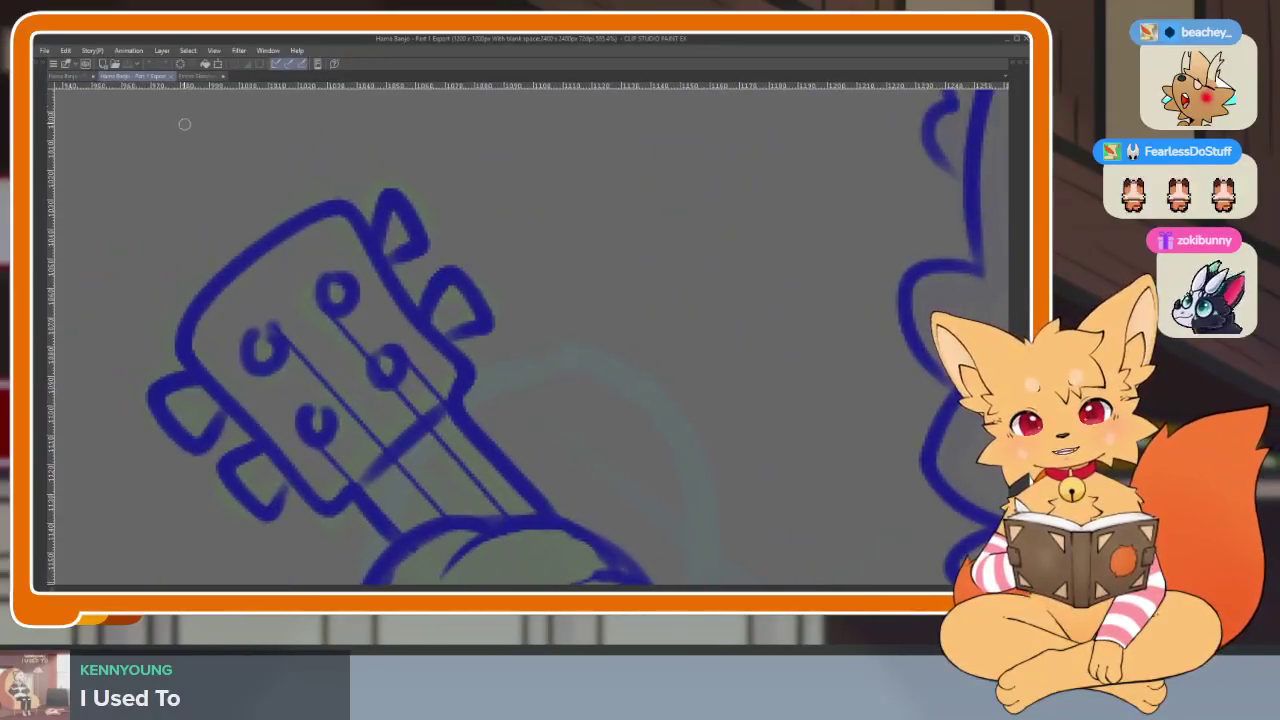
click(77, 78)
mouse_move(513, 375)
mouse_down()
mouse_move(563, 286)
mouse_move(349, 137)
mouse_move(320, 160)
mouse_up()
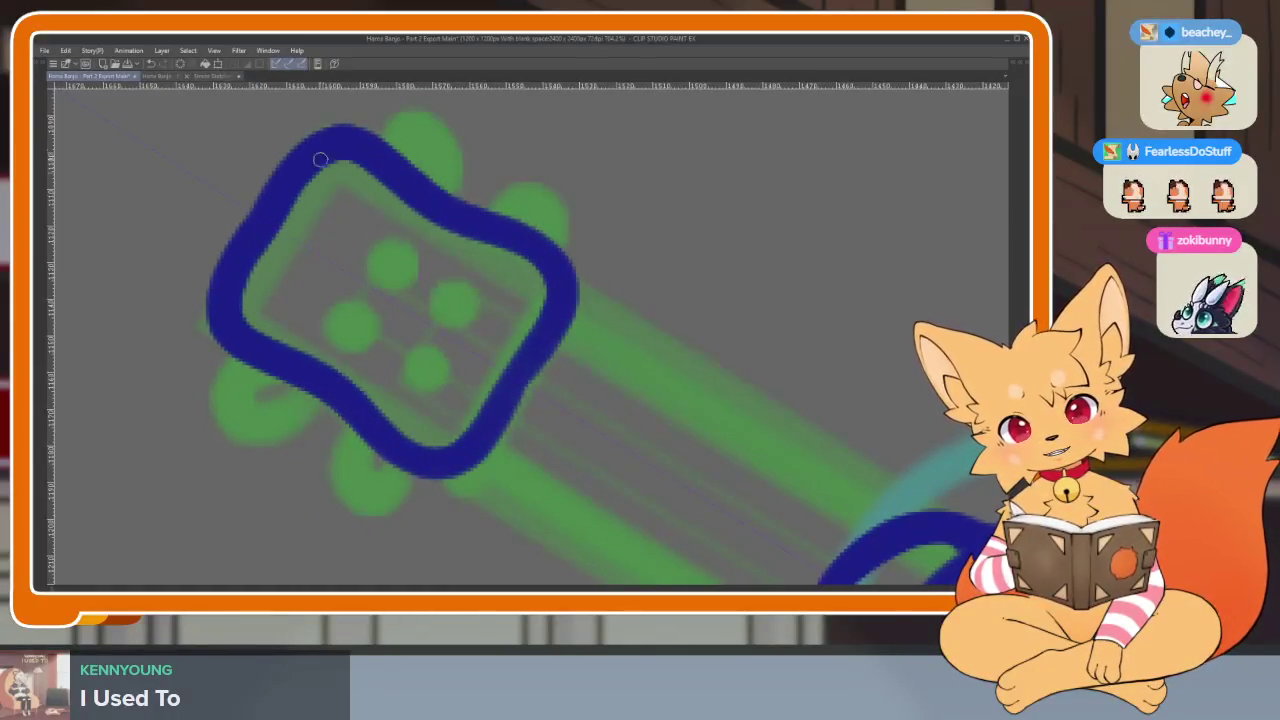
scroll(581, 330, down, 5)
scroll(637, 343, up, 5)
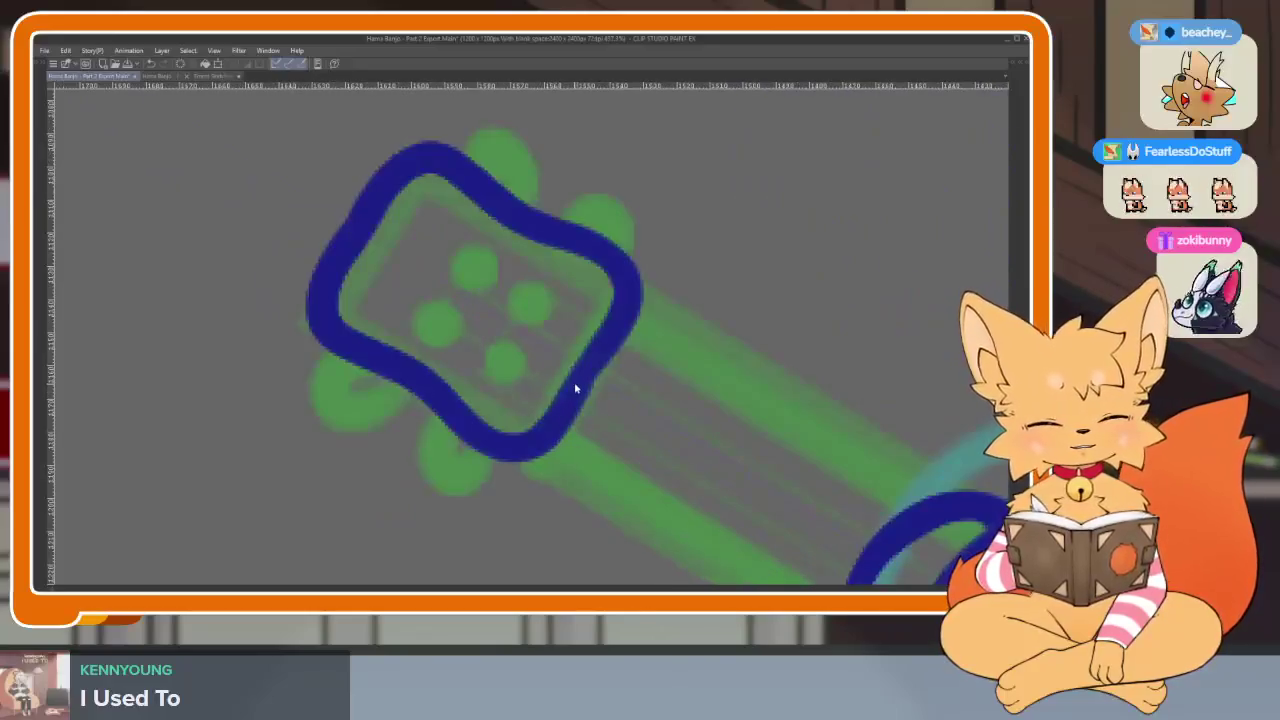
key(ctrl+z)
mouse_move(585, 372)
mouse_down()
mouse_move(560, 425)
mouse_move(495, 445)
mouse_move(313, 317)
mouse_move(408, 170)
mouse_up()
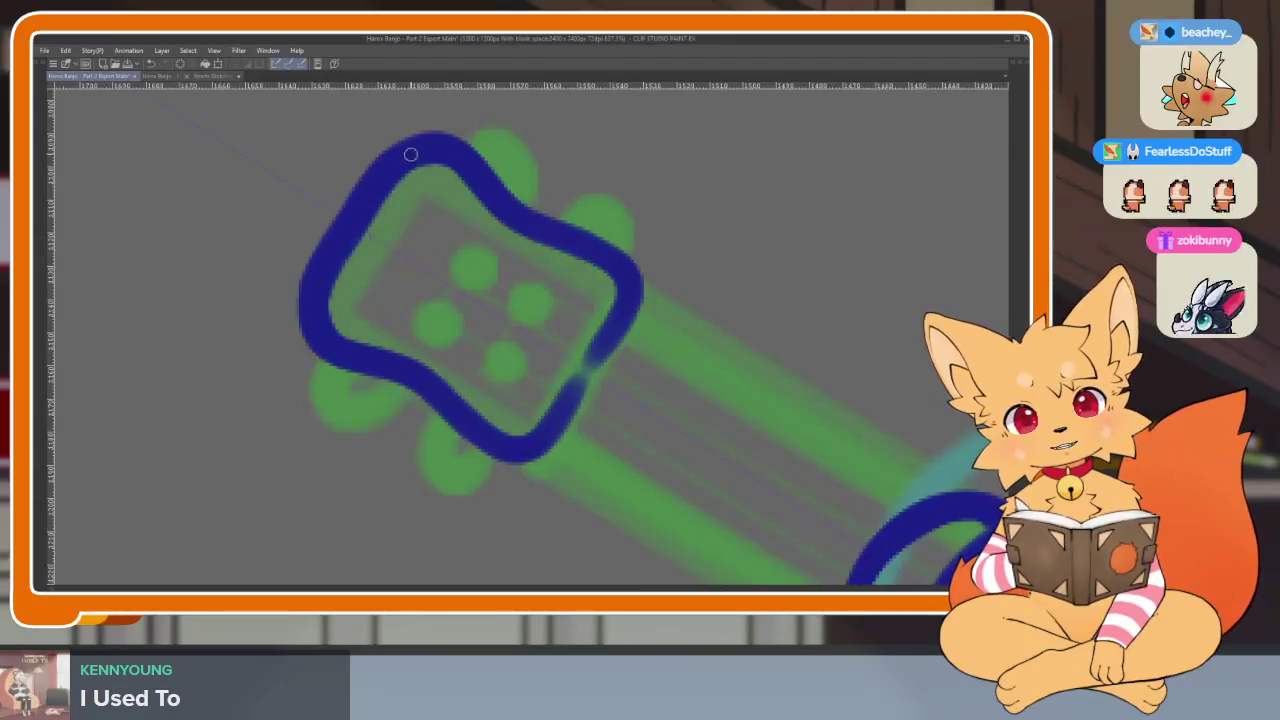
Add two pairs of mirrored tuning pegs to the headstock, undoing stray marks
drag(530, 470, 550, 442)
mouse_move(470, 395)
mouse_down()
mouse_move(420, 425)
mouse_move(498, 448)
mouse_up()
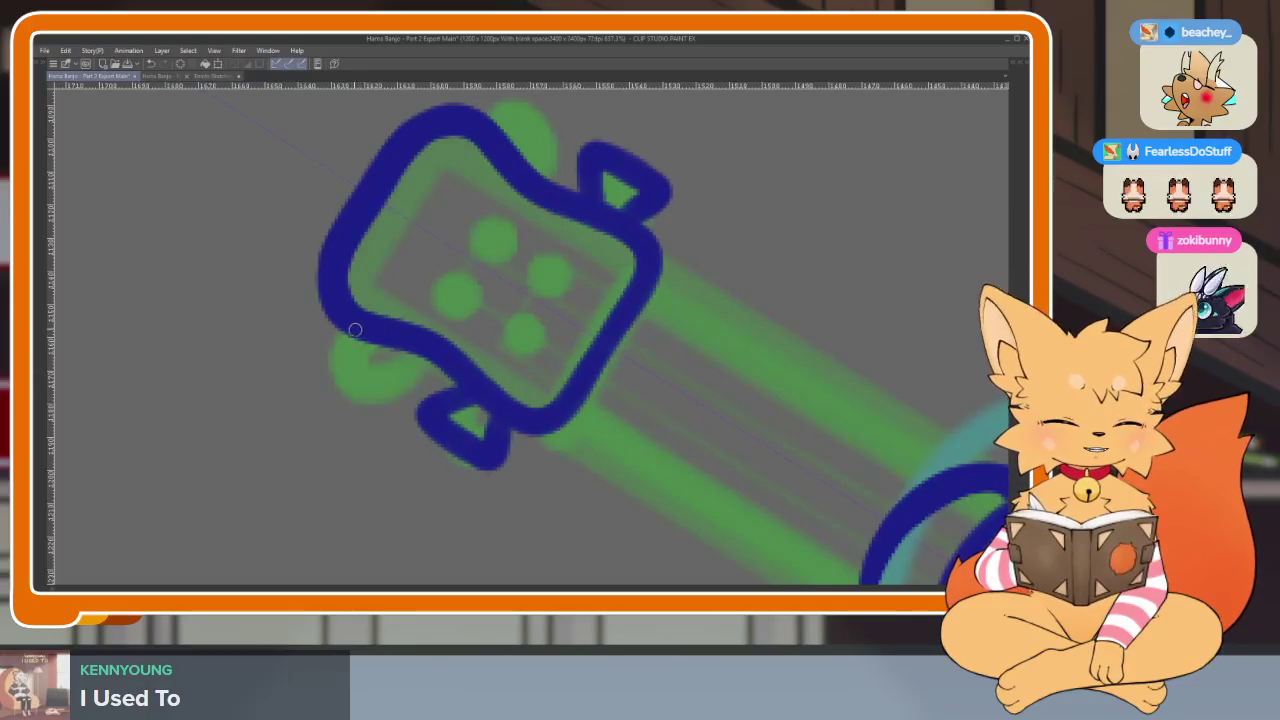
mouse_move(334, 360)
mouse_down()
mouse_move(440, 352)
mouse_move(510, 390)
mouse_move(500, 382)
mouse_up()
scroll(549, 334, up, 3)
key(ctrl+z)
scroll(500, 380, down, 5)
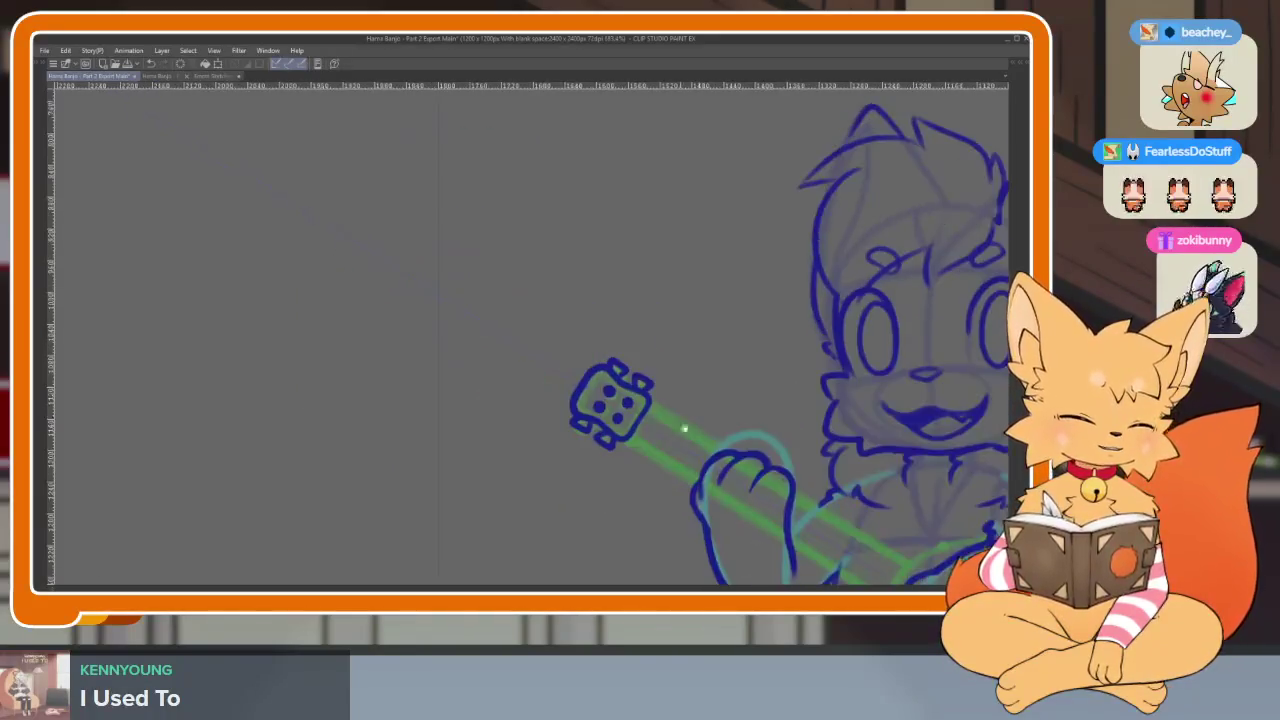
Switch to the Figure tool's Ellipse sub-tool and hide the palettes
scroll(653, 425, up, 2)
scroll(653, 425, up, 2)
scroll(720, 460, down, 2)
scroll(745, 435, down, 3)
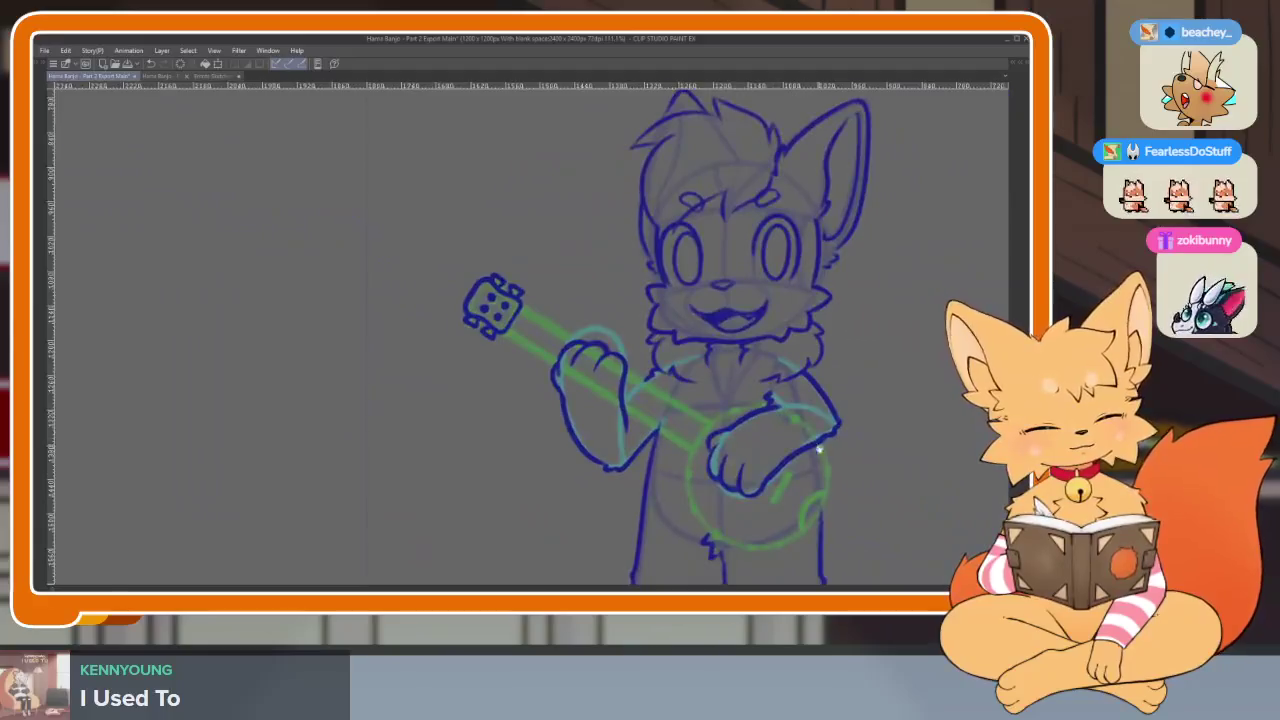
scroll(703, 423, up, 5)
scroll(703, 423, up, 1)
scroll(651, 451, up, 1)
scroll(651, 471, up, 1)
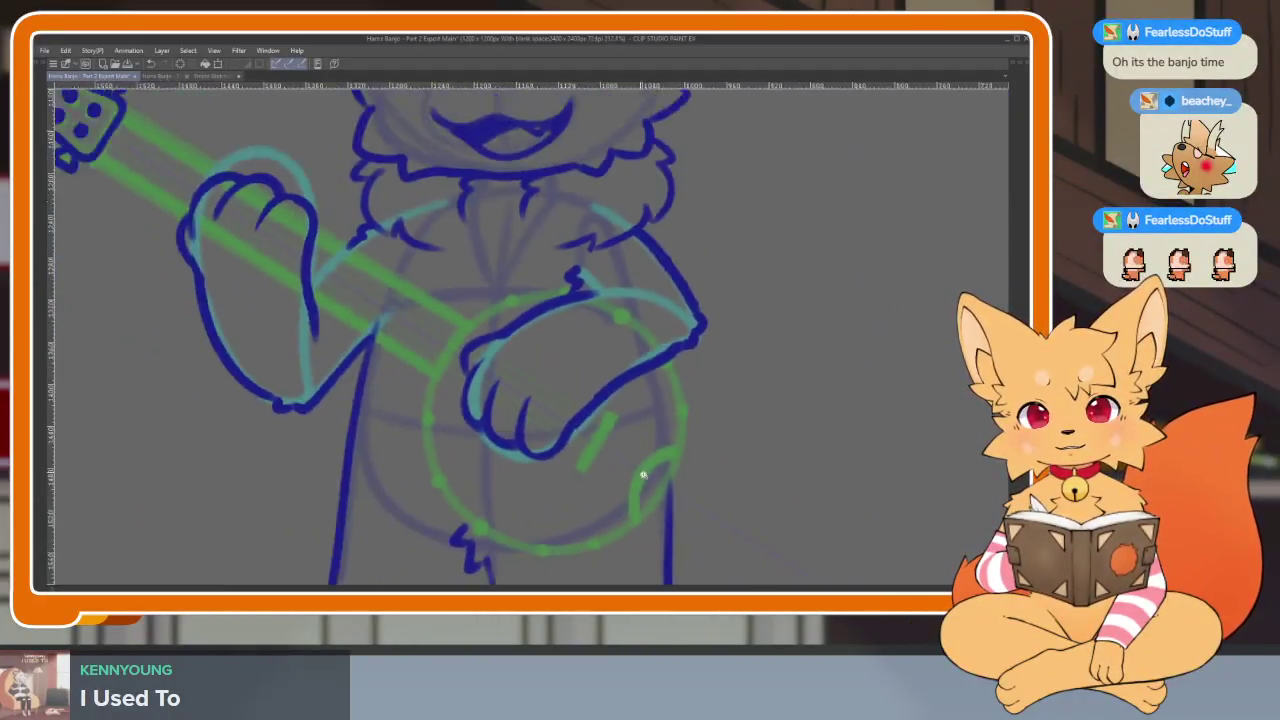
scroll(660, 480, up, 1)
scroll(665, 491, down, 2)
scroll(651, 486, up, 1)
key(Tab)
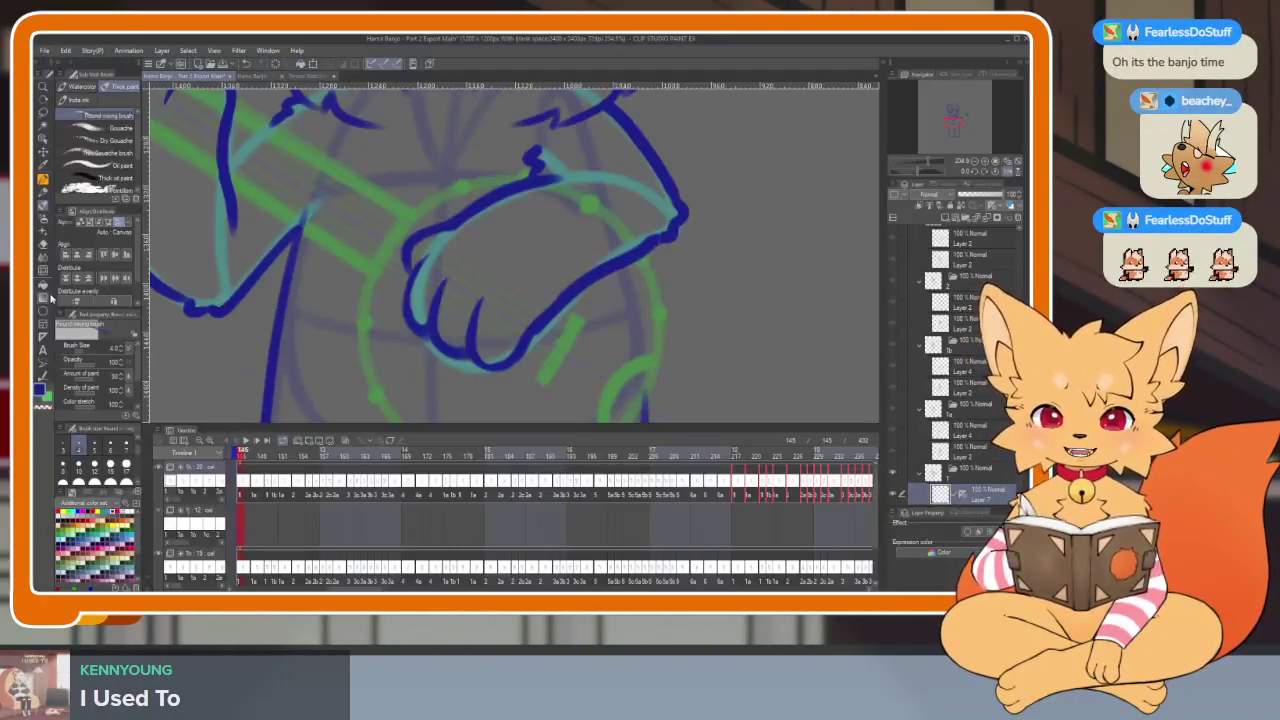
click(43, 314)
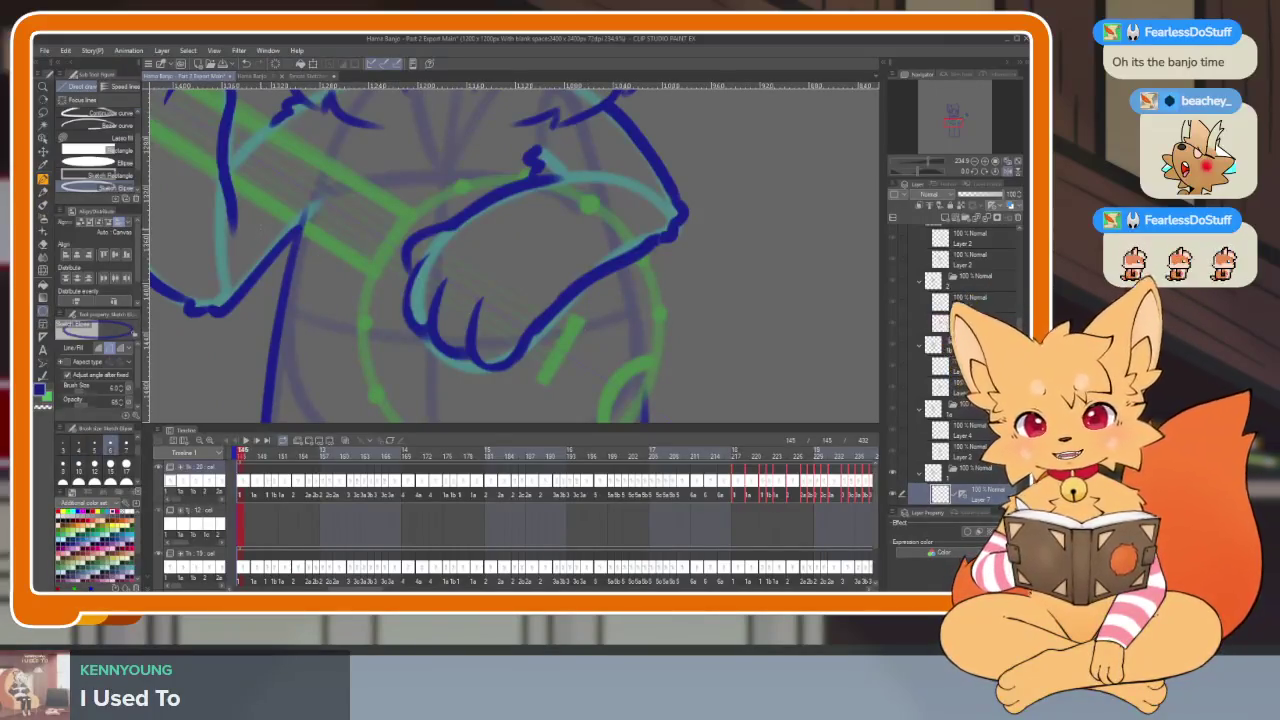
key(Tab)
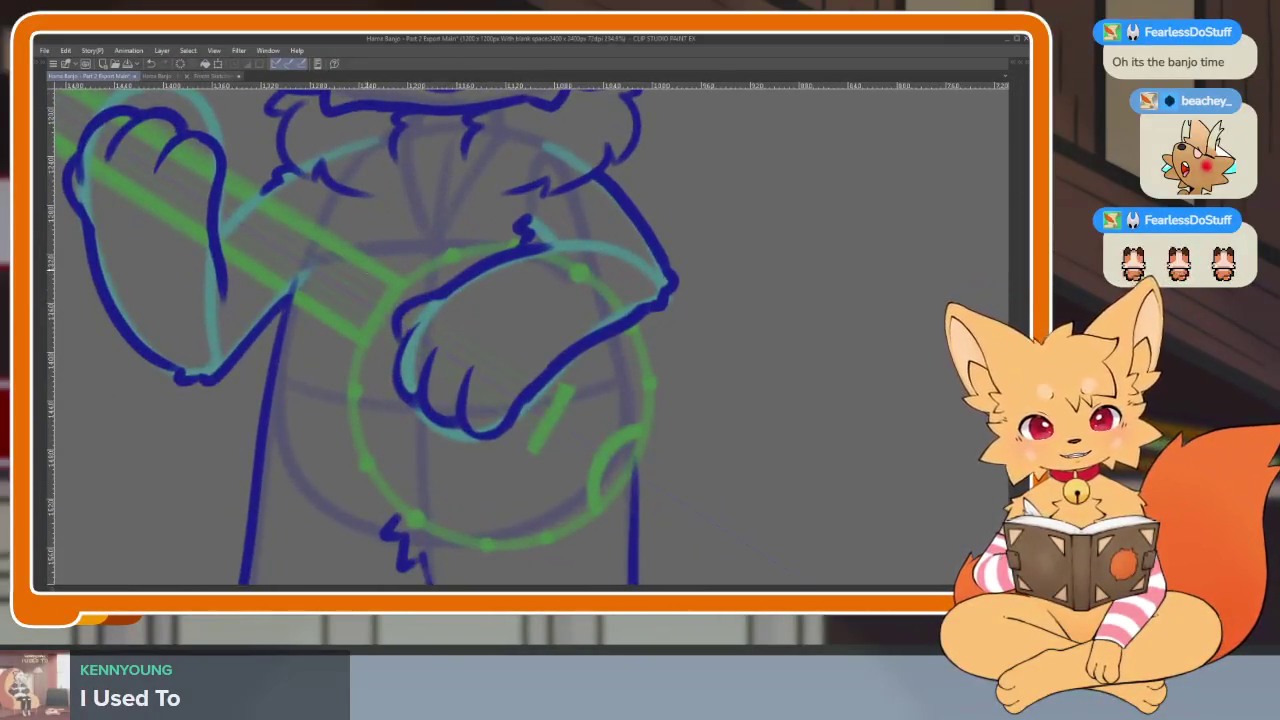
Rotate the canvas and draw a dark-blue circle fitted to the banjo rim
drag(345, 235, 655, 545)
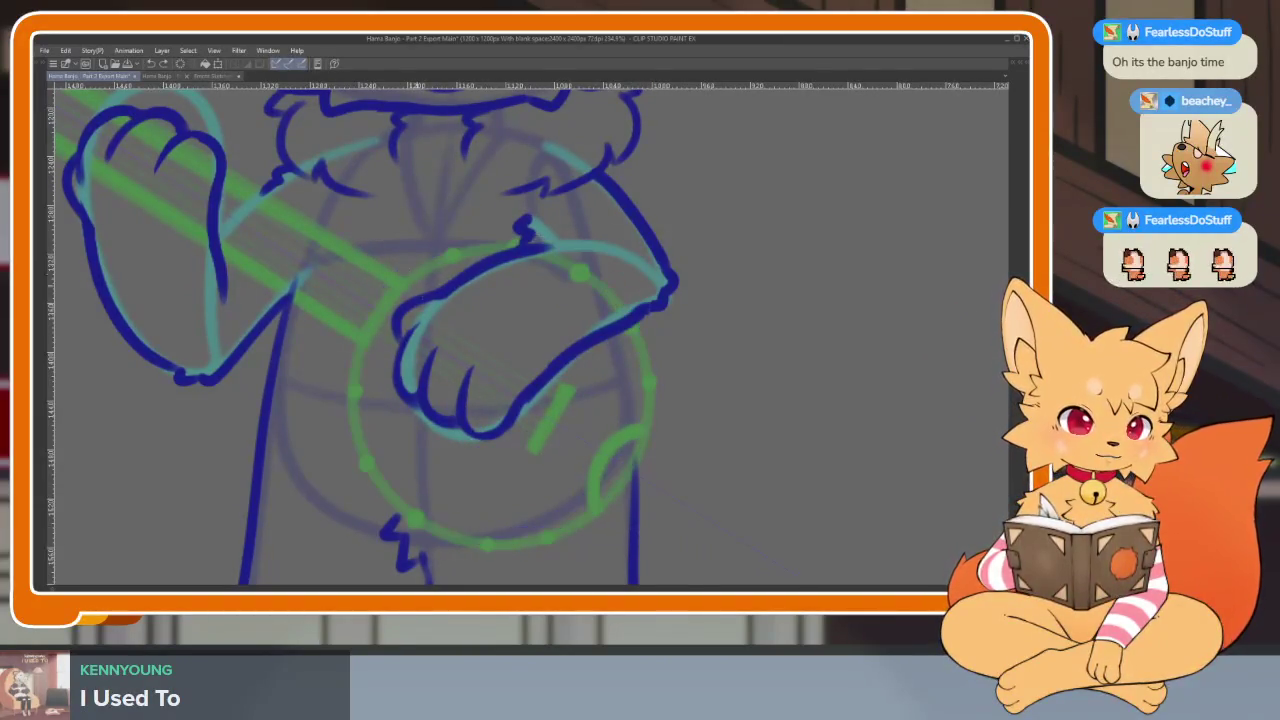
mouse_move(436, 264)
mouse_down()
mouse_move(794, 343)
mouse_move(777, 334)
mouse_move(829, 423)
mouse_move(829, 459)
mouse_move(731, 506)
mouse_move(799, 478)
mouse_move(851, 423)
mouse_move(700, 400)
mouse_up()
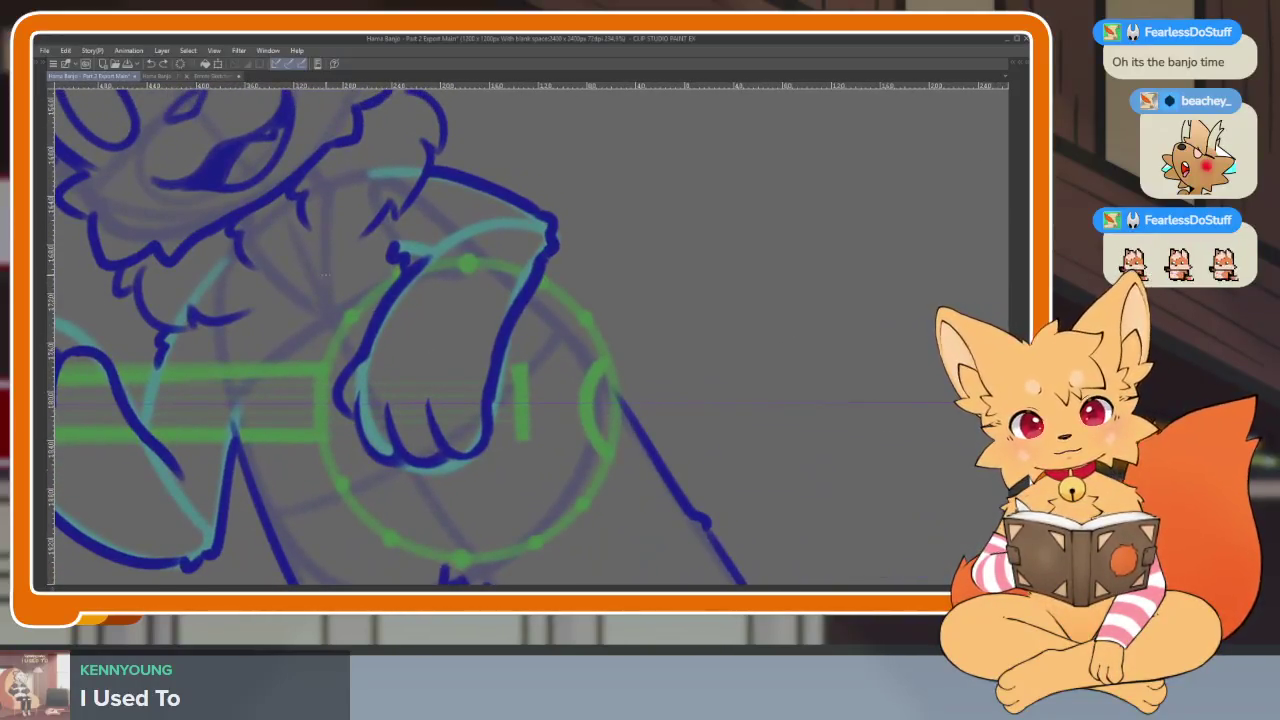
mouse_move(320, 270)
mouse_down()
mouse_move(486, 400)
mouse_move(595, 530)
mouse_move(618, 533)
mouse_move(334, 267)
mouse_move(557, 471)
mouse_move(614, 486)
mouse_move(340, 281)
mouse_move(620, 540)
mouse_move(645, 545)
mouse_up()
mouse_move(455, 424)
mouse_down()
mouse_move(325, 268)
mouse_move(600, 486)
mouse_move(637, 545)
mouse_up()
scroll(637, 545, down, 1)
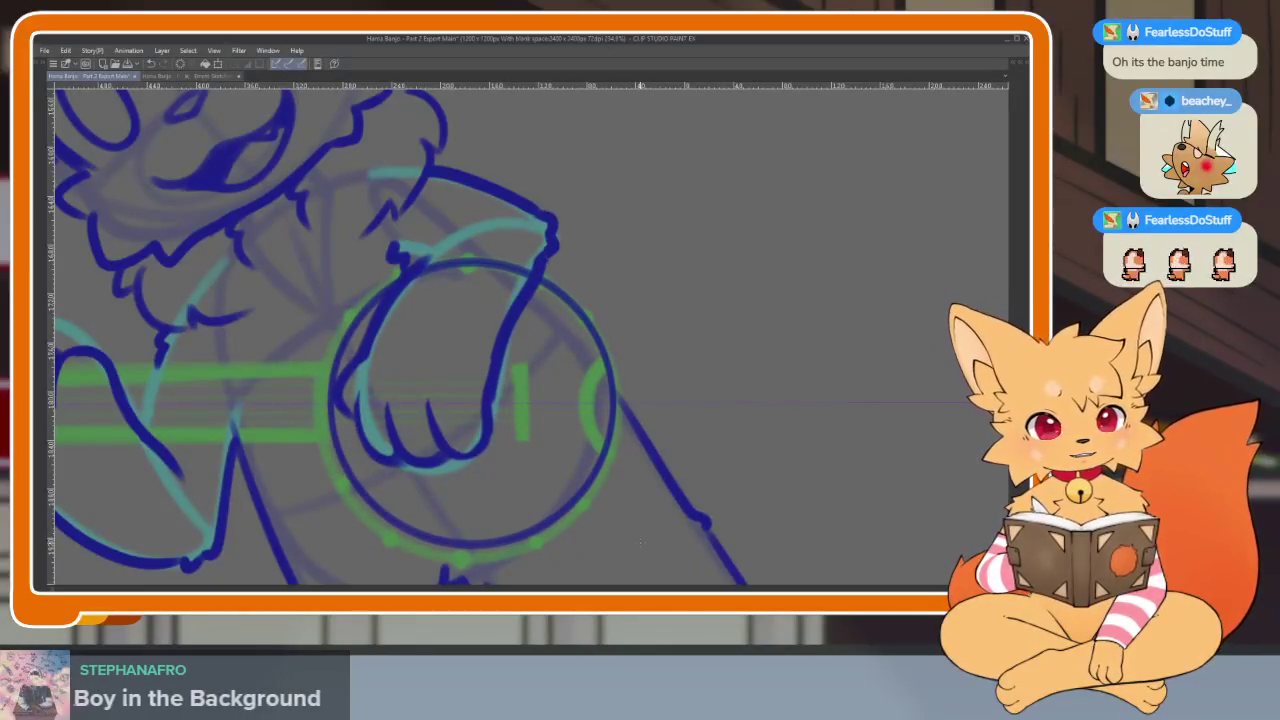
scroll(666, 447, down, 3)
scroll(640, 452, up, 3)
scroll(610, 457, down, 1)
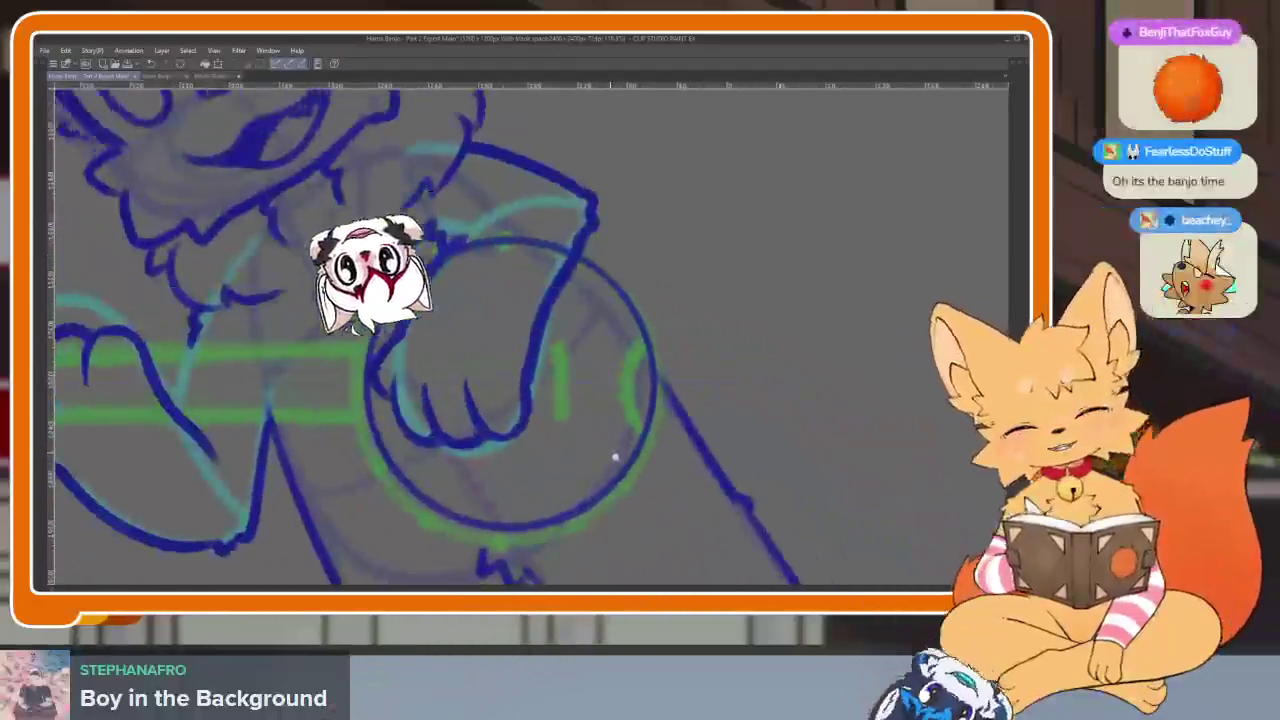
scroll(600, 452, up, 1)
mouse_move(594, 463)
mouse_down()
mouse_move(680, 494)
mouse_move(795, 495)
mouse_up()
Draw a short straight stroke along the banjo neck
key(Tab)
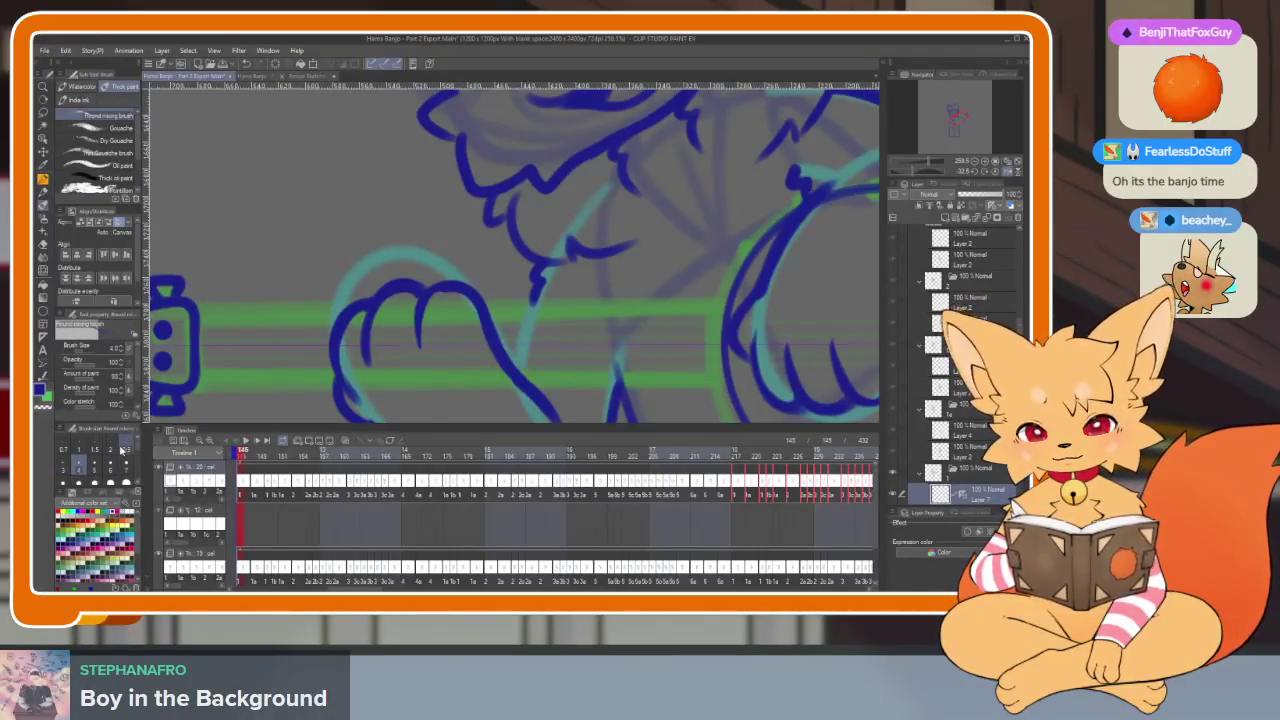
key(Tab)
key(Tab)
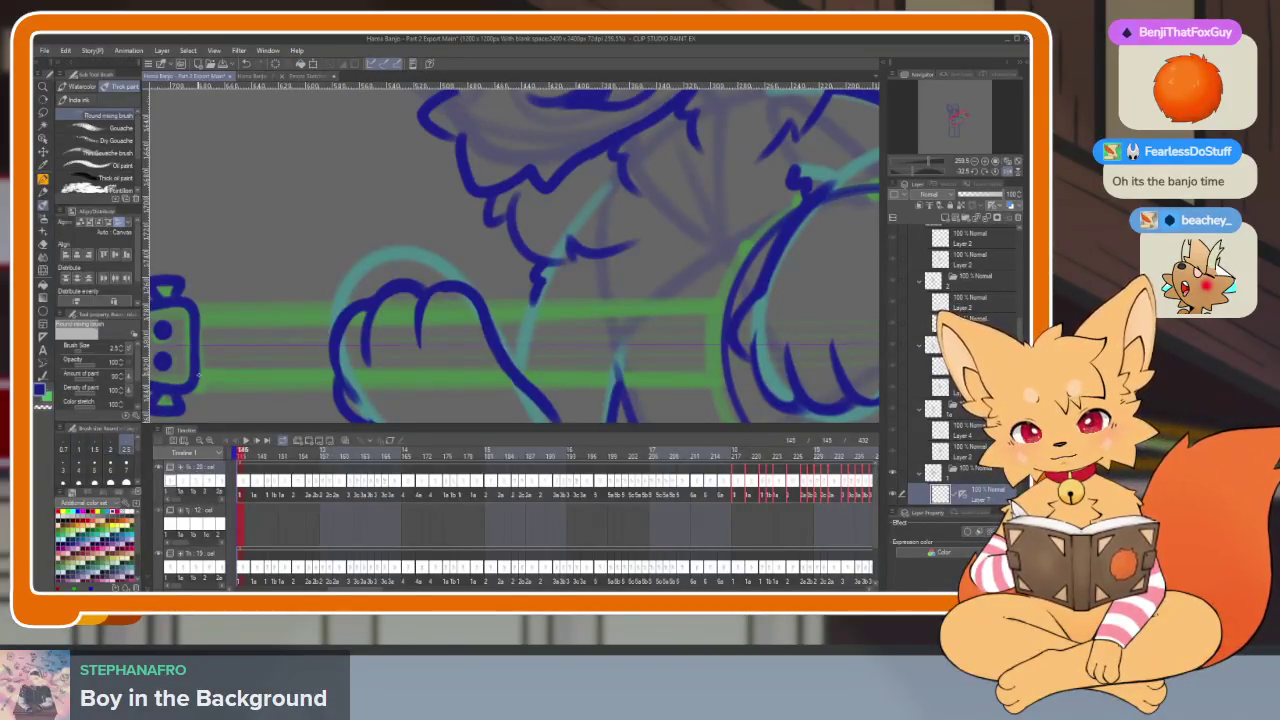
key(Tab)
drag(745, 455, 745, 462)
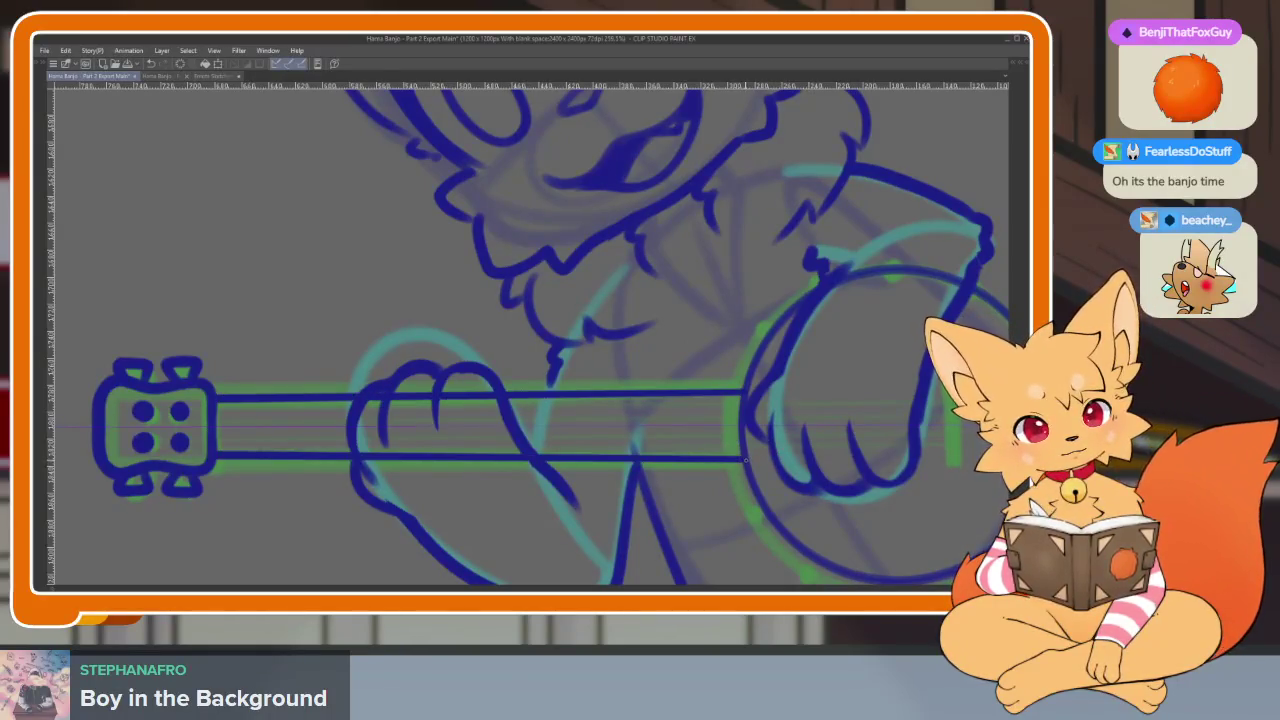
scroll(771, 445, down, 5)
scroll(771, 445, up, 1)
scroll(771, 451, up, 4)
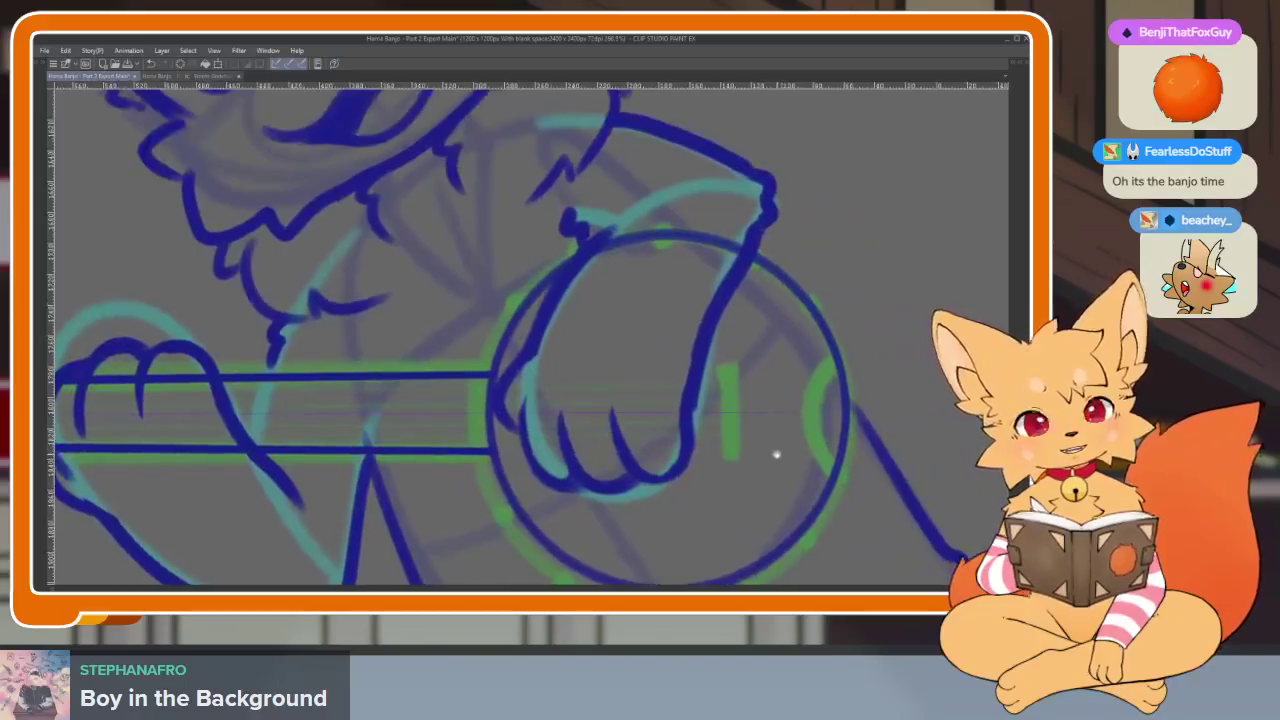
scroll(774, 440, up, 2)
scroll(774, 440, up, 2)
scroll(663, 449, up, 2)
scroll(677, 451, up, 2)
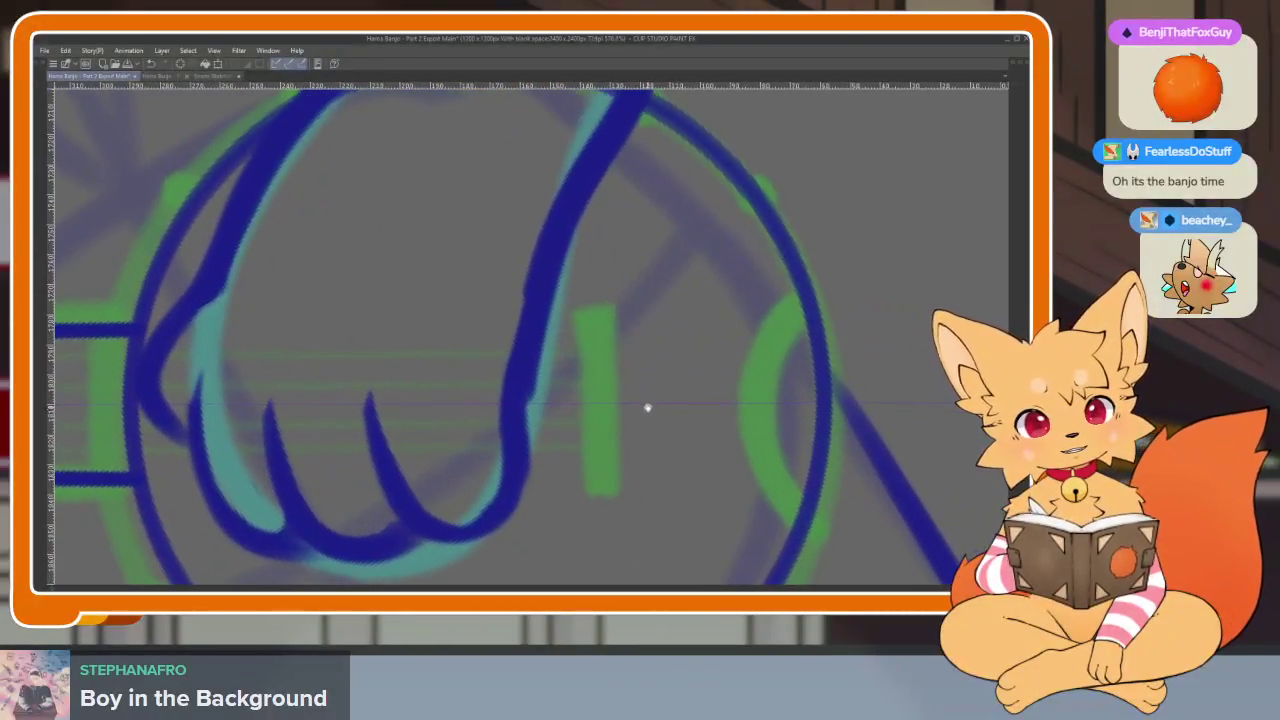
scroll(649, 406, up, 1)
Ink the arc on the right side of the rim, redrawing and refining it
key(Tab)
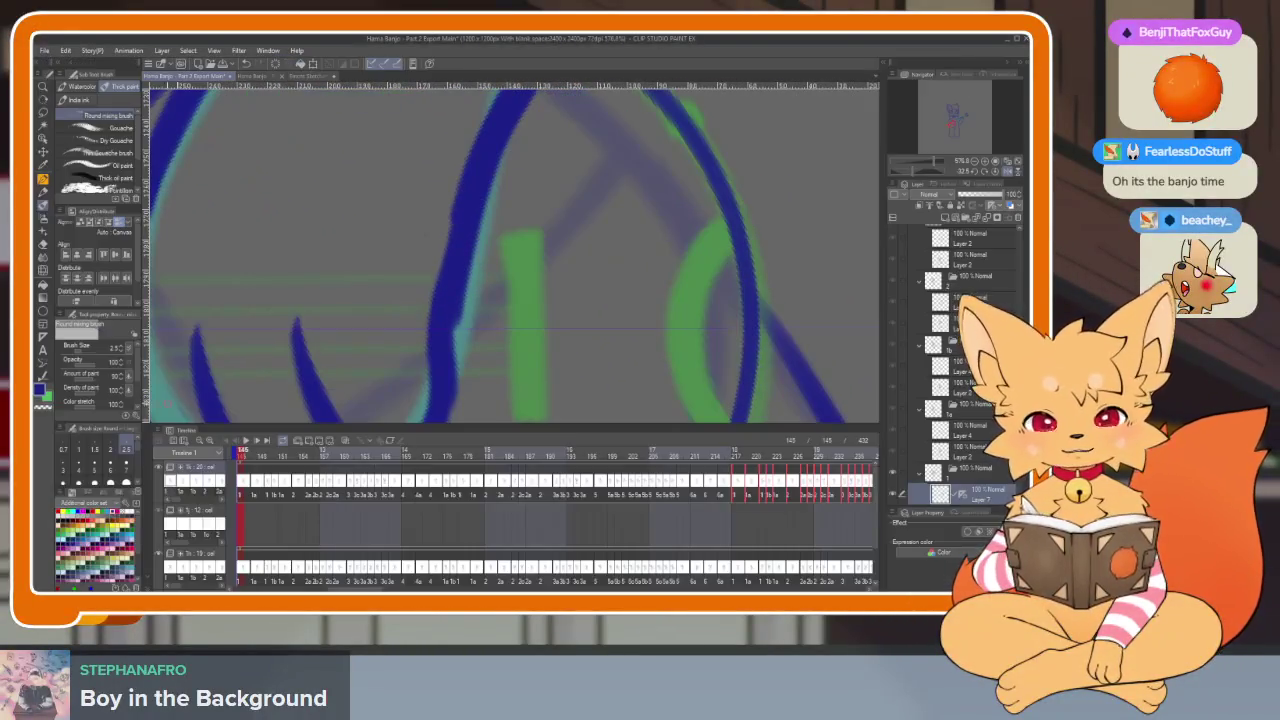
key(Tab)
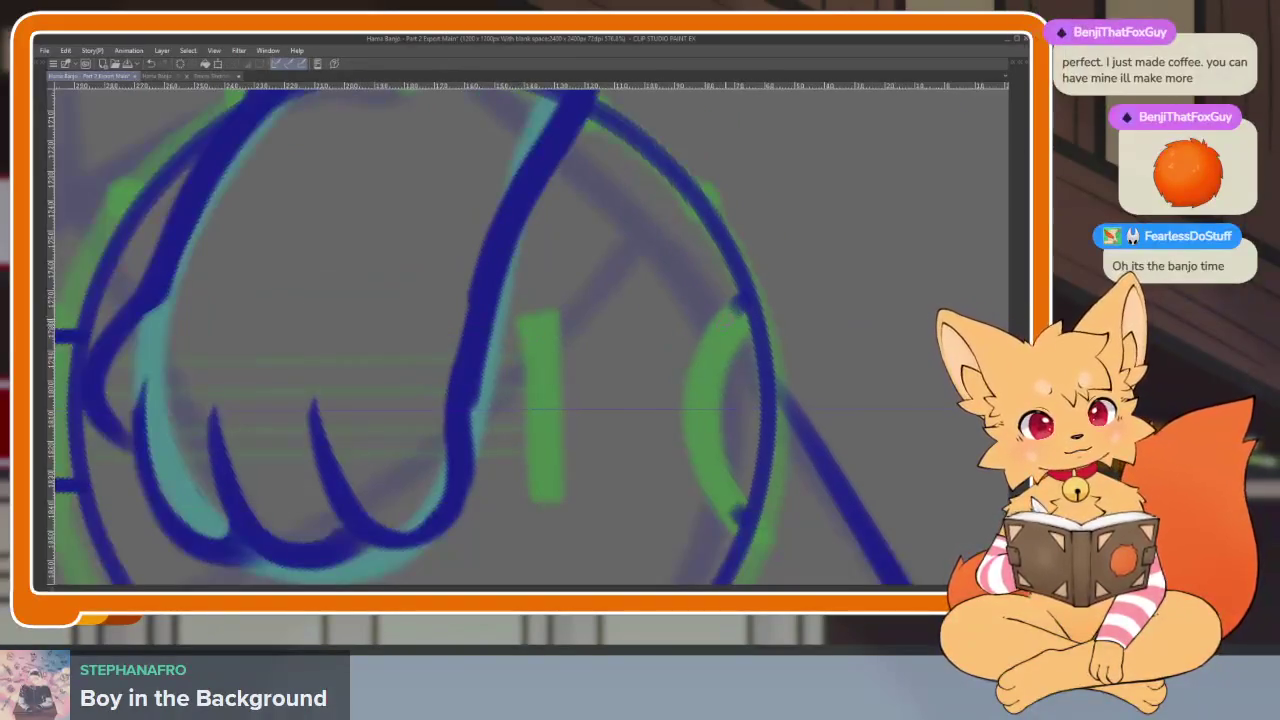
drag(748, 298, 709, 484)
key(ctrl+z)
drag(745, 292, 705, 515)
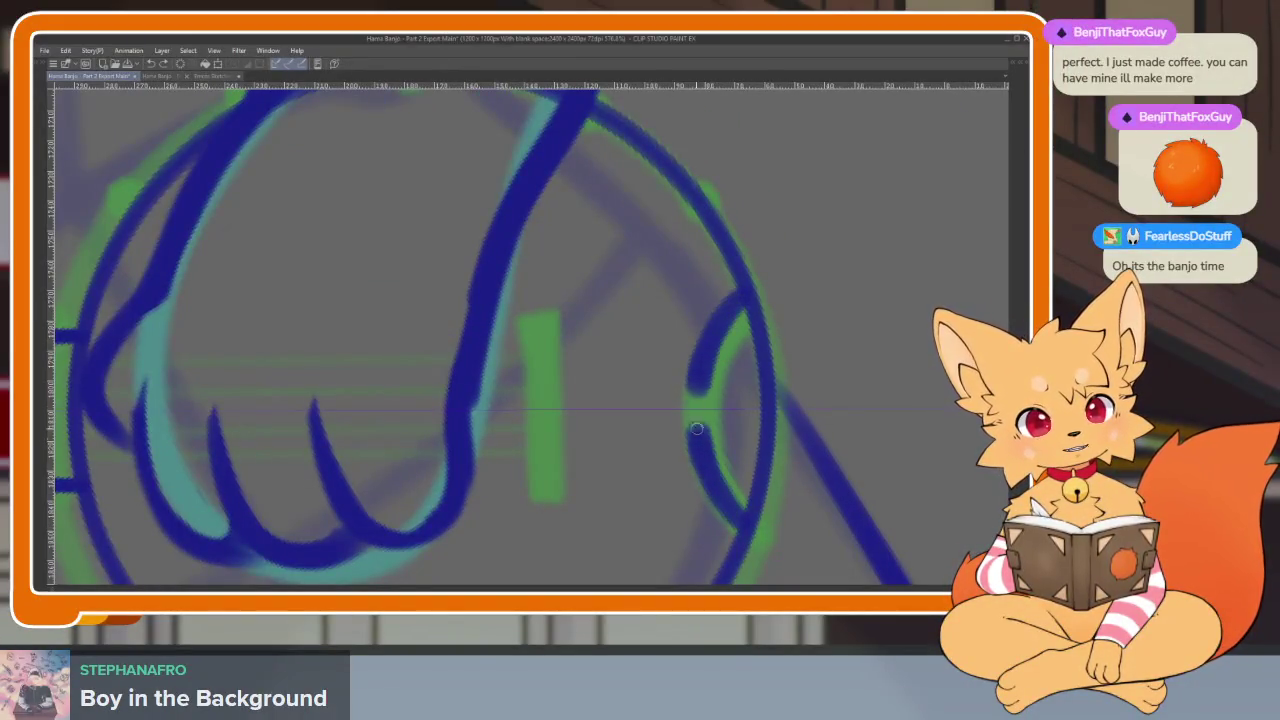
drag(694, 391, 647, 426)
Ink the straight vertical bridge line on the banjo head
scroll(606, 472, up, 1)
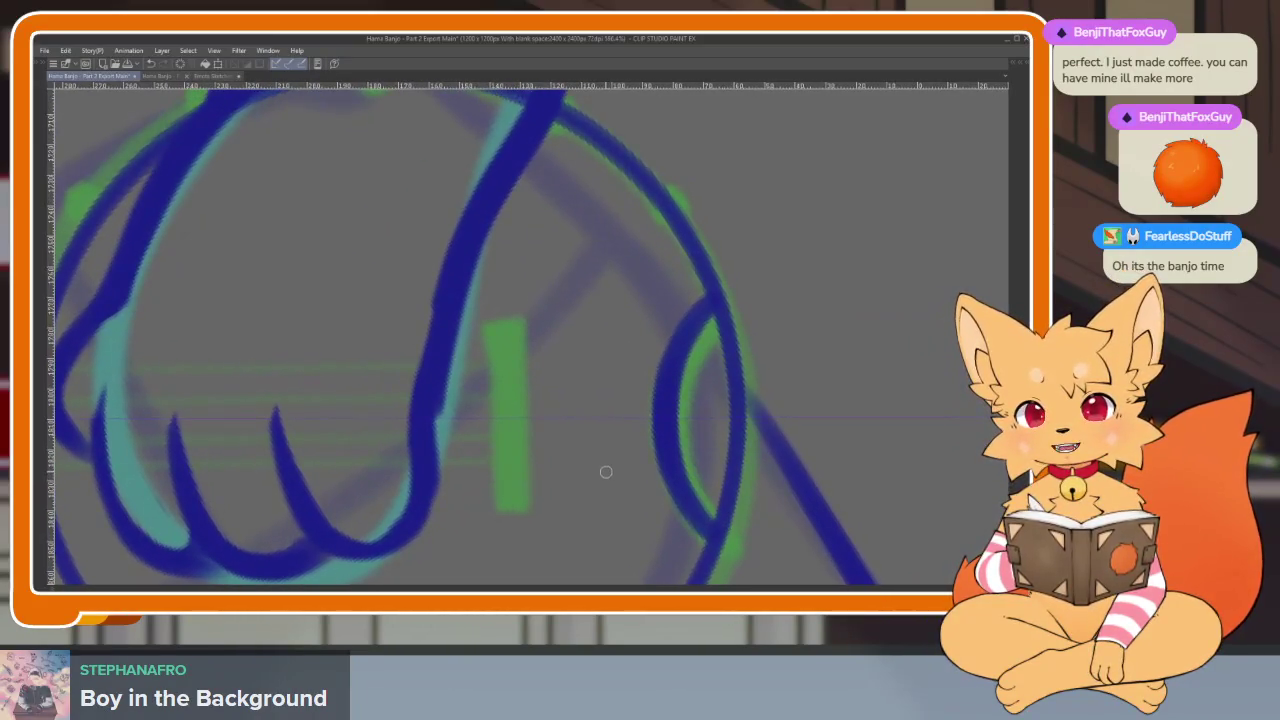
click(507, 315)
click(507, 520)
key(Return)
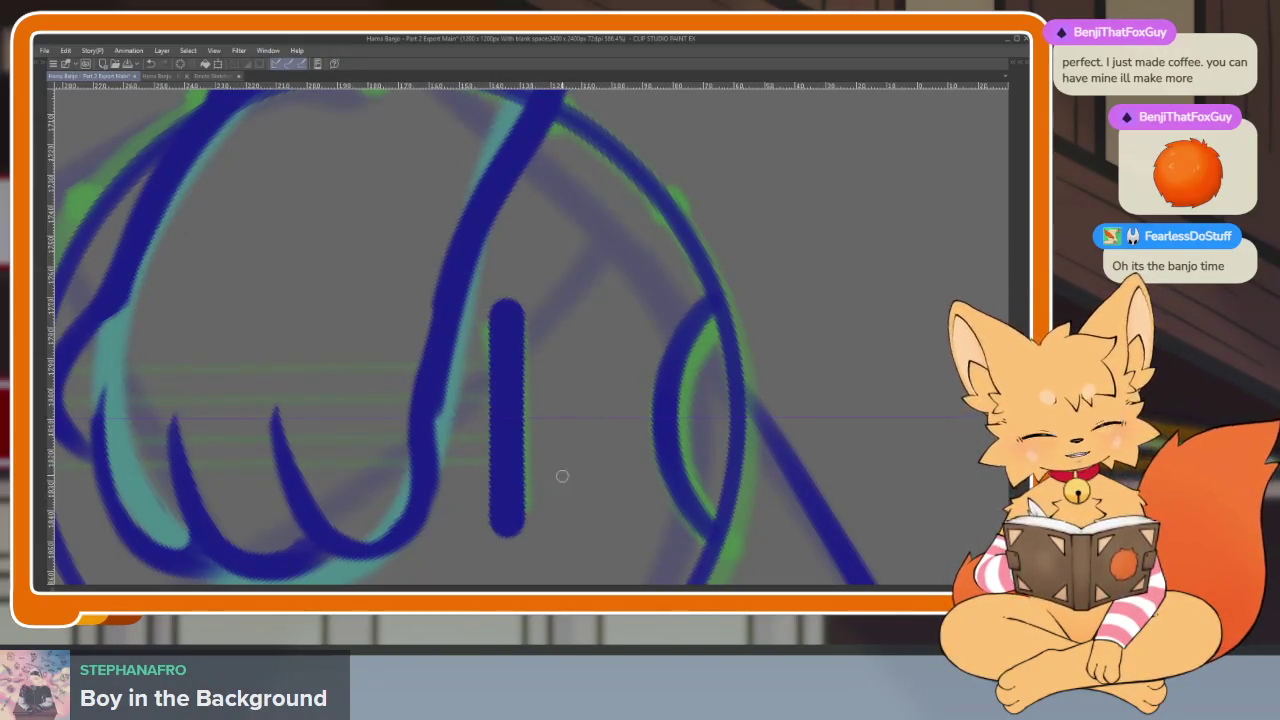
scroll(647, 451, down, 2)
drag(632, 466, 650, 466)
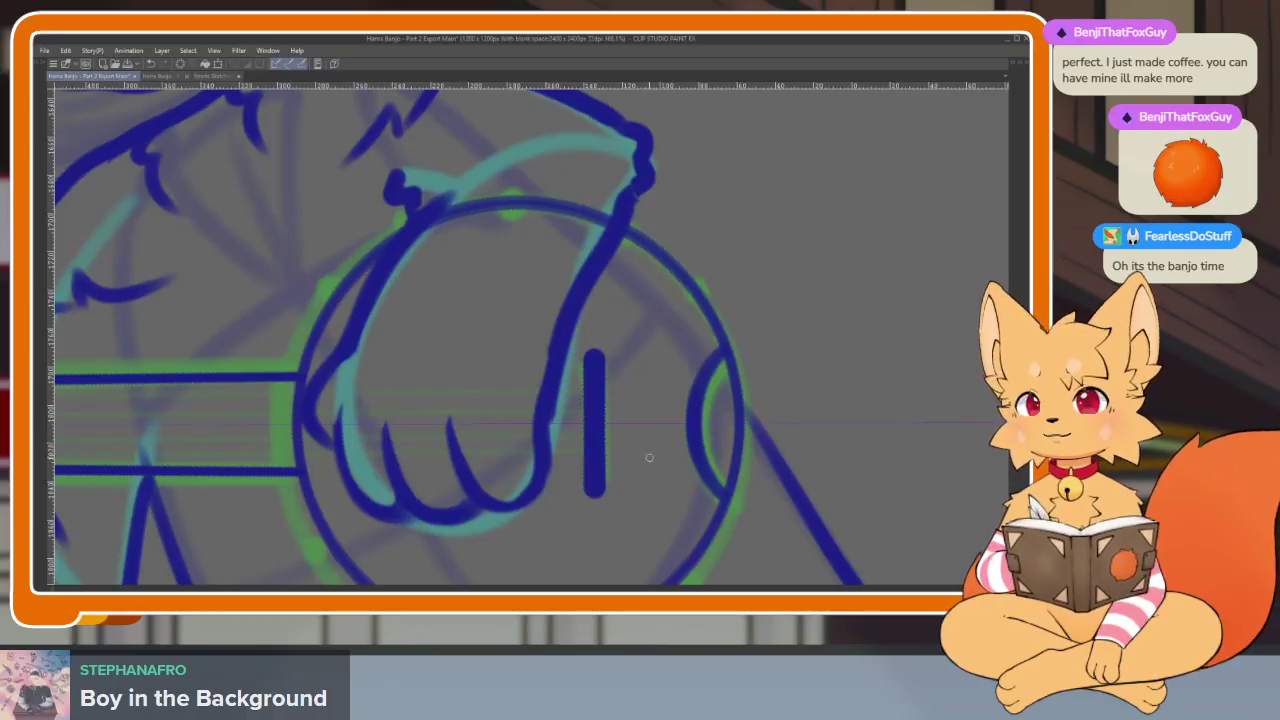
Draw the first straight string line along the banjo neck
scroll(722, 391, down, 2)
scroll(669, 469, down, 1)
scroll(731, 457, down, 1)
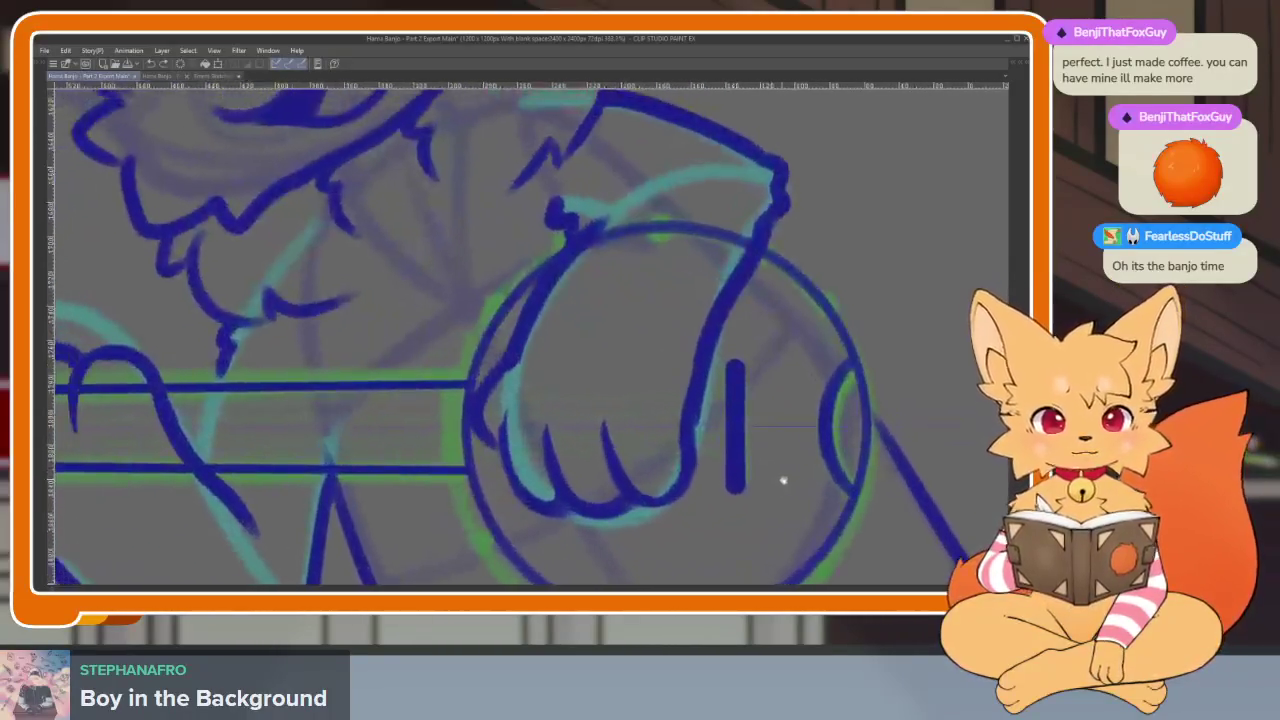
scroll(783, 477, down, 1)
scroll(828, 486, left, 3)
scroll(874, 503, left, 2)
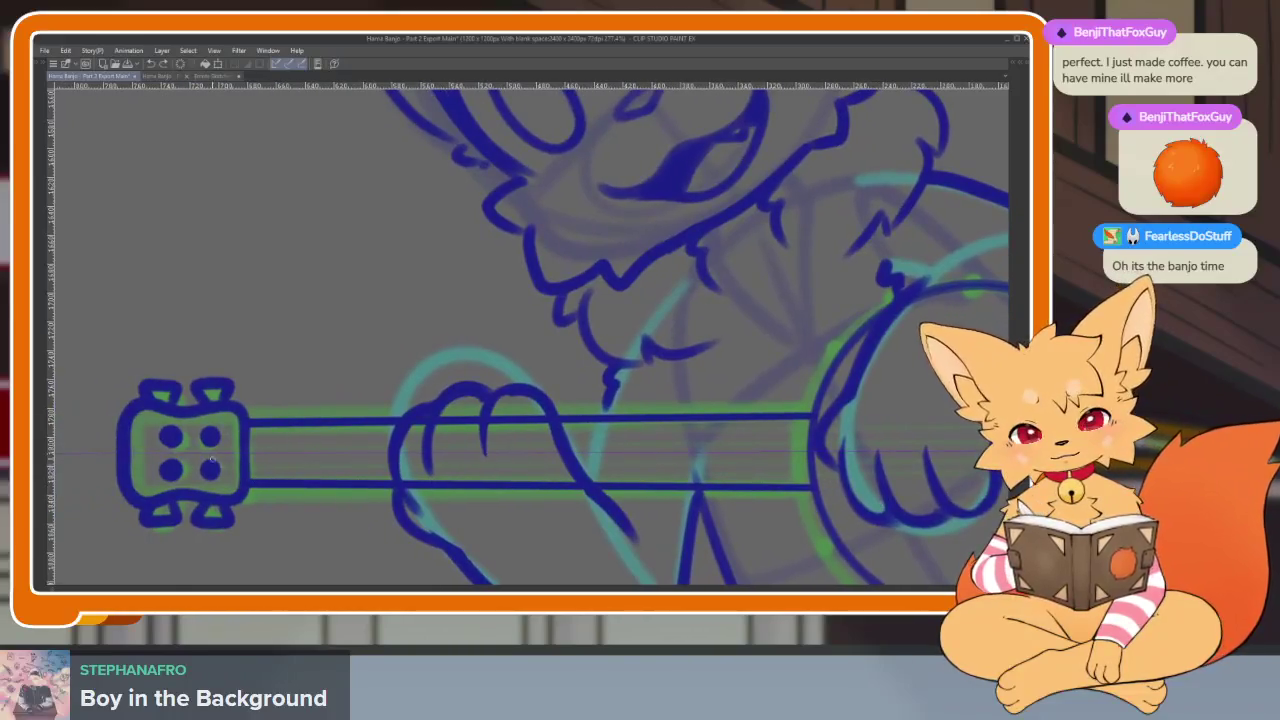
key(Tab)
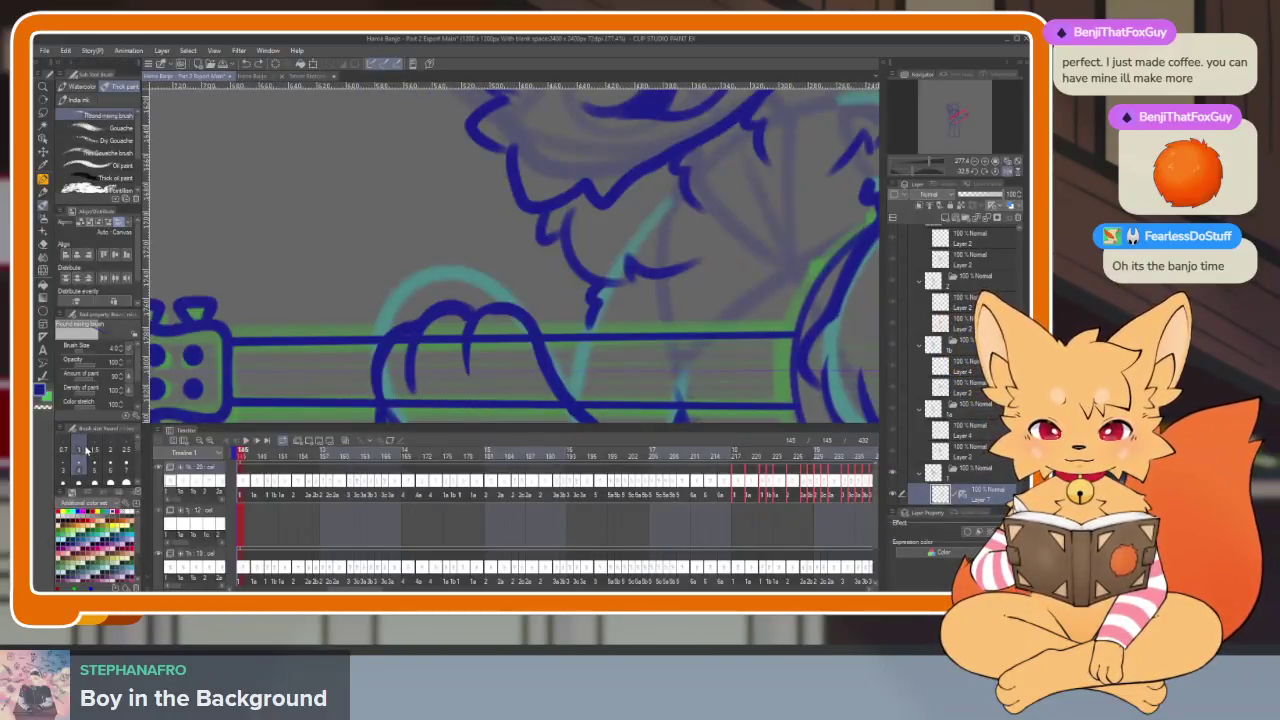
key(Tab)
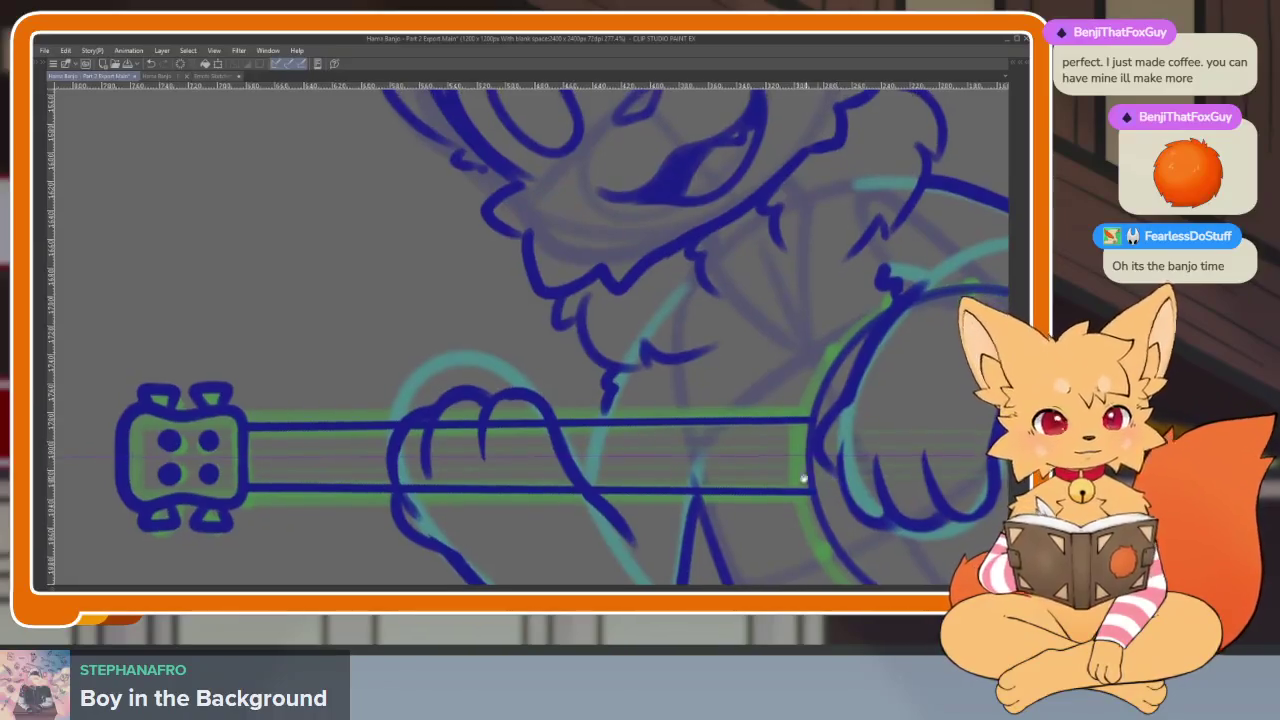
scroll(735, 440, right, 5)
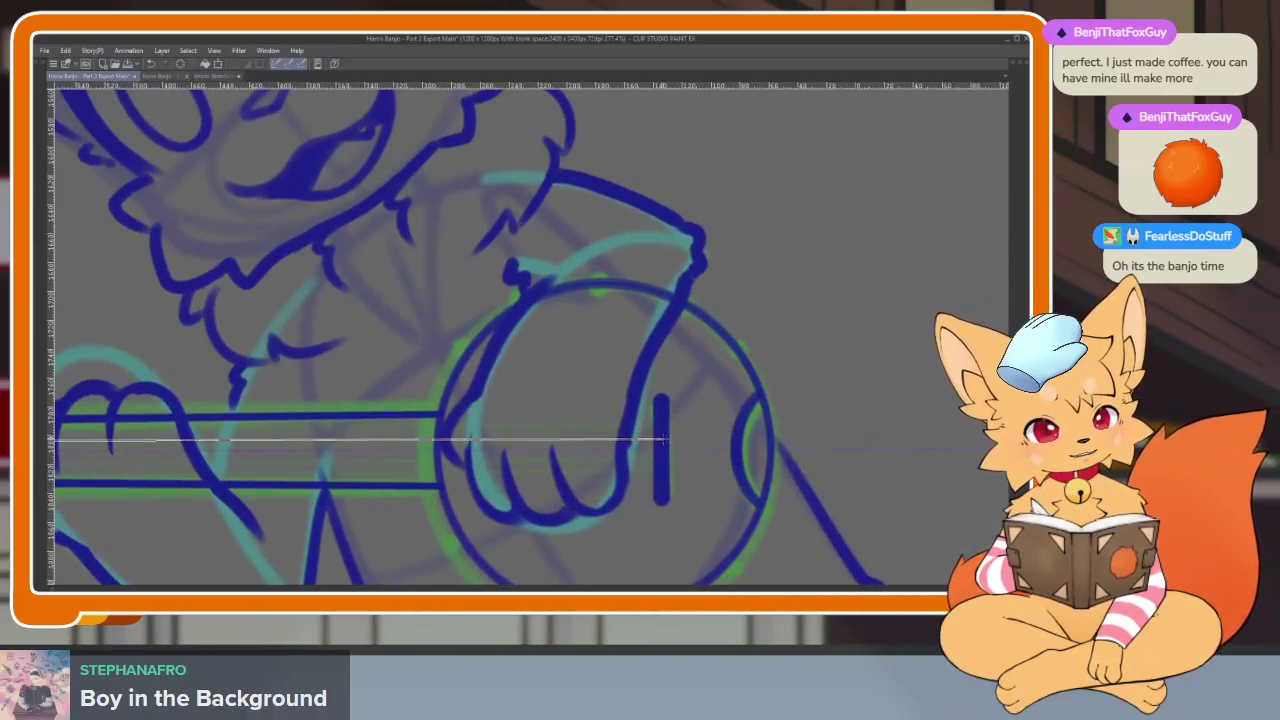
shift+click(660, 441)
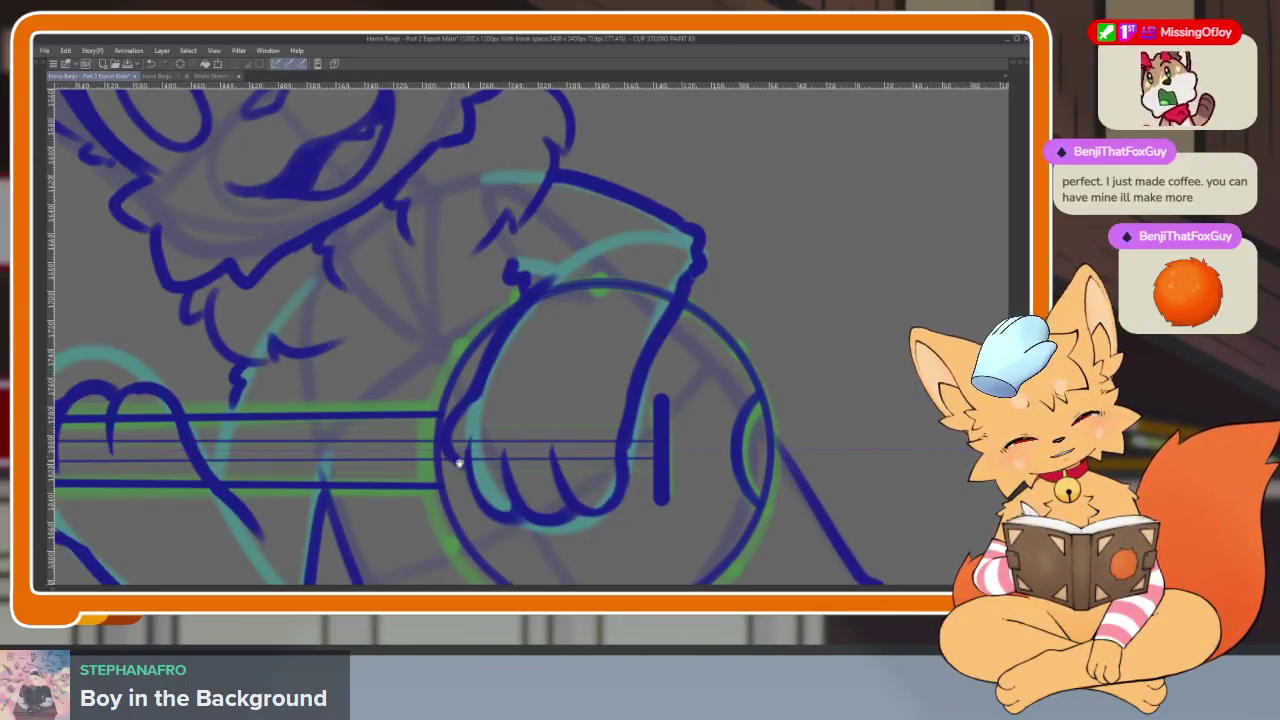
Lay down another straight string across the neck toward the headstock
scroll(457, 449, left, 4)
scroll(594, 471, left, 3)
shift+click(307, 467)
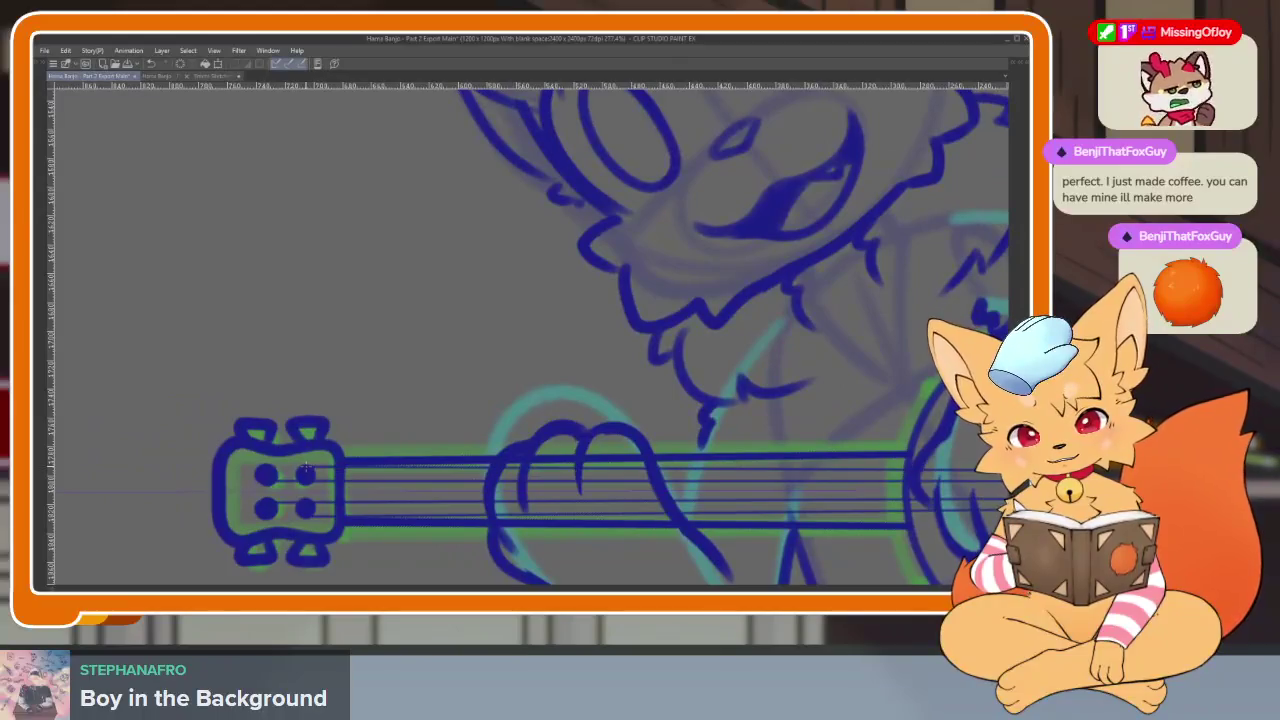
scroll(627, 511, down, 3)
scroll(700, 490, right, 3)
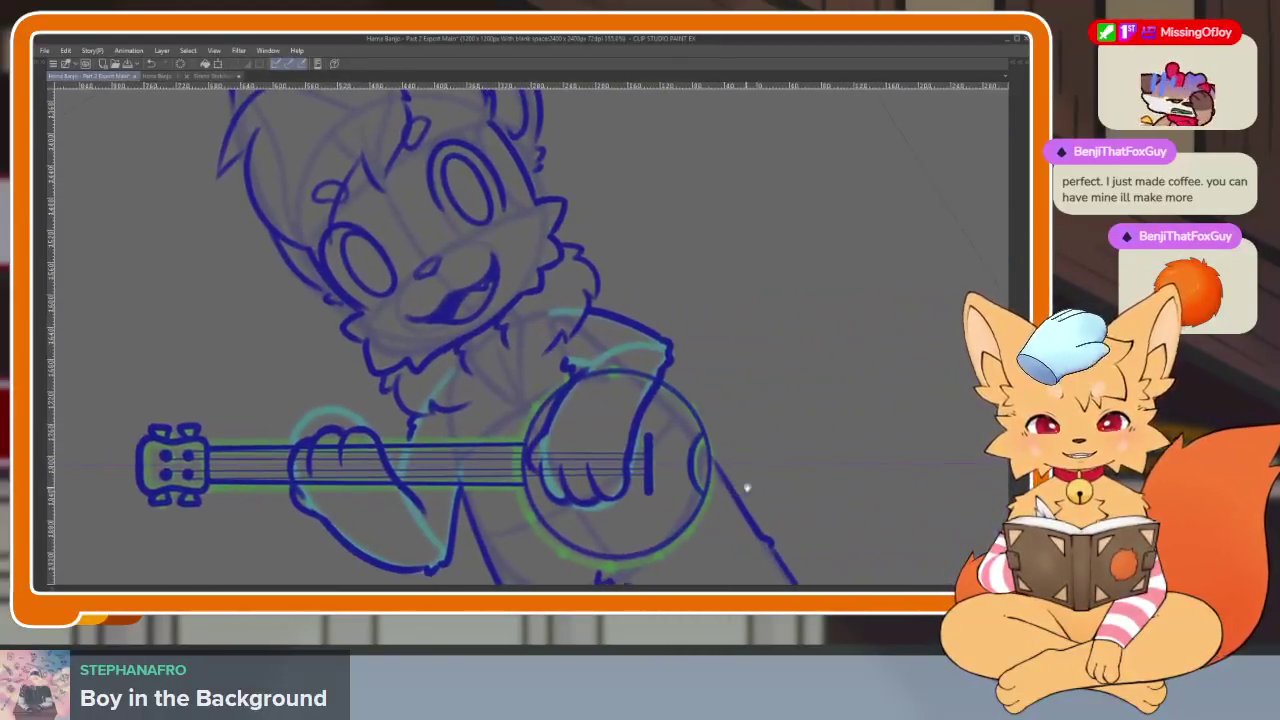
scroll(697, 470, down, 2)
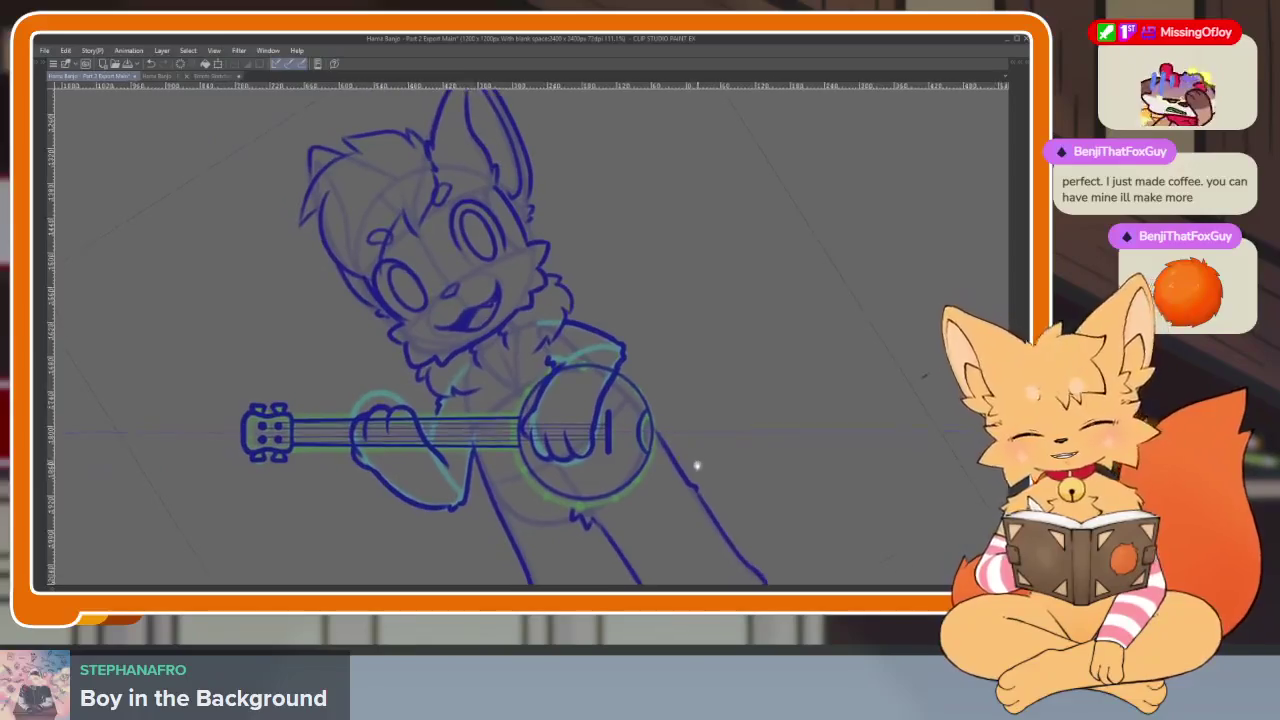
scroll(656, 462, up, 1)
scroll(600, 490, up, 3)
scroll(623, 540, up, 1)
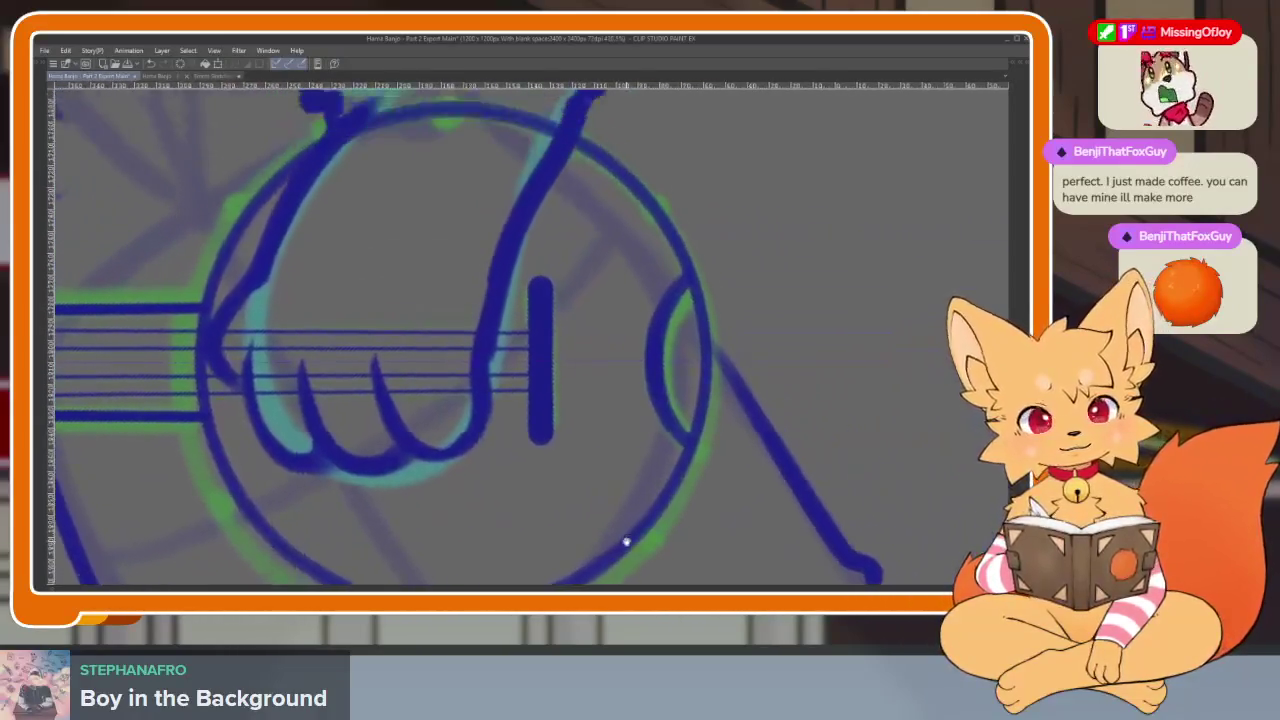
Place mirrored dark-blue bolt dots around the banjo drum's rim
scroll(648, 469, up, 1)
key(Tab)
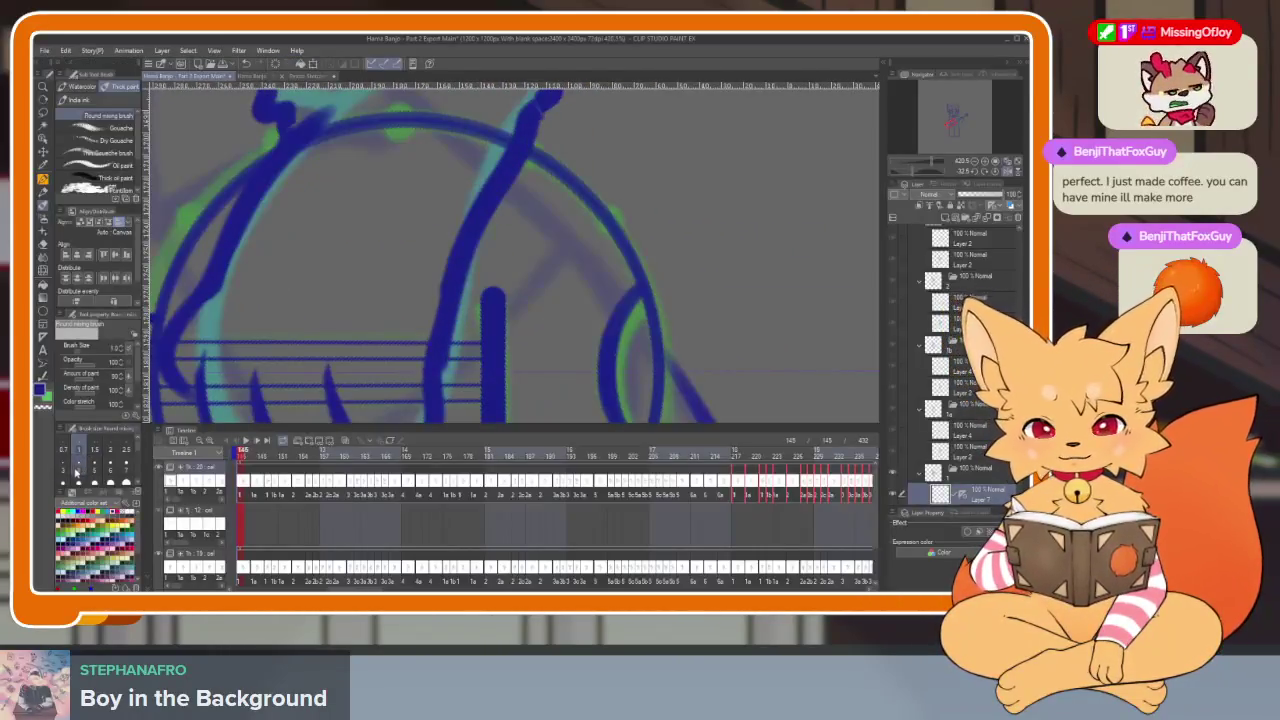
key(Tab)
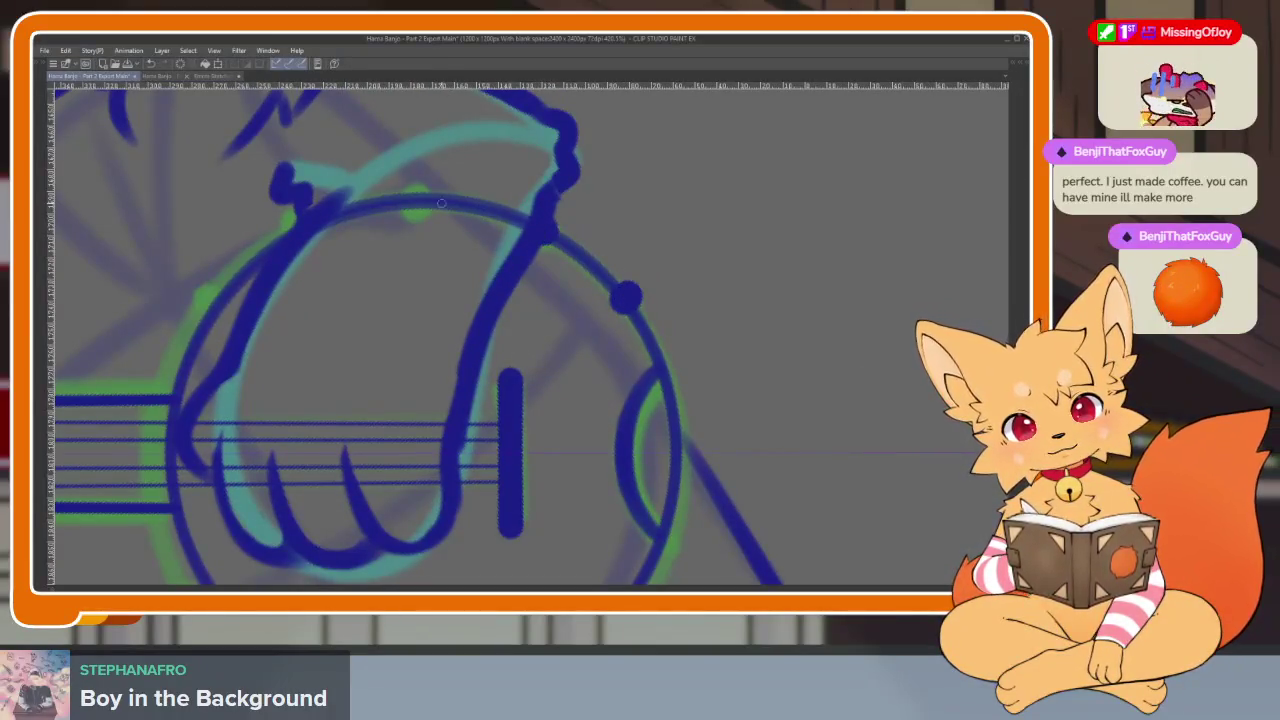
scroll(414, 186, up, 1)
drag(461, 251, 586, 186)
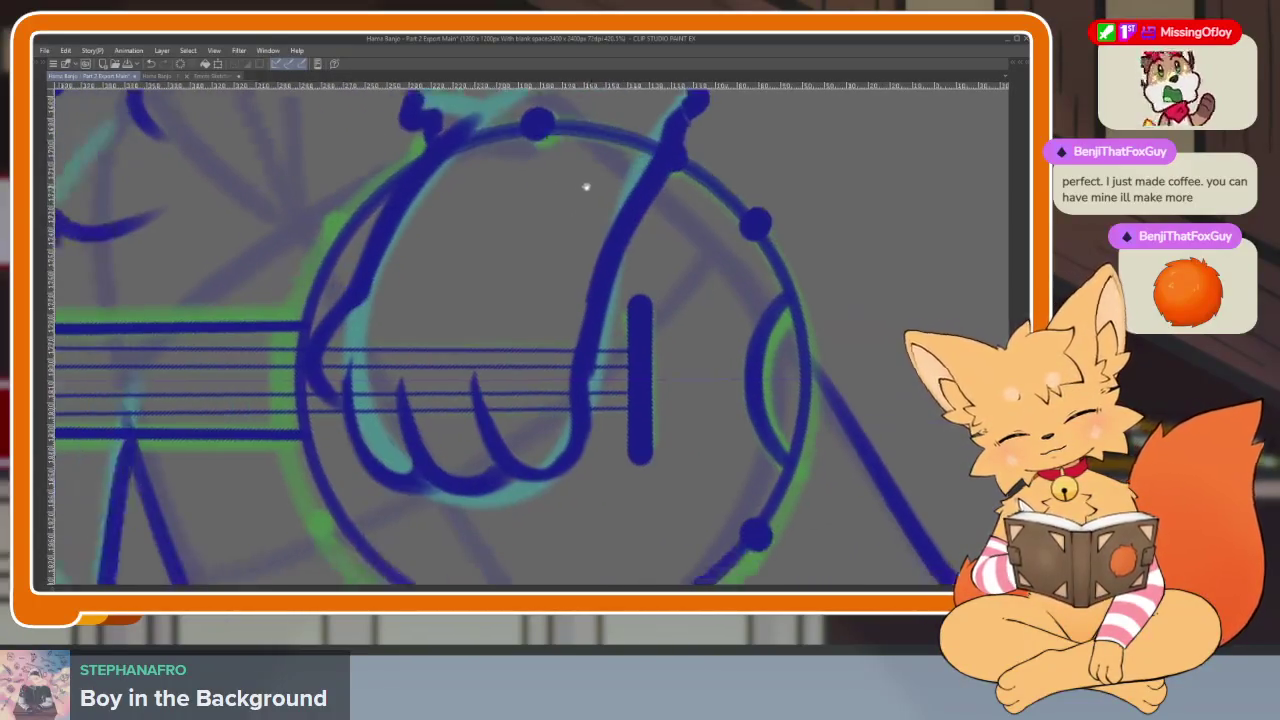
click(346, 231)
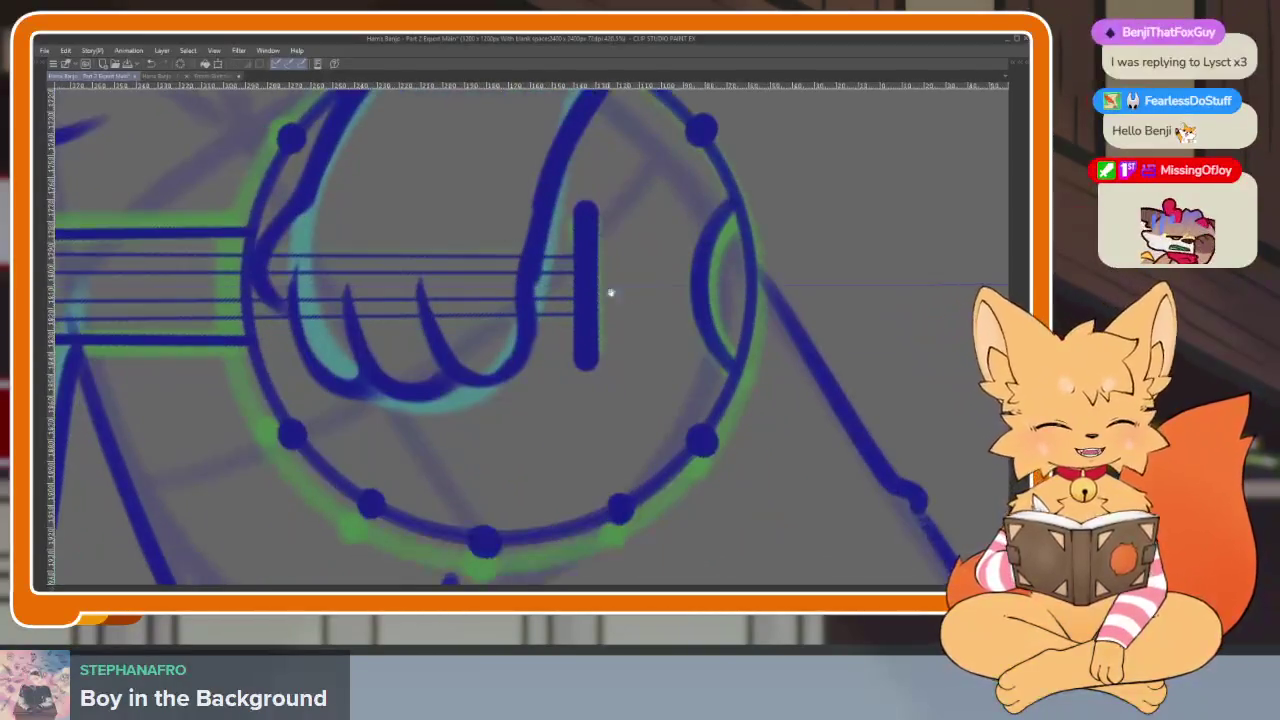
scroll(608, 289, down, 2)
scroll(717, 409, up, 1)
scroll(673, 428, down, 2)
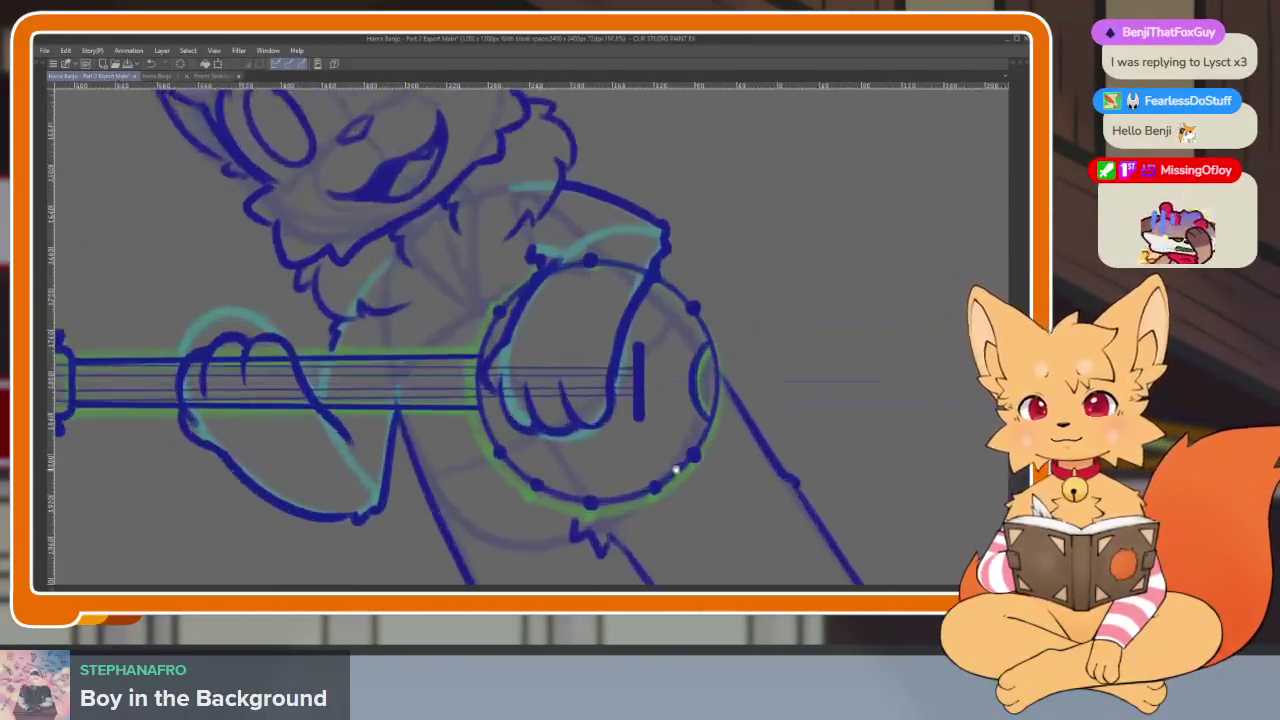
Show the palettes and review the current layer's right-click options
key(Tab)
scroll(960, 360, down, 1)
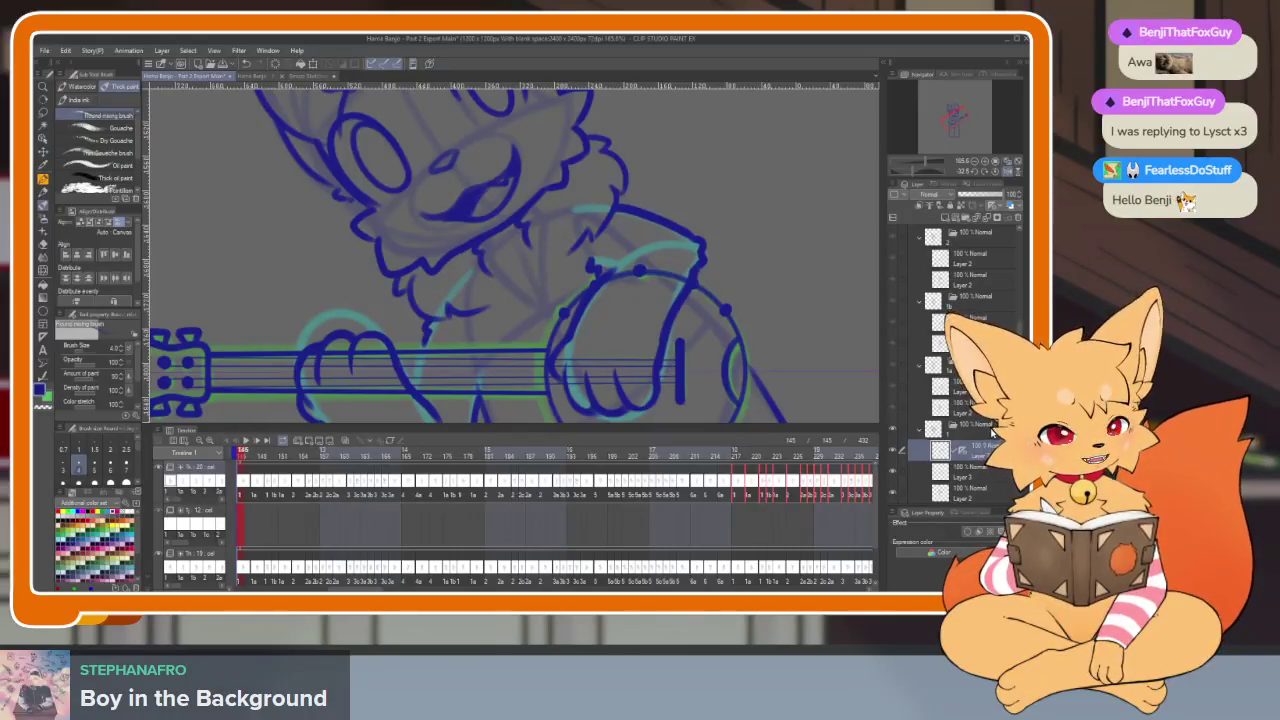
right_click(977, 455)
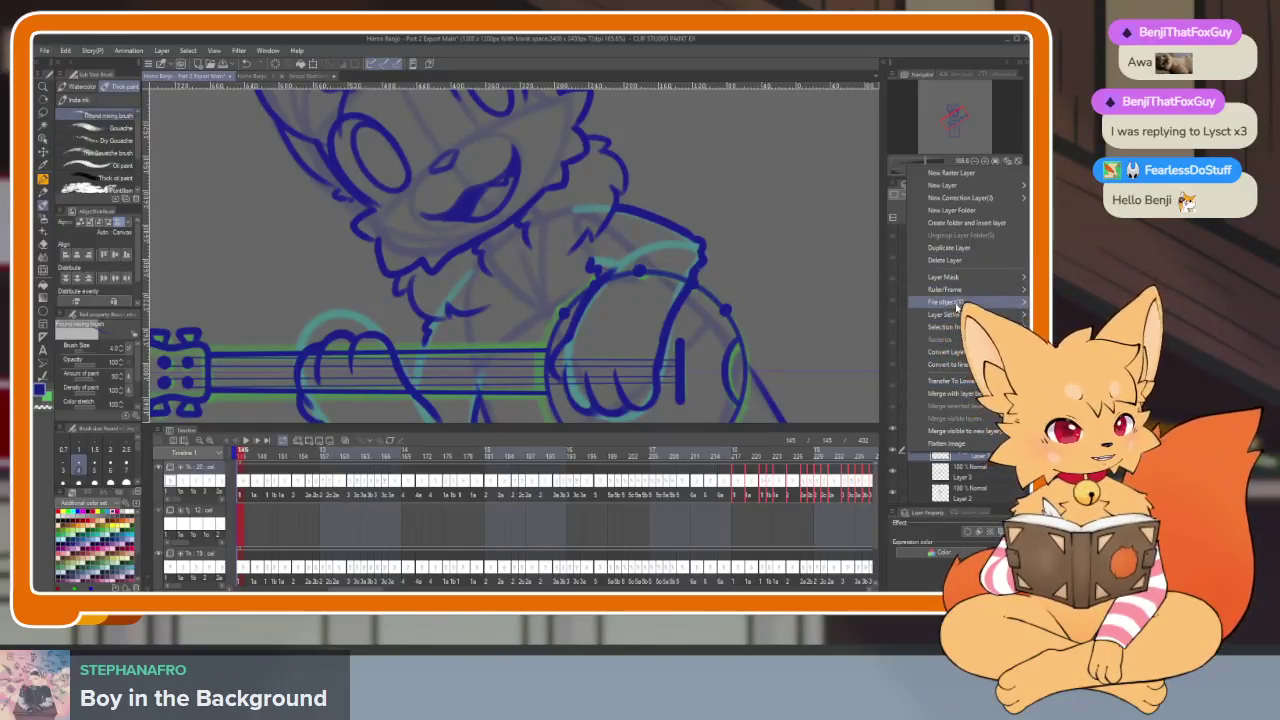
mouse_move(945, 302)
click(836, 345)
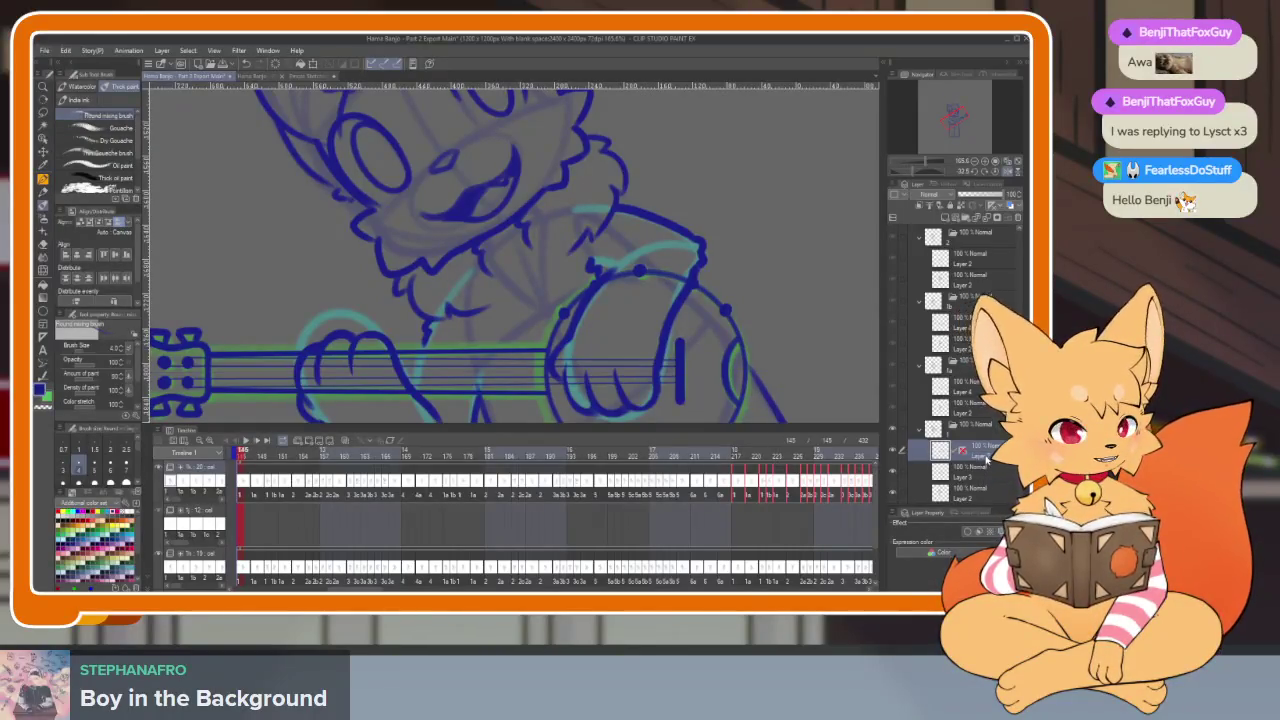
Step through the timeline to the next banjo frame and start transforming it
key(Right)
key(Right)
key(Right)
key(Right)
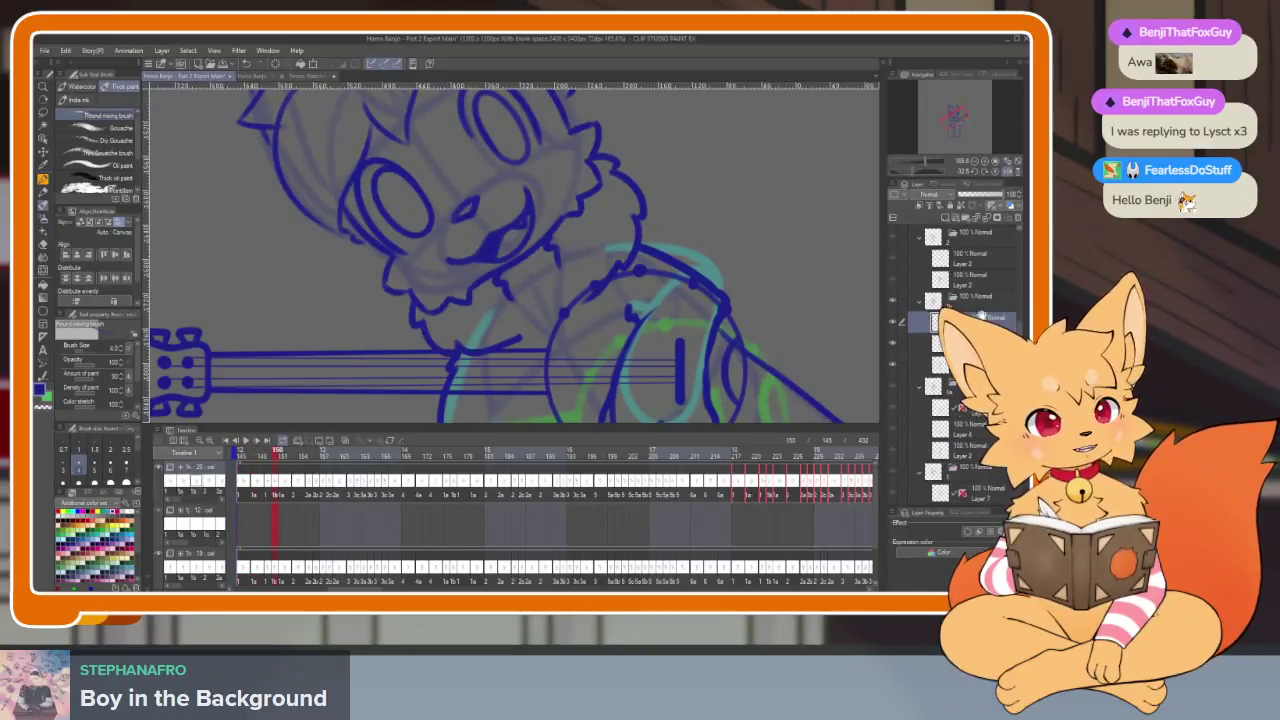
key(Right)
key(Right)
key(Right)
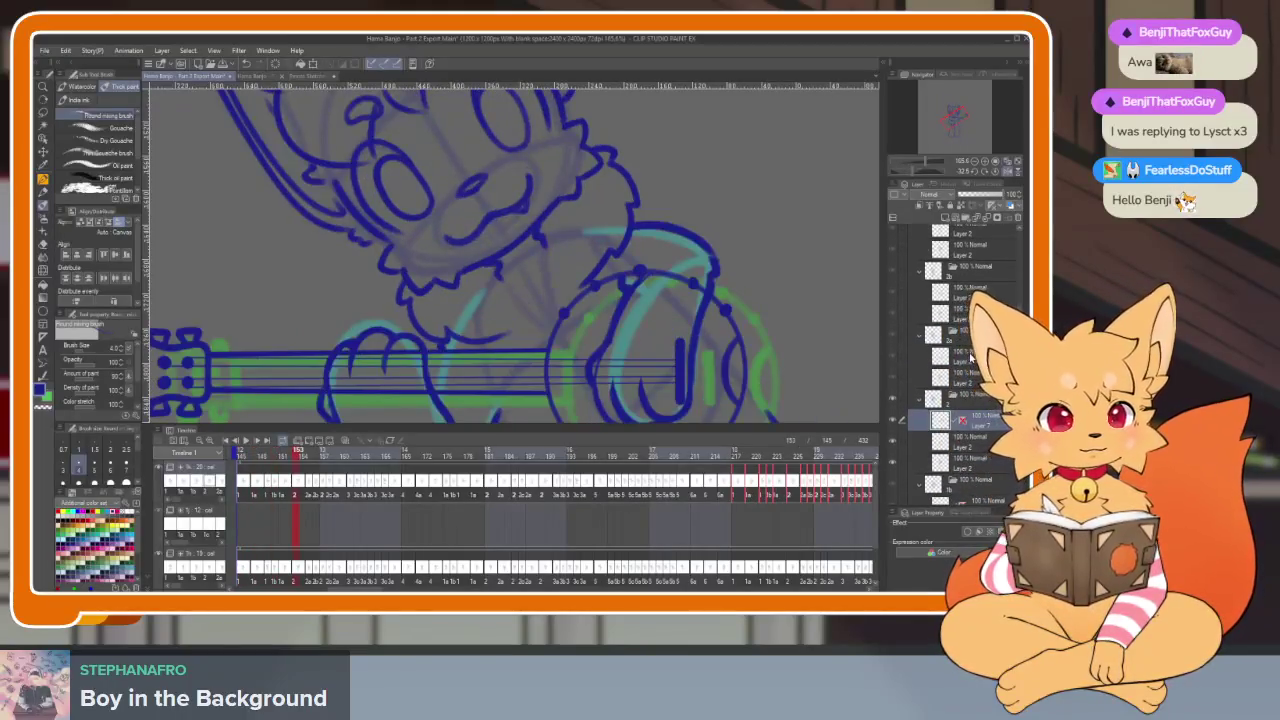
key(Right)
key(Right)
key(Right)
key(Right)
key(Right)
key(Right)
key(Right)
key(Right)
key(Right)
key(Right)
key(Right)
key(Right)
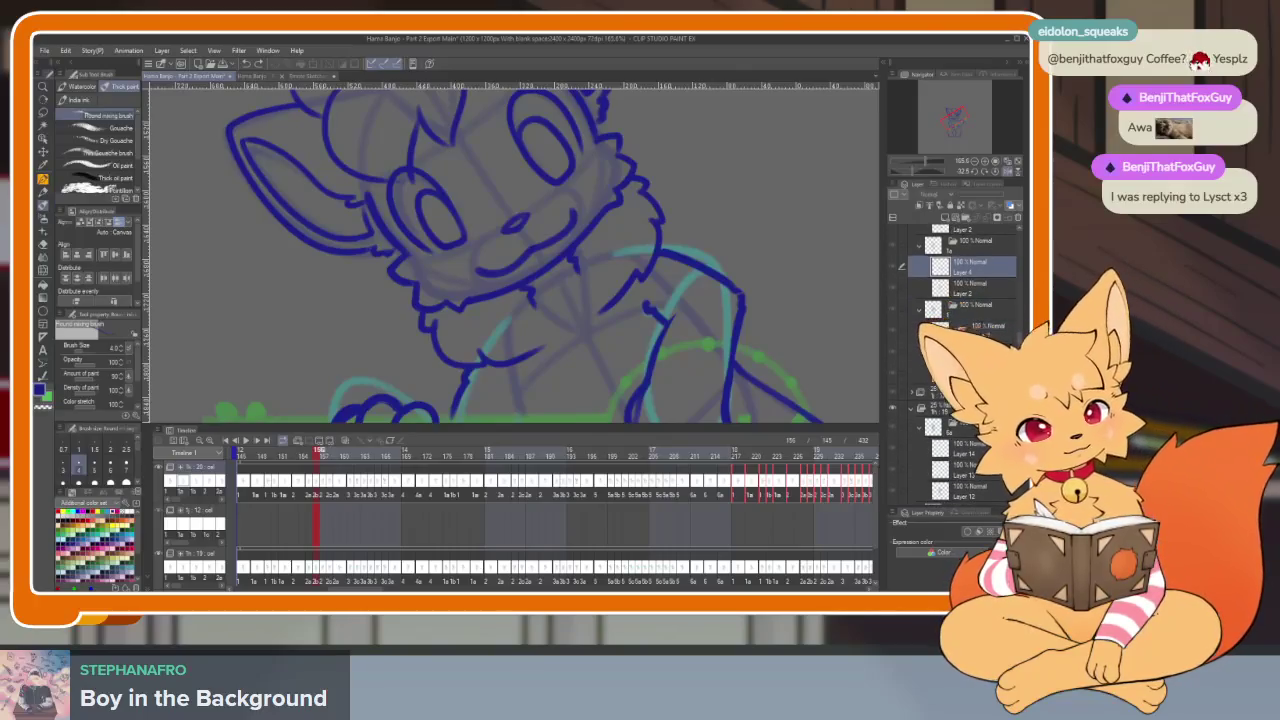
key(Left)
key(Left)
key(Left)
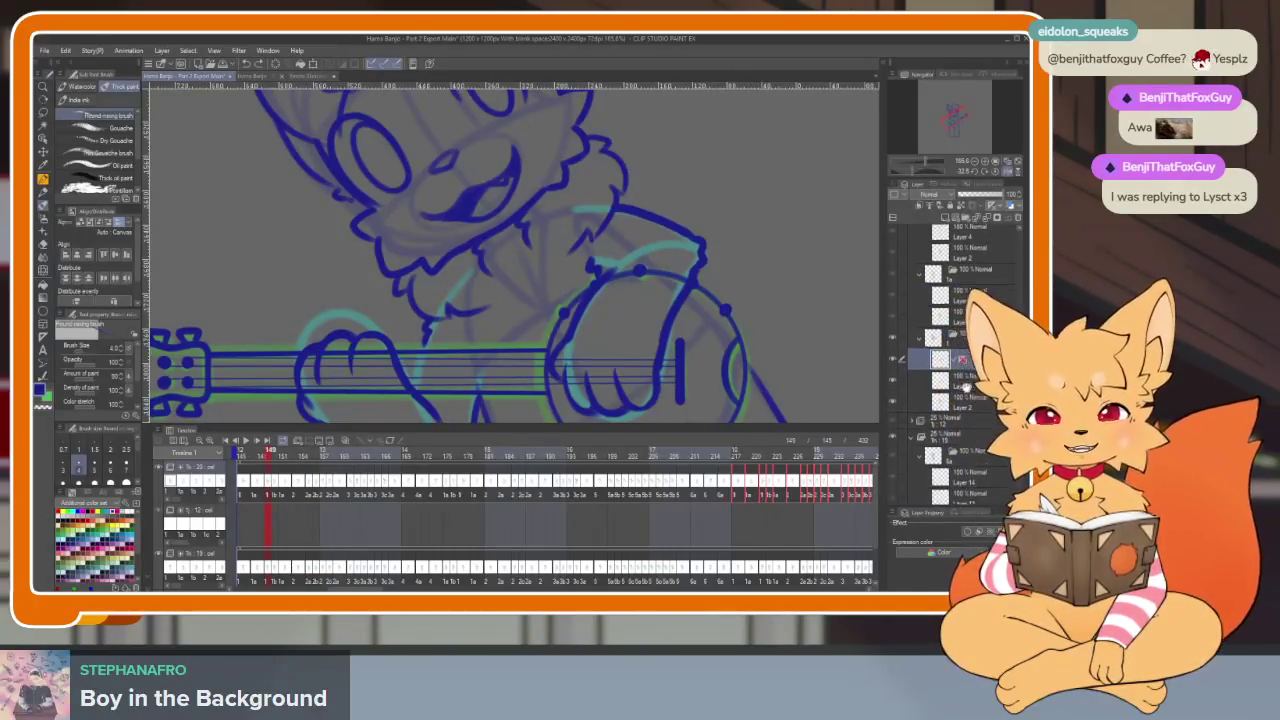
key(Right)
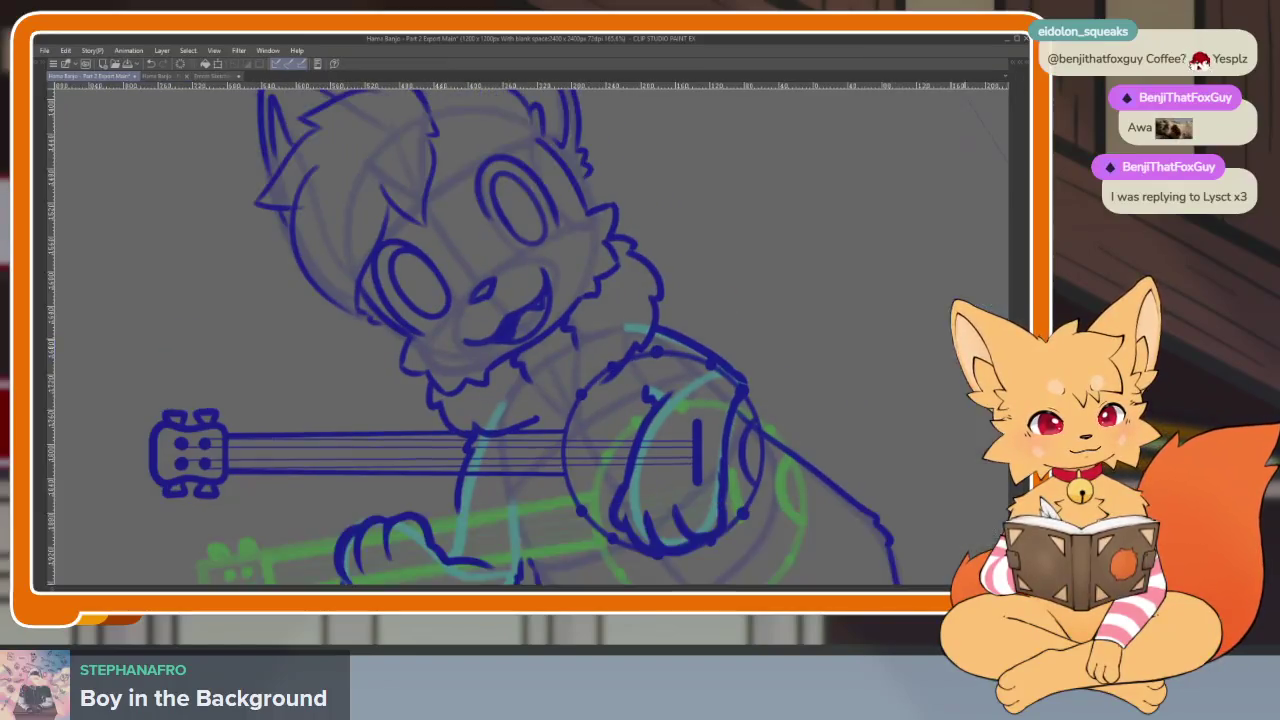
key(Tab)
key(ctrl+t)
Rotate the copied banjo onto this frame's sketch and compare neighbouring frames
mouse_move(737, 403)
mouse_down()
mouse_move(684, 453)
mouse_move(669, 442)
mouse_move(690, 432)
mouse_up()
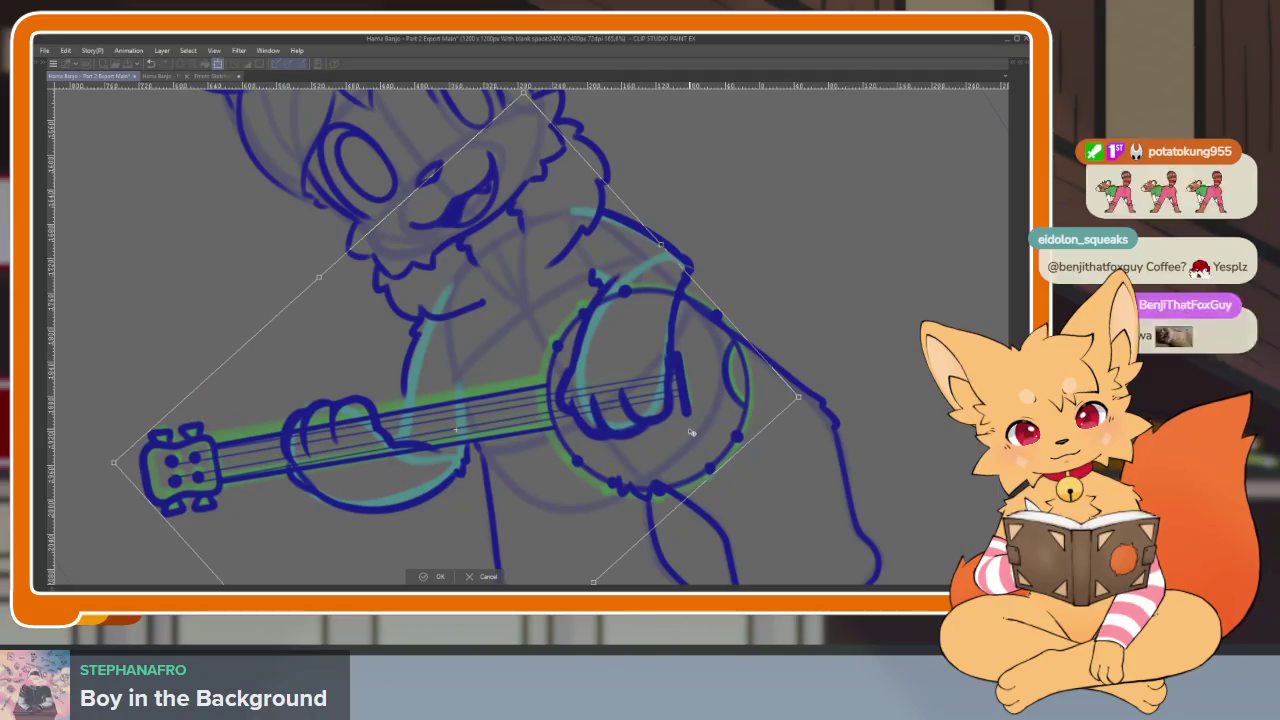
click(441, 577)
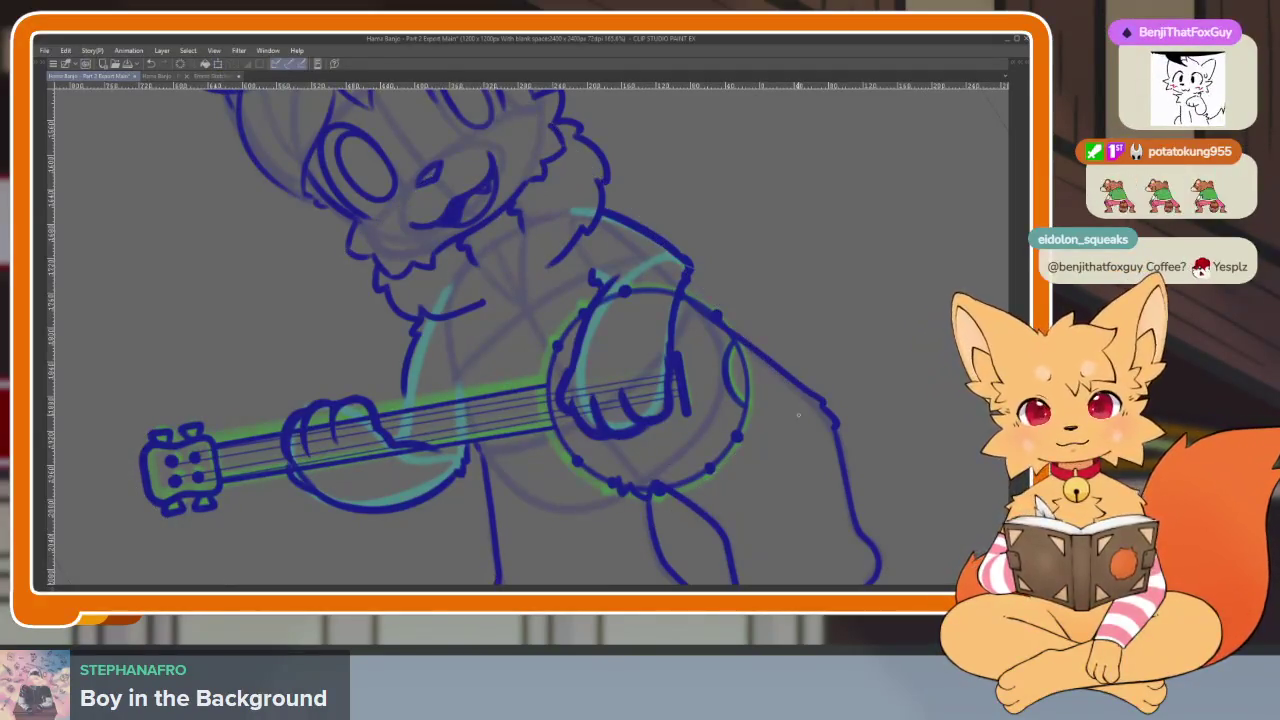
key(Tab)
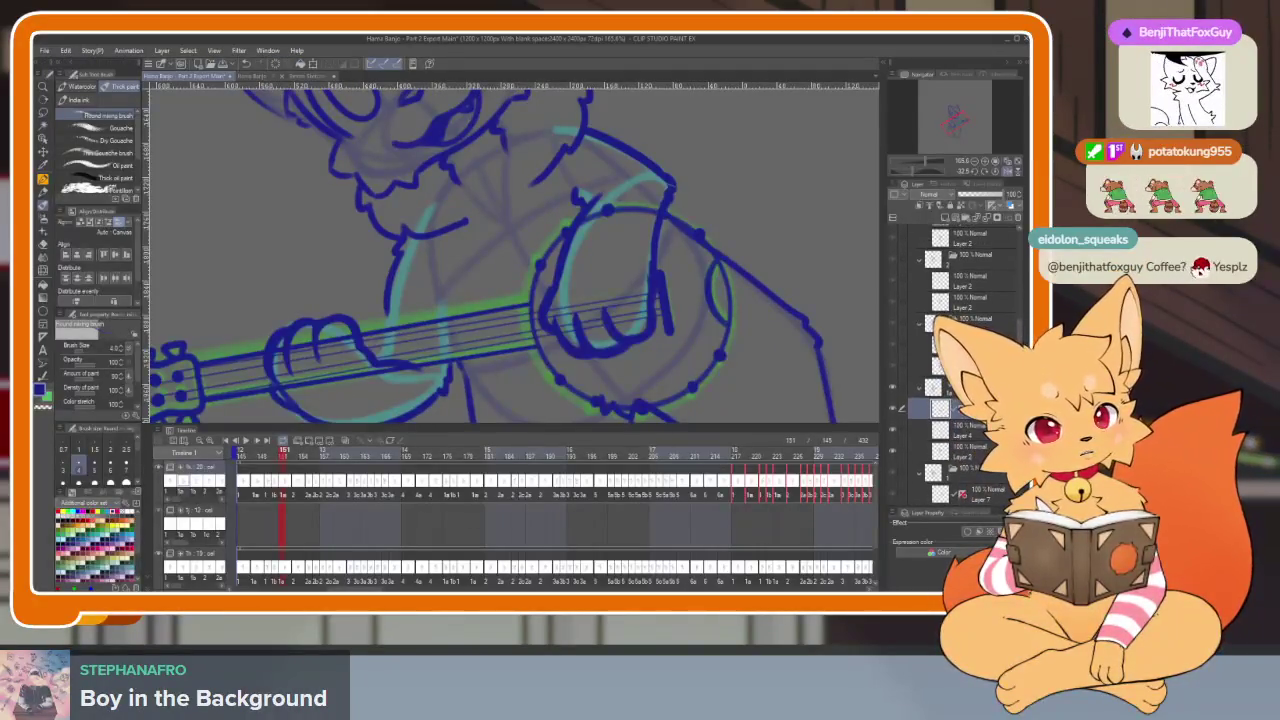
key(Left)
key(Right)
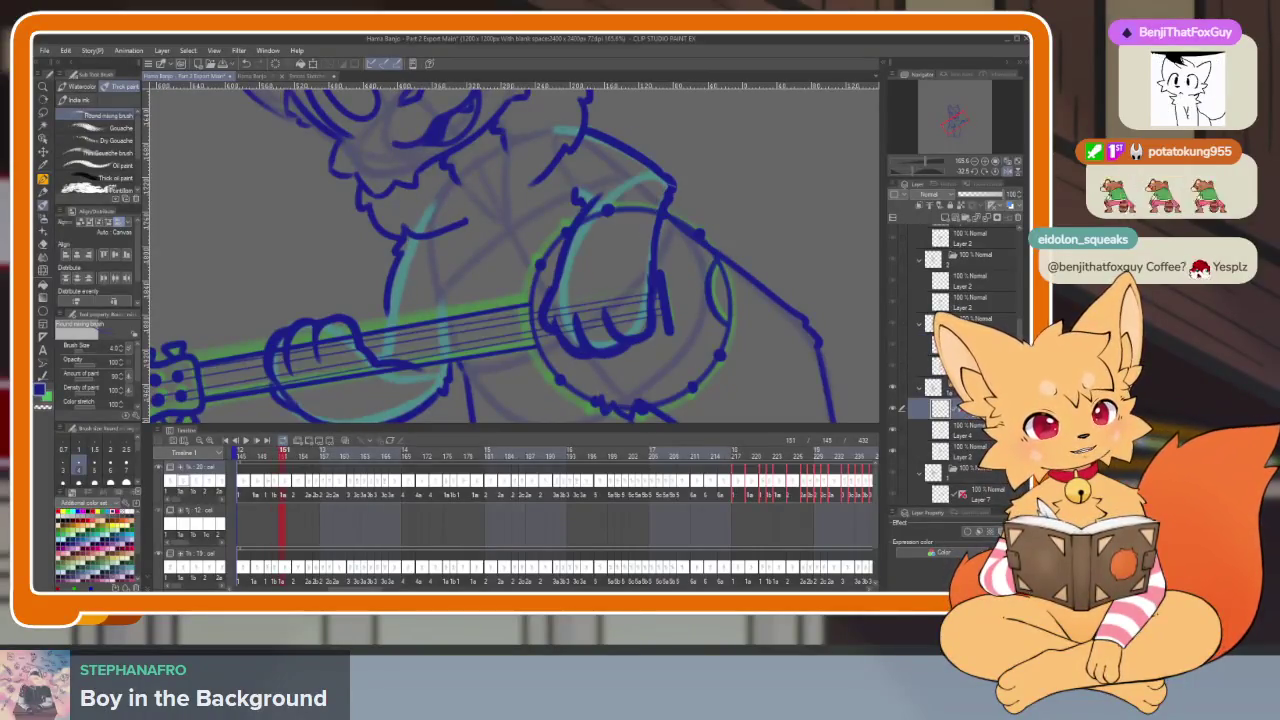
key(Left)
key(Right)
key(Left)
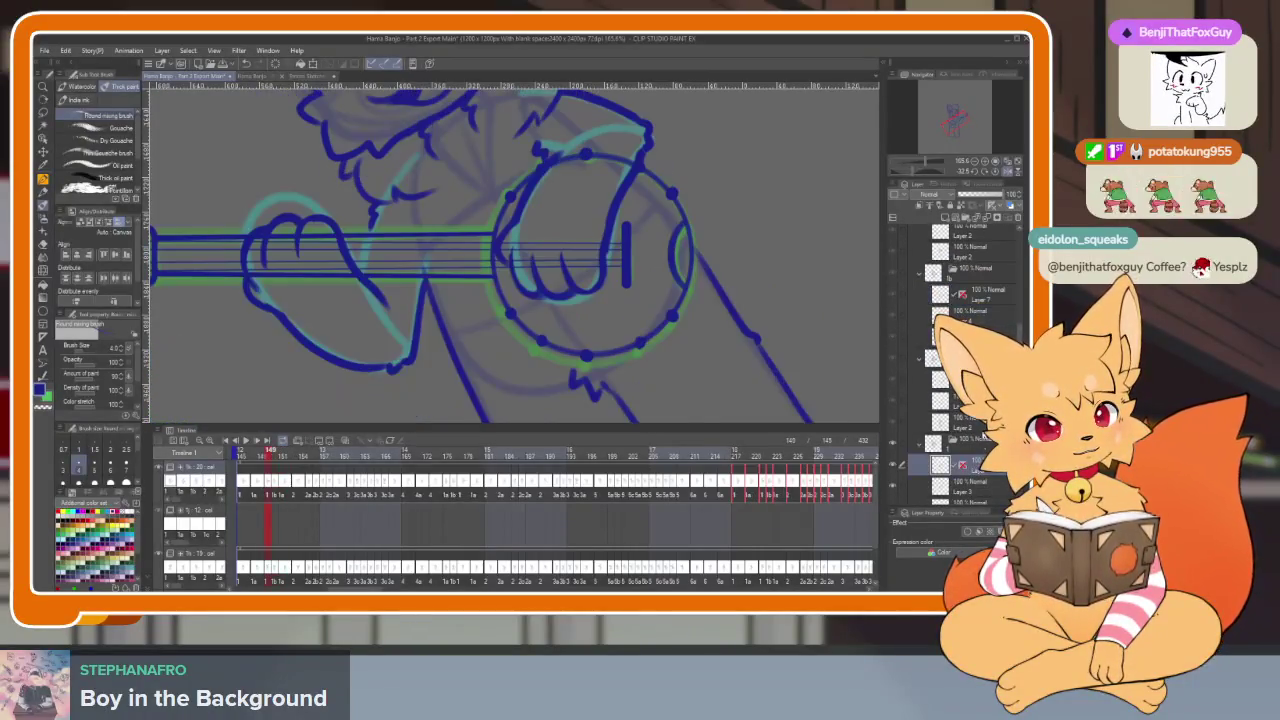
key(Right)
key(Right)
key(Right)
key(Right)
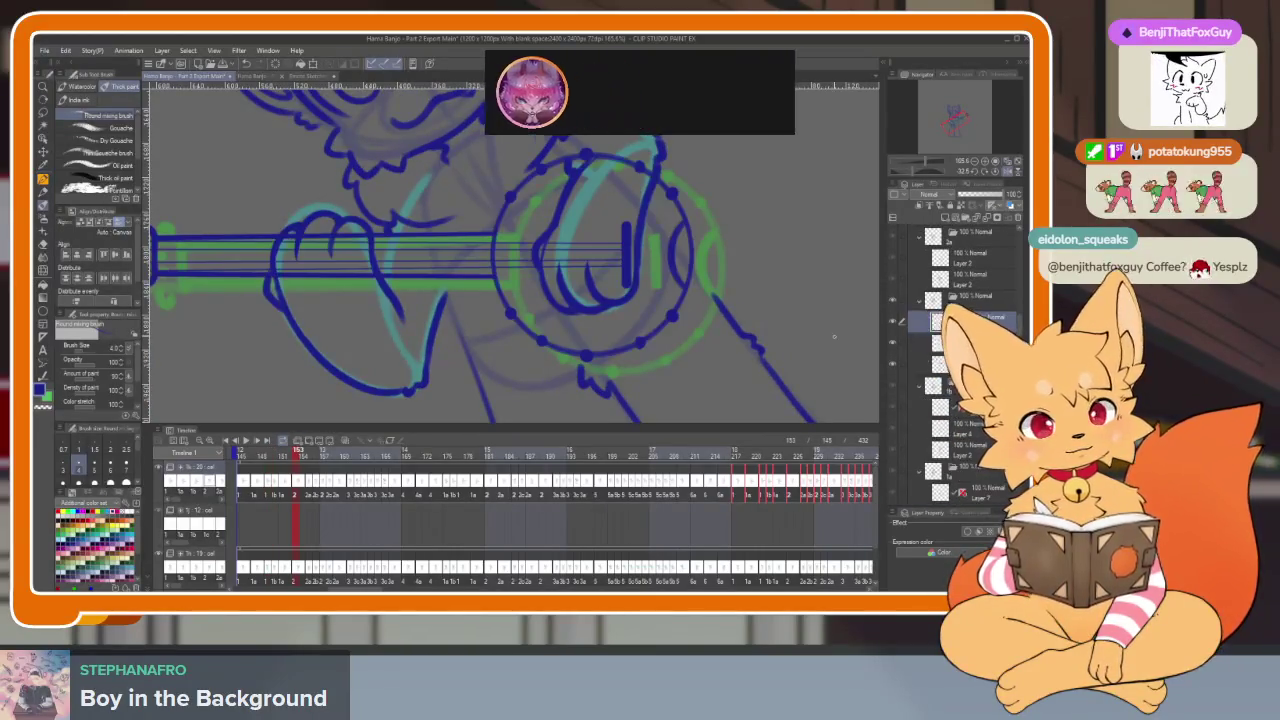
Flip forward through later banjo frames, toggling the palettes
key(Tab)
key(Right)
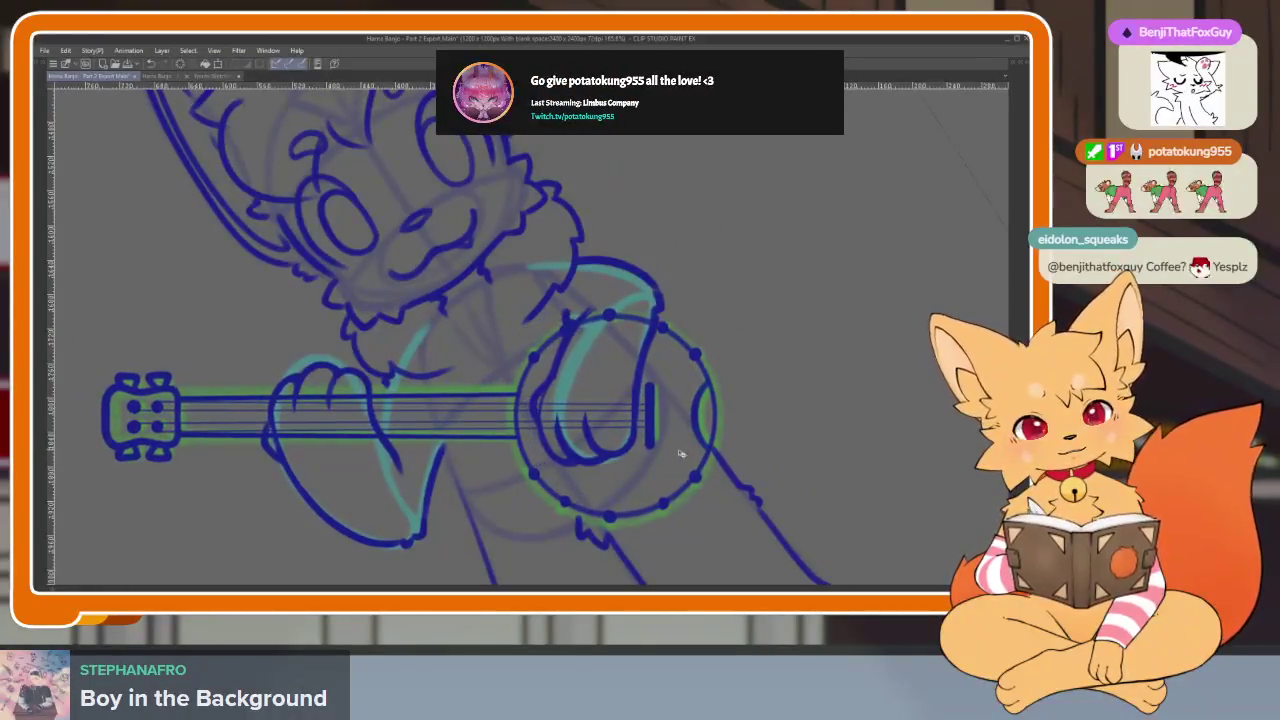
key(Right)
key(Right)
key(Right)
key(Right)
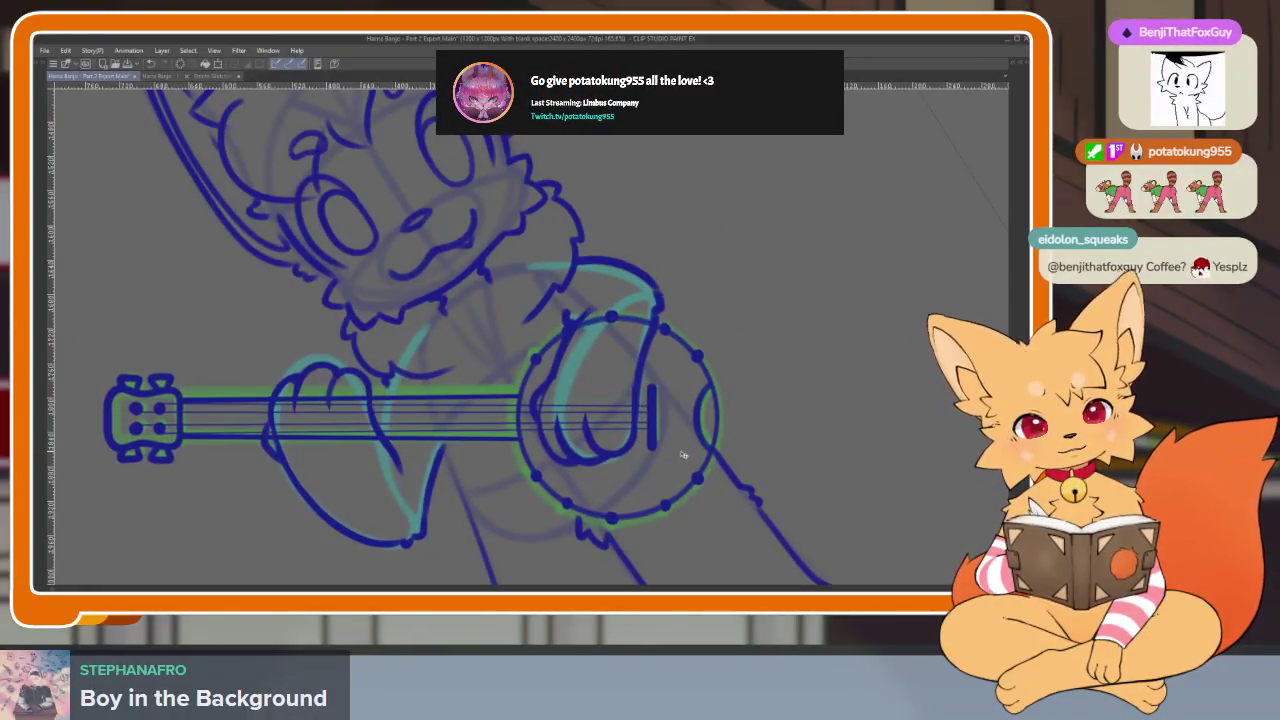
key(Tab)
key(Right)
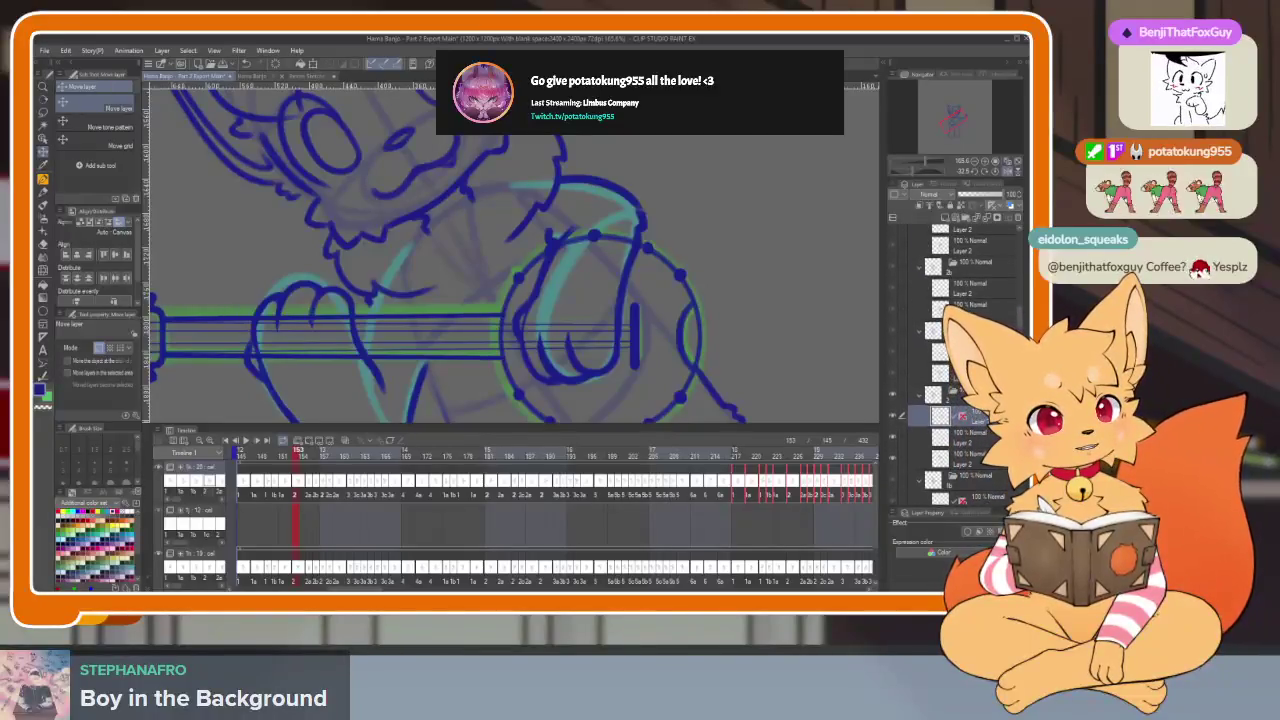
key(Right)
key(Right)
key(Right)
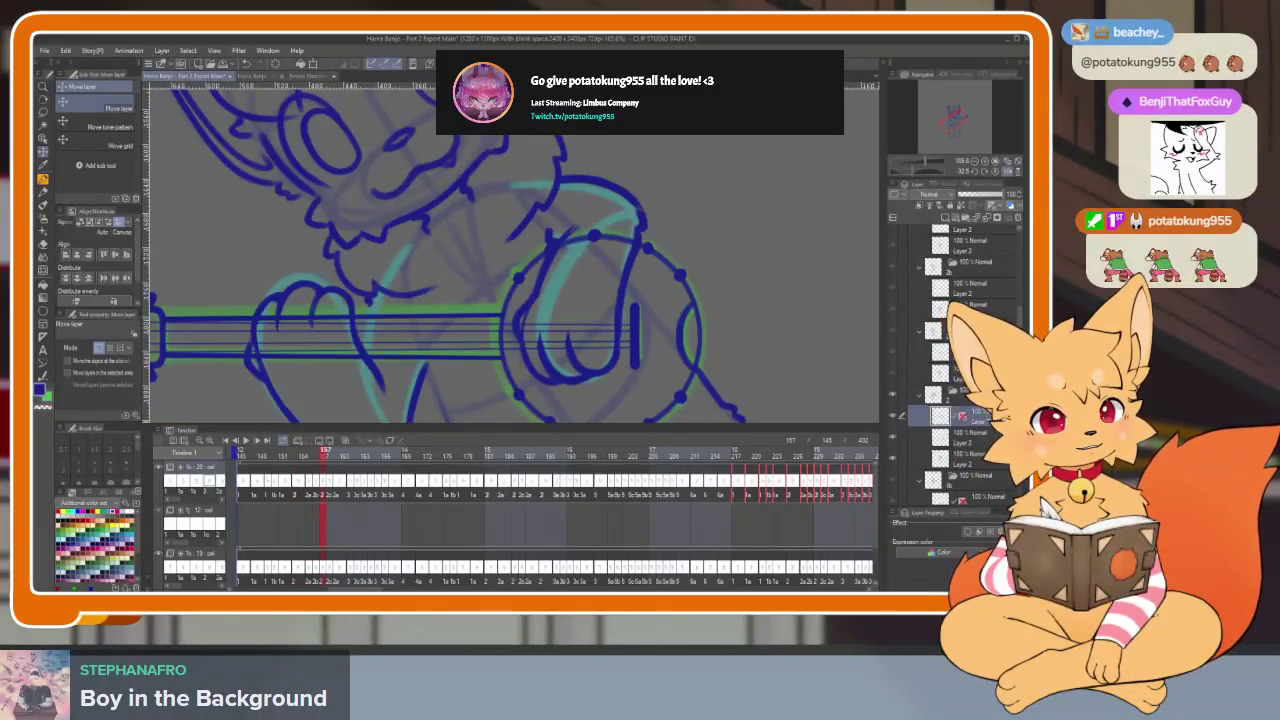
key(Right)
key(Tab)
key(Right)
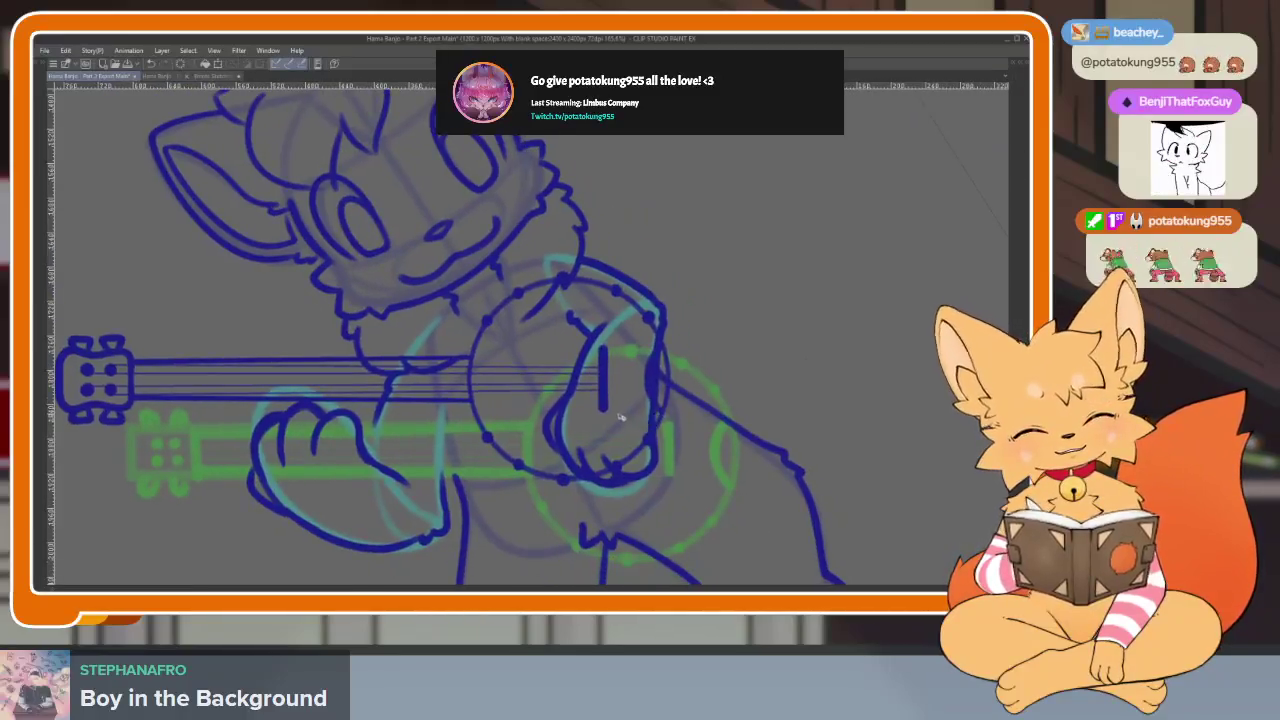
key(Right)
key(Right)
key(Right)
key(Right)
key(Right)
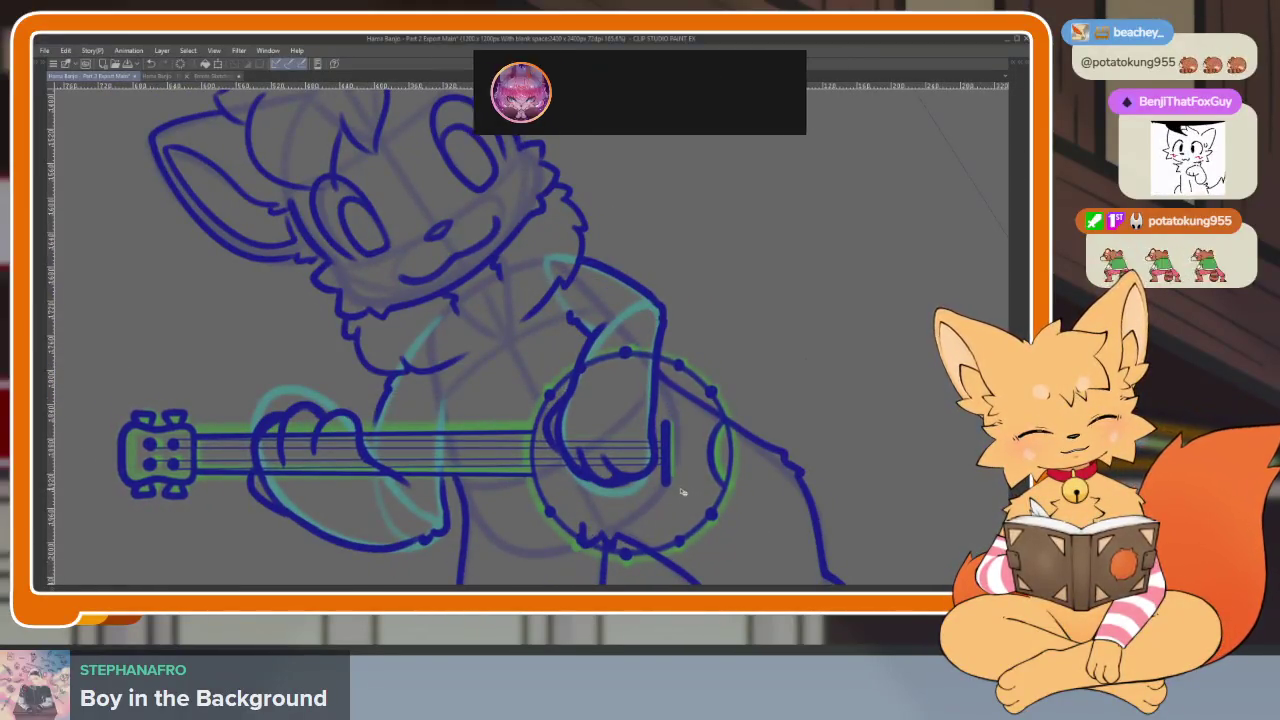
Advance to frame 161 and switch back to the inking brush
key(Tab)
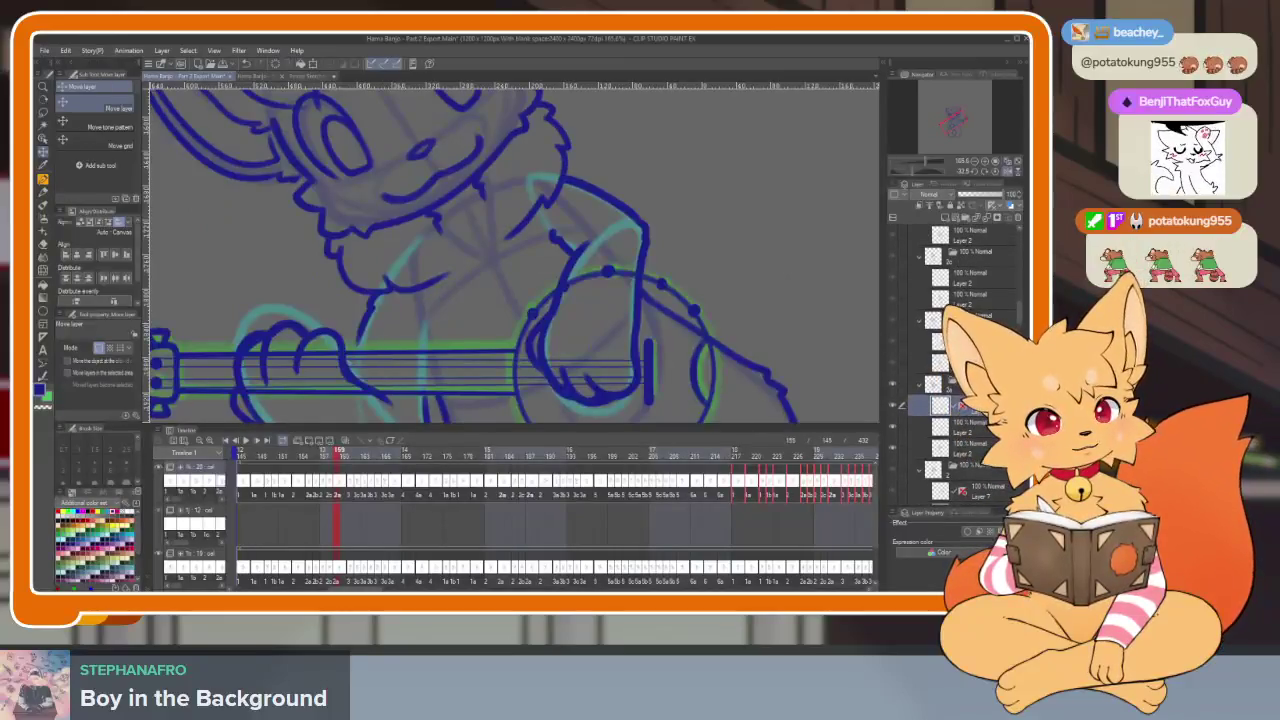
key(Right)
key(Left)
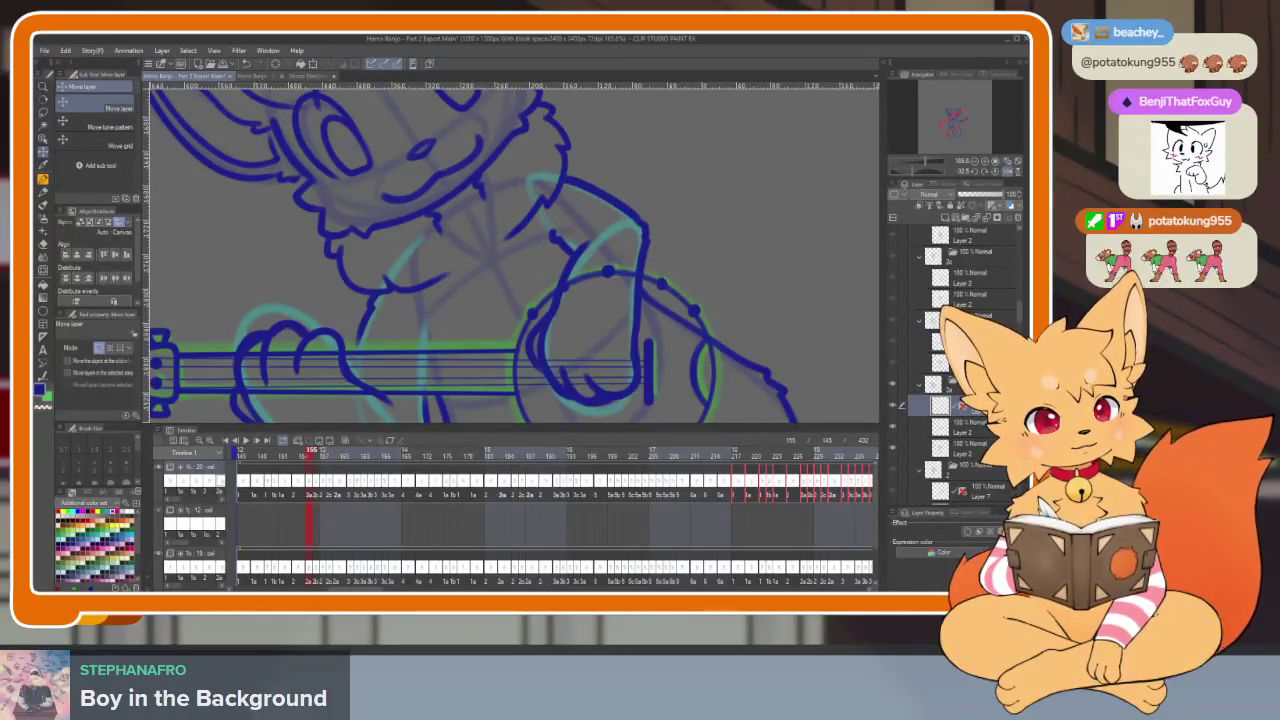
key(Right)
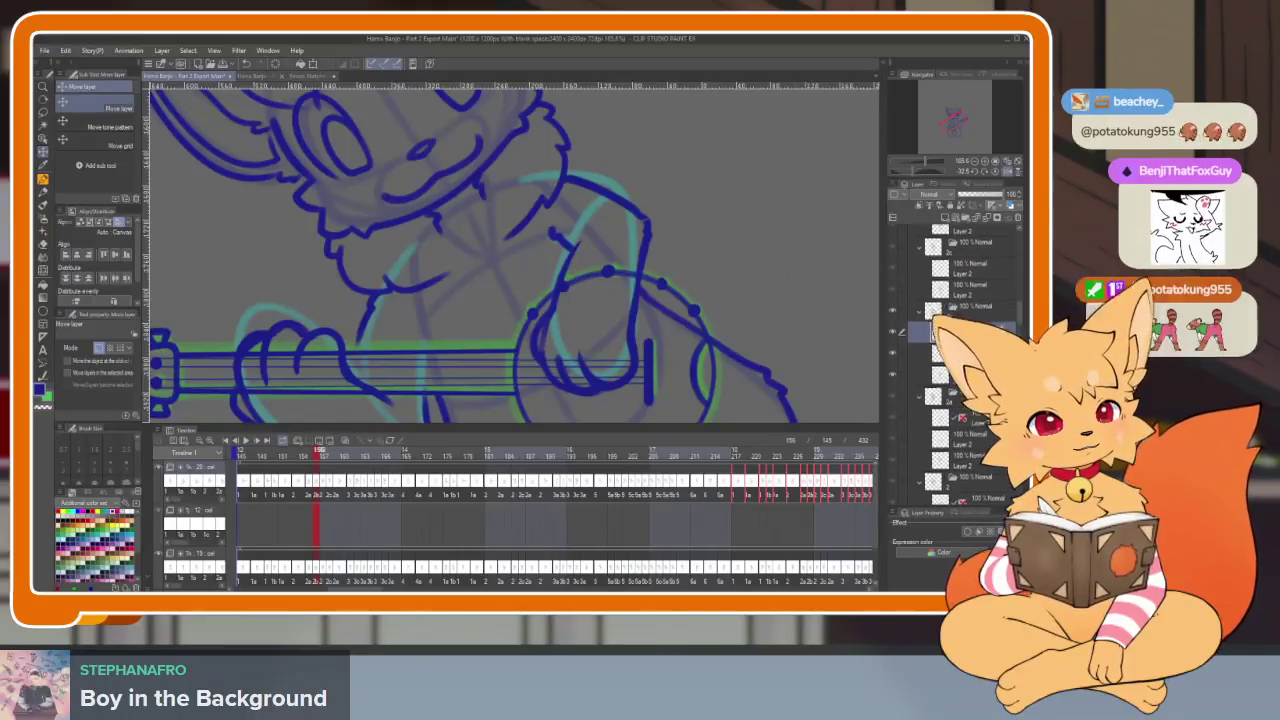
key(Right)
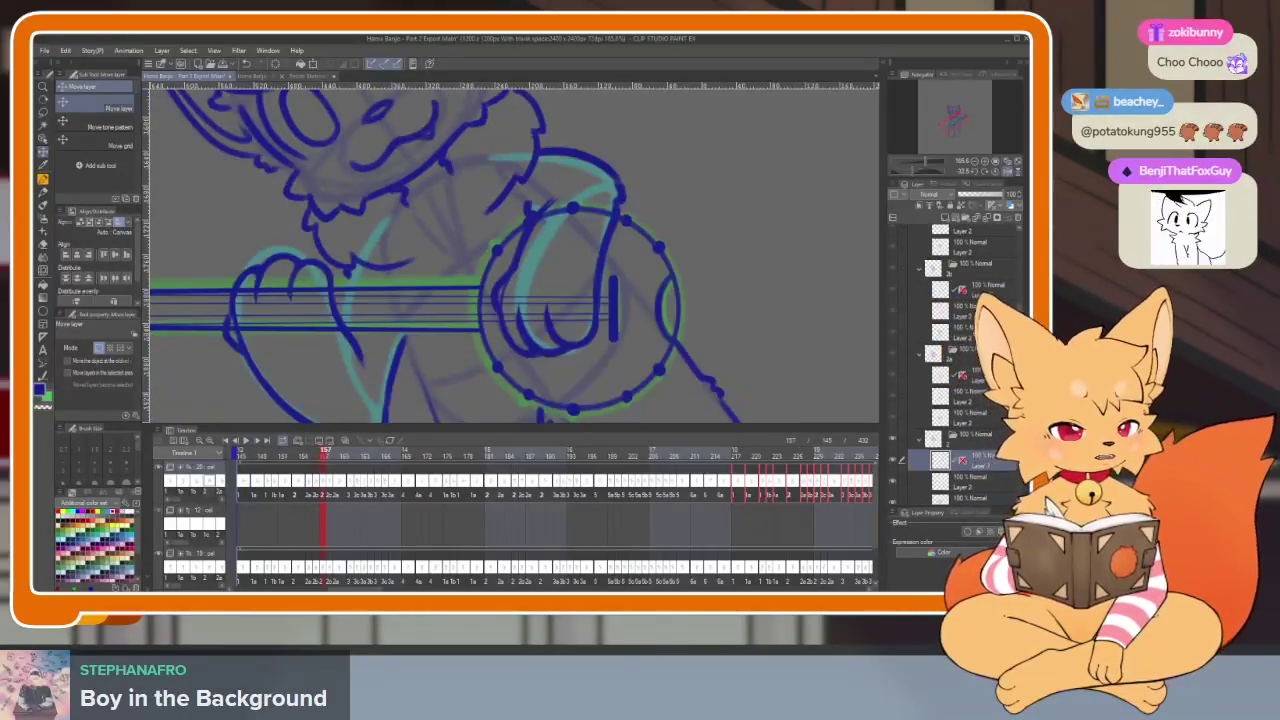
key(Right)
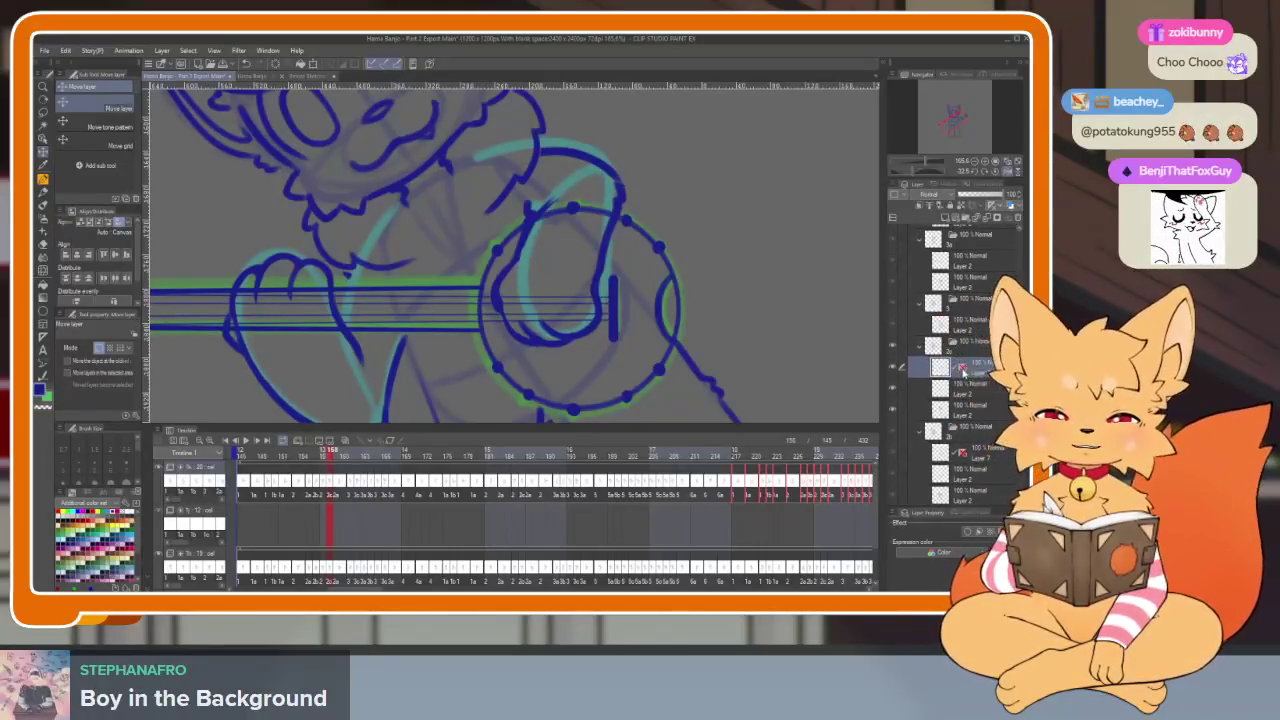
key(b)
key(Right)
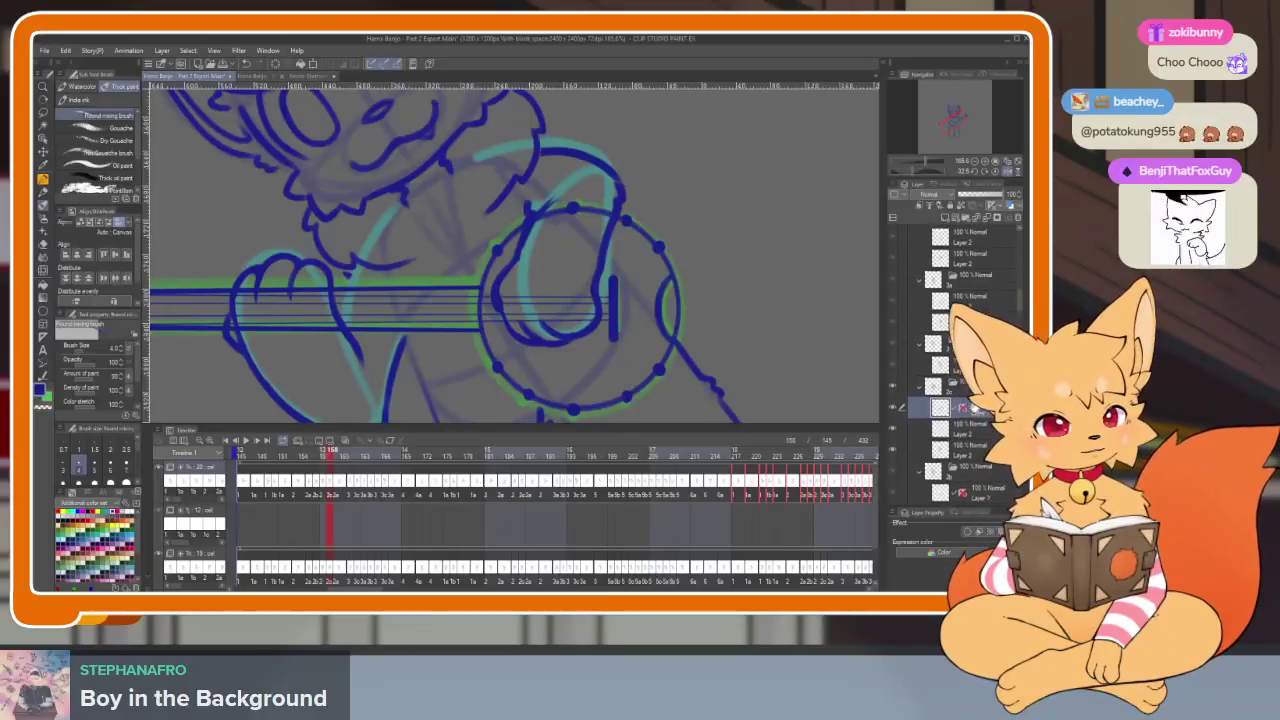
key(Right)
key(Right)
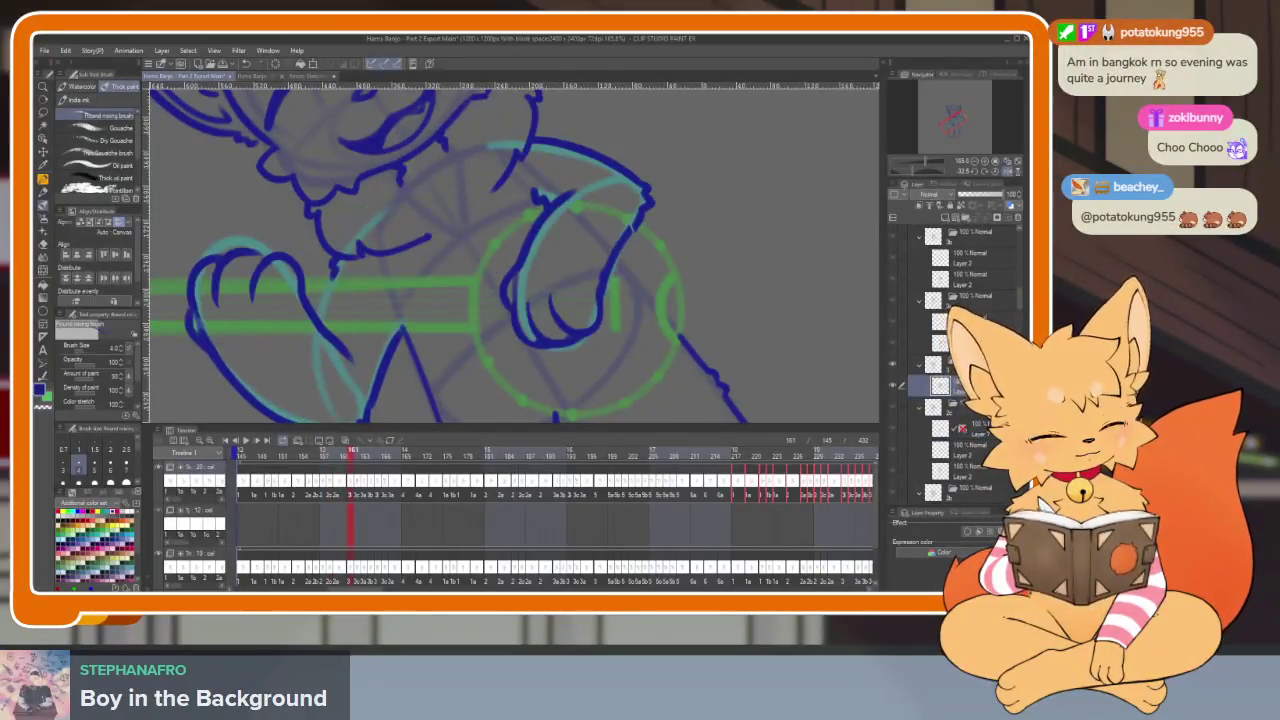
Compare the blue lineart against the rough, then lasso the paws on the banjo neck and head
click(892, 386)
click(892, 386)
key(Tab)
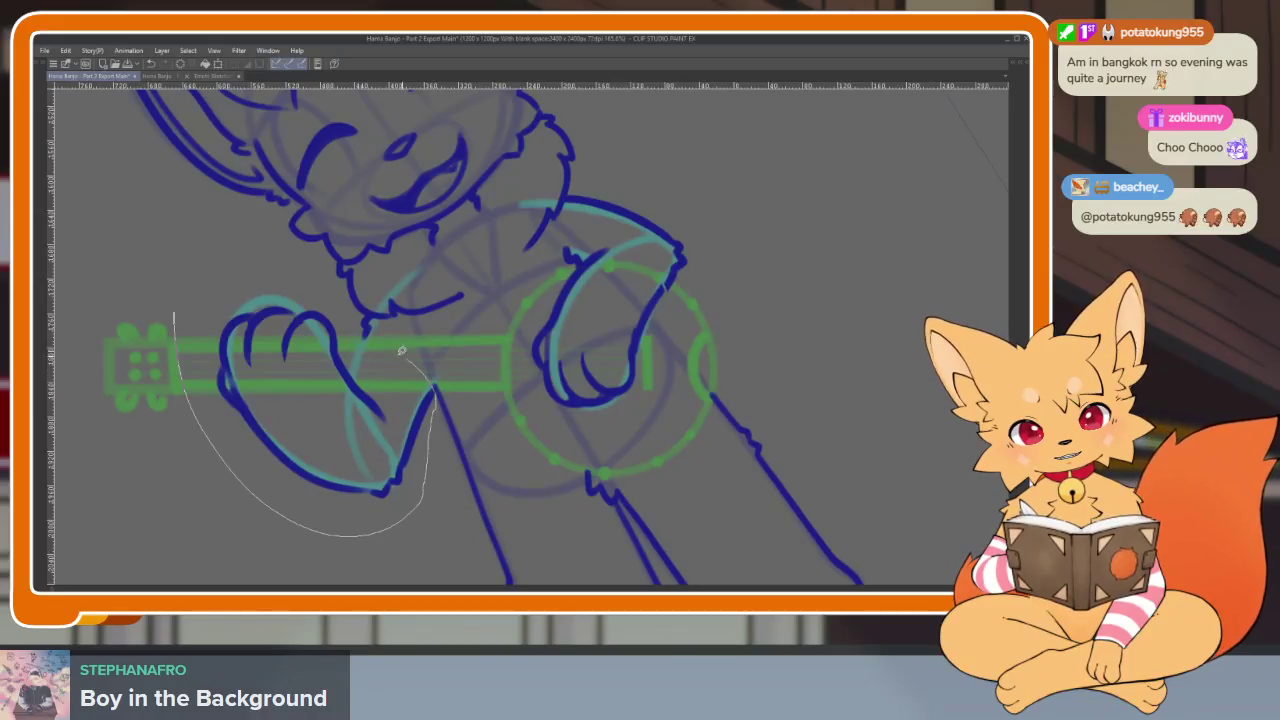
drag(167, 383, 160, 370)
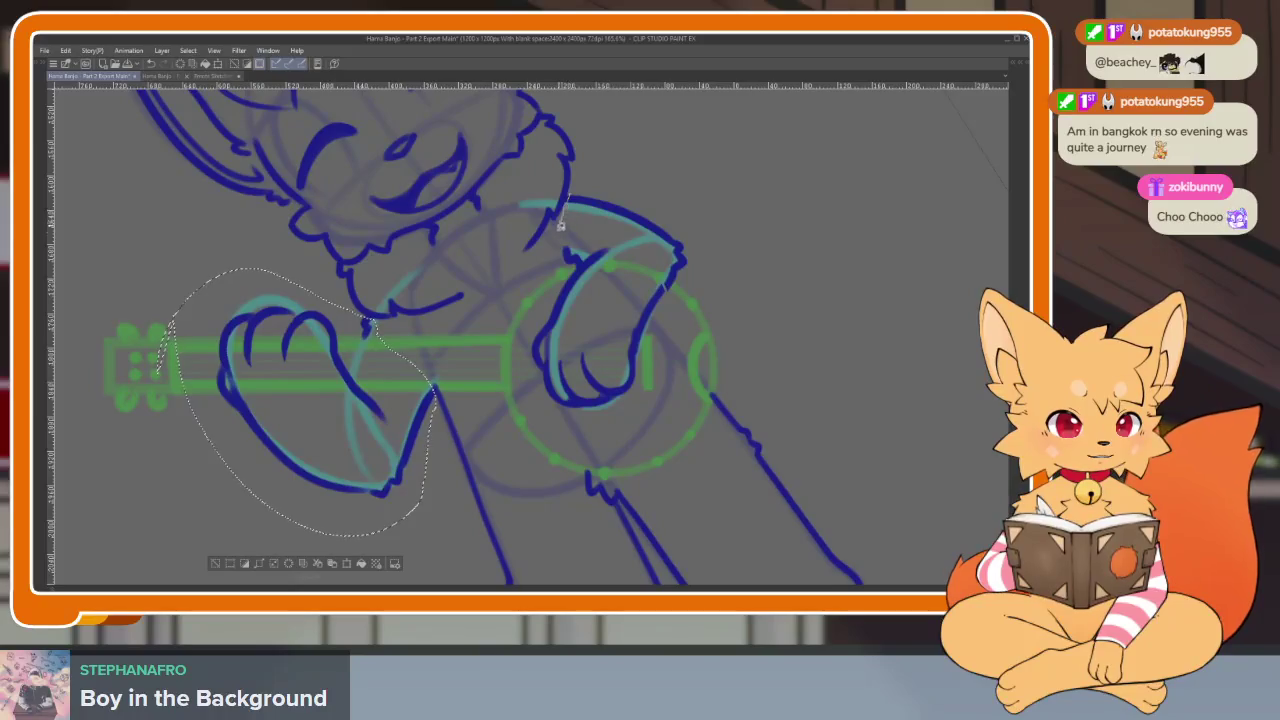
drag(695, 303, 574, 186)
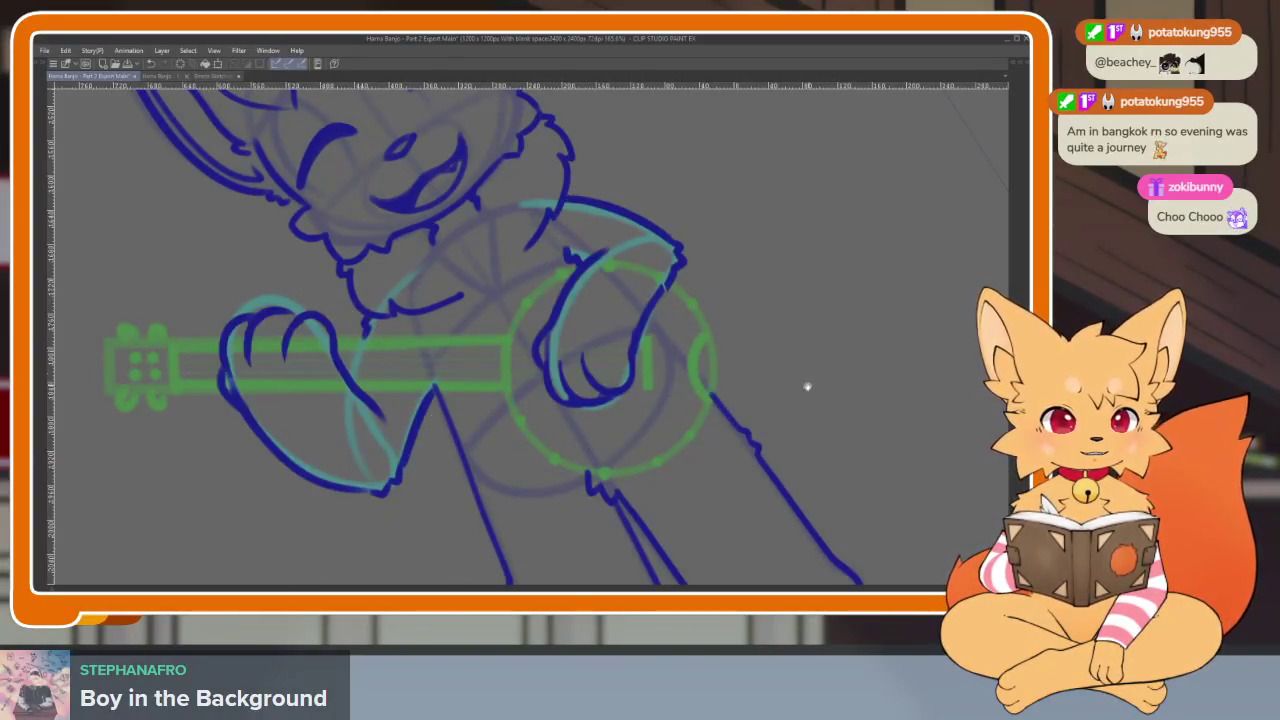
Select an earlier frame's drawing layer to compare the paws across neighbouring frames
key(Tab)
click(975, 452)
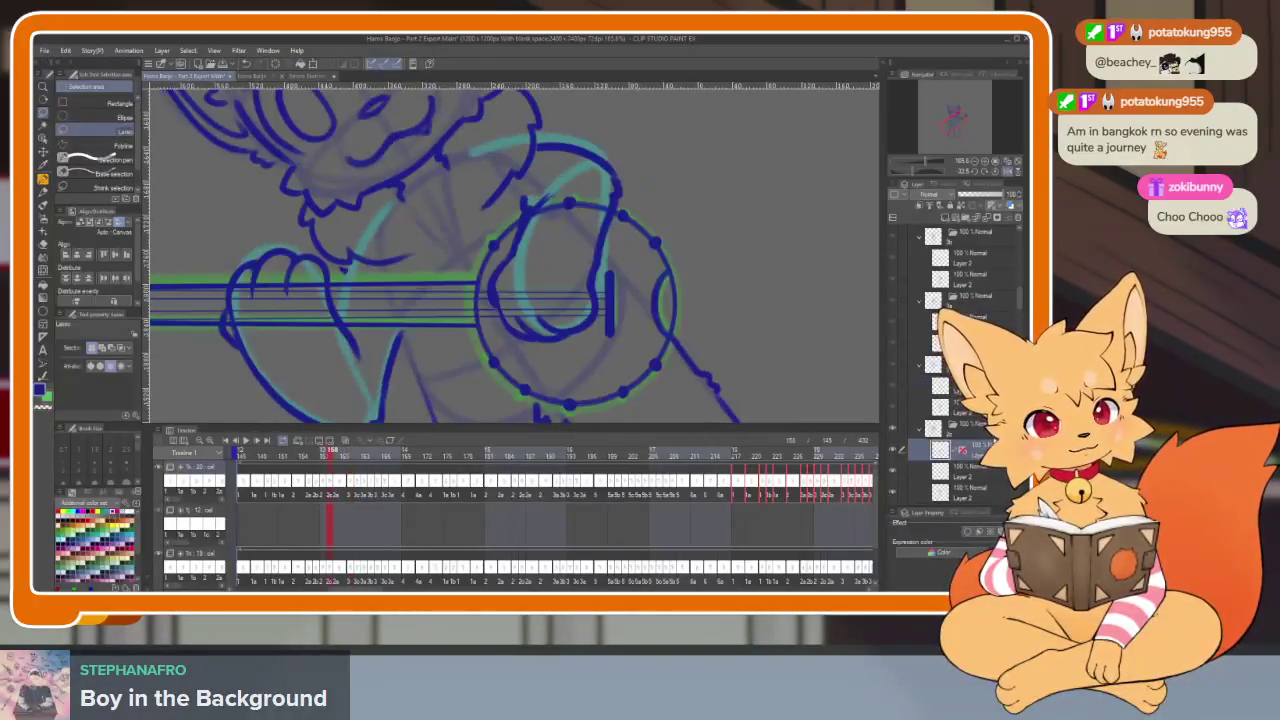
key(Tab)
key(Tab)
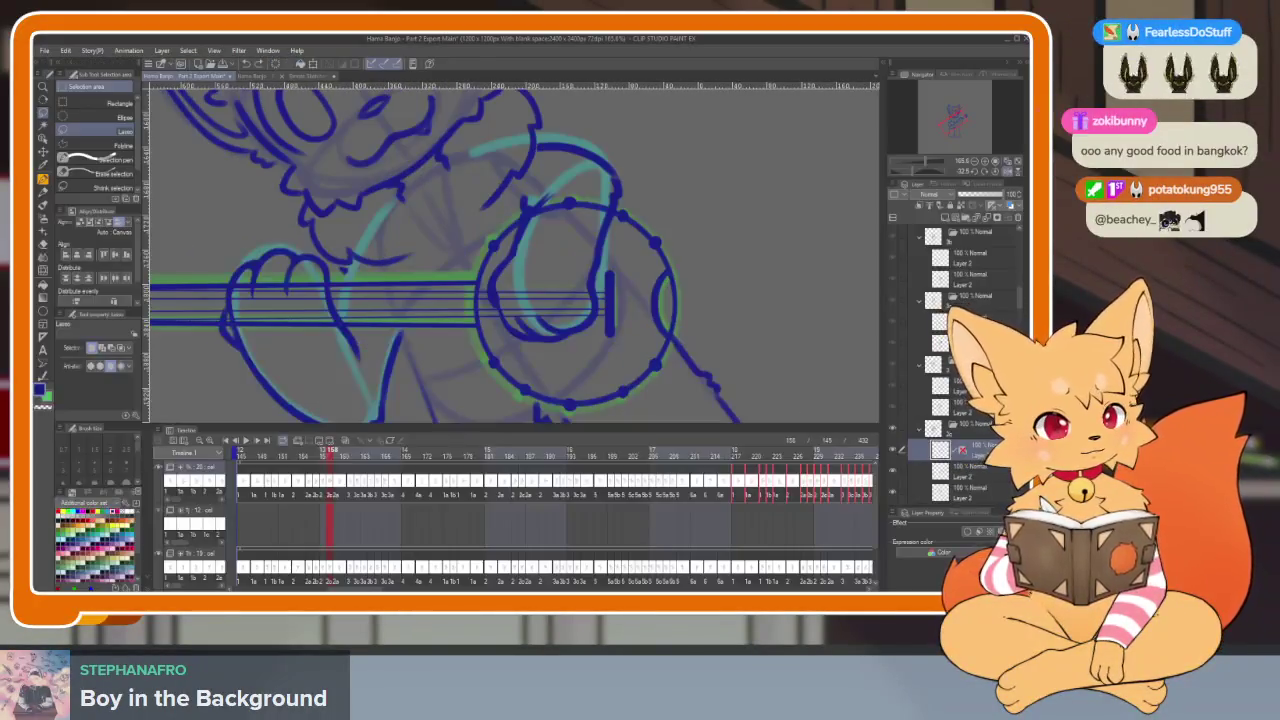
key(Tab)
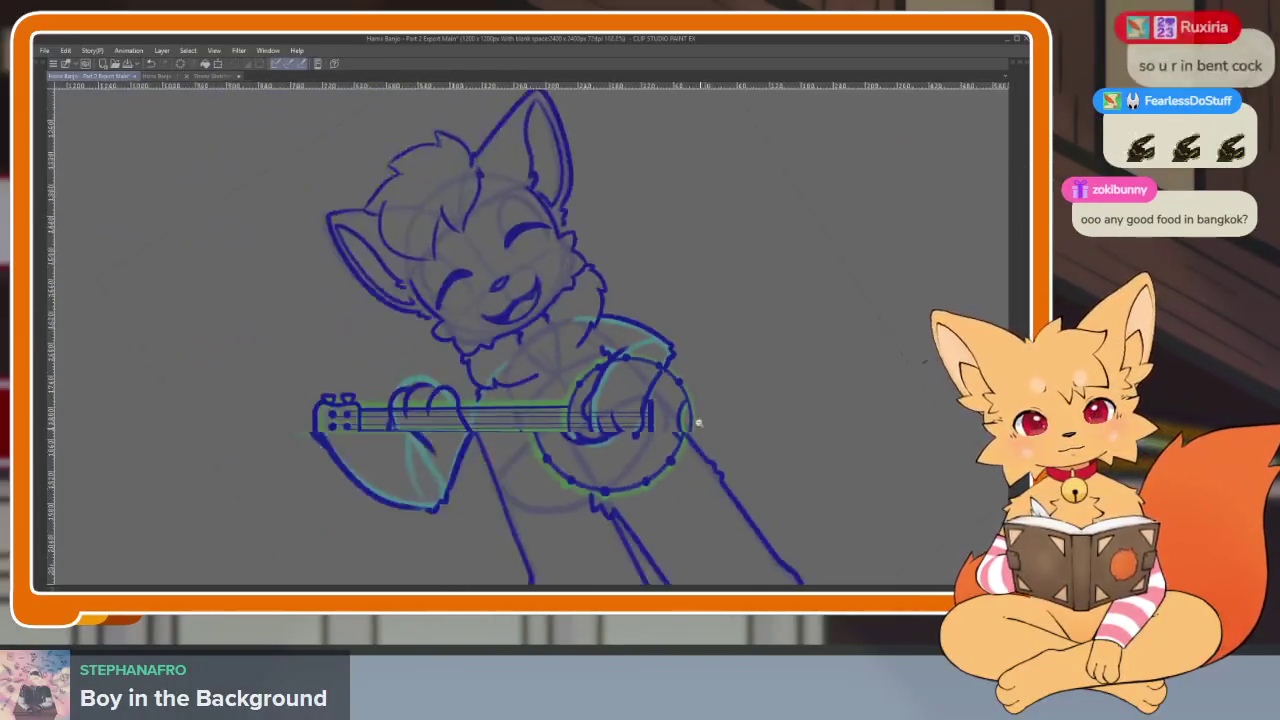
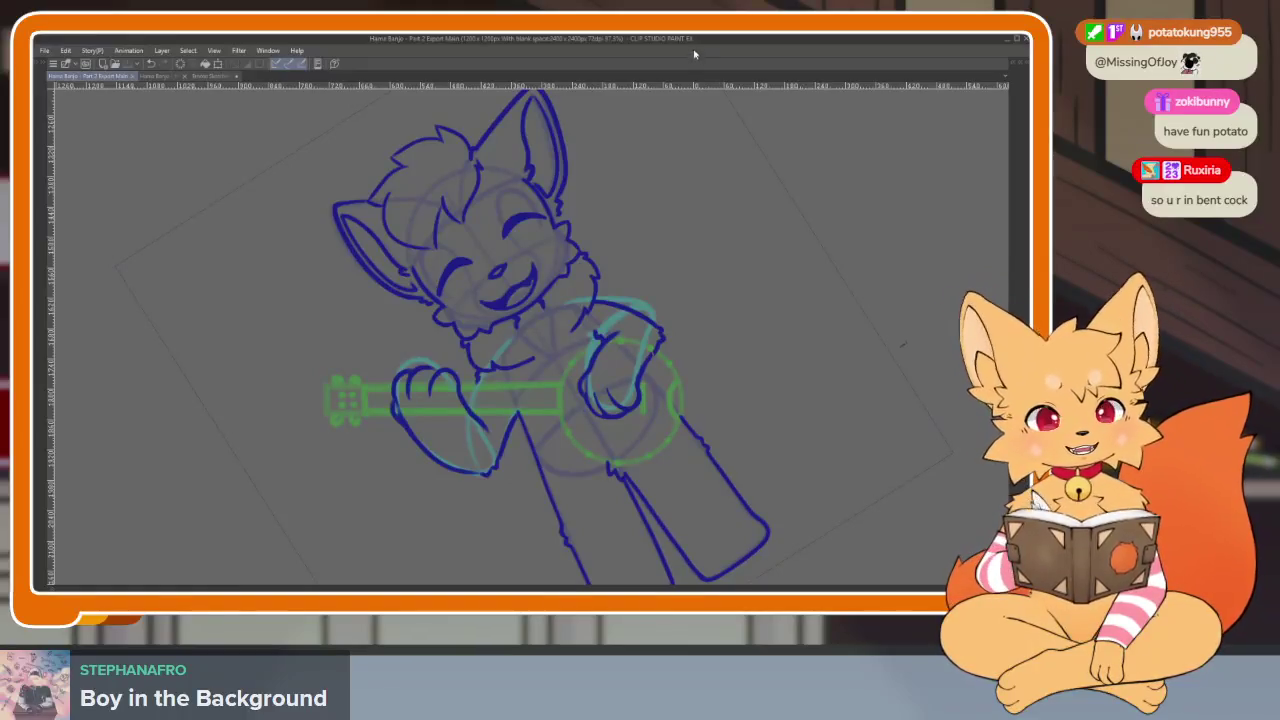
Step ahead a few frames and rotate that frame's blue banjo lineart diagonally onto the green guide
key(Tab)
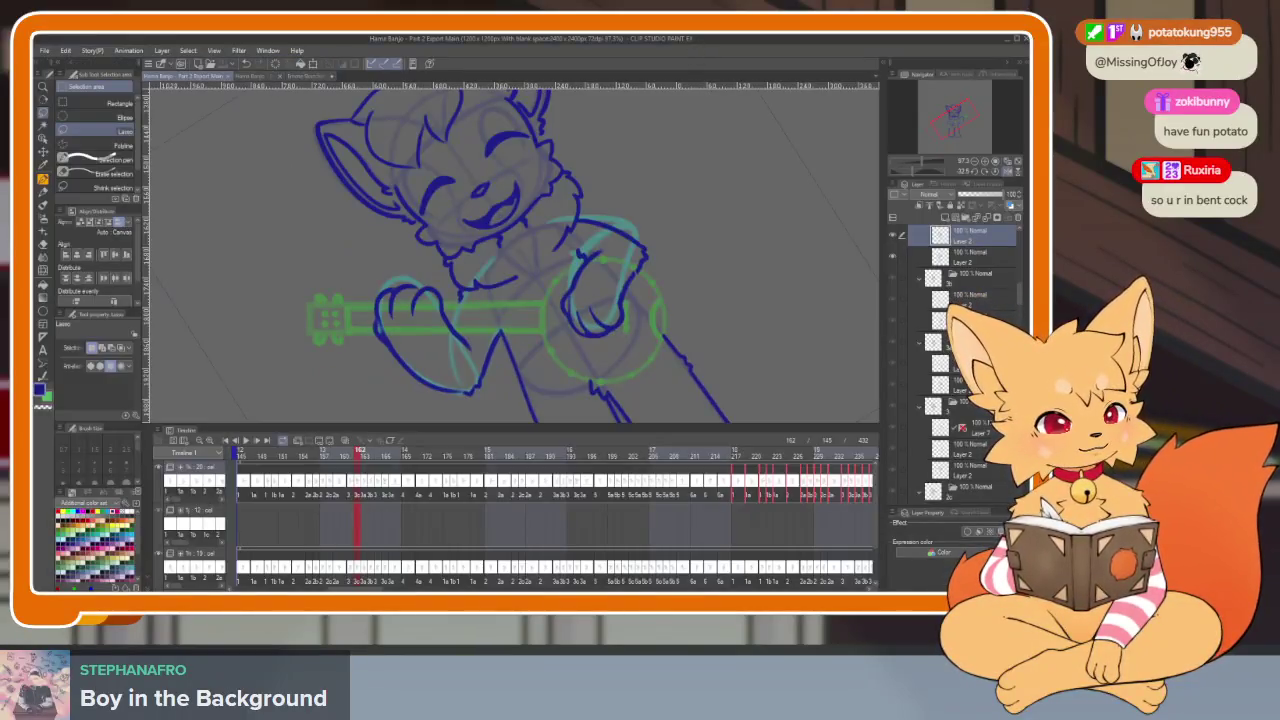
key(ctrl+Right)
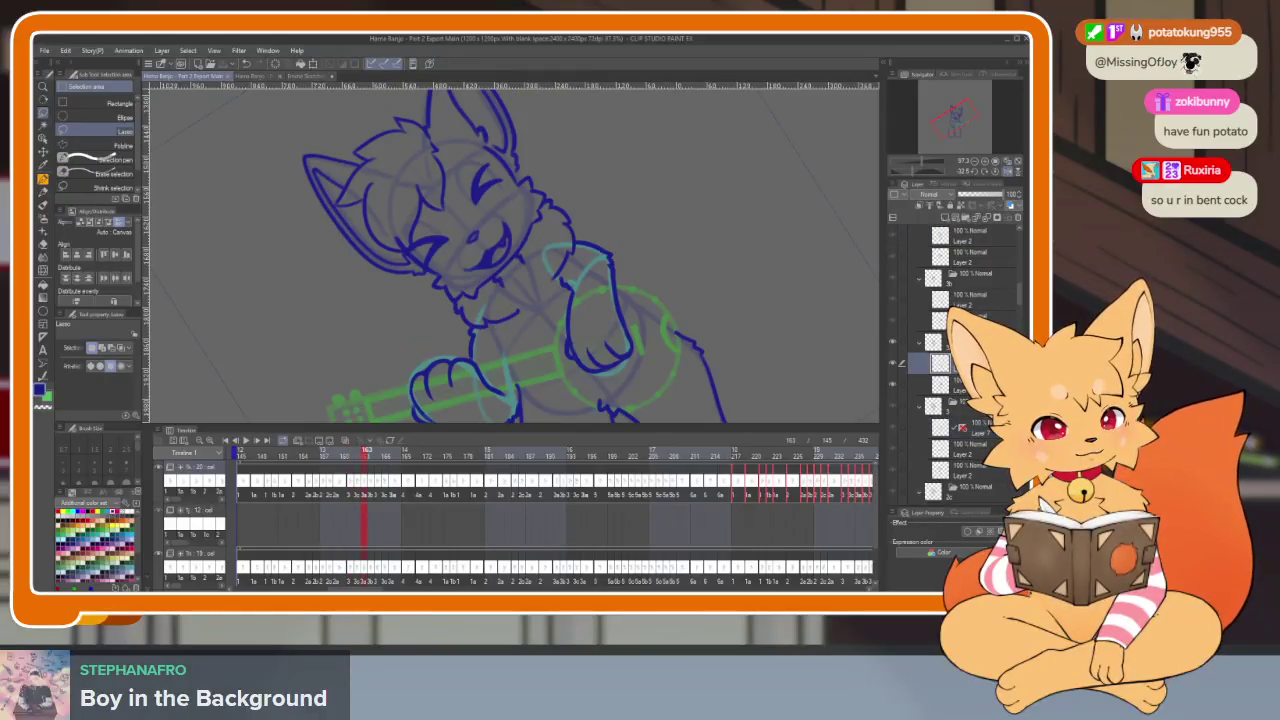
key(ctrl+Right)
key(Tab)
key(ctrl+Right)
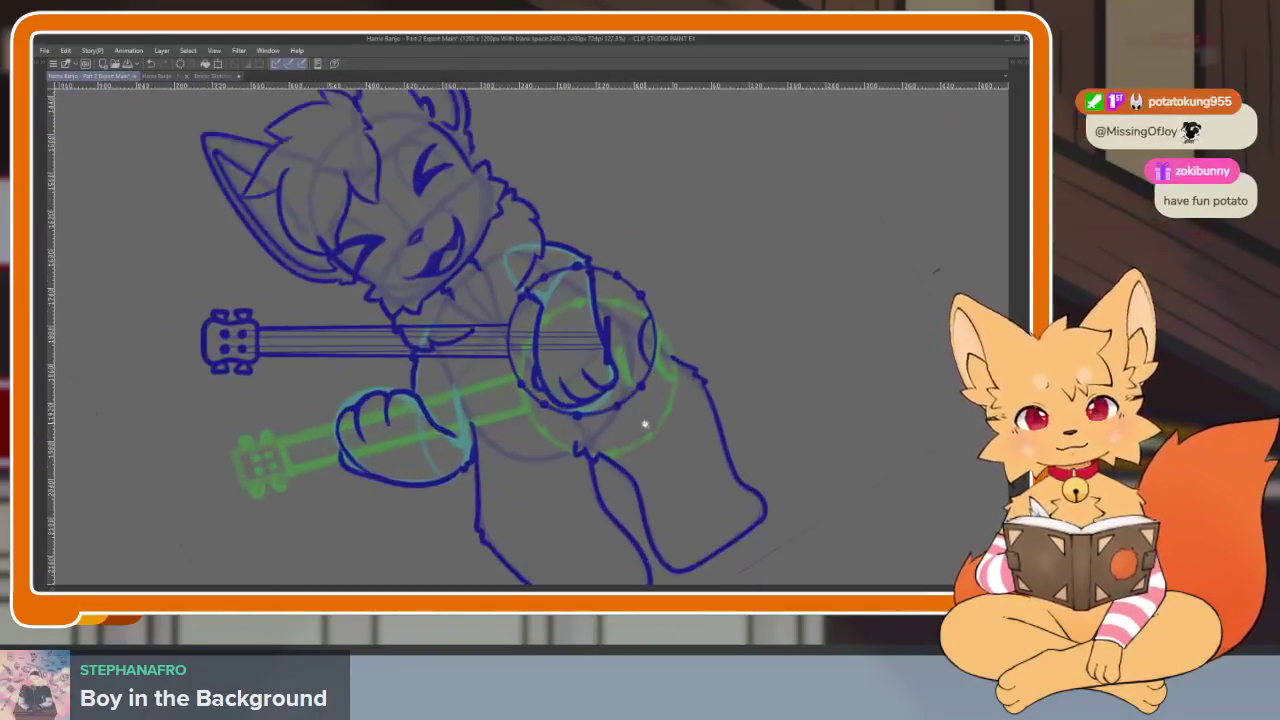
key(ctrl+Right)
key(ctrl+t)
mouse_move(636, 450)
mouse_down()
mouse_move(687, 352)
mouse_move(669, 376)
mouse_up()
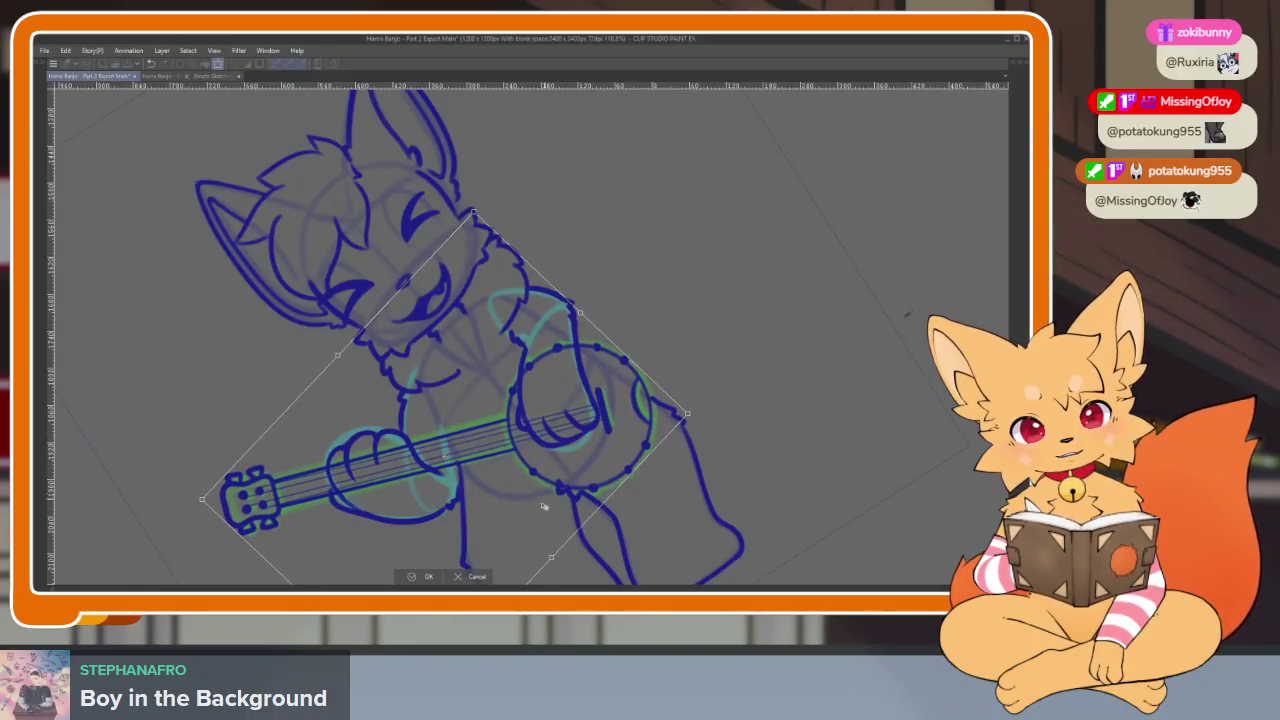
click(432, 578)
Advance through frames 164, 165, 166 and 169 to reach the next frame needing correction
key(Tab)
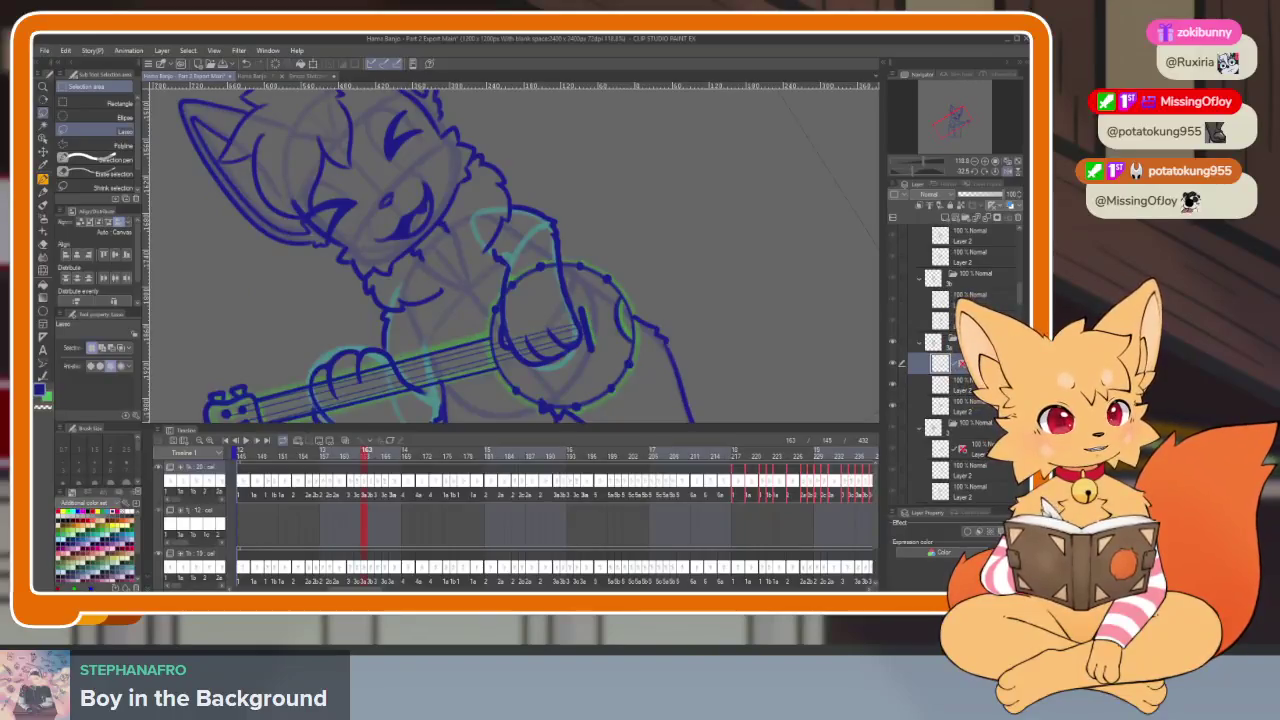
key(Right)
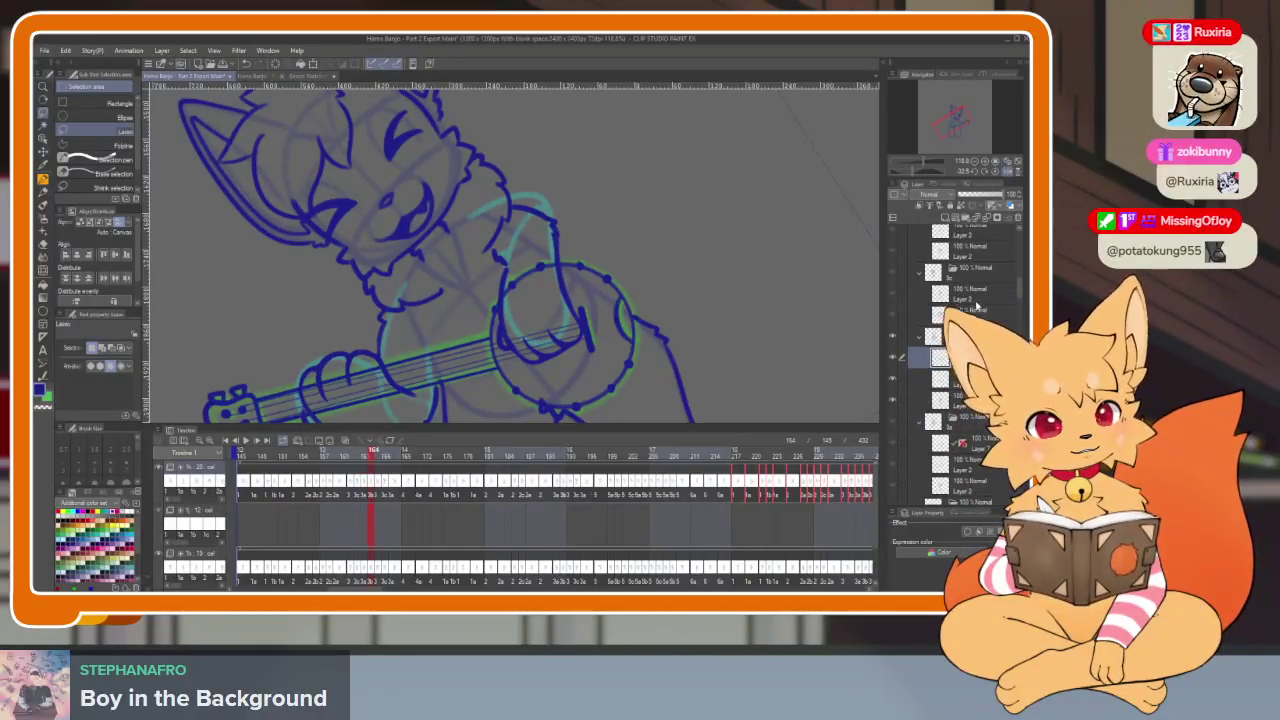
key(Right)
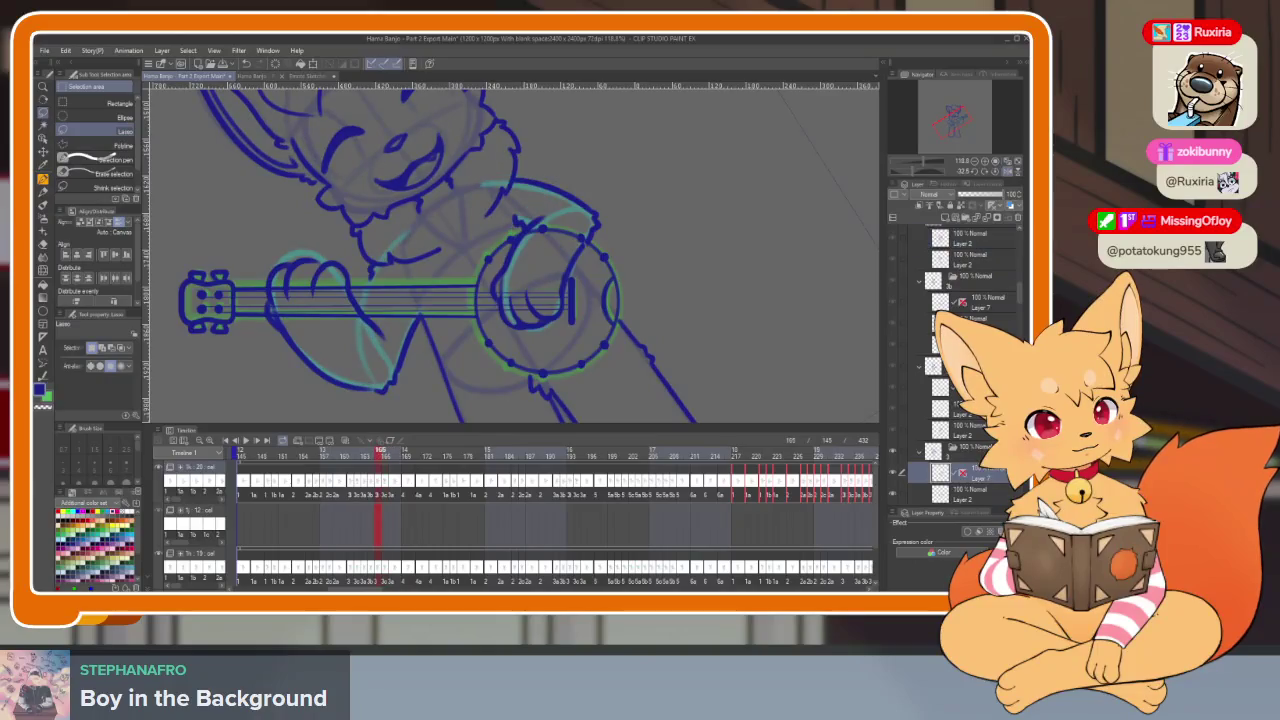
key(Right)
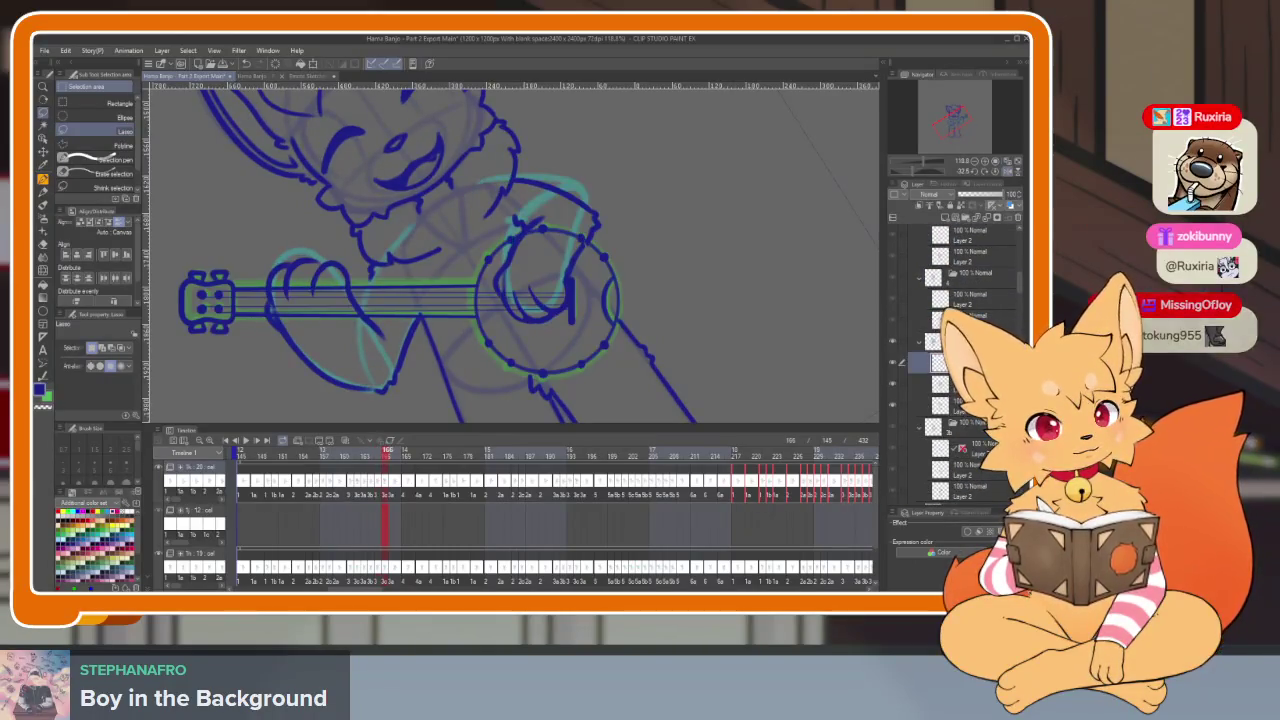
key(Right)
key(Right)
key(Right)
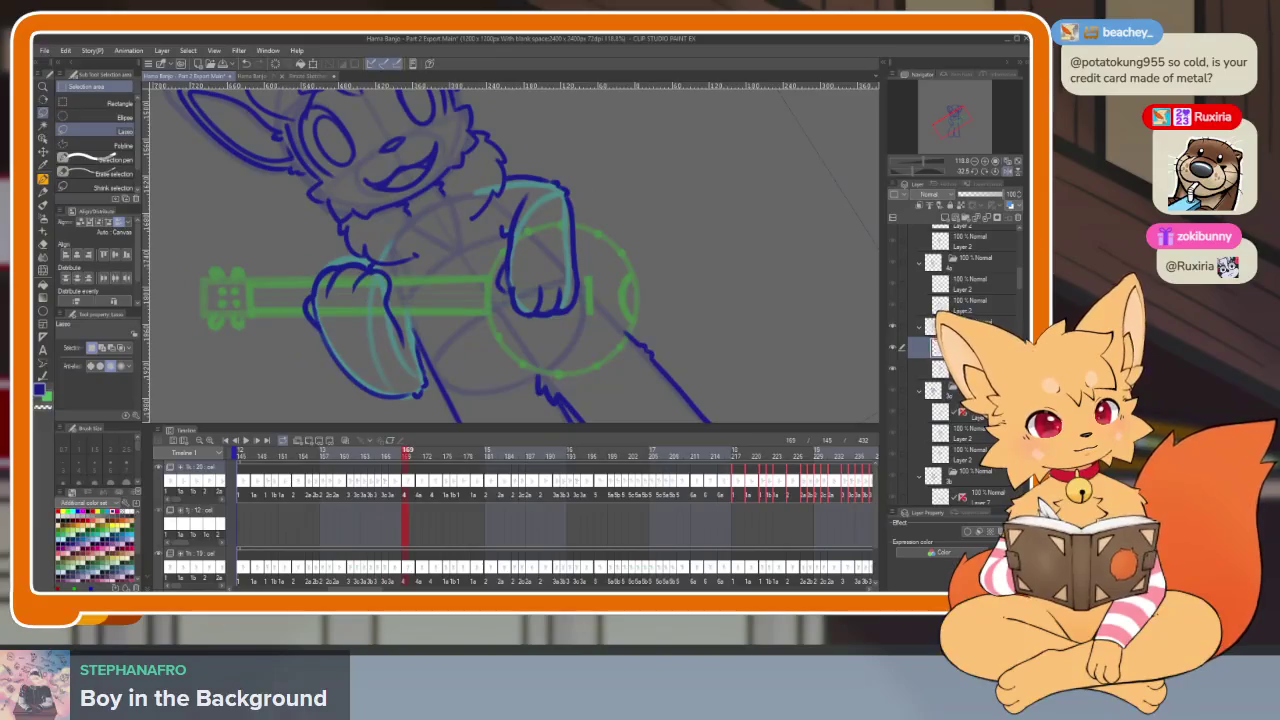
key(Tab)
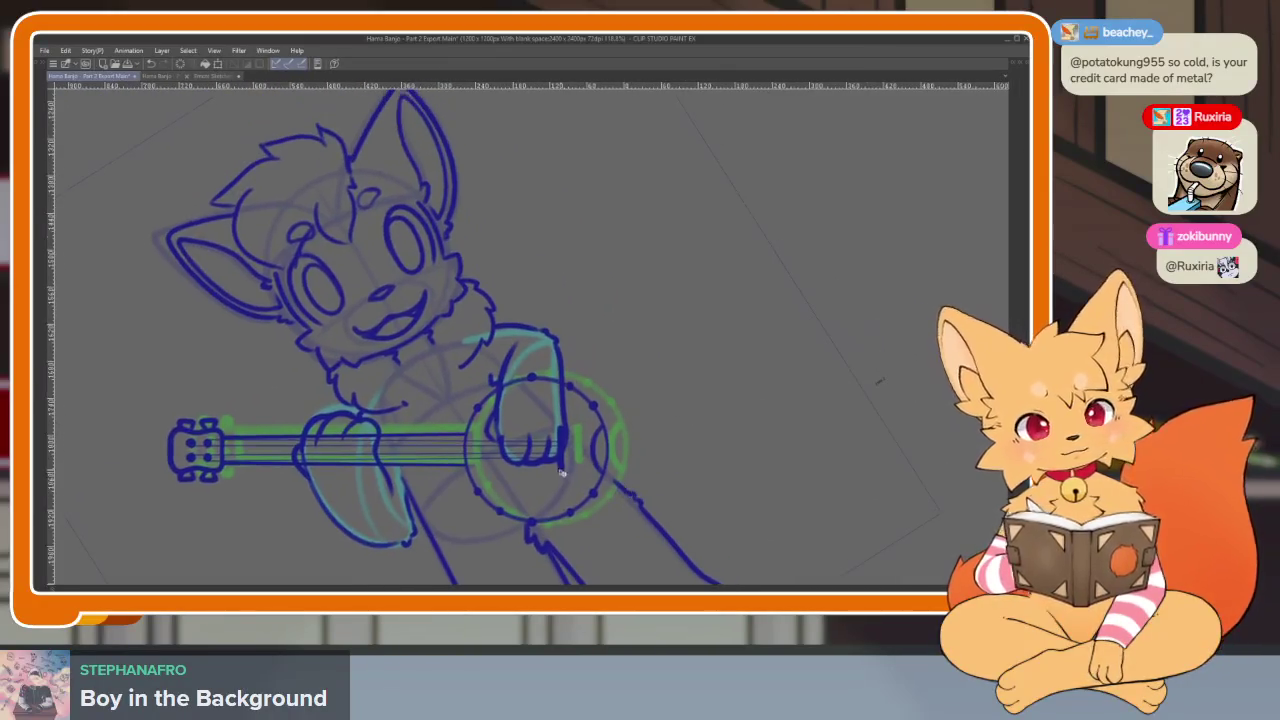
key(Right)
key(Right)
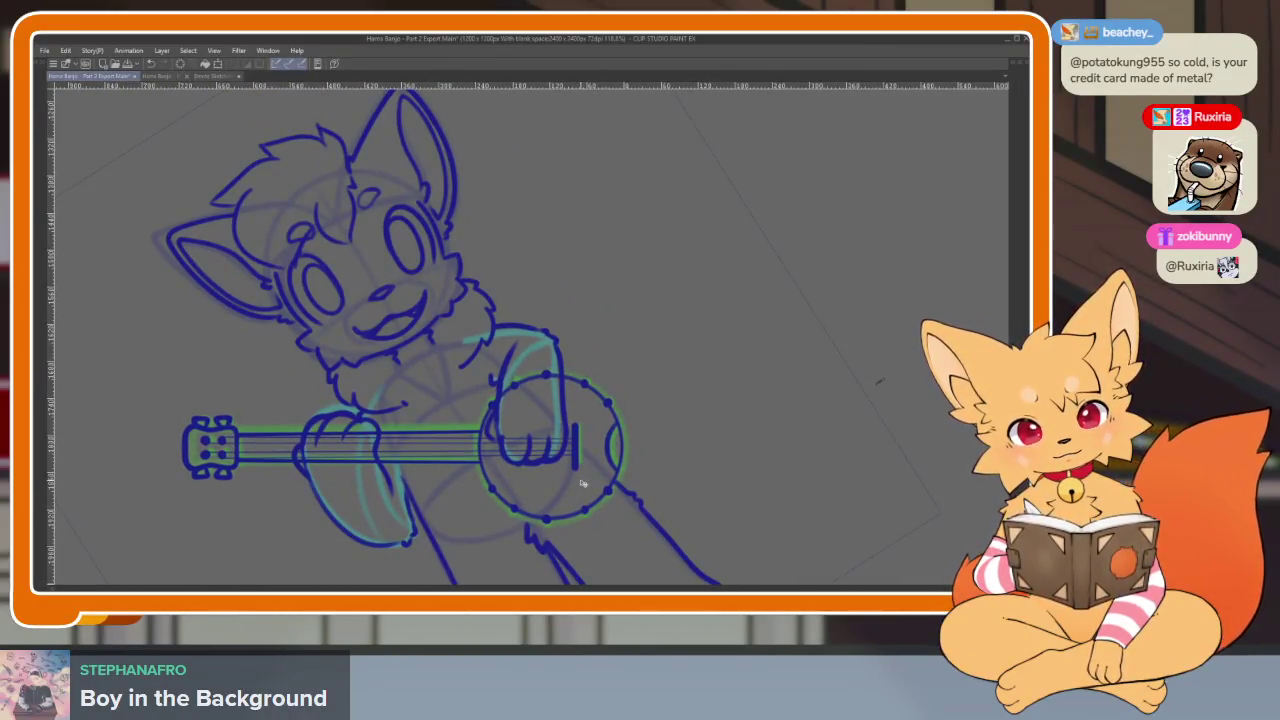
key(Tab)
Select this frame's banjo layer and start rotating its lineart along the green guide
click(980, 287)
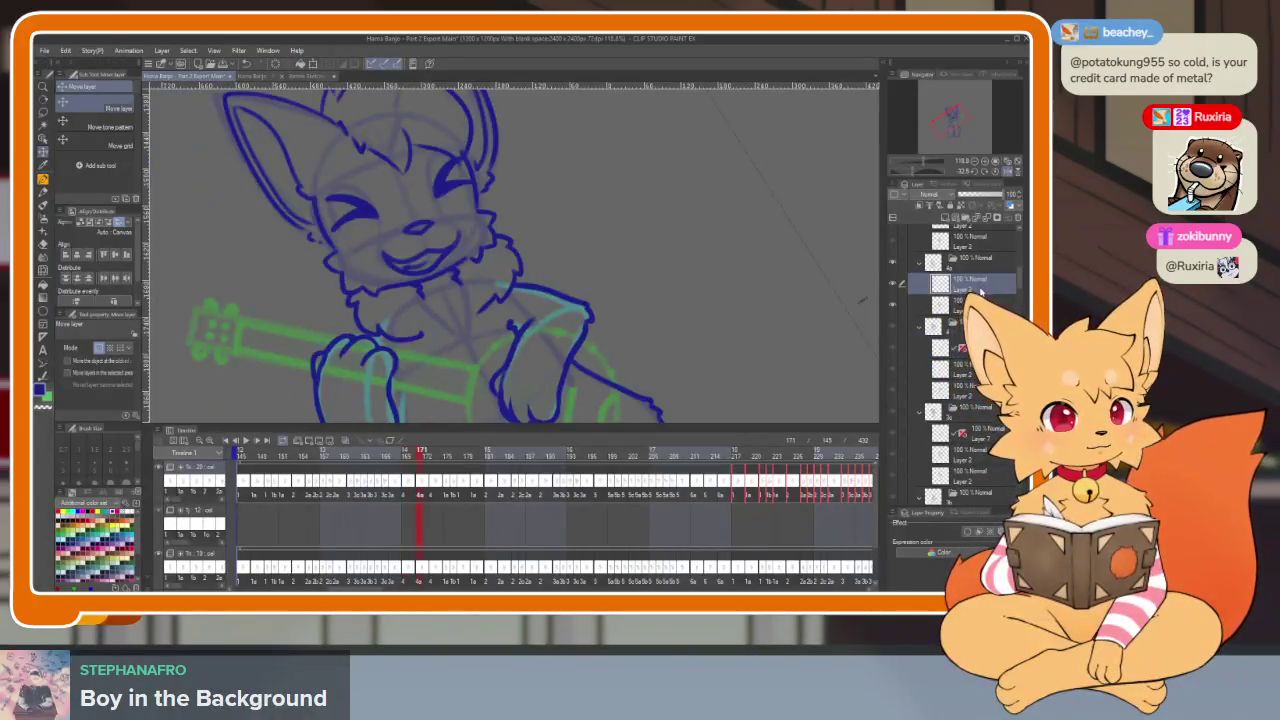
key(Tab)
key(ctrl+t)
mouse_move(600, 520)
mouse_down()
mouse_move(557, 465)
mouse_move(573, 457)
mouse_move(568, 466)
mouse_up()
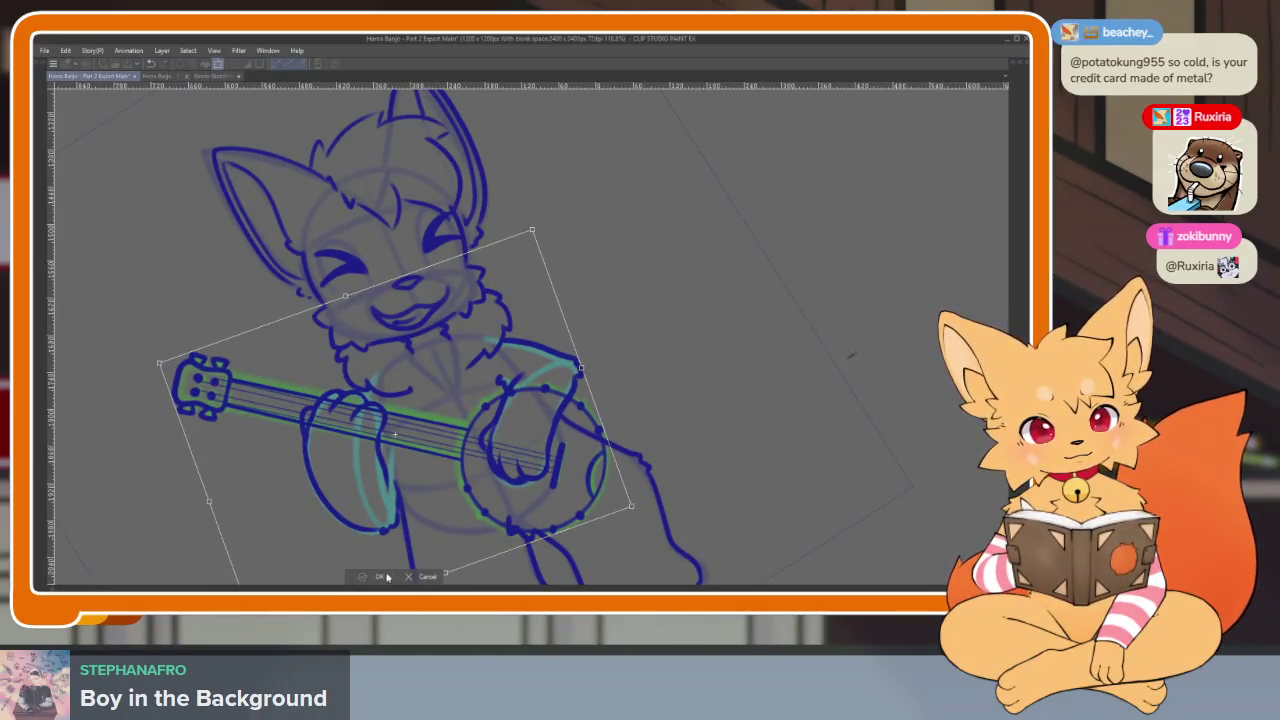
Apply the rotation and nudge the banjo slightly right and down onto the guide
click(385, 577)
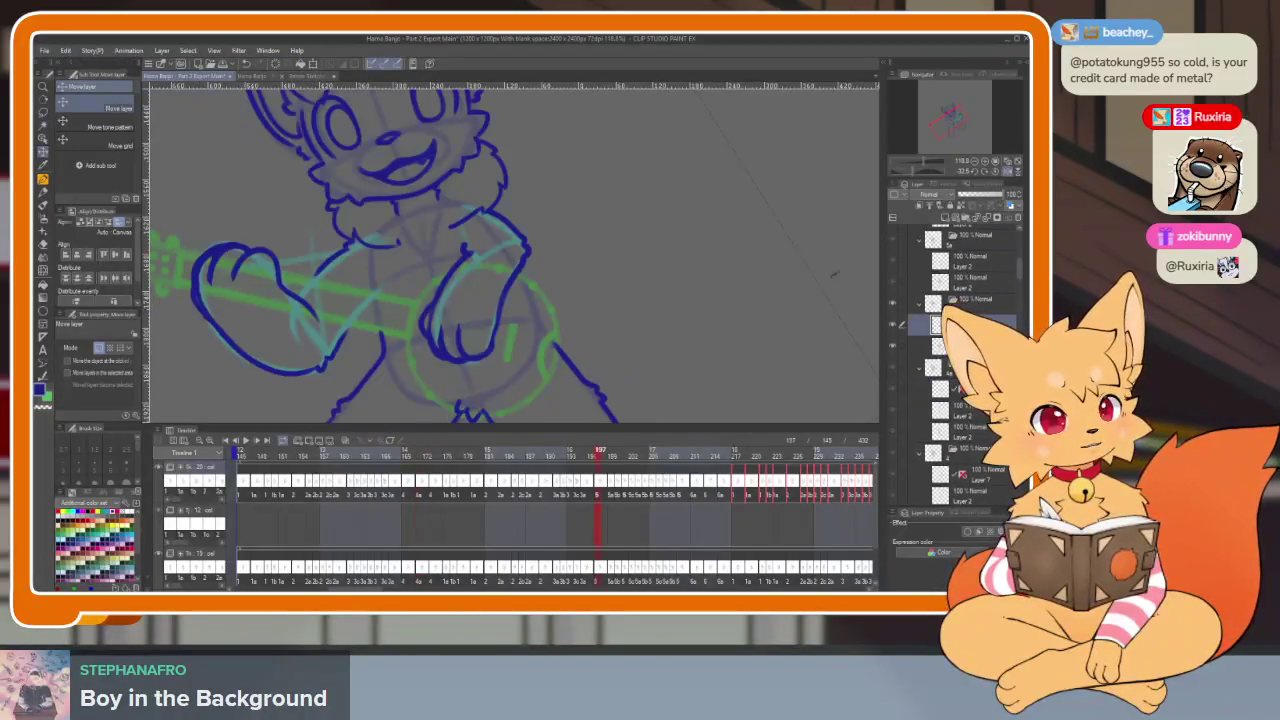
key(Tab)
drag(548, 489, 552, 492)
key(ctrl+t)
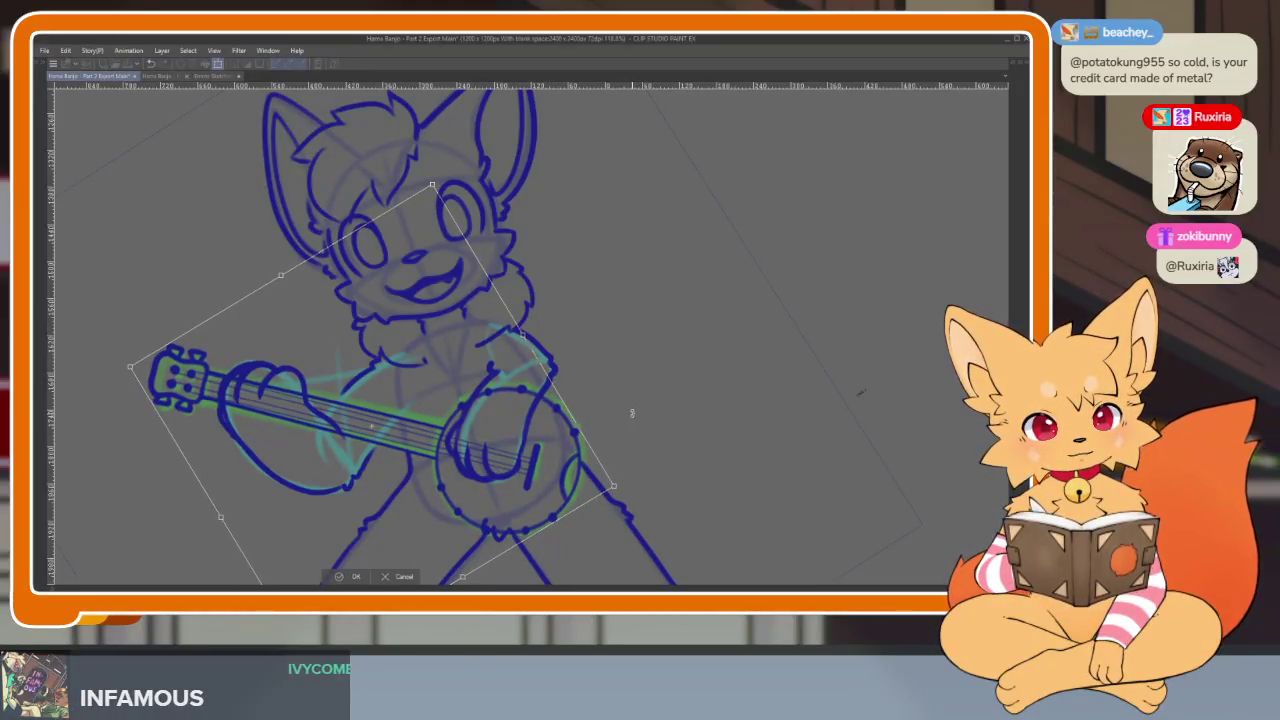
key(Return)
Step forward past frames 199 and 201 and apply a transform to that frame's banjo
key(Tab)
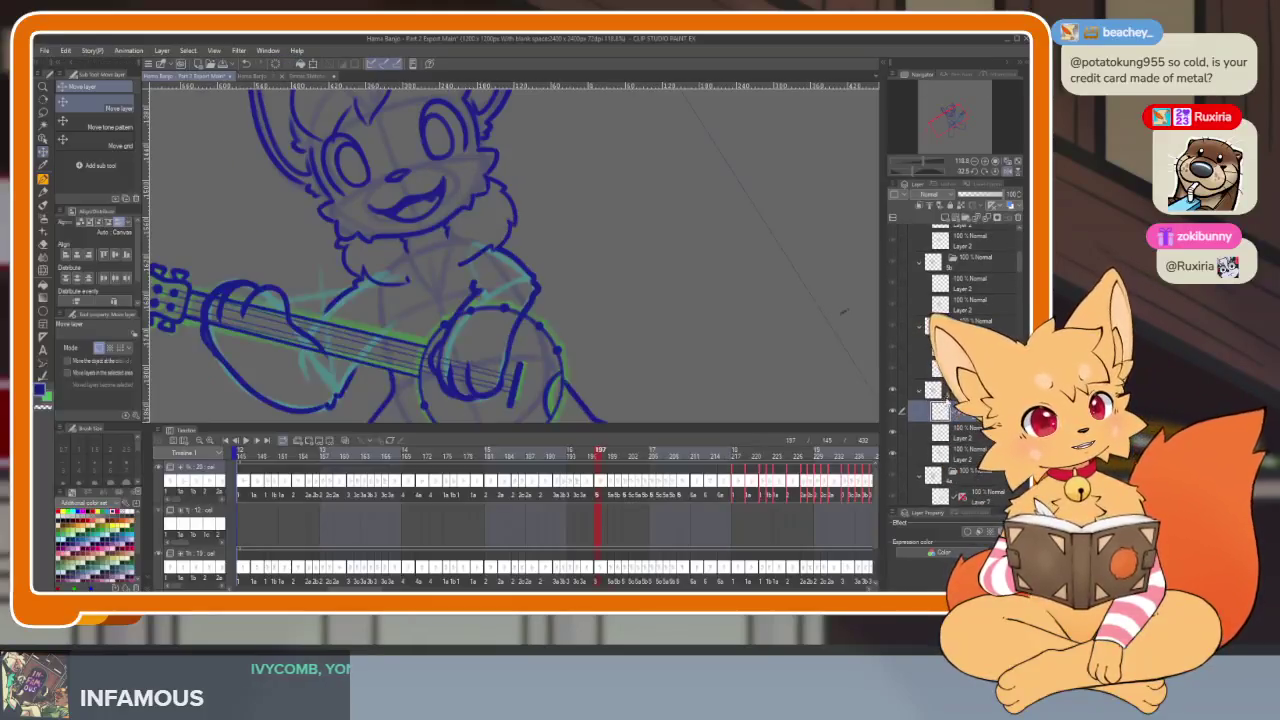
key(Right)
key(Right)
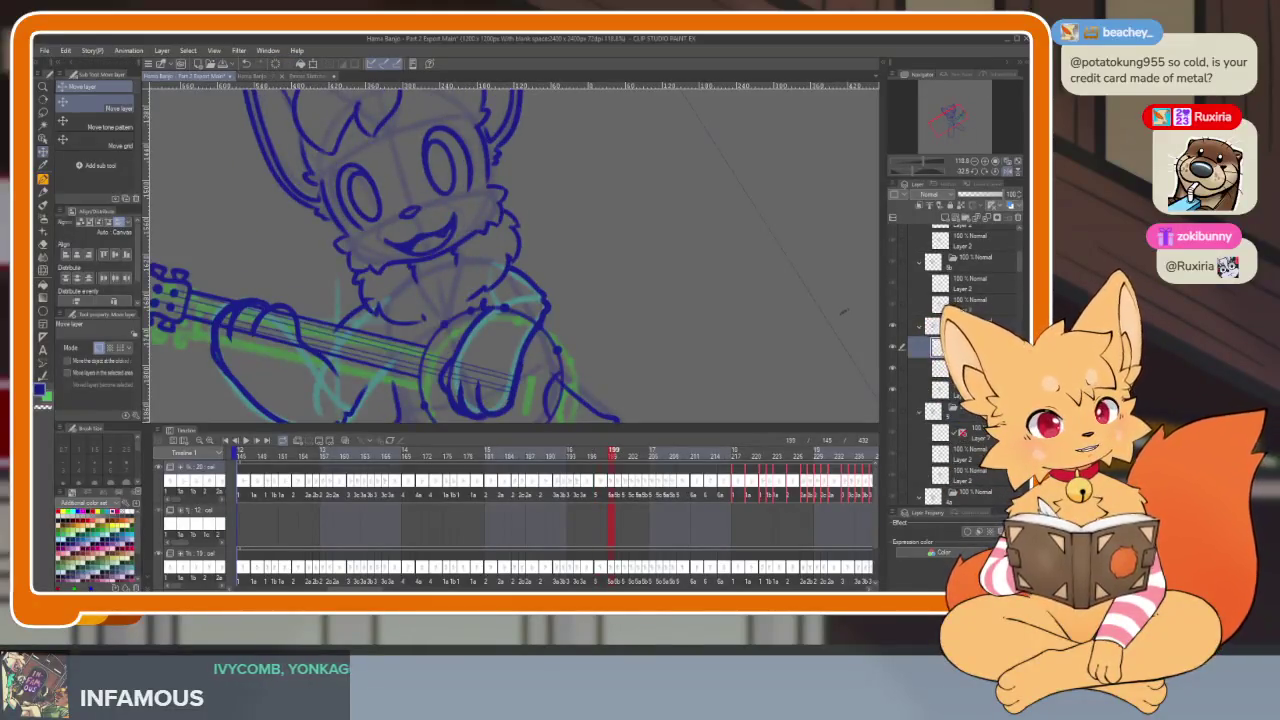
key(Right)
key(Right)
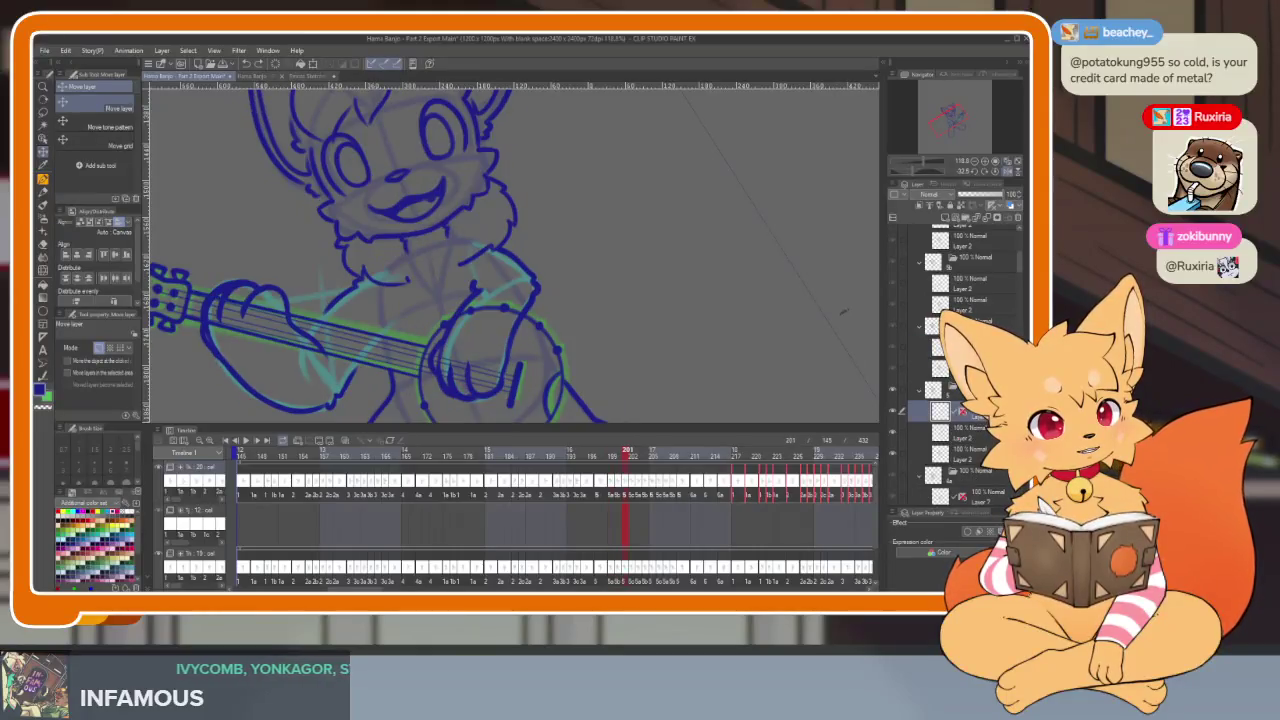
key(Right)
key(Right)
key(Tab)
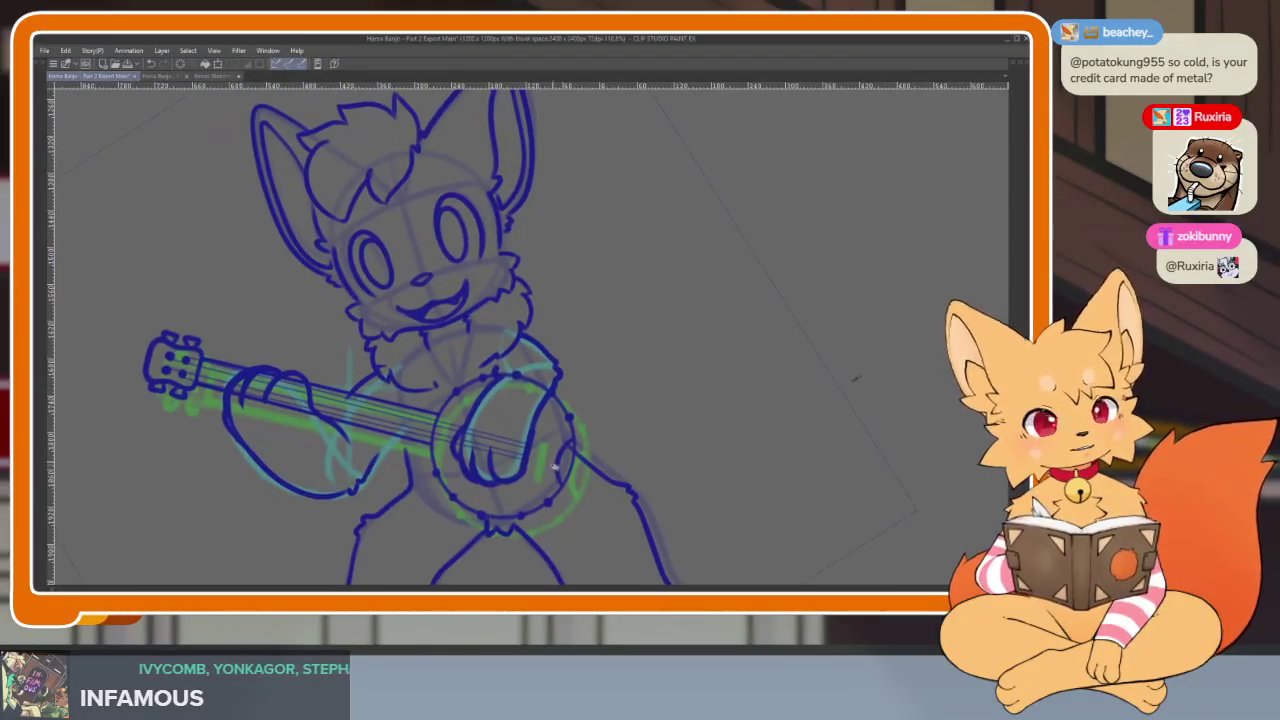
key(Right)
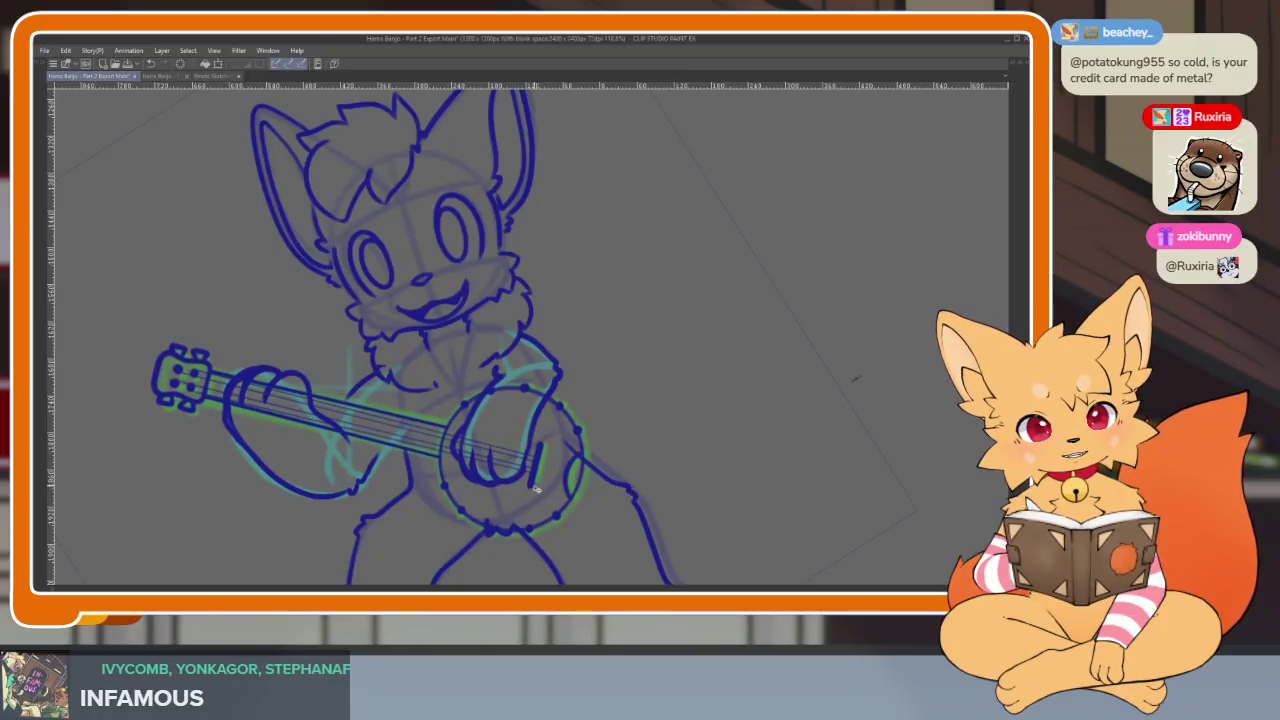
key(ctrl+t)
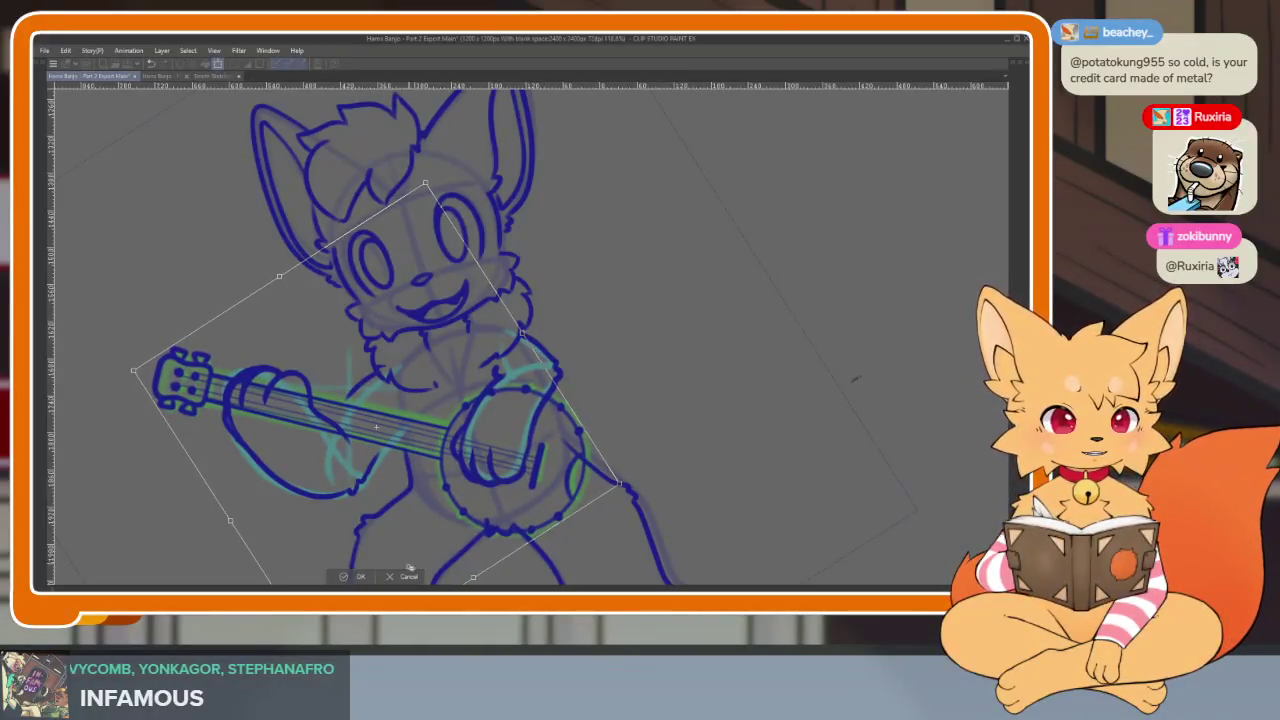
click(409, 567)
Advance to frame 204 and the next frame, selecting the clean banjo lineart layer
key(Tab)
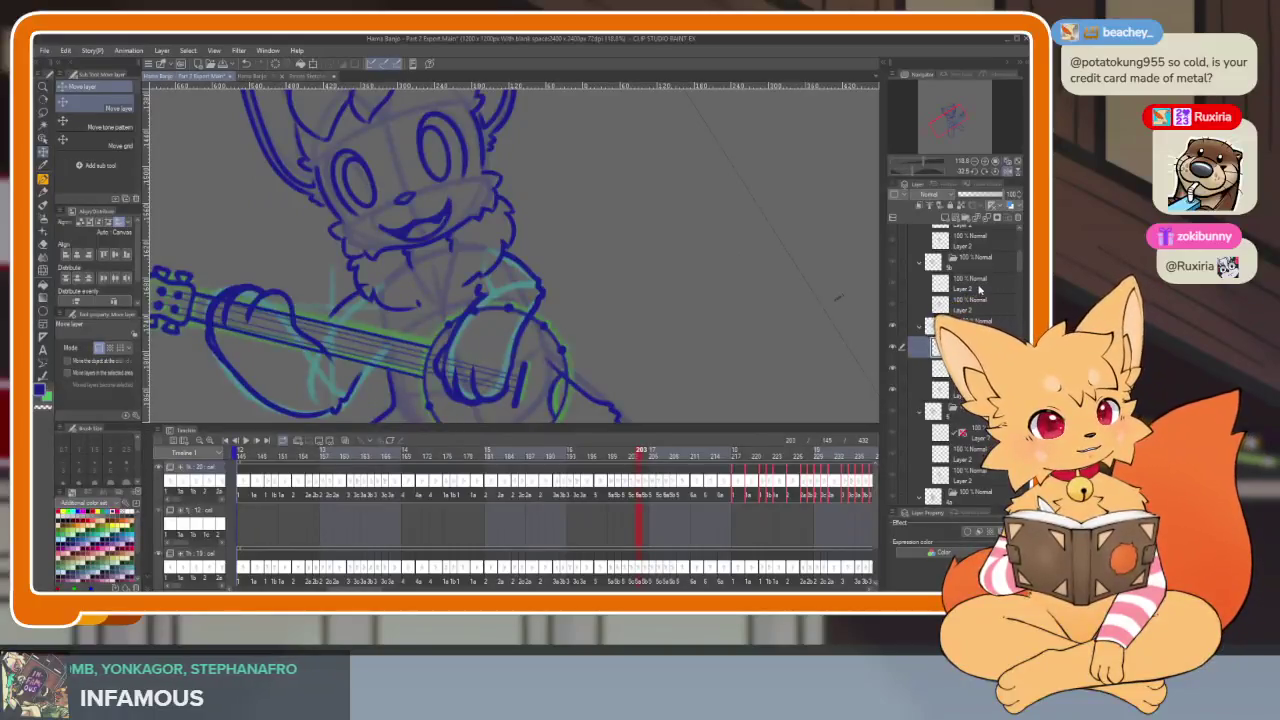
key(Right)
click(988, 287)
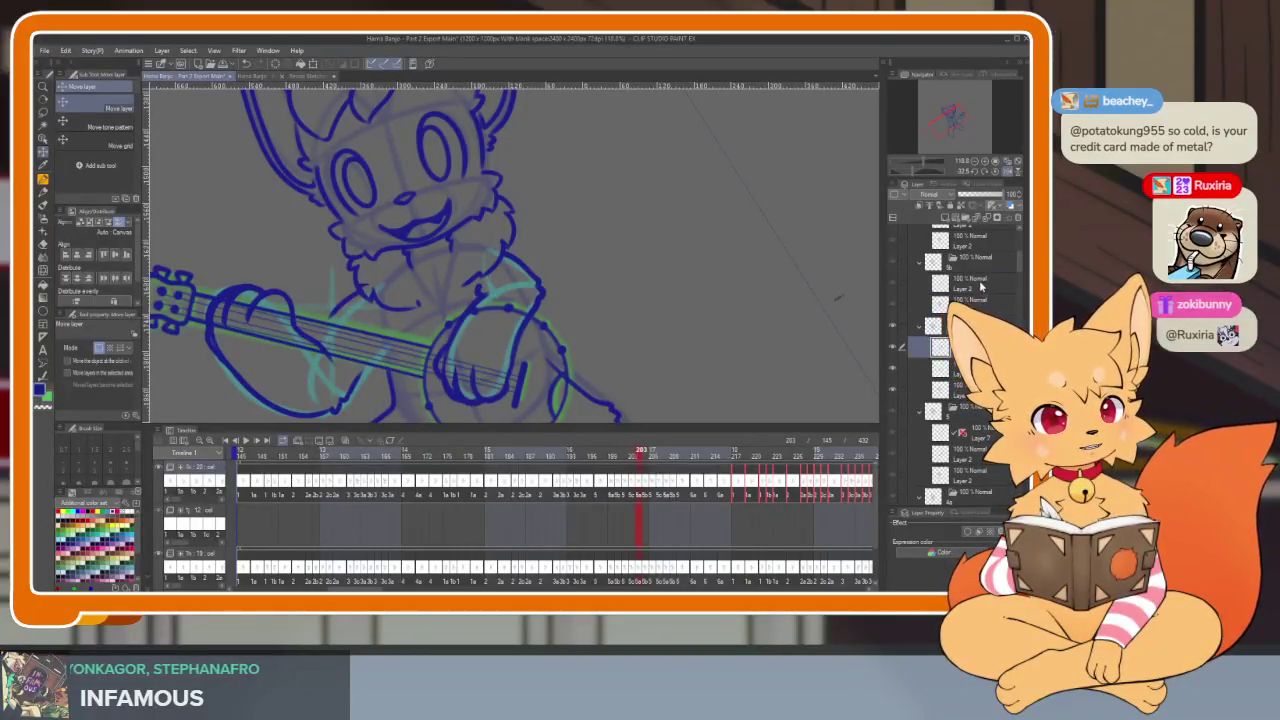
scroll(985, 288, up, 2)
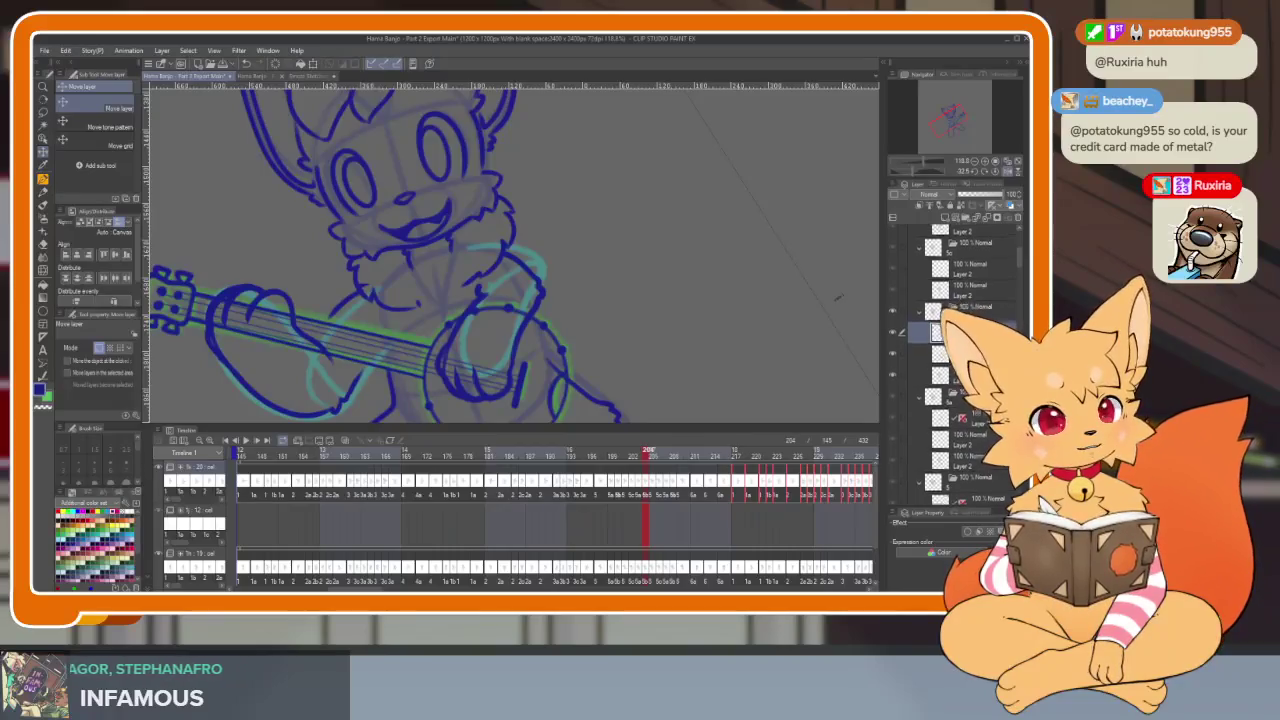
scroll(977, 450, down, 2)
key(Right)
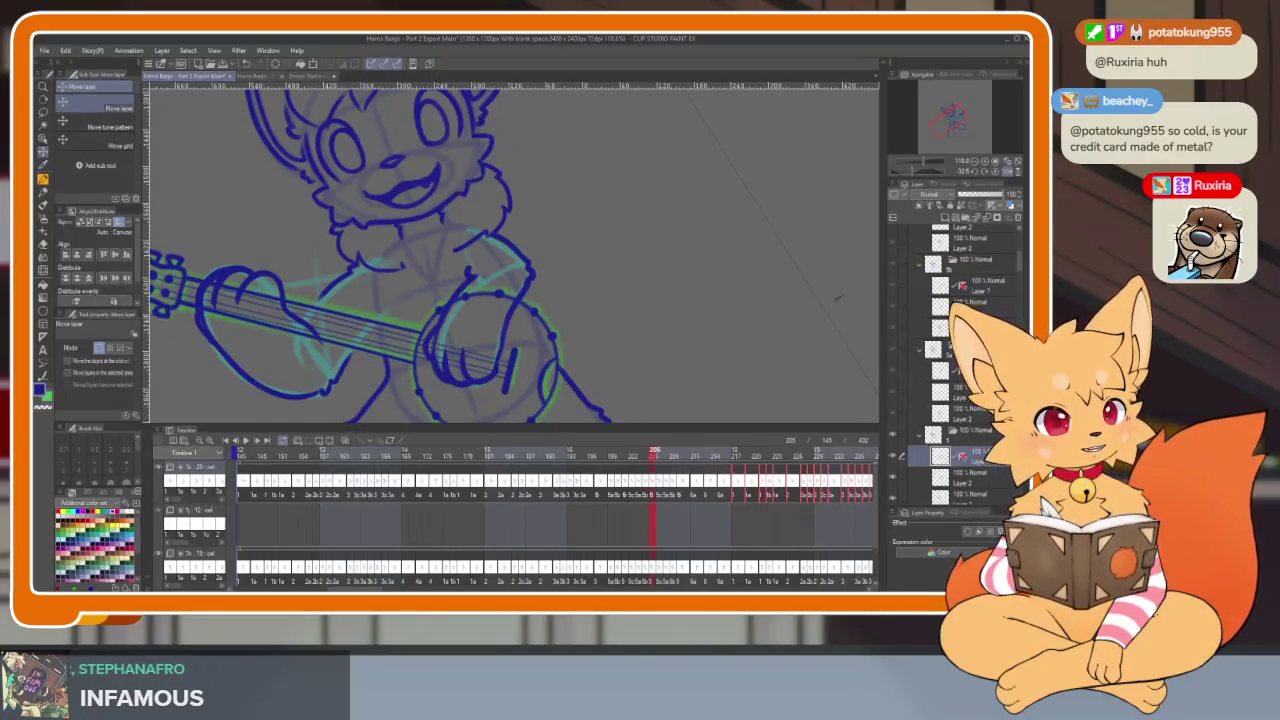
scroll(985, 305, up, 1)
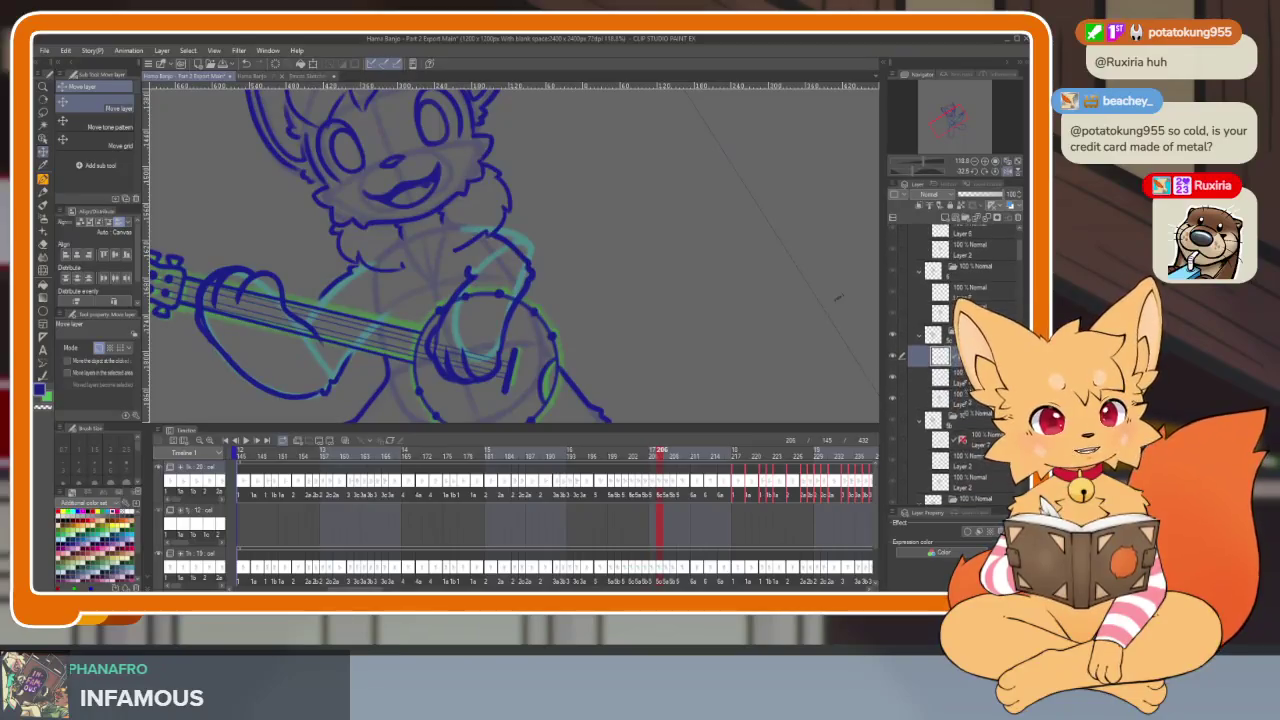
Rotate and slightly nudge this frame's banjo to match the green guide, then apply it
click(960, 387)
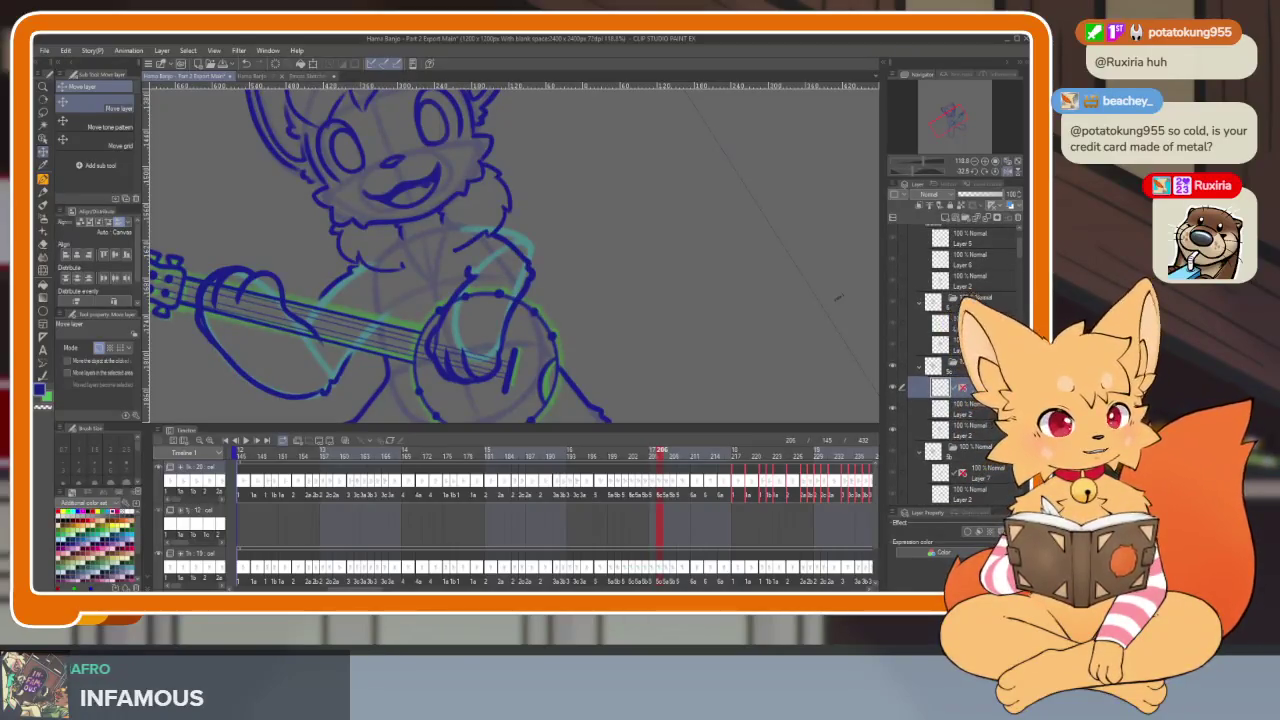
key(Tab)
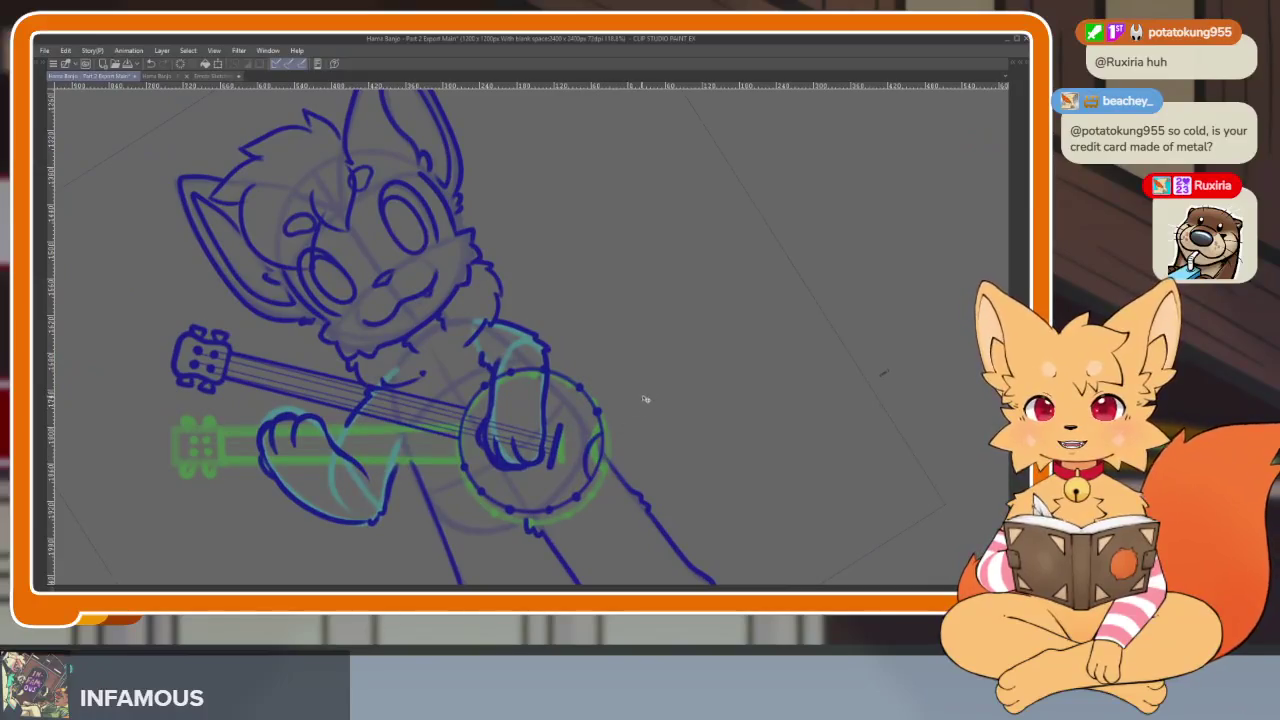
key(ctrl+t)
mouse_move(645, 399)
mouse_down()
mouse_move(645, 384)
mouse_move(618, 393)
mouse_up()
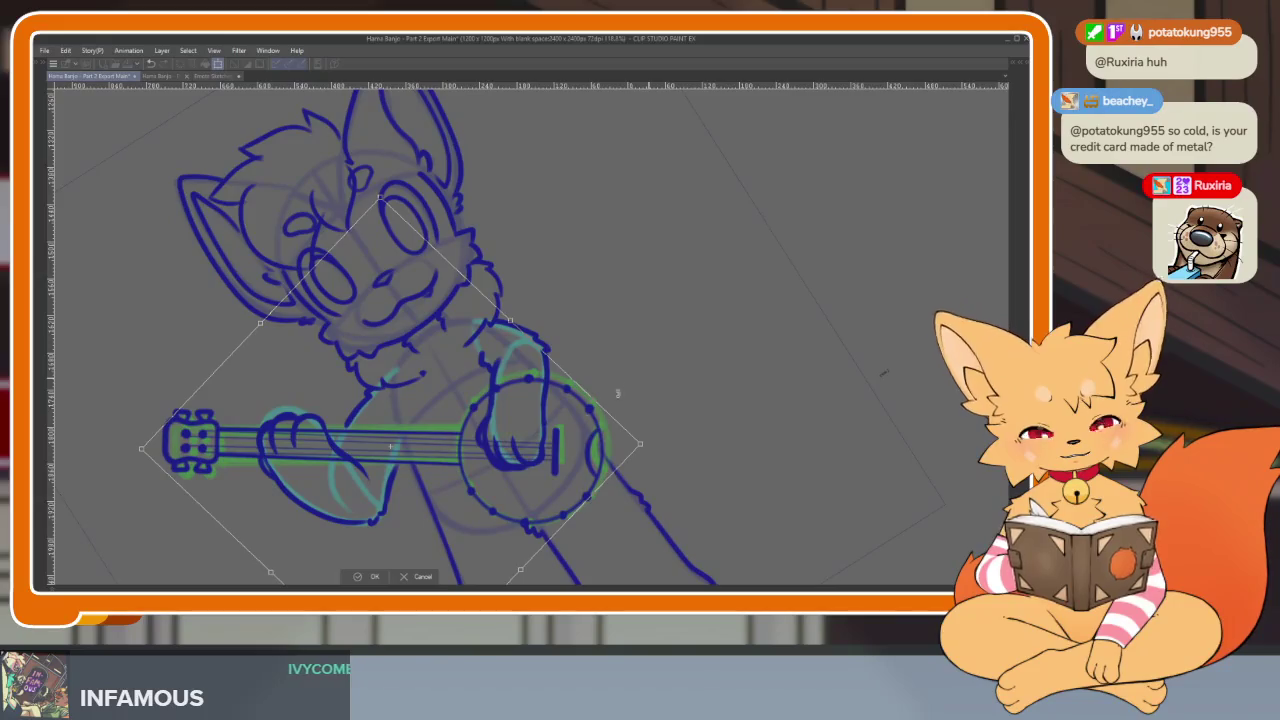
drag(490, 523, 492, 524)
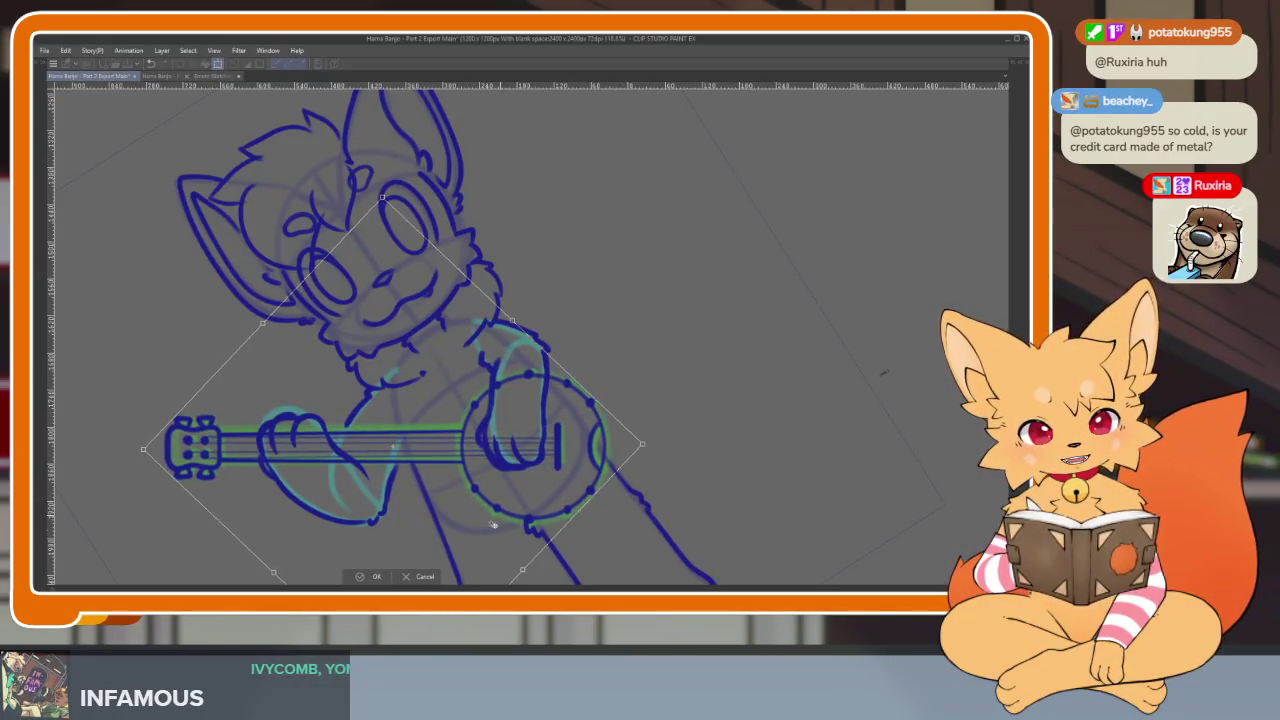
click(376, 577)
On frame 215, bring in the Layer 7 banjo, compare it by toggling visibility, and level its neck
key(Tab)
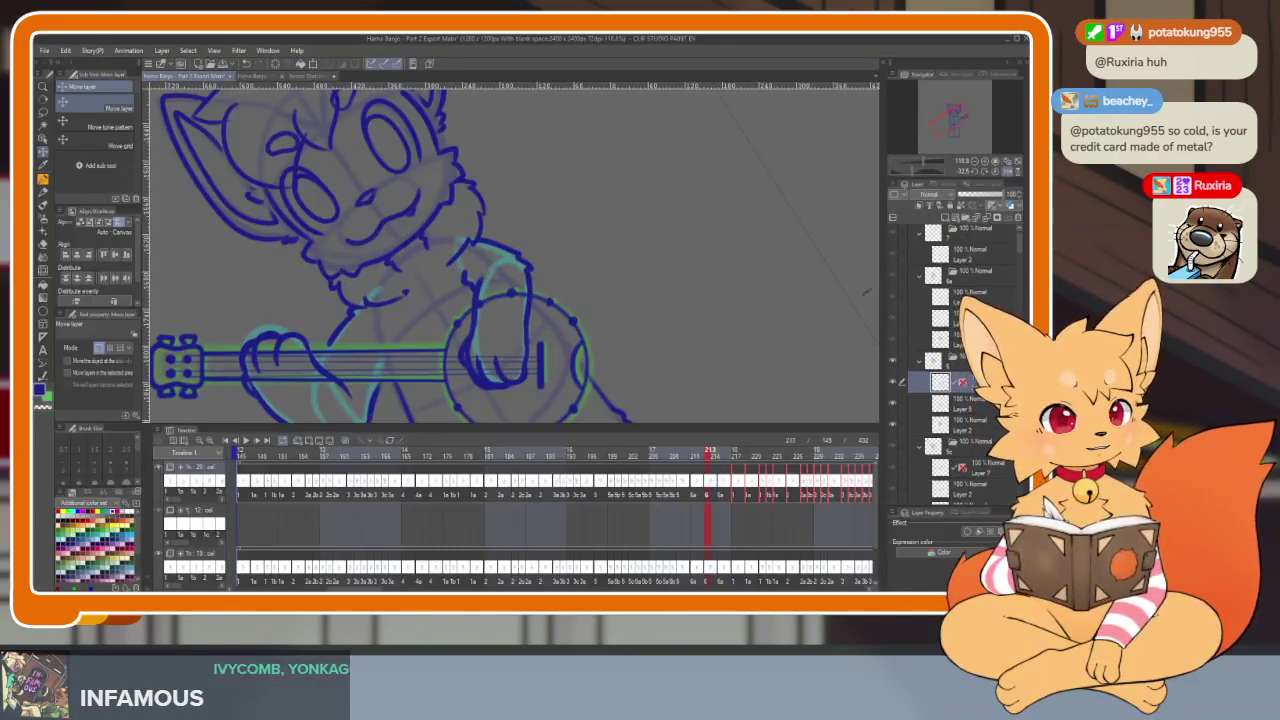
key(Right)
key(Right)
key(ctrl+v)
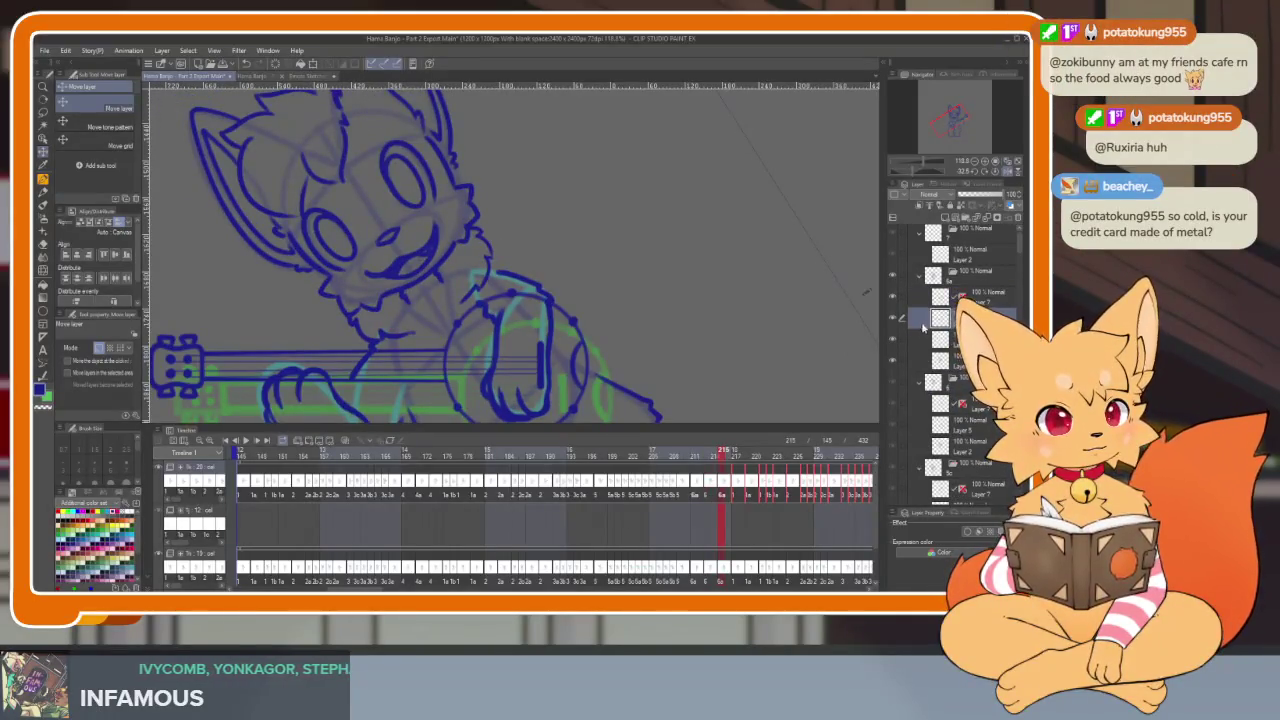
click(892, 320)
click(892, 320)
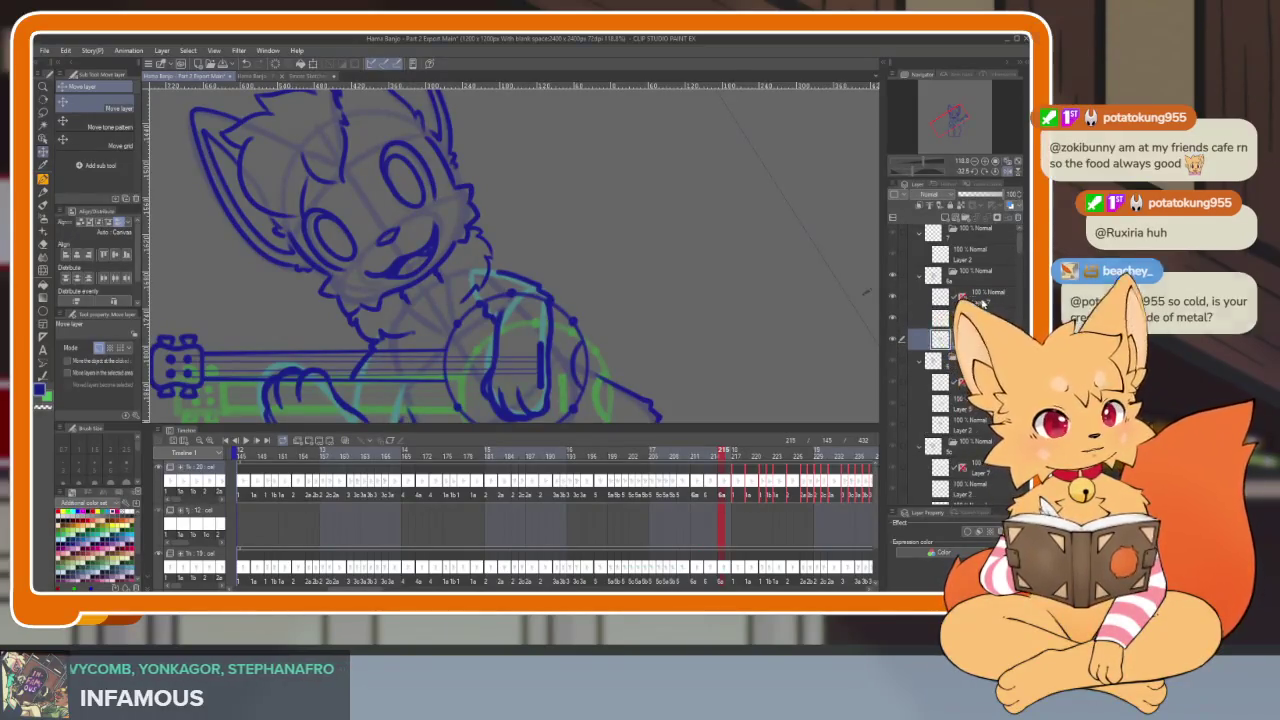
key(Tab)
drag(570, 445, 567, 473)
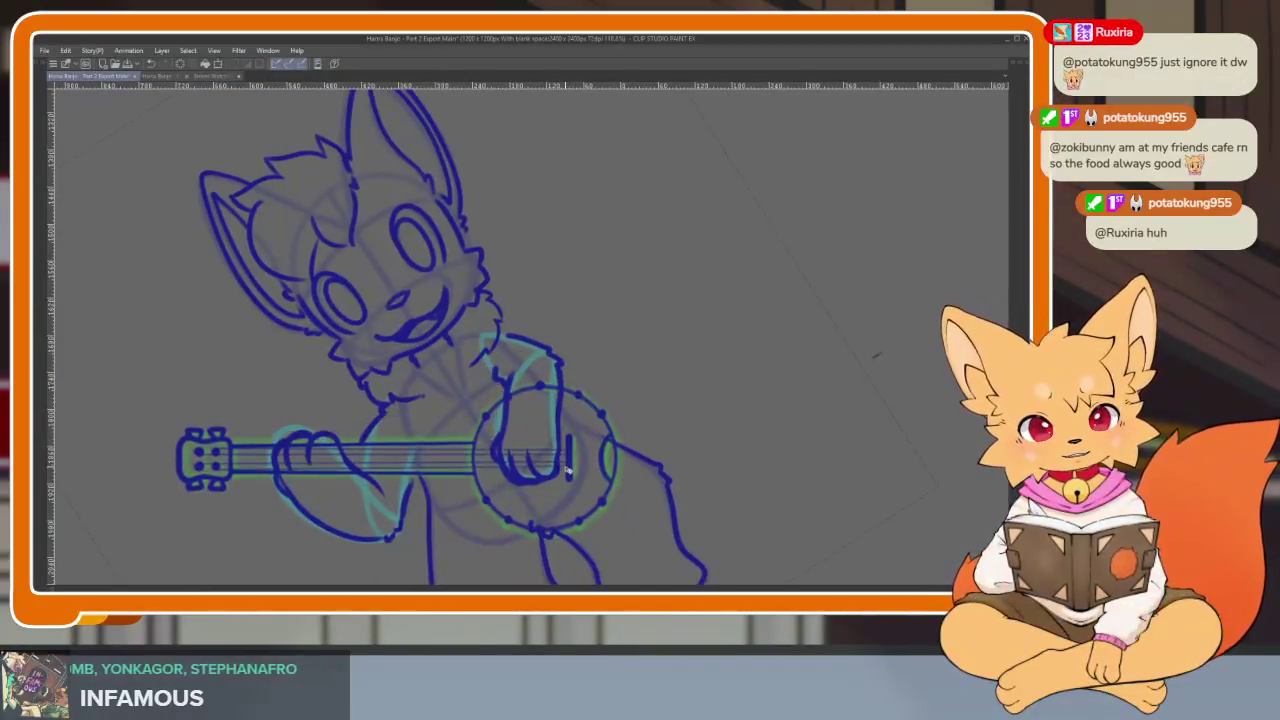
Zoom in on the banjo neck and paint a corrective stroke along it
scroll(617, 456, down, 1)
scroll(630, 470, down, 1)
scroll(645, 480, down, 1)
scroll(662, 497, down, 1)
key(Tab)
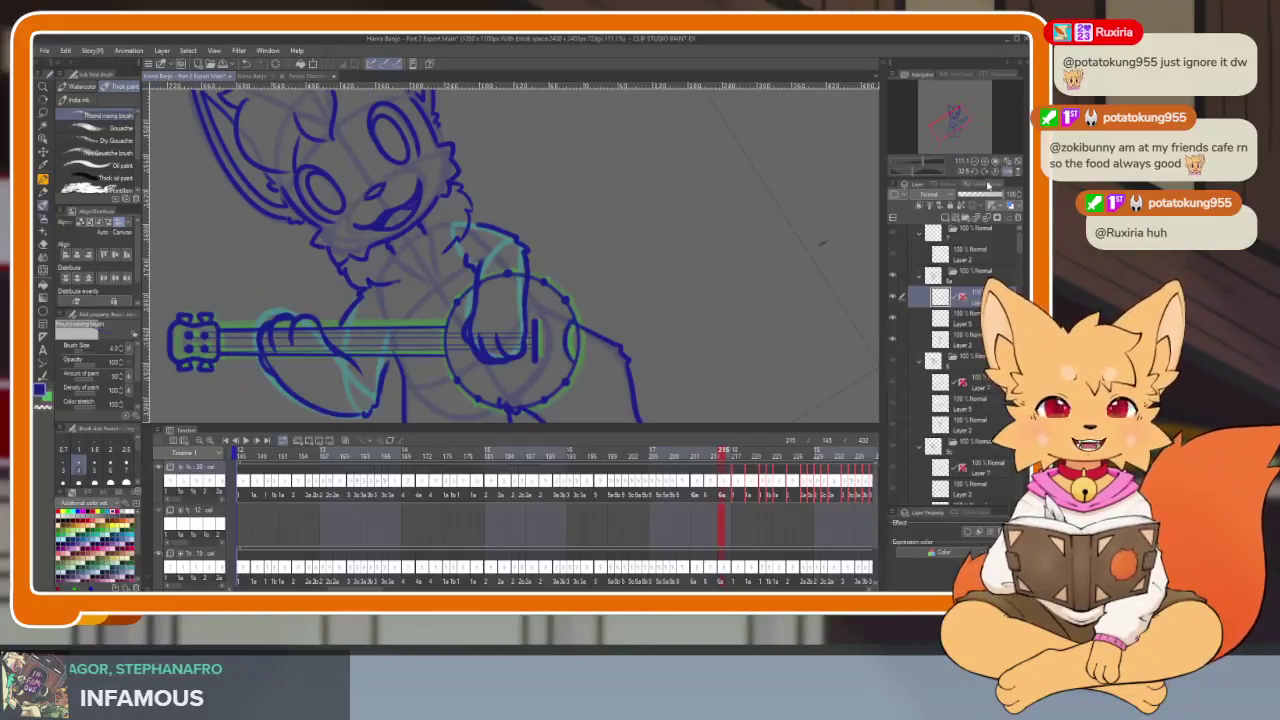
key(Tab)
scroll(586, 451, down, 2)
scroll(563, 466, up, 2)
key(Tab)
scroll(290, 331, up, 2)
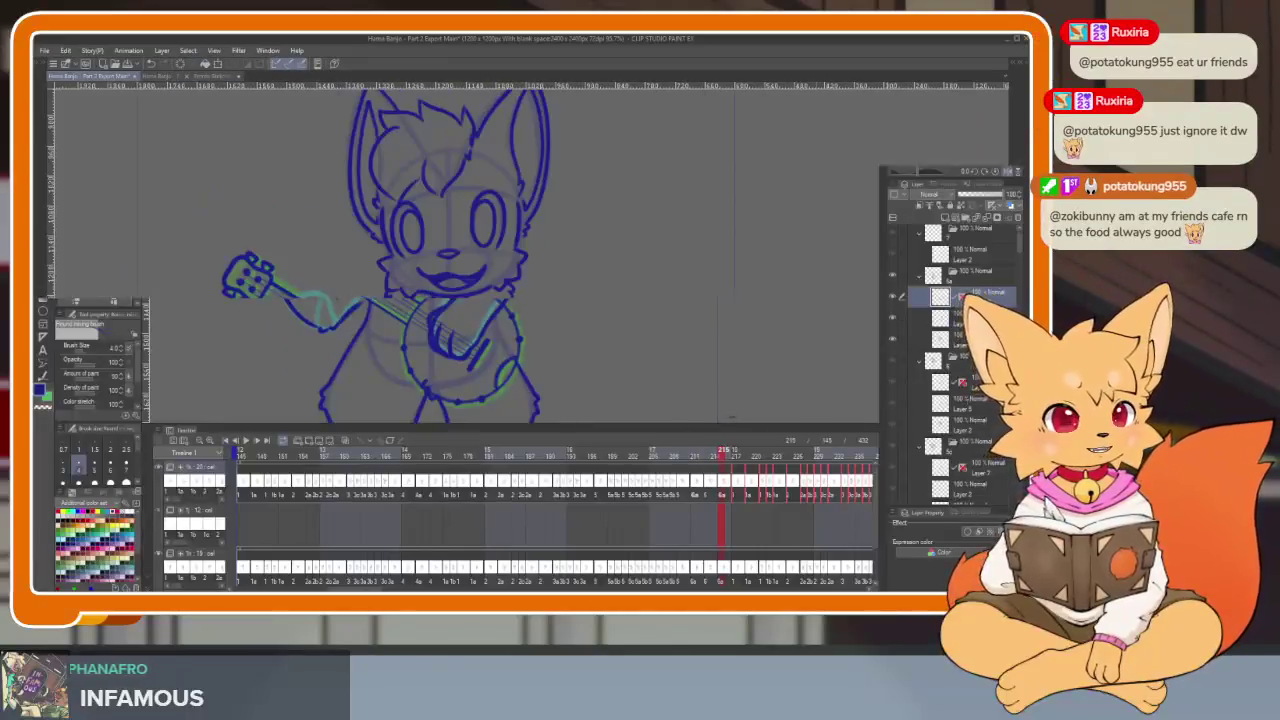
key(Tab)
scroll(290, 331, up, 1)
scroll(292, 333, up, 1)
scroll(323, 345, up, 1)
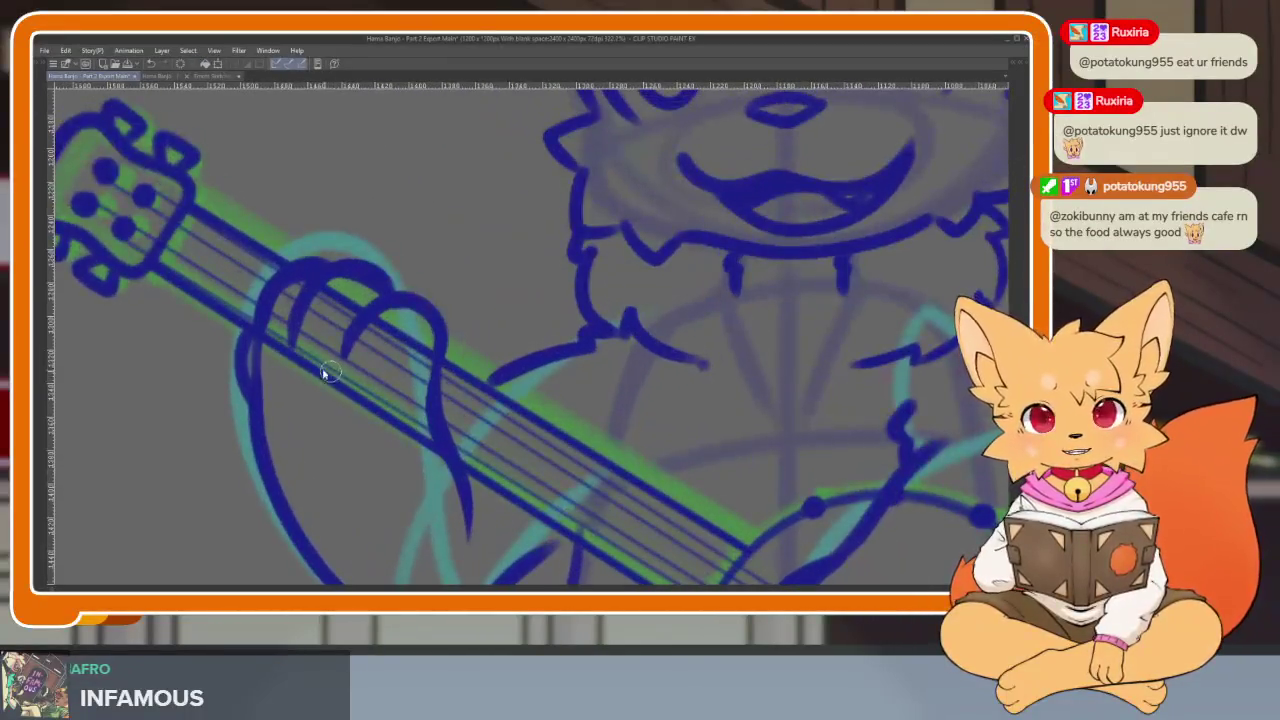
drag(285, 378, 398, 432)
Zoom and pan around to review the banjo headstock and hand against the whole fox
scroll(486, 500, down, 5)
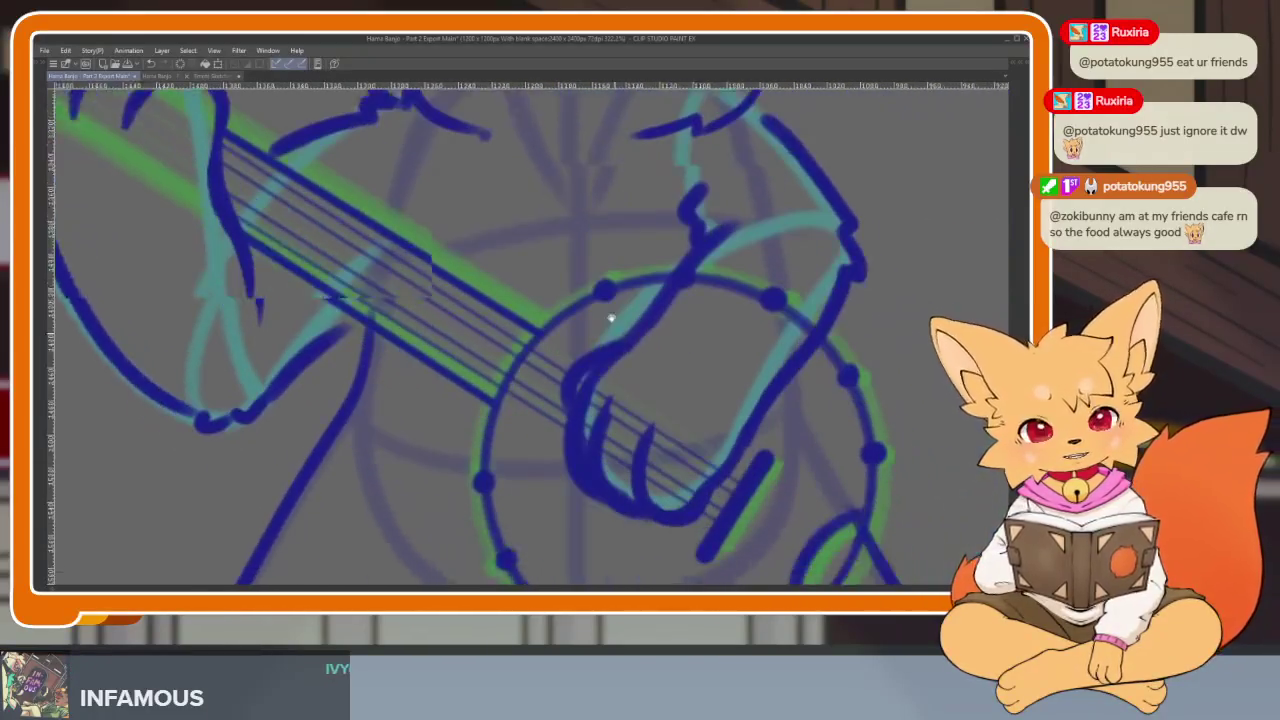
scroll(609, 314, down, 5)
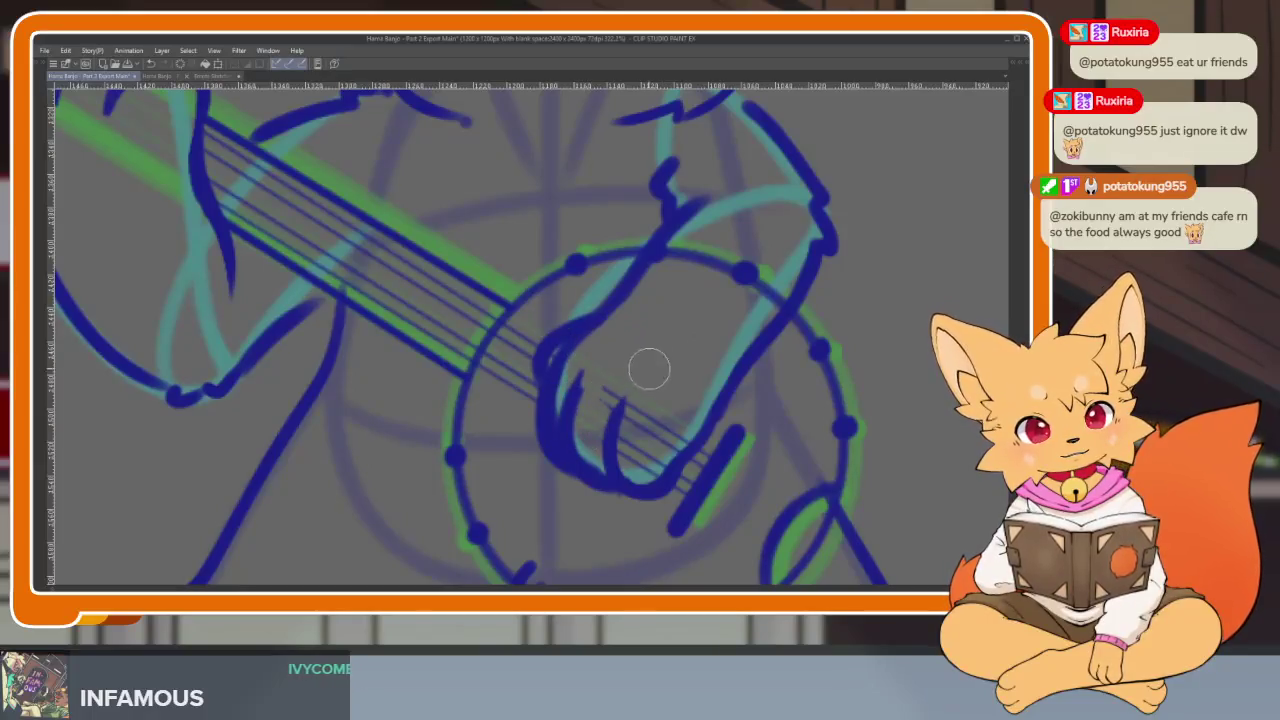
scroll(720, 425, down, 3)
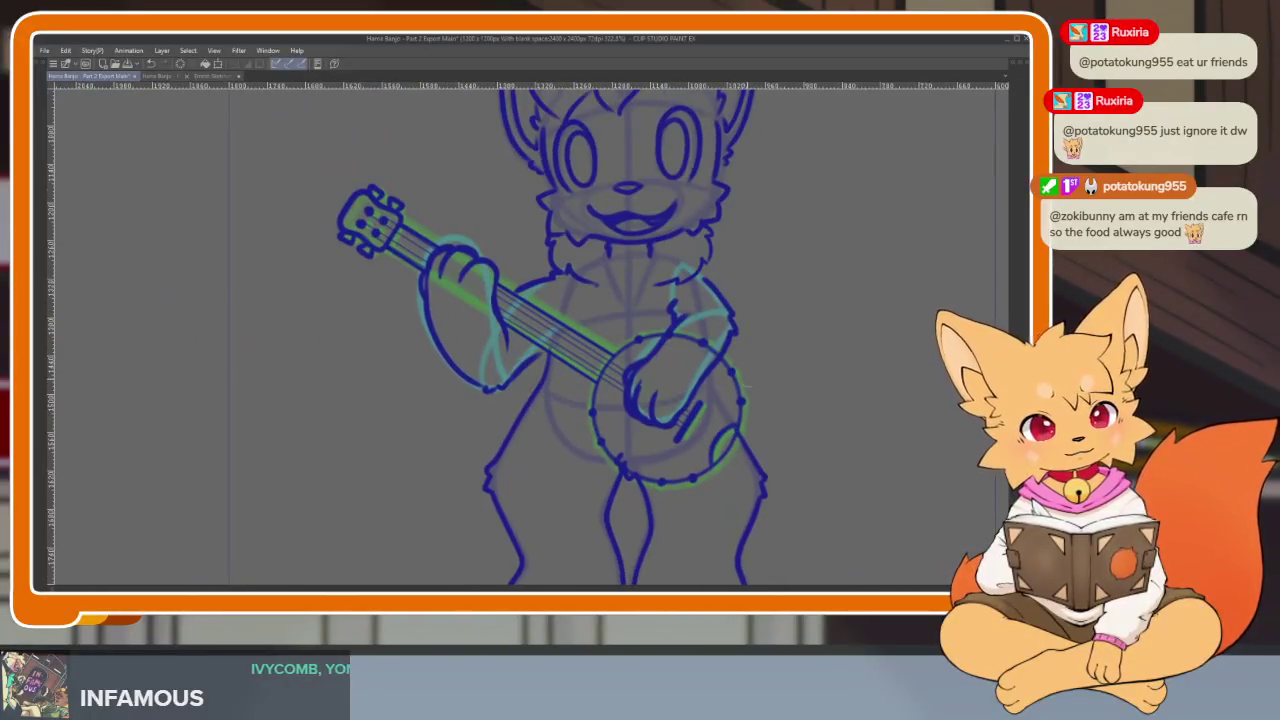
scroll(668, 343, up, 2)
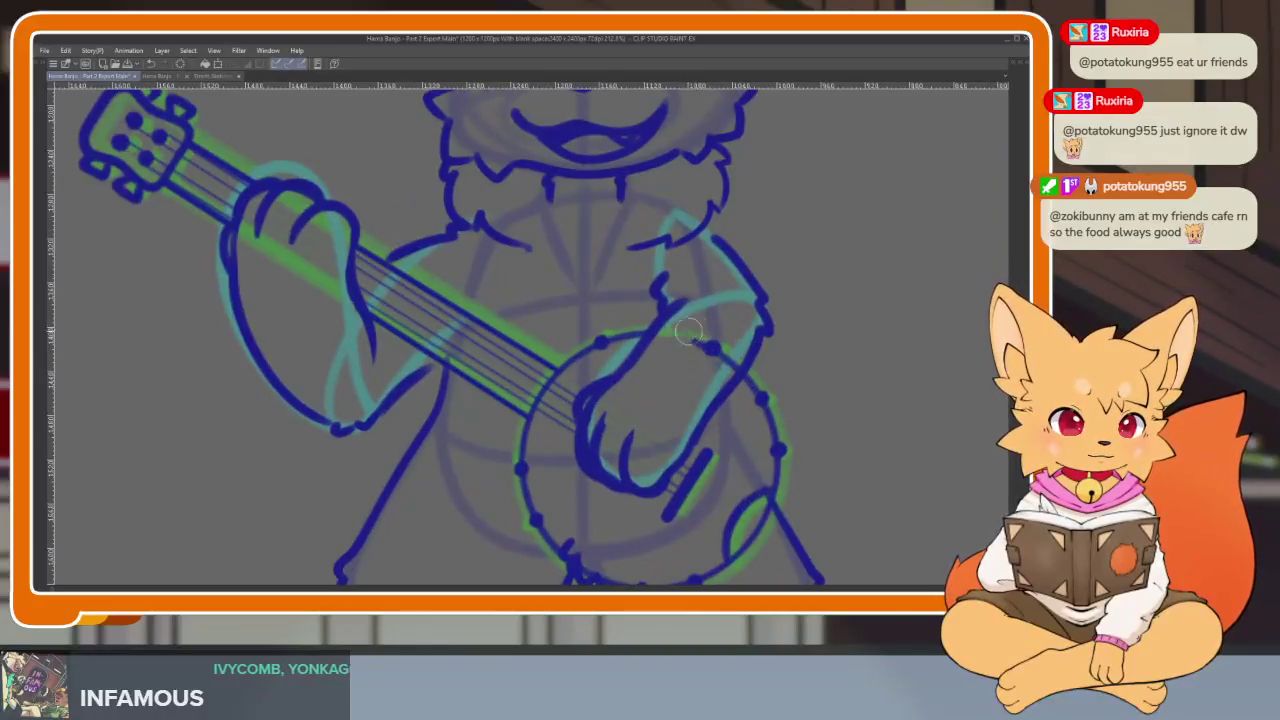
scroll(780, 380, down, 3)
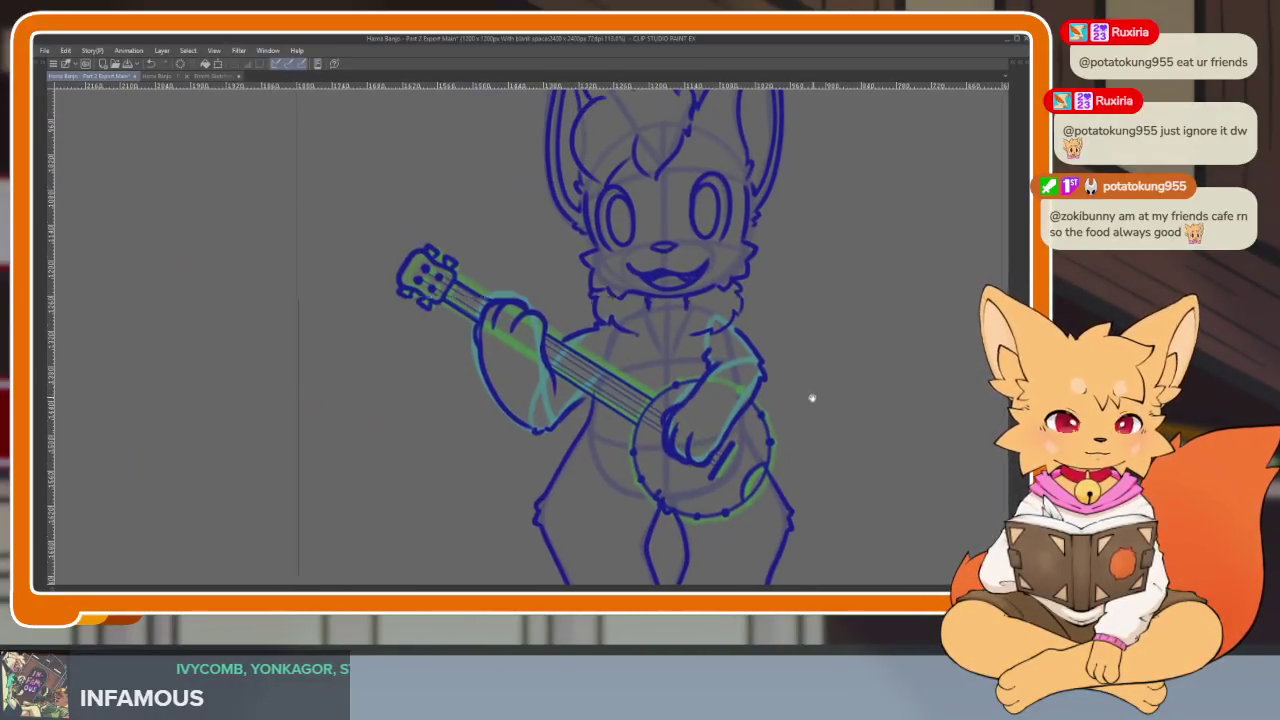
scroll(826, 374, up, 1)
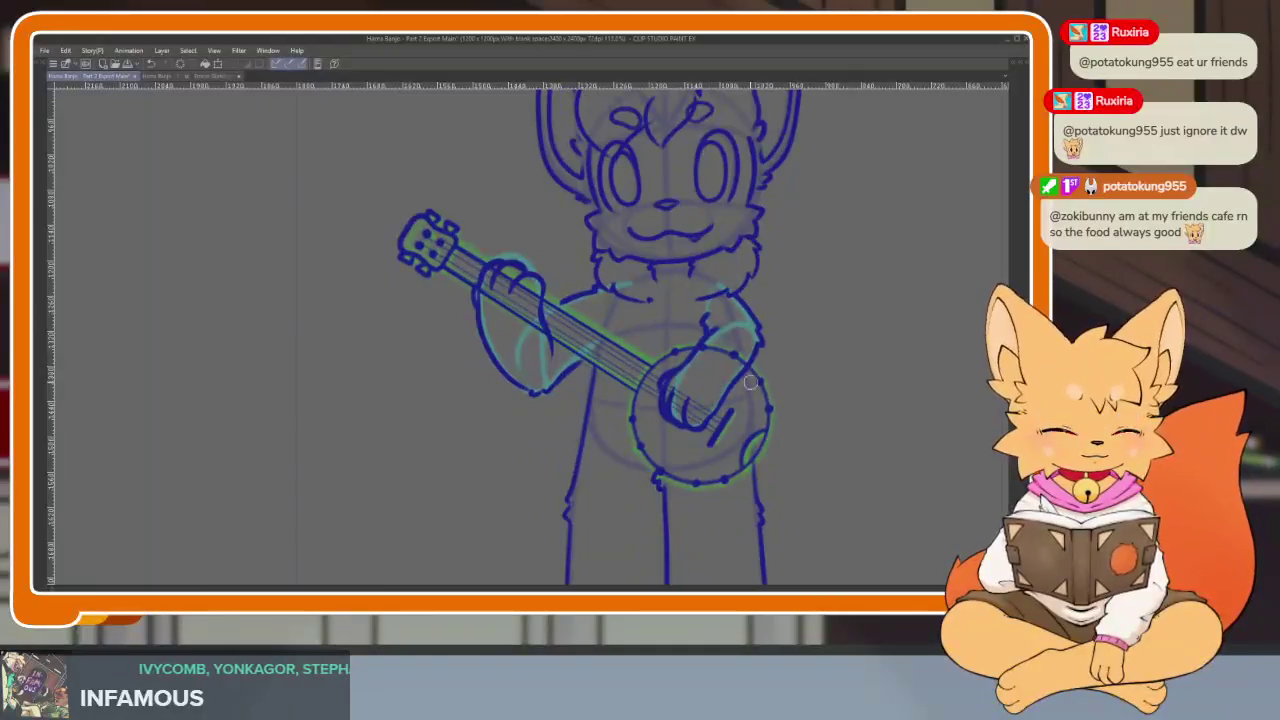
scroll(736, 358, up, 3)
scroll(760, 363, down, 3)
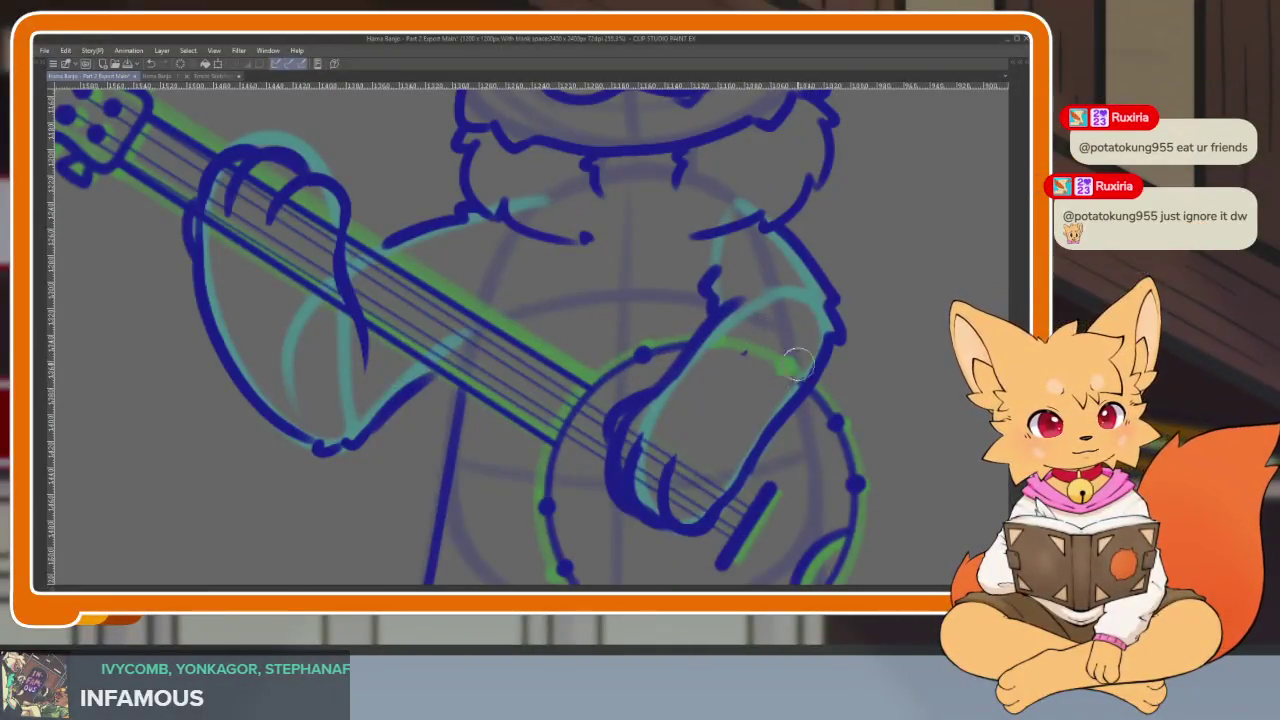
scroll(775, 352, up, 3)
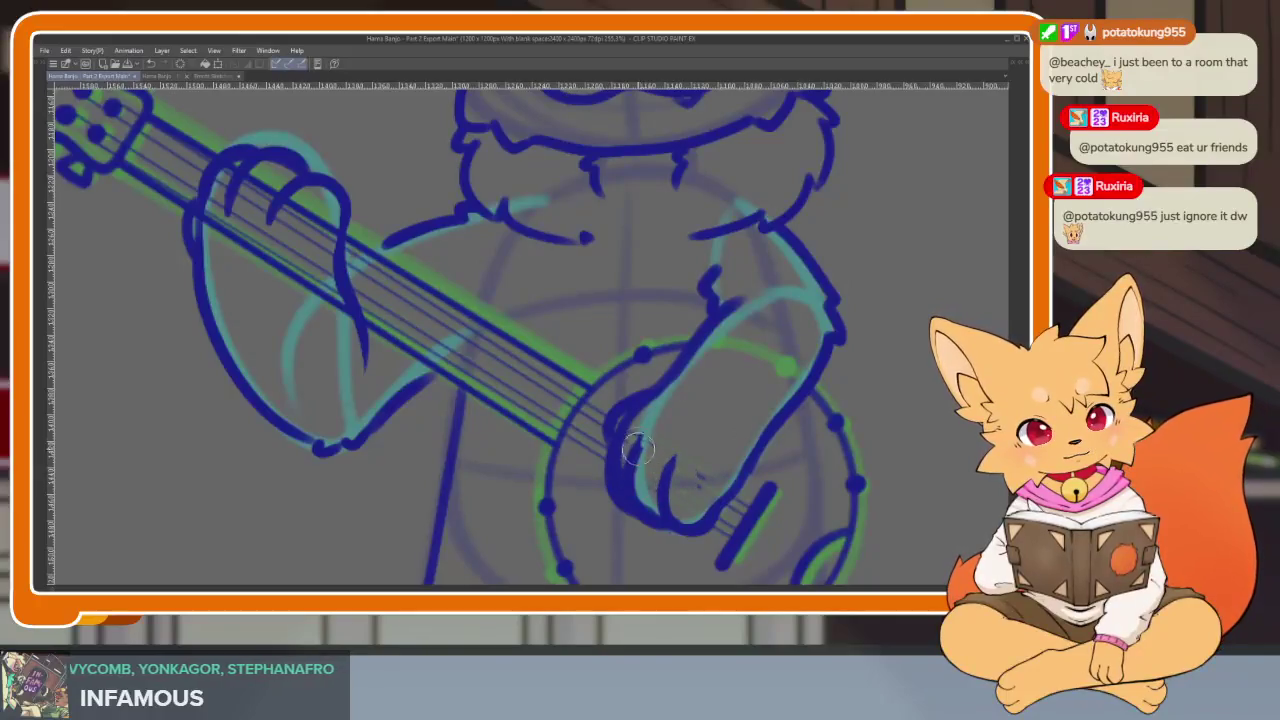
scroll(636, 444, down, 1)
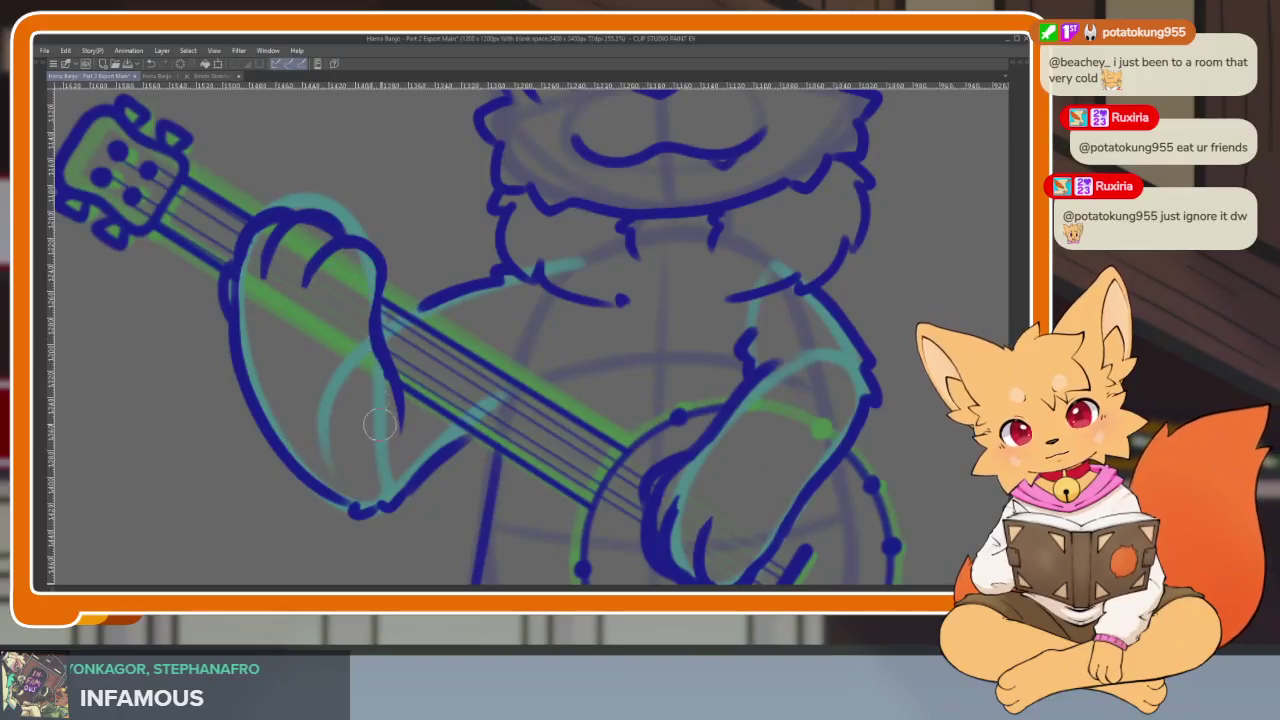
scroll(740, 410, down, 3)
scroll(748, 408, up, 1)
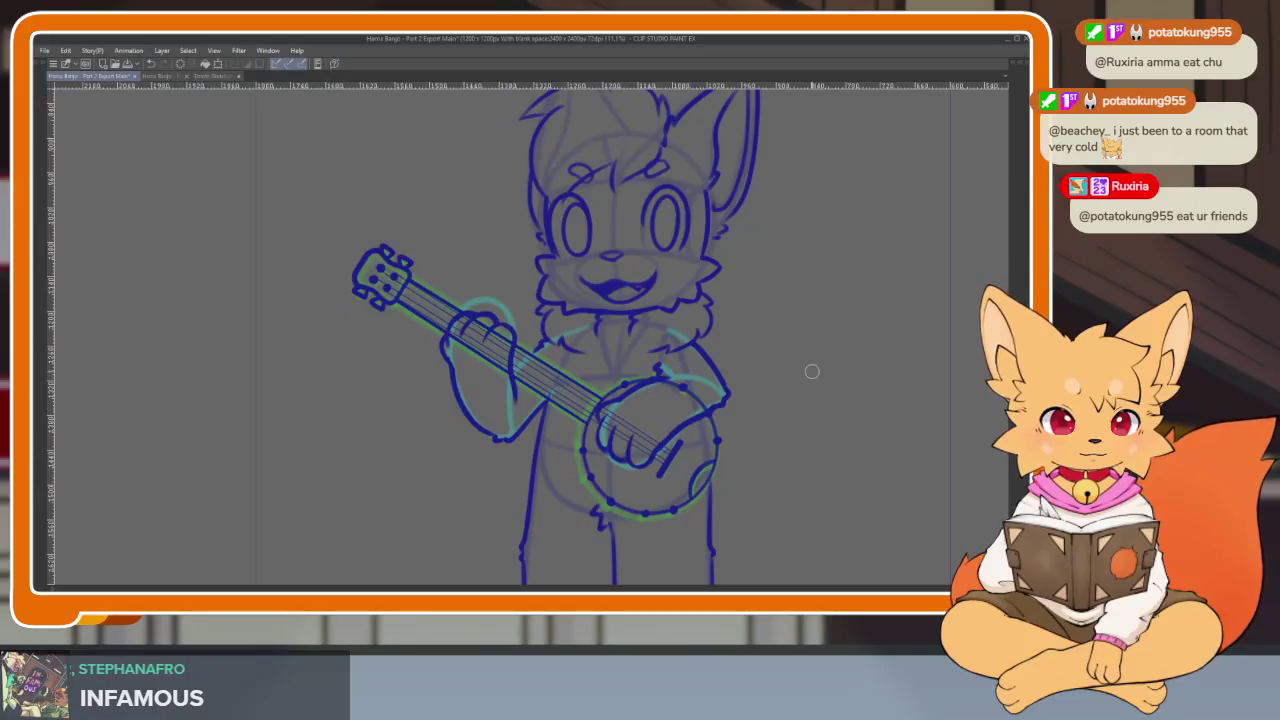
scroll(632, 437, up, 3)
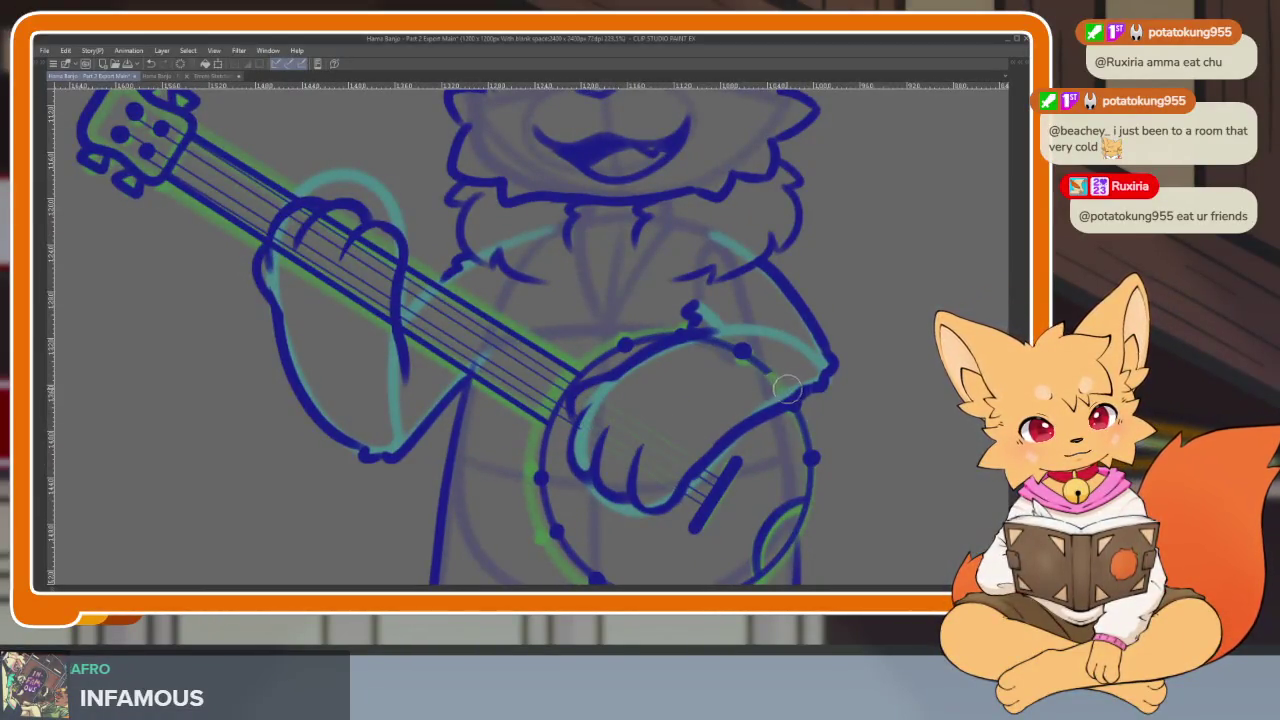
drag(697, 362, 812, 402)
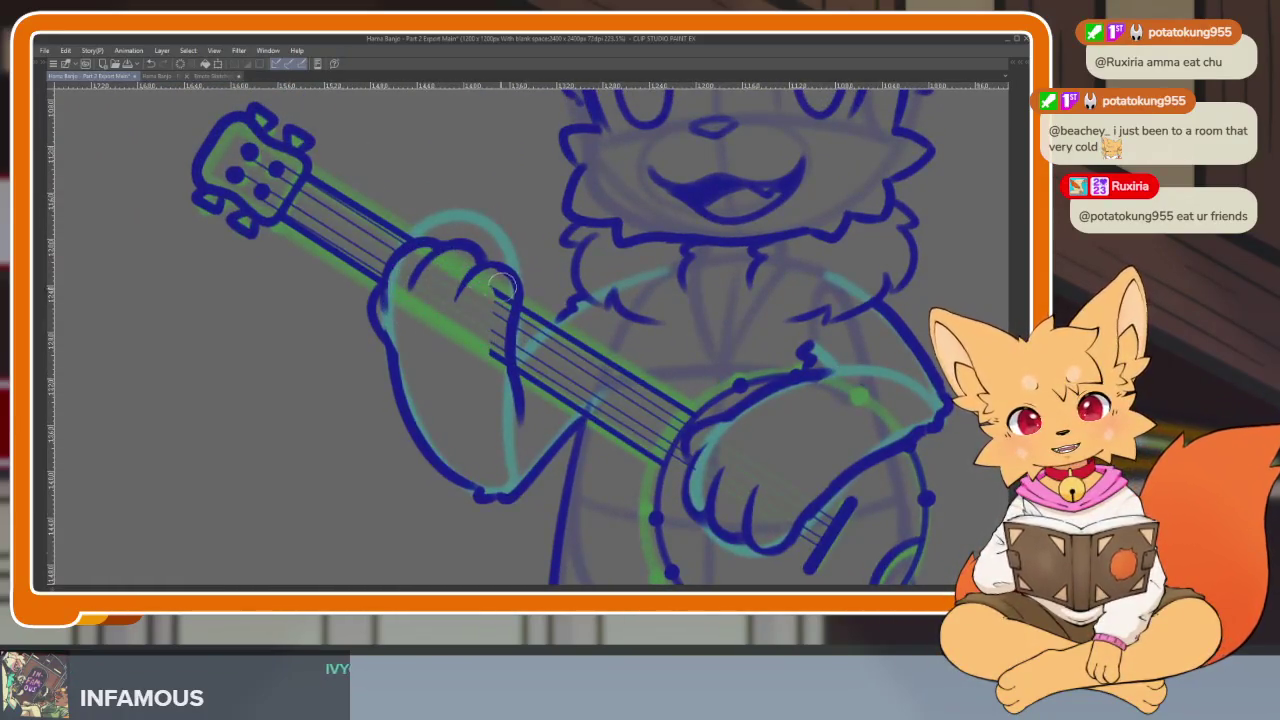
scroll(565, 390, down, 5)
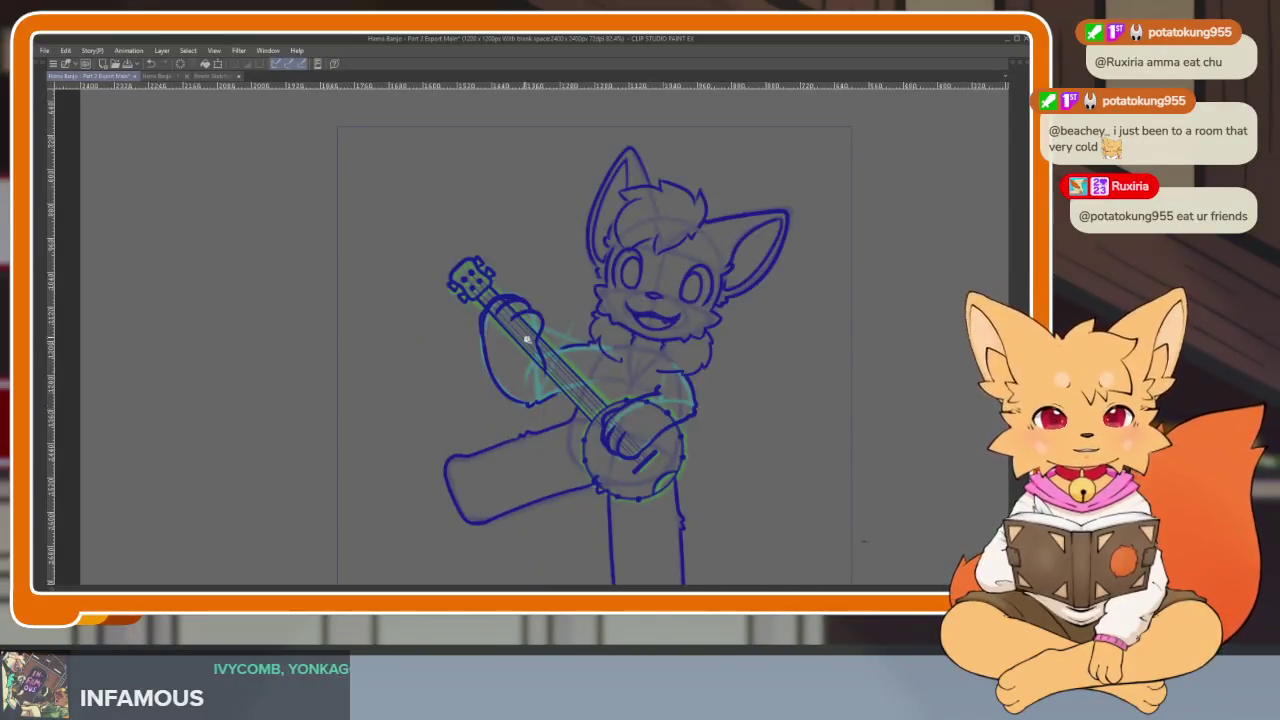
Erase the stray blue string lines running along the banjo neck
scroll(527, 340, up, 3)
scroll(527, 340, up, 2)
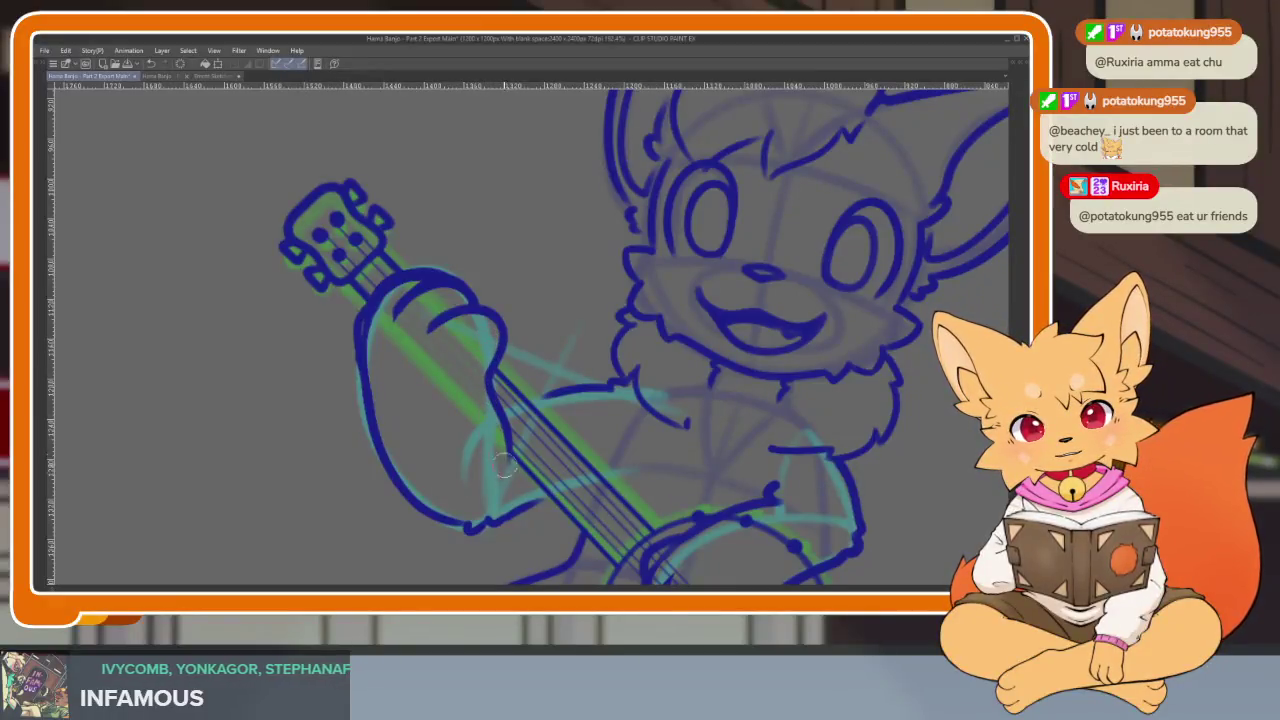
drag(677, 557, 537, 457)
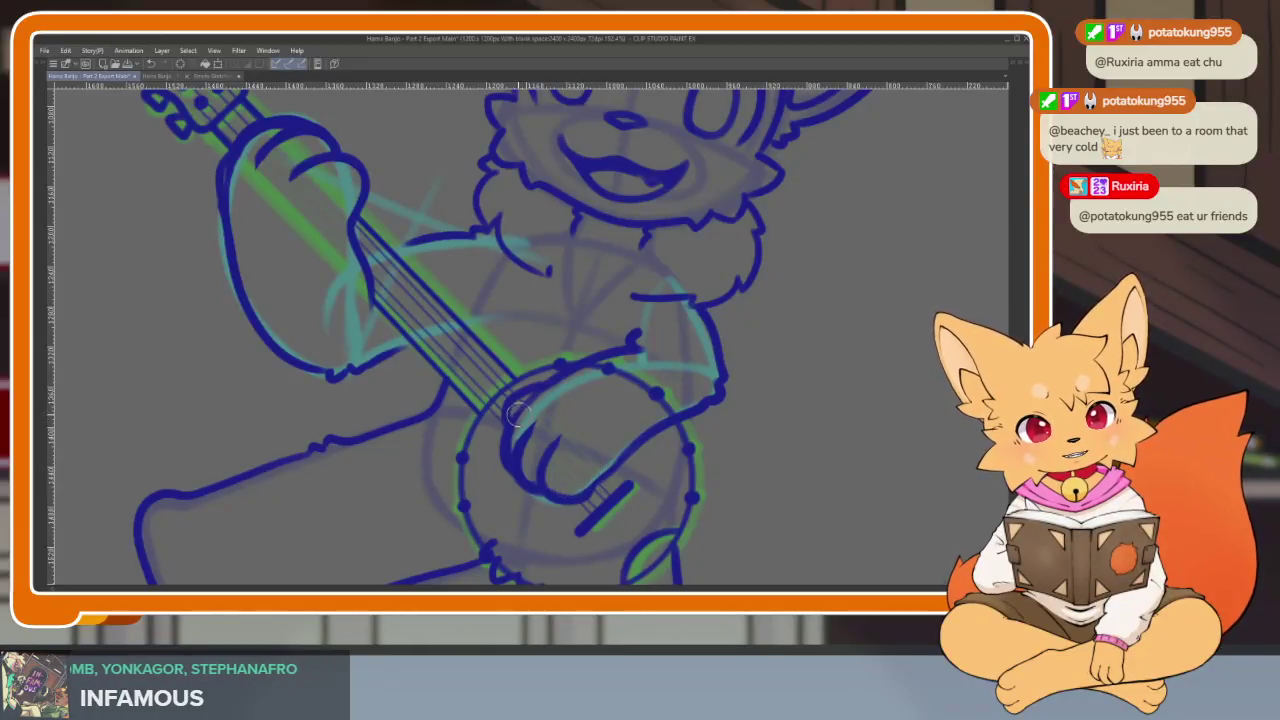
scroll(670, 465, down, 2)
scroll(689, 463, up, 1)
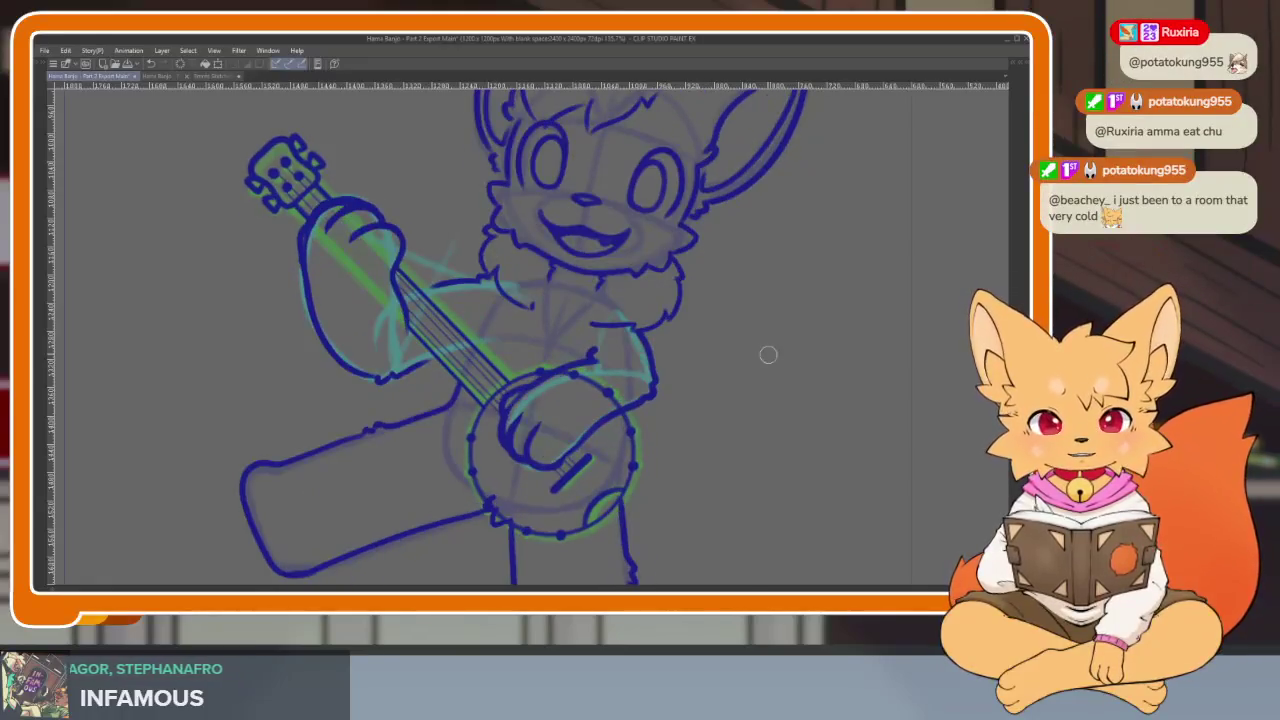
scroll(582, 468, up, 2)
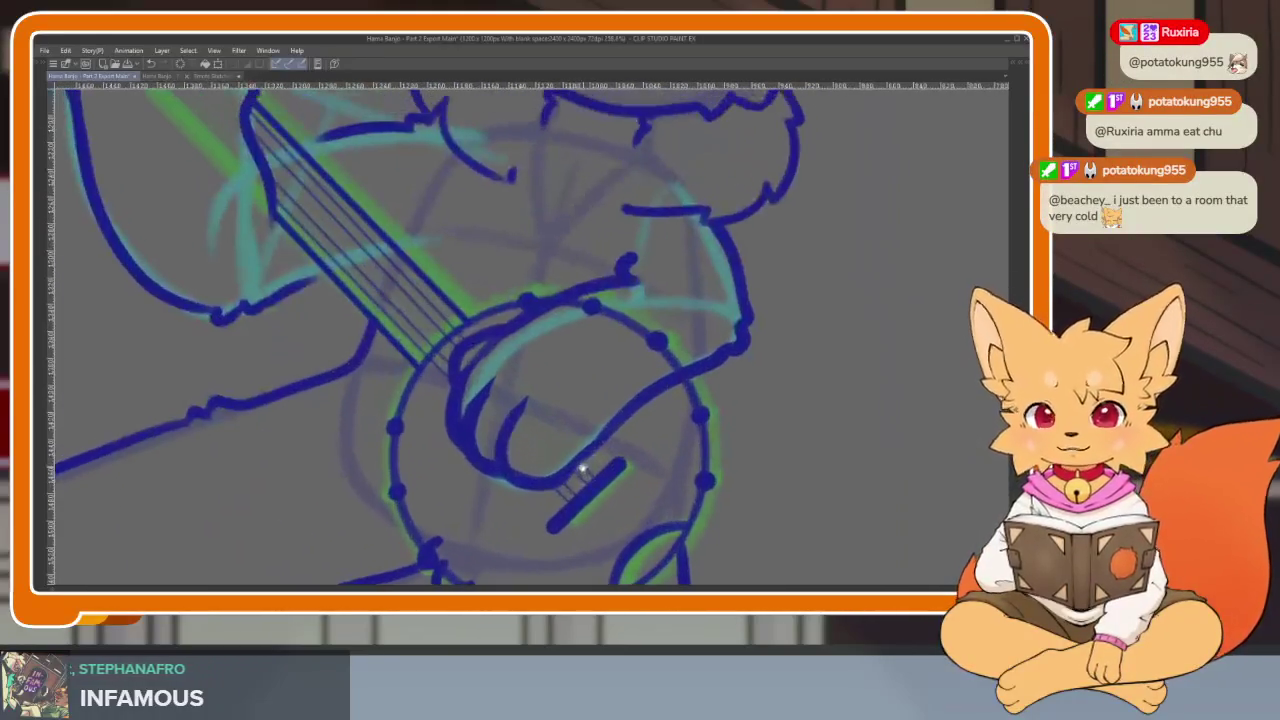
scroll(560, 445, up, 2)
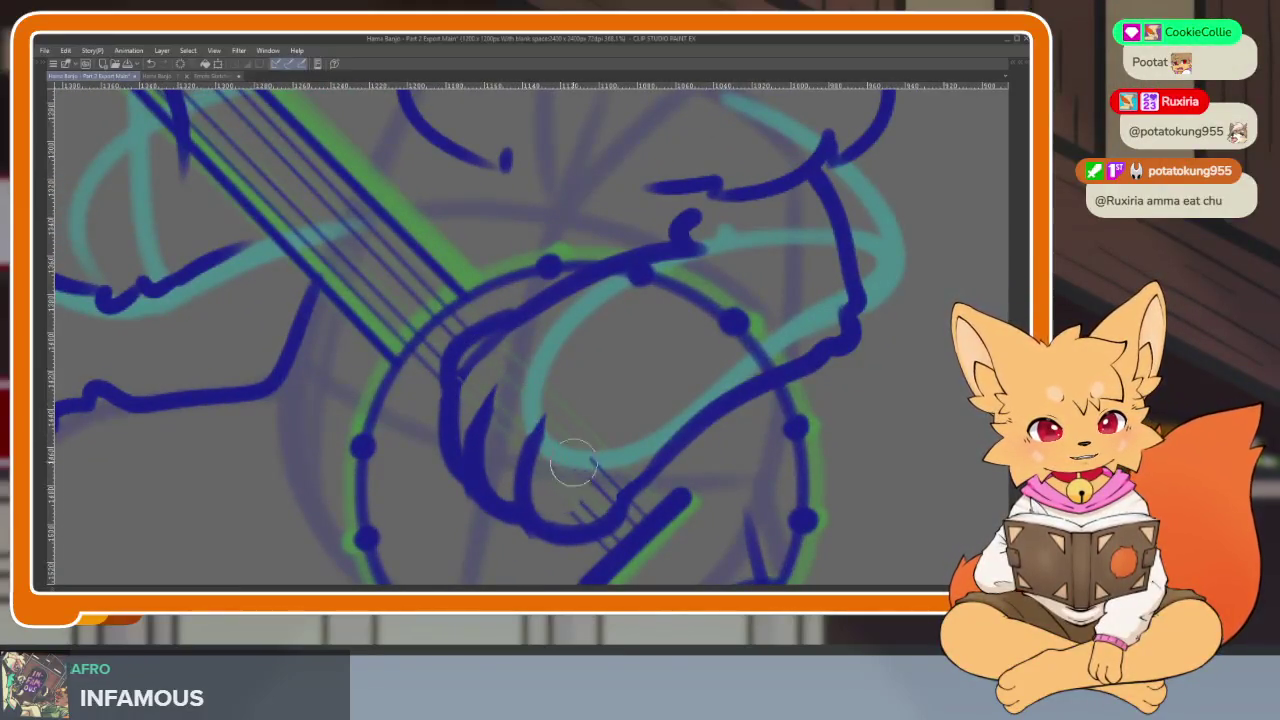
scroll(611, 478, down, 3)
scroll(623, 400, up, 2)
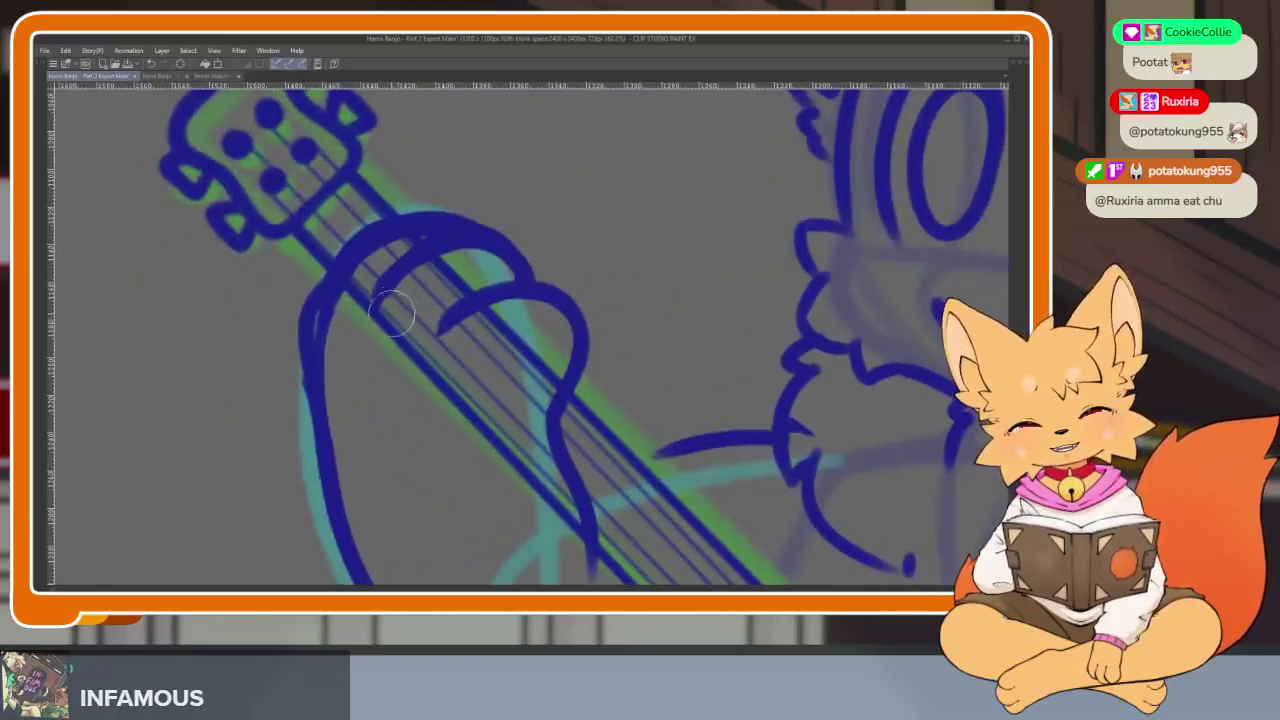
scroll(427, 245, up, 1)
mouse_move(427, 245)
mouse_down()
mouse_move(386, 337)
mouse_move(429, 400)
mouse_move(514, 371)
mouse_move(525, 490)
mouse_move(577, 557)
mouse_up()
Erase a section of the blue banjo neck outline
scroll(520, 432, down, 3)
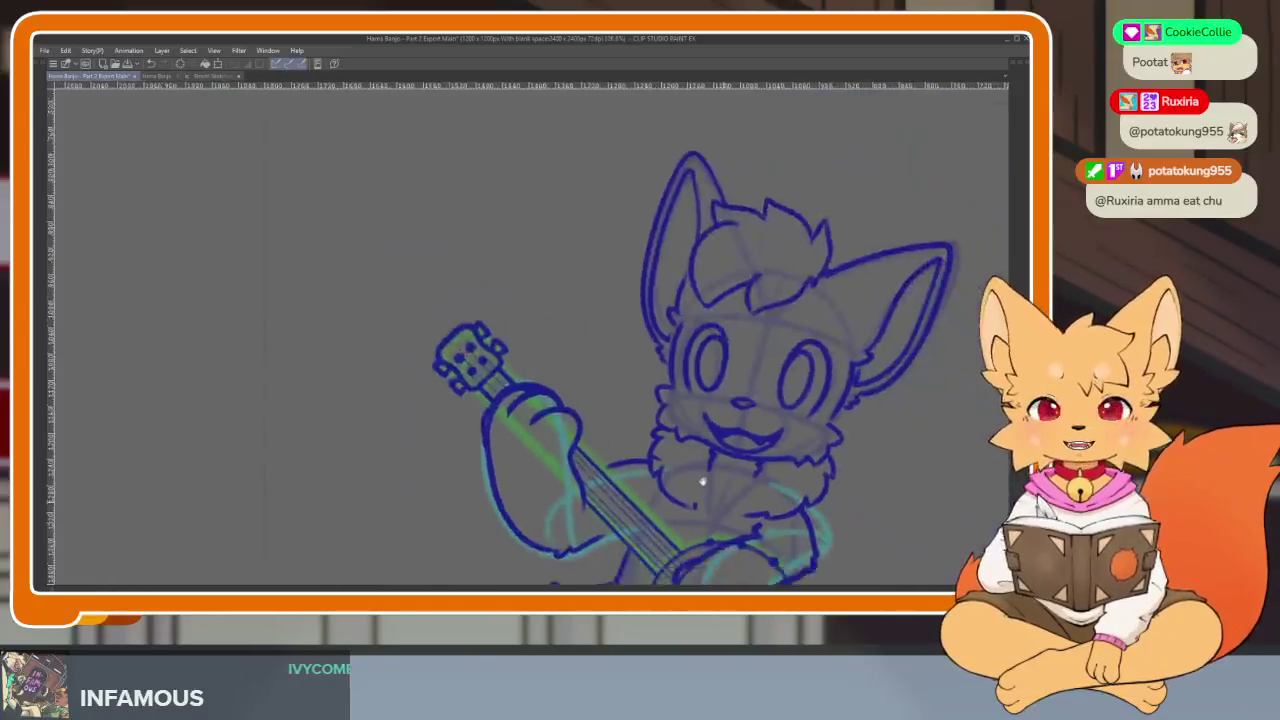
scroll(698, 438, up, 2)
scroll(797, 391, up, 1)
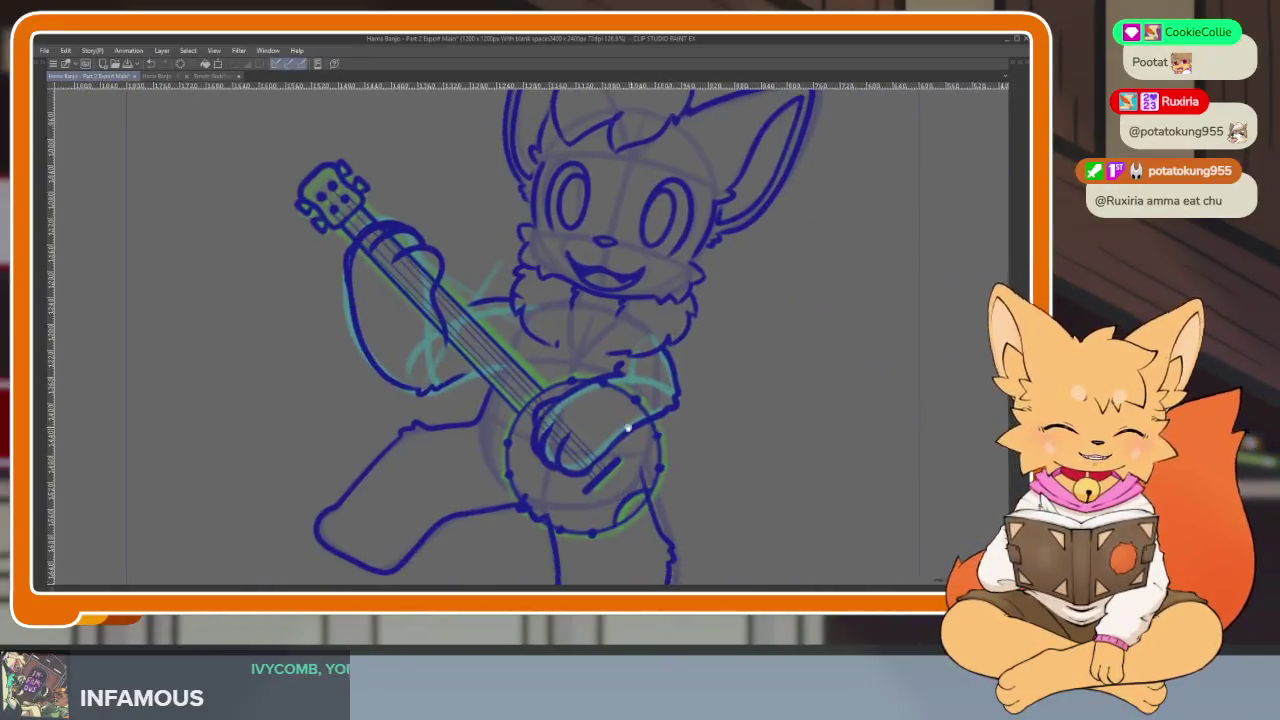
scroll(604, 441, up, 3)
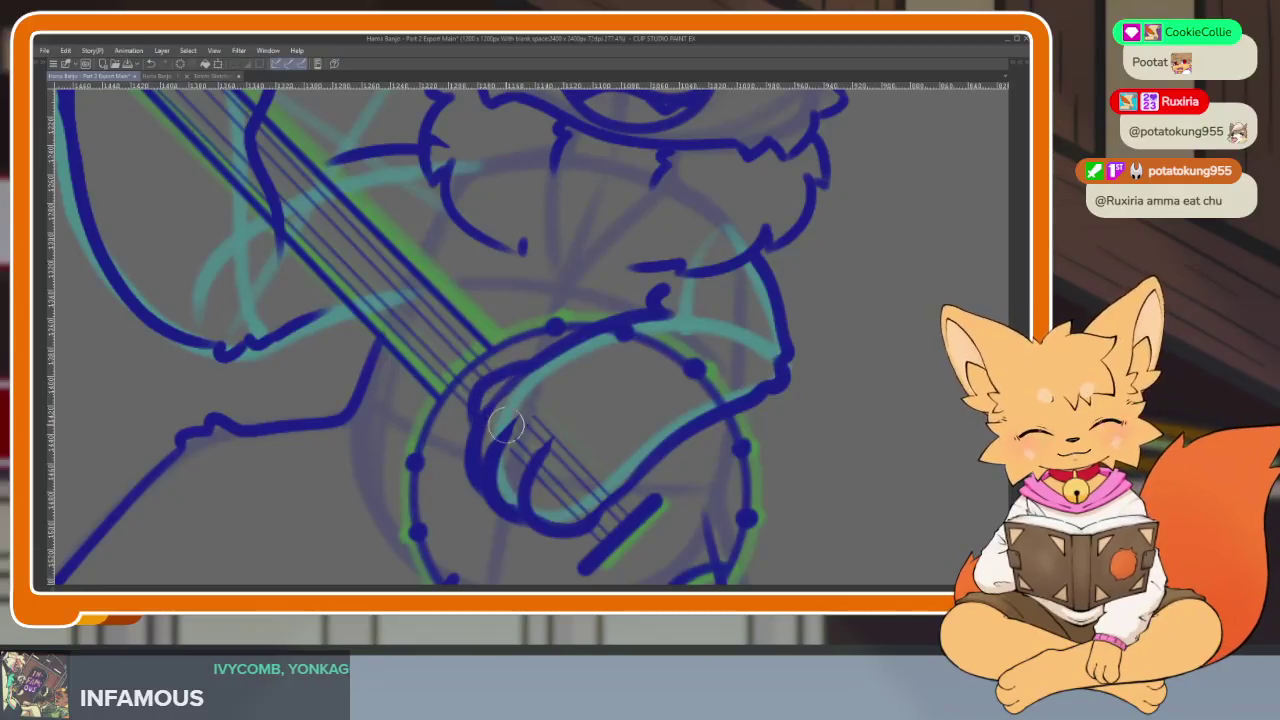
scroll(592, 500, down, 3)
scroll(560, 330, up, 1)
scroll(362, 311, up, 3)
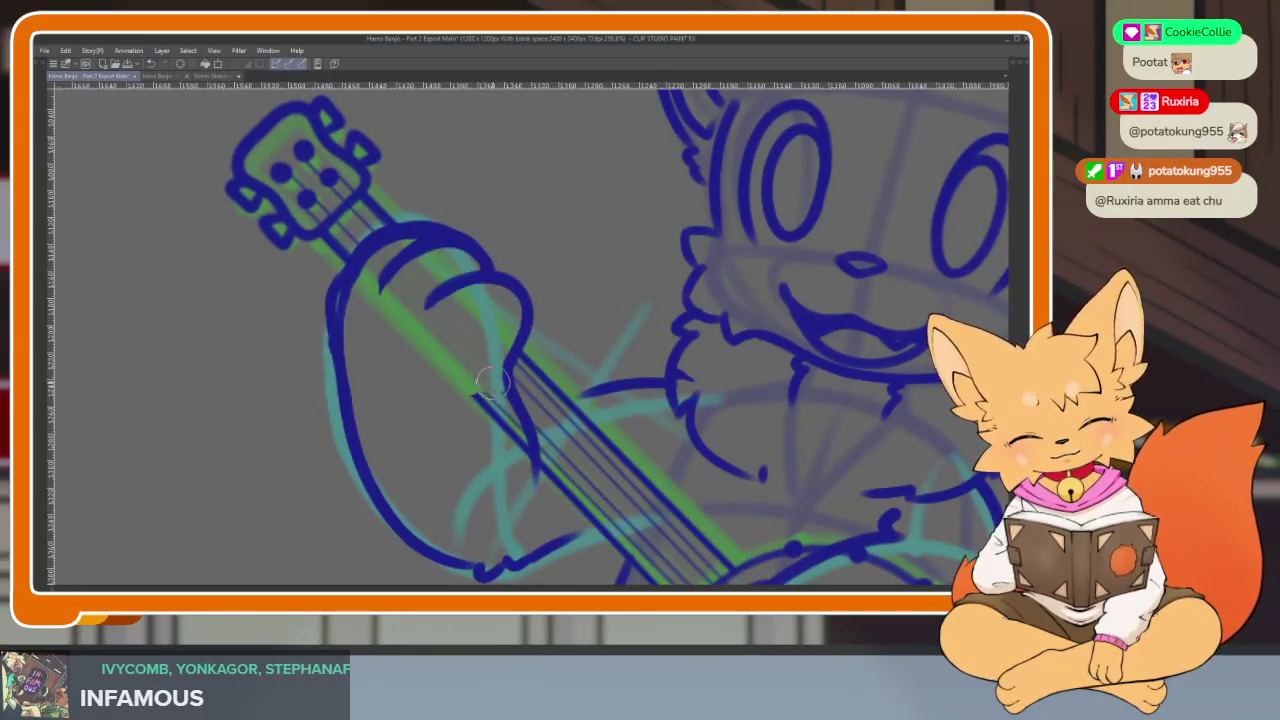
drag(492, 381, 482, 417)
scroll(662, 482, down, 5)
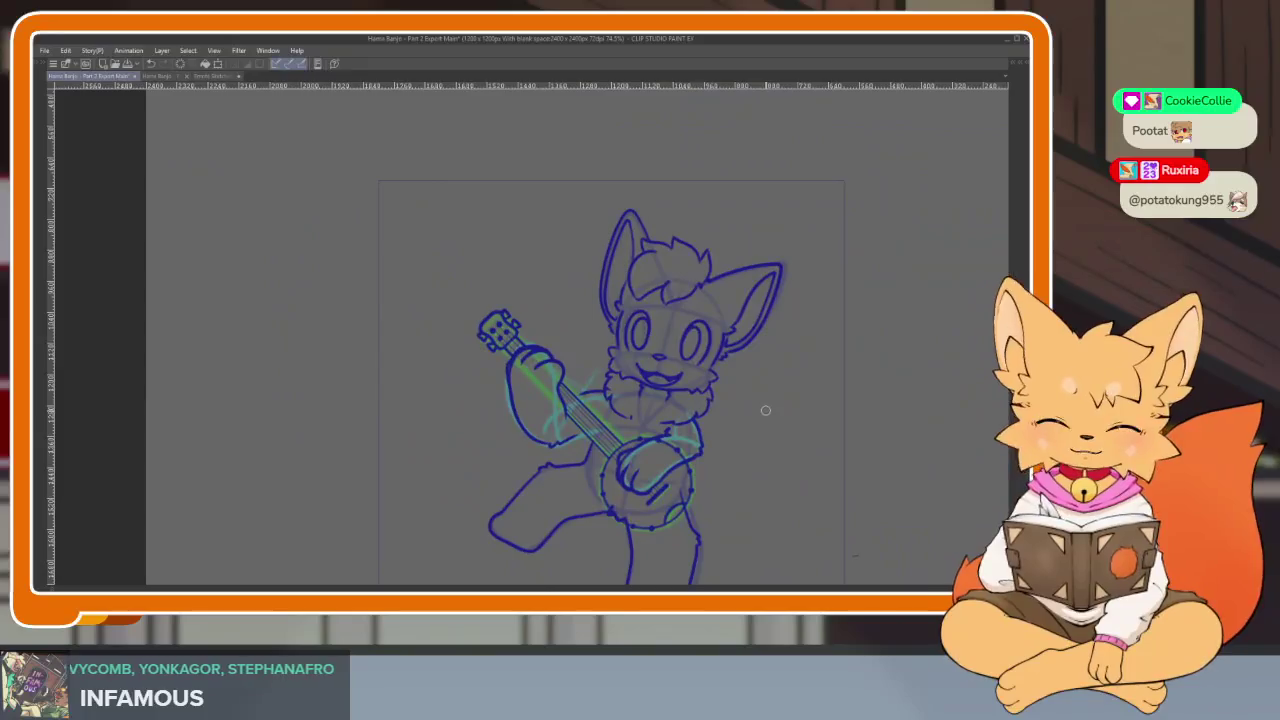
Sketch a teal ellipse around the banjo body
scroll(651, 453, up, 4)
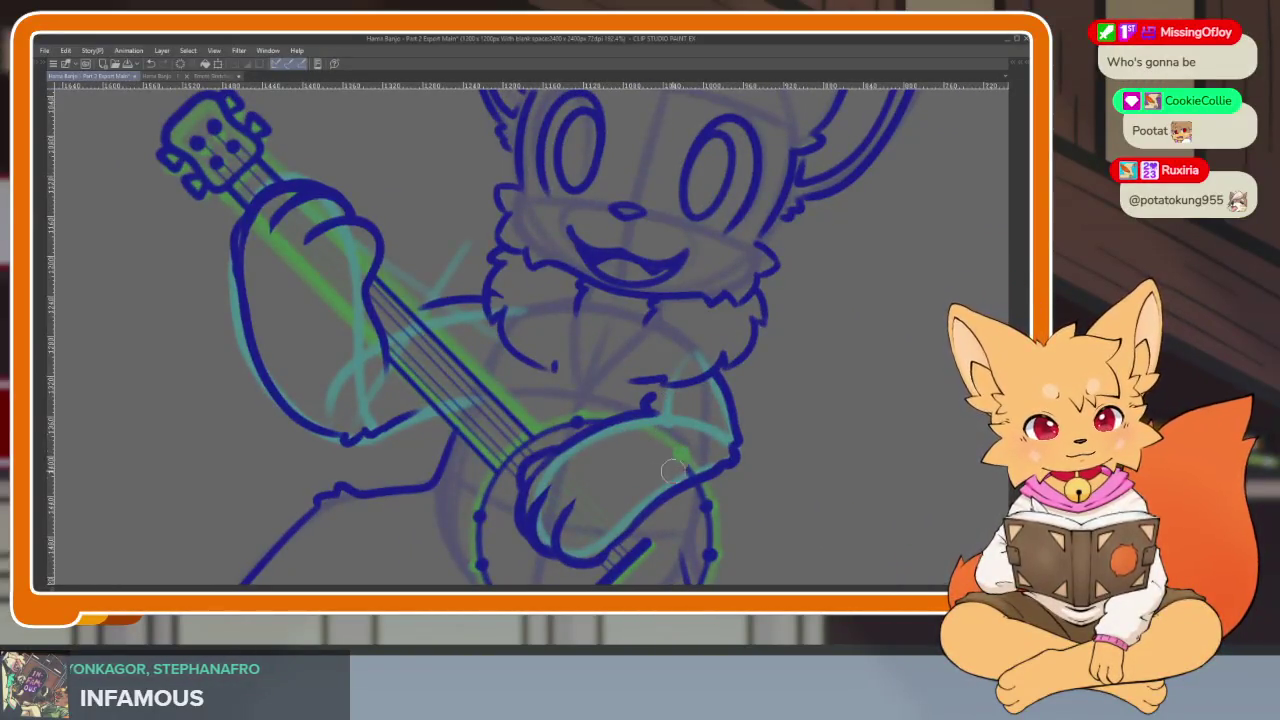
scroll(701, 462, down, 1)
drag(701, 440, 720, 420)
scroll(720, 420, up, 1)
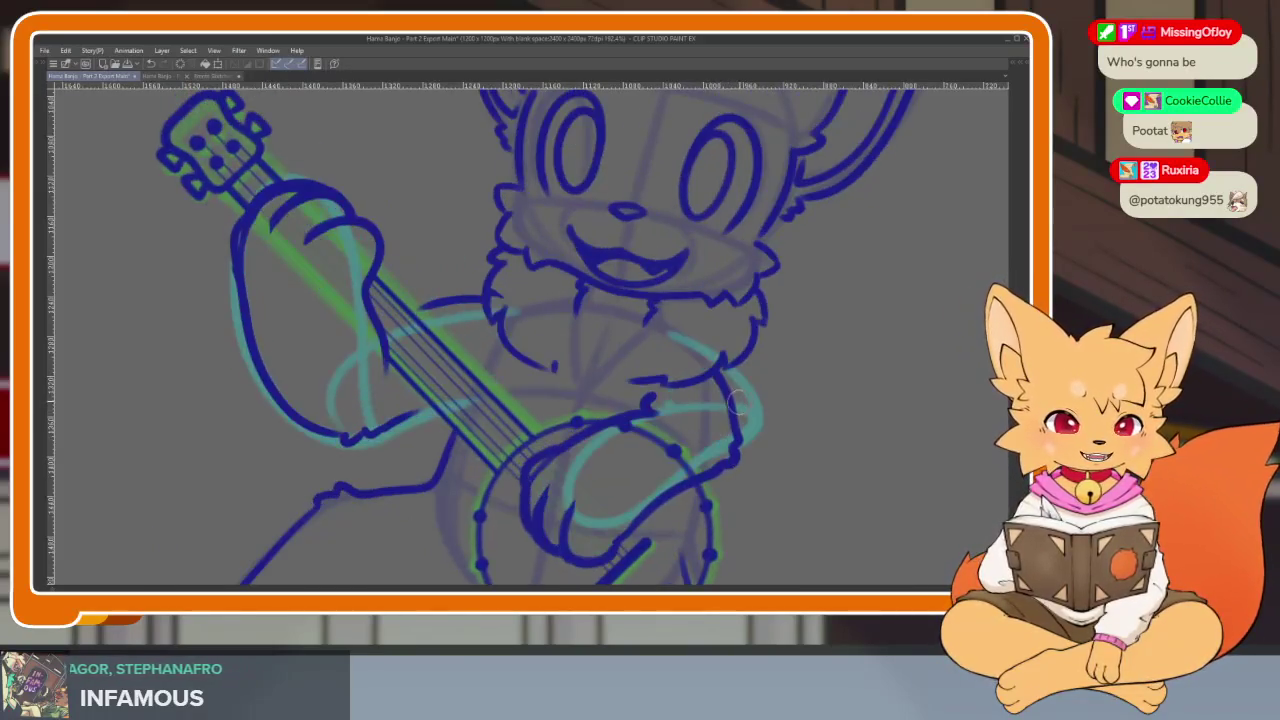
scroll(714, 460, up, 2)
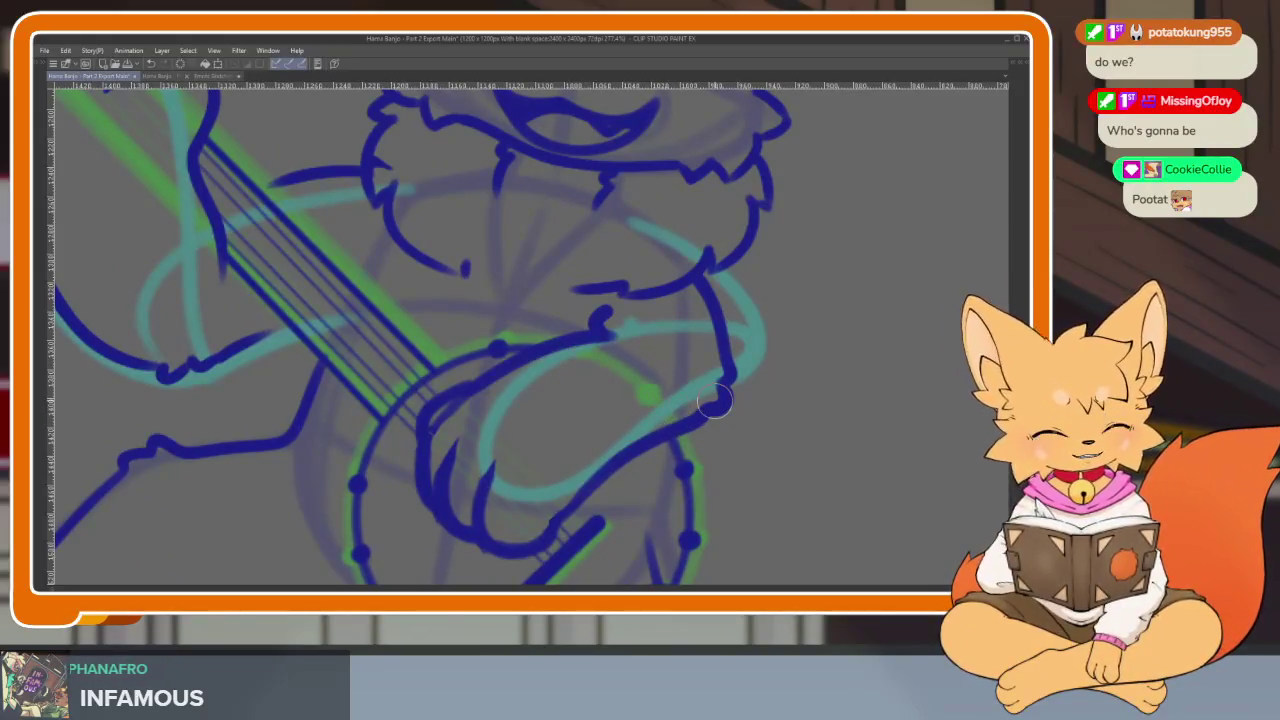
Erase the strings inside the banjo head and reshape its inner curve
scroll(740, 395, down, 1)
scroll(766, 389, up, 1)
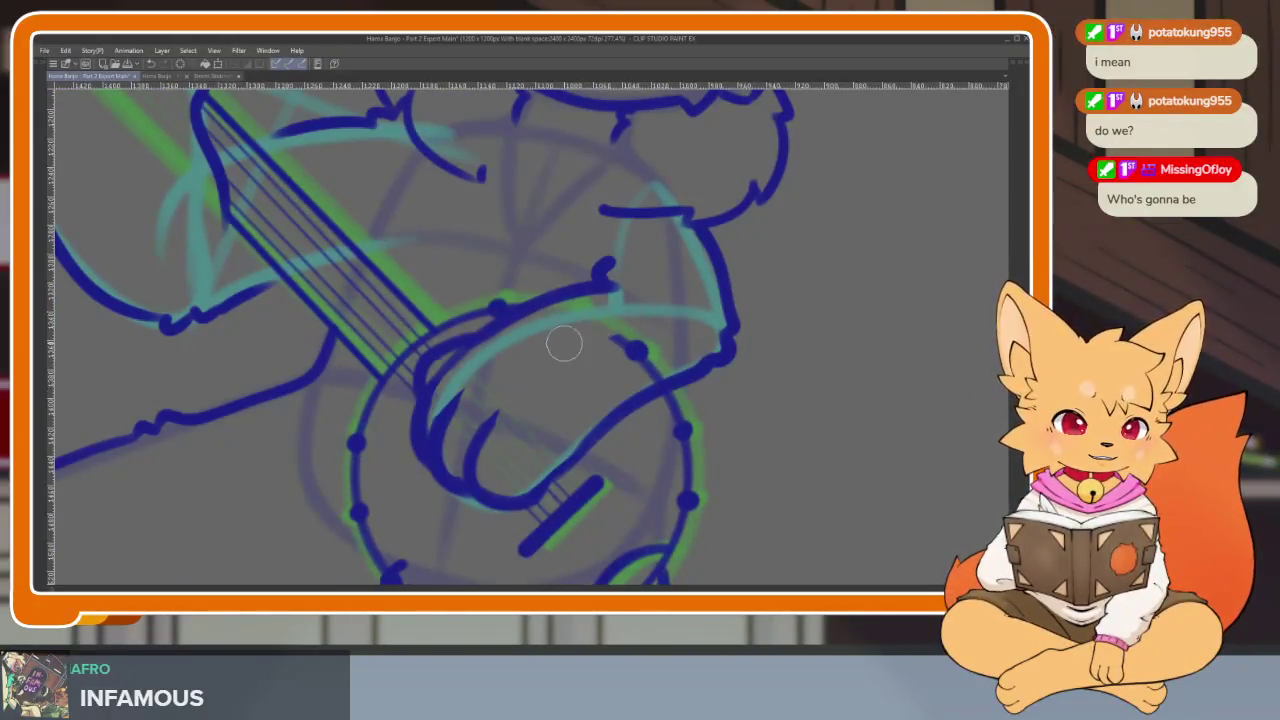
scroll(788, 356, up, 2)
scroll(788, 356, down, 1)
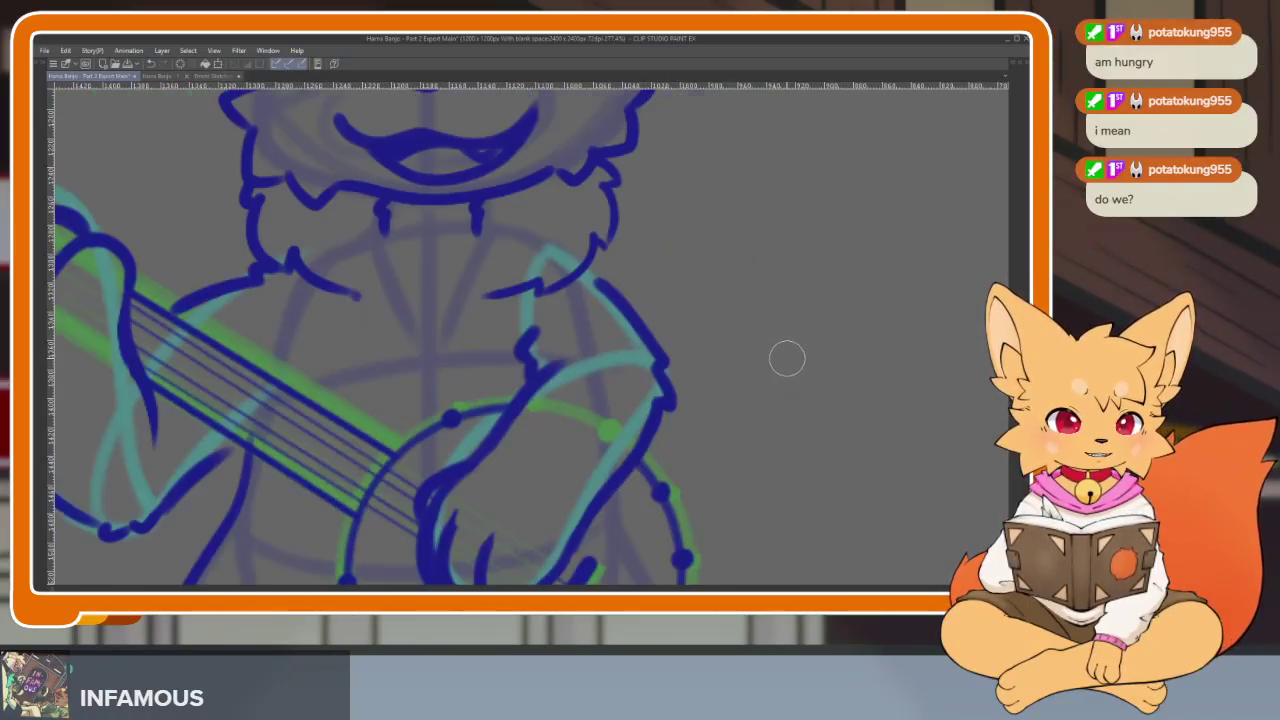
scroll(784, 359, up, 1)
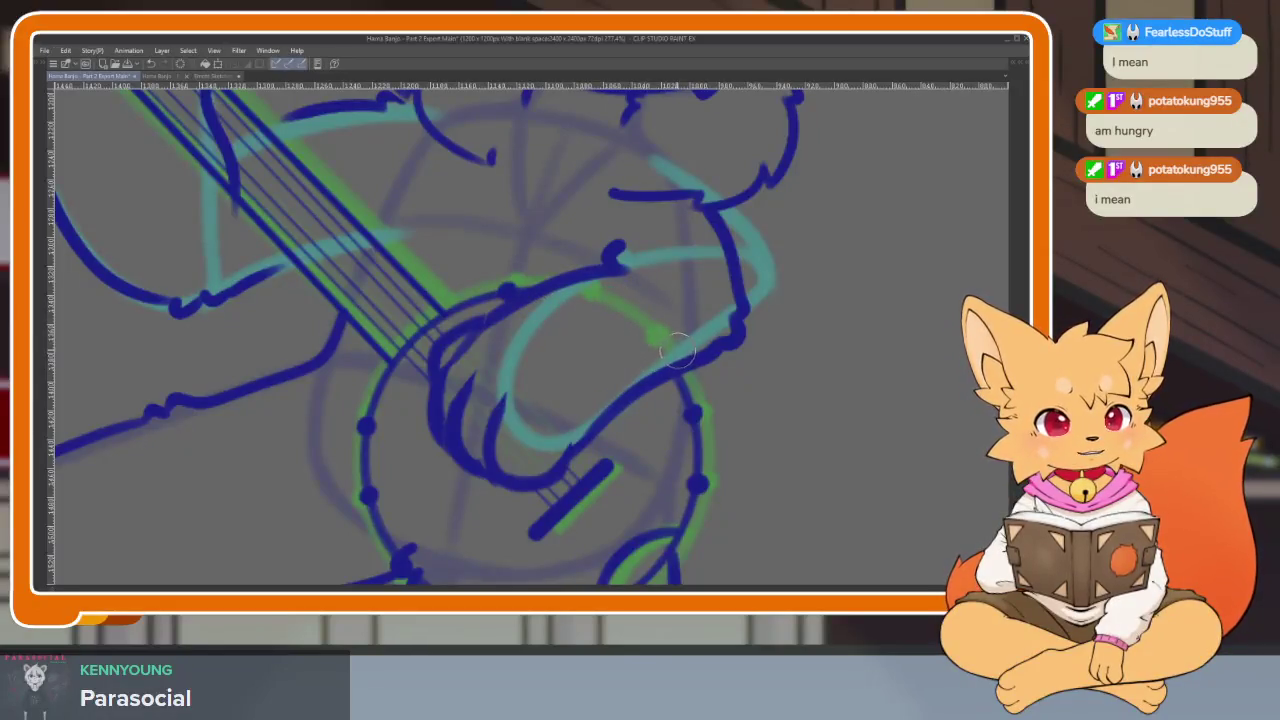
scroll(677, 347, down, 3)
scroll(393, 330, up, 3)
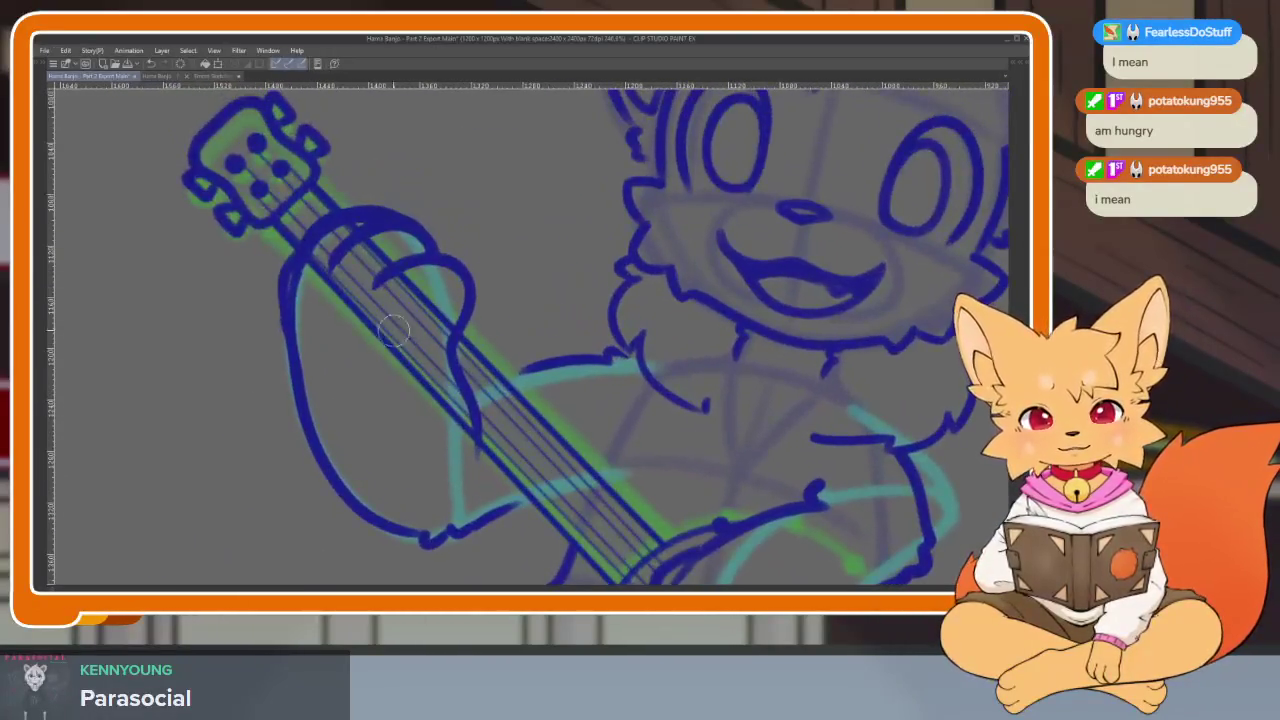
drag(393, 262, 472, 461)
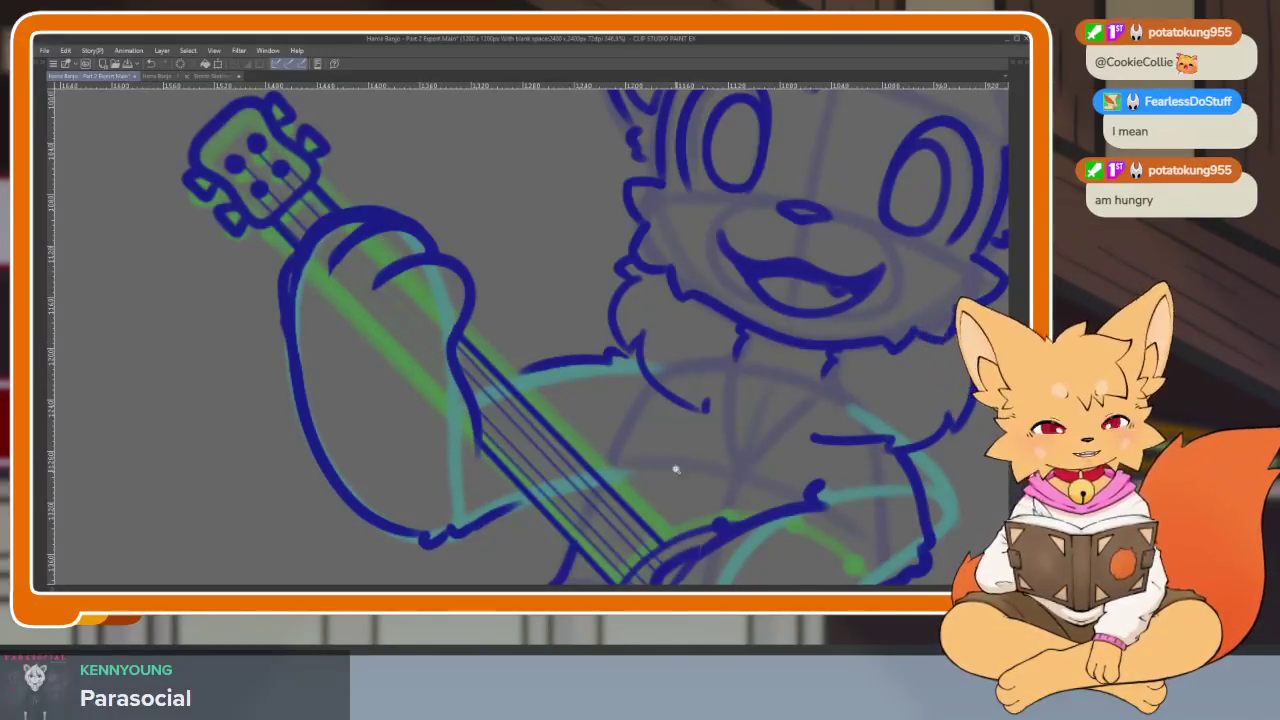
scroll(789, 373, down, 2)
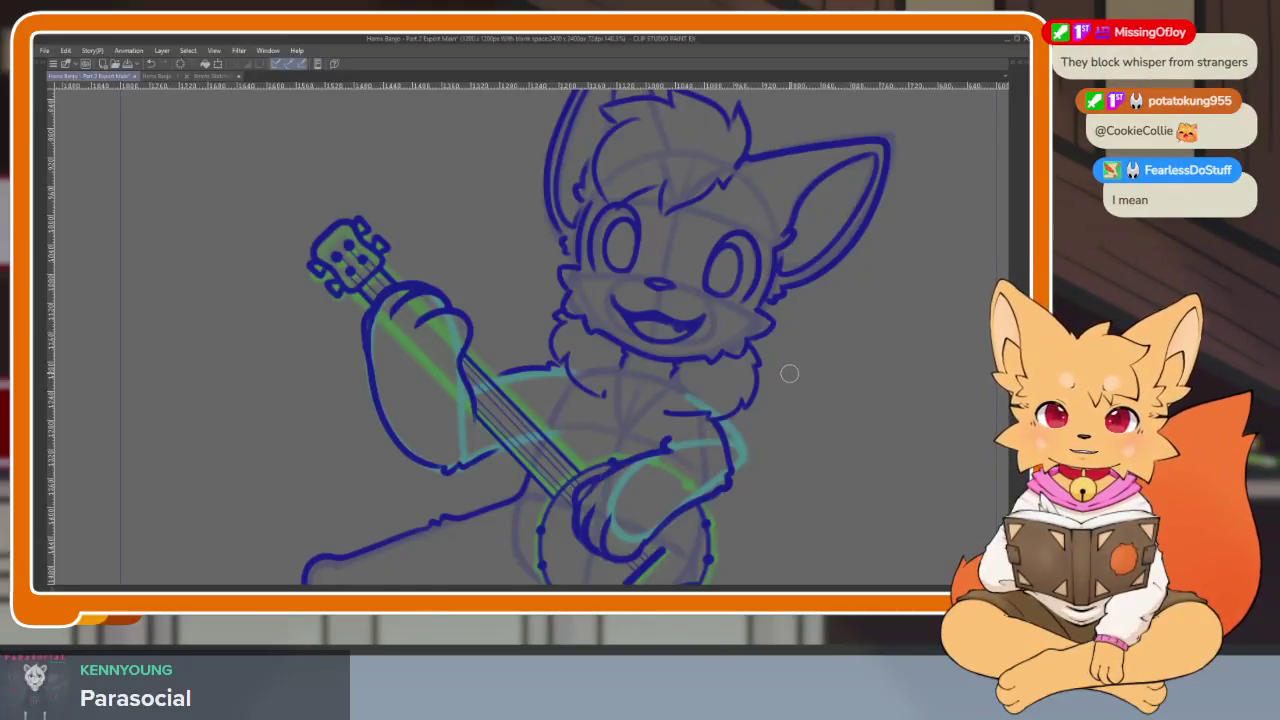
Undo the last stroke, then erase the blue string lines over the top of each hand
key(ctrl+z)
key(ctrl+z)
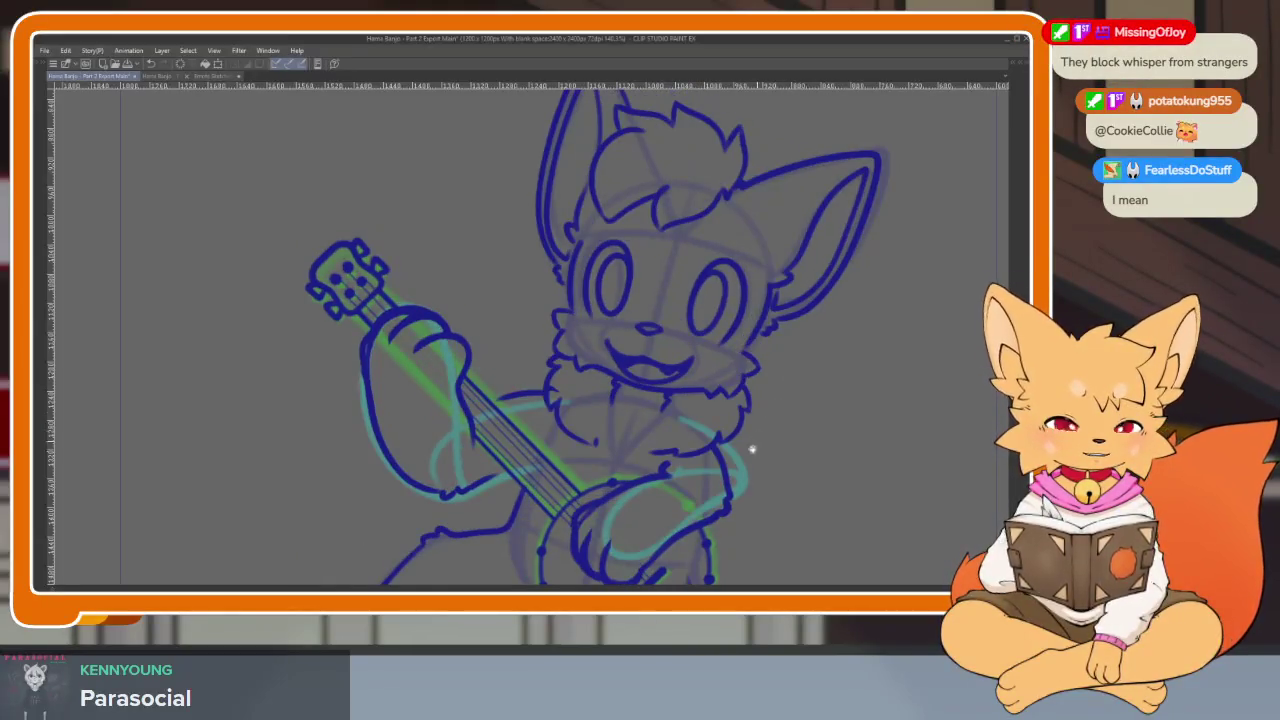
drag(752, 449, 700, 443)
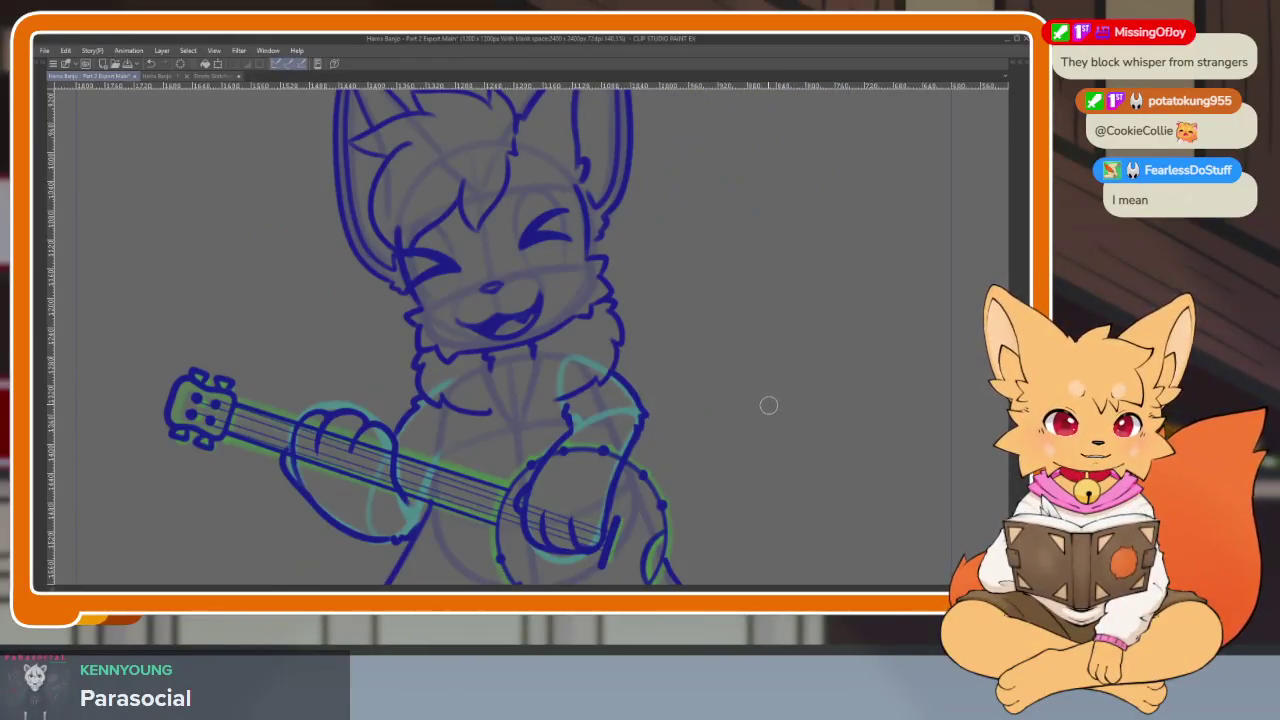
scroll(580, 420, up, 5)
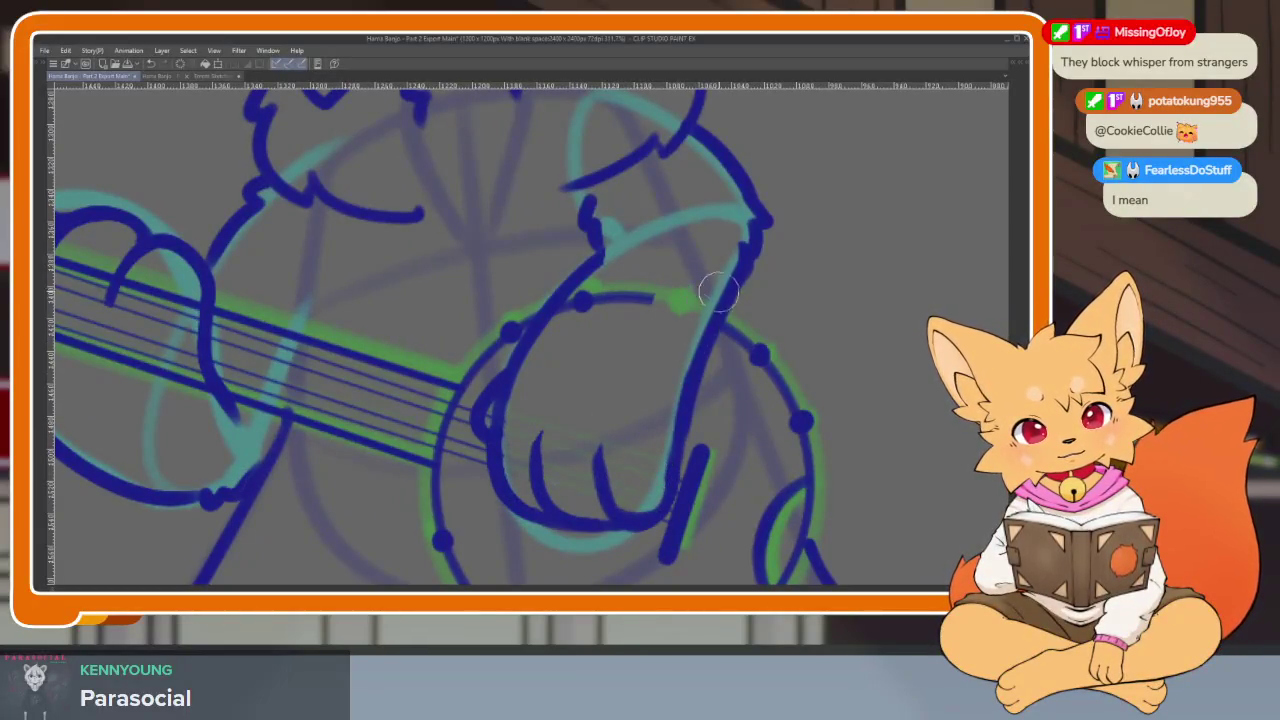
drag(683, 279, 591, 304)
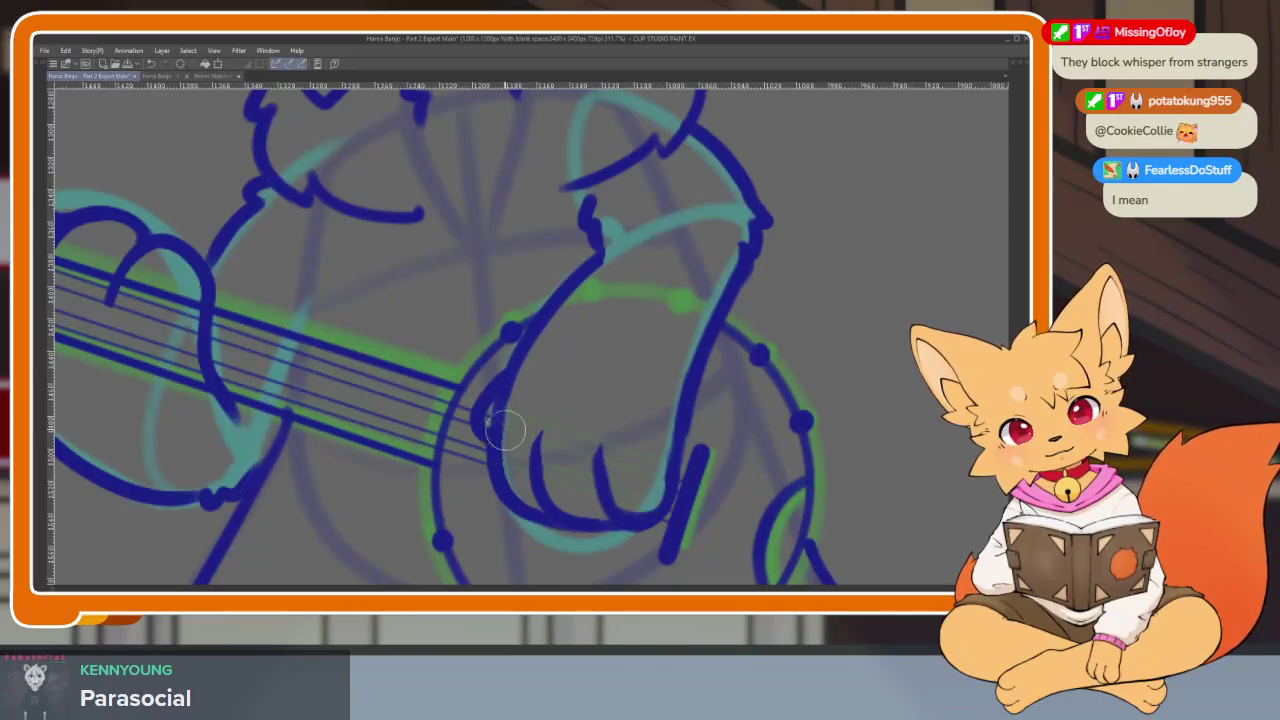
drag(505, 430, 730, 465)
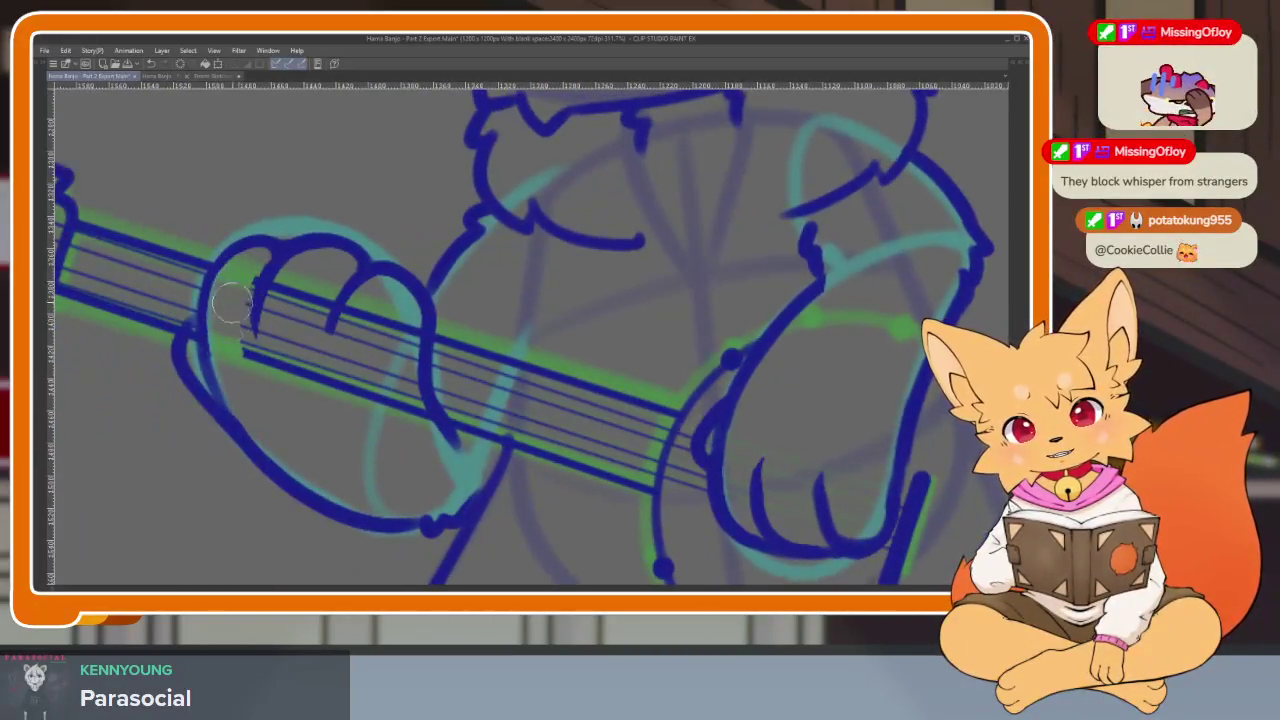
mouse_move(276, 364)
mouse_down()
mouse_move(337, 386)
mouse_move(388, 370)
mouse_up()
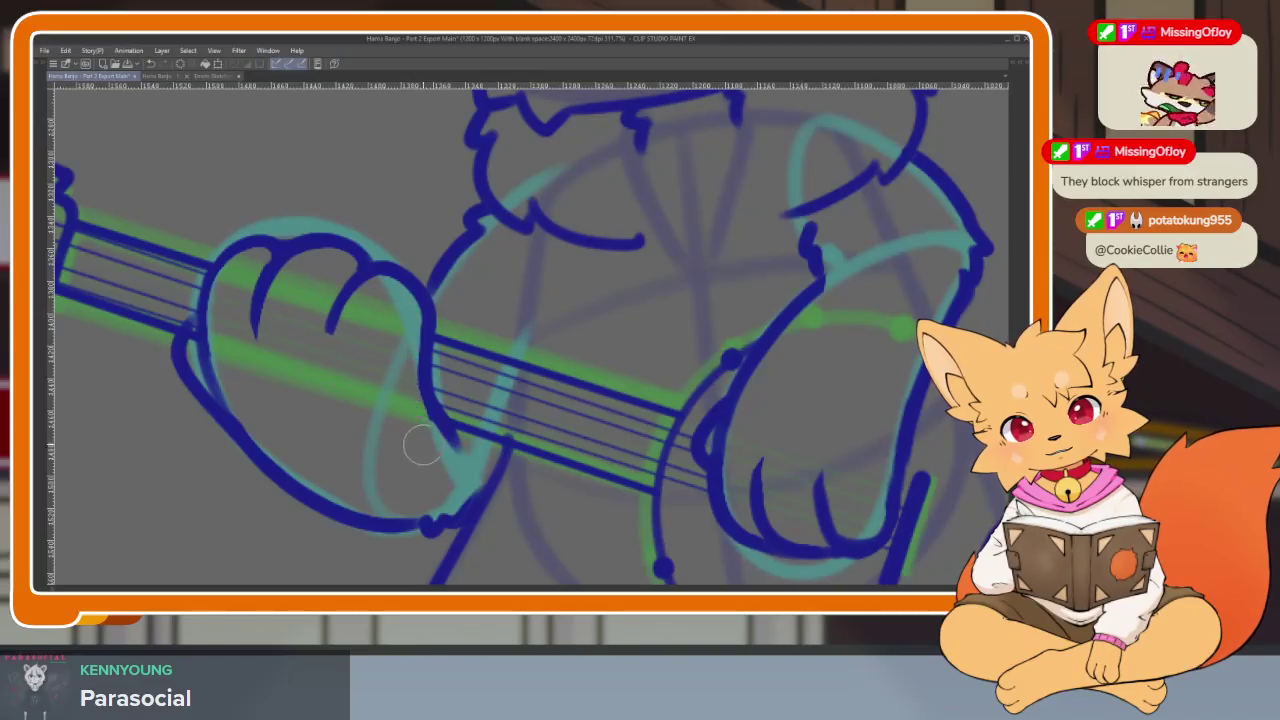
Erase the string lines crossing the banjo head and its rim
scroll(709, 423, right, 2)
scroll(726, 394, right, 2)
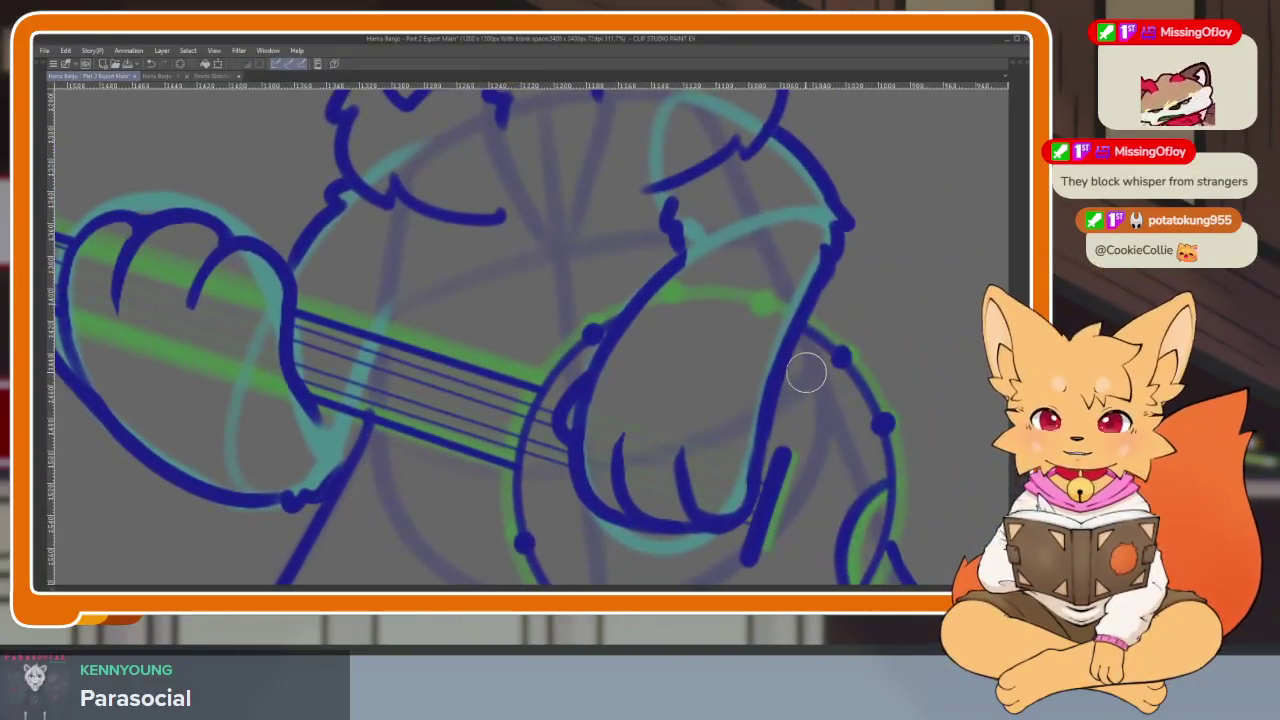
mouse_move(814, 366)
mouse_down()
mouse_move(649, 408)
mouse_move(691, 434)
mouse_move(708, 428)
mouse_move(697, 349)
mouse_up()
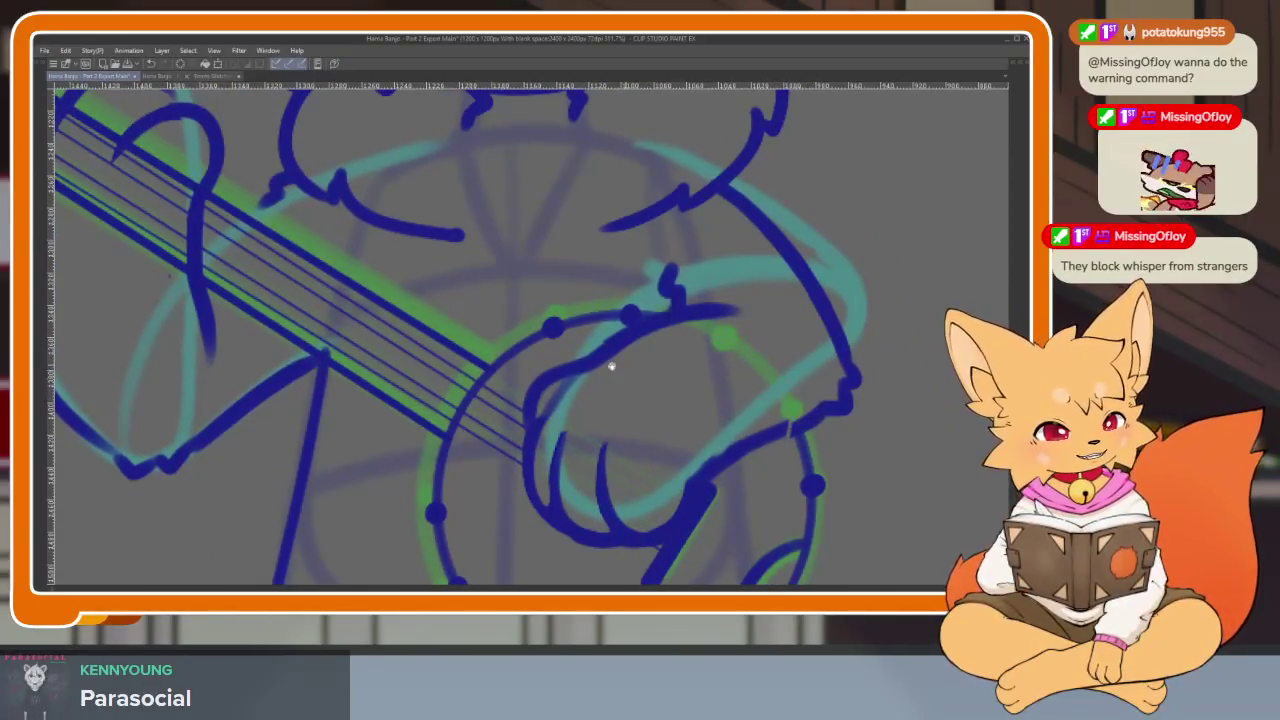
scroll(608, 363, left, 3)
scroll(470, 378, up, 1)
mouse_move(300, 205)
mouse_down()
mouse_move(350, 270)
mouse_move(410, 287)
mouse_up()
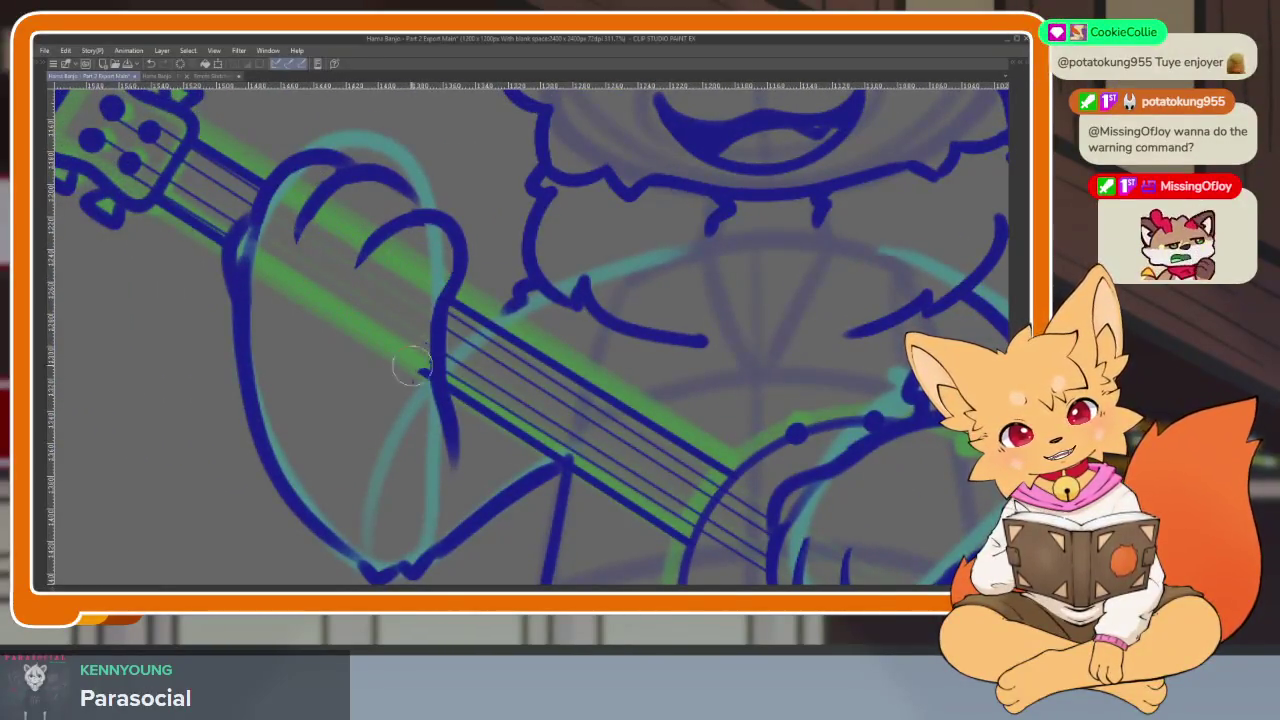
scroll(665, 437, right, 3)
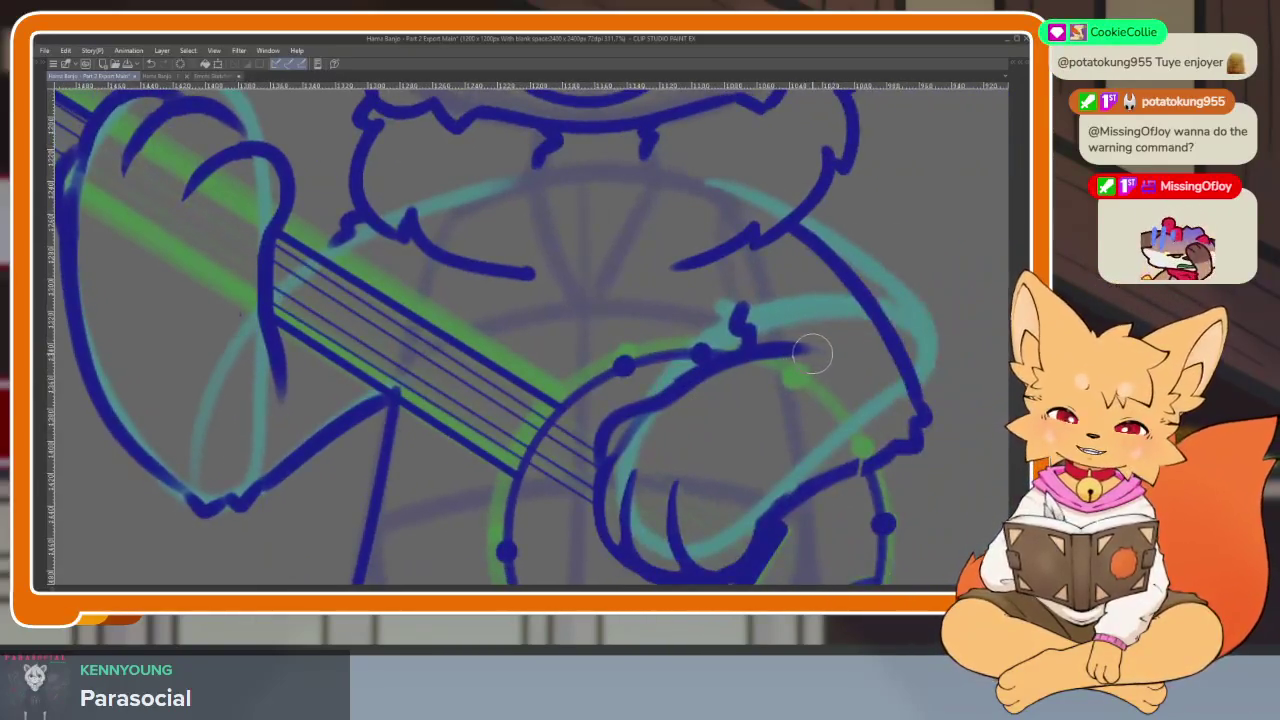
scroll(570, 432, right, 1)
mouse_move(505, 412)
mouse_down()
mouse_move(580, 420)
mouse_move(613, 458)
mouse_up()
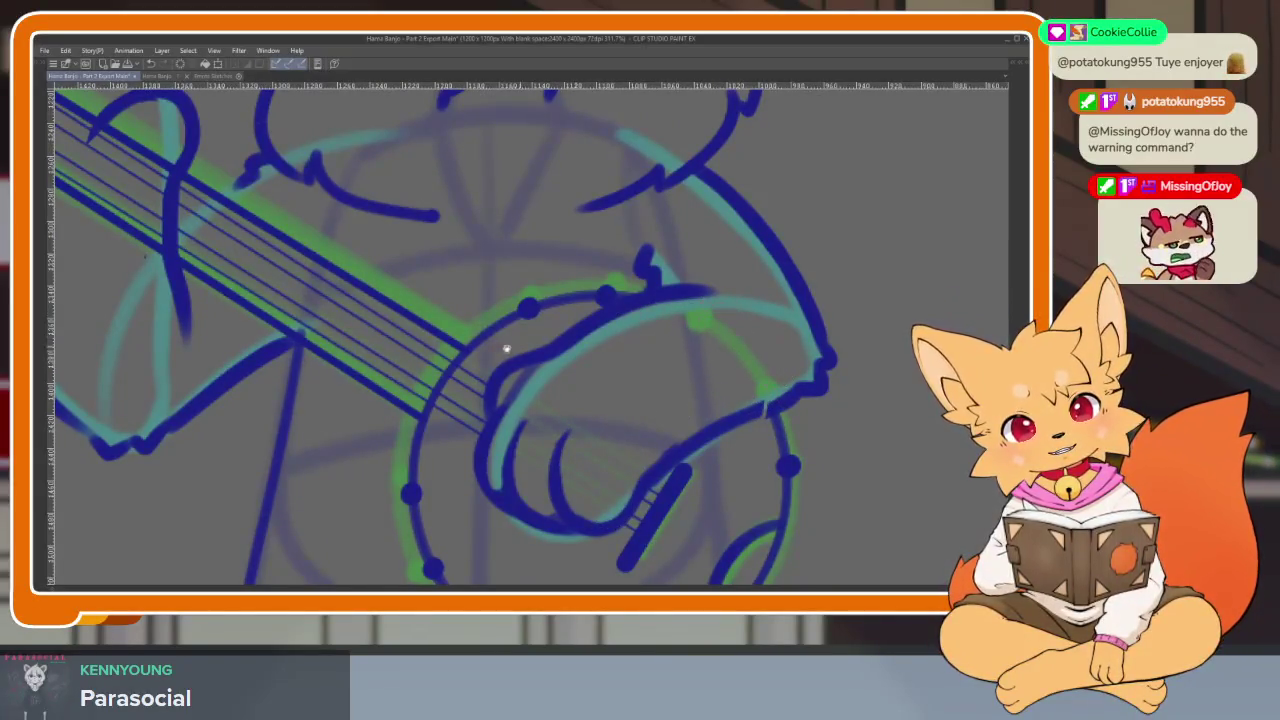
Erase the strings over the strumming hand and across the fretting paw
scroll(506, 348, left, 3)
scroll(506, 348, up, 2)
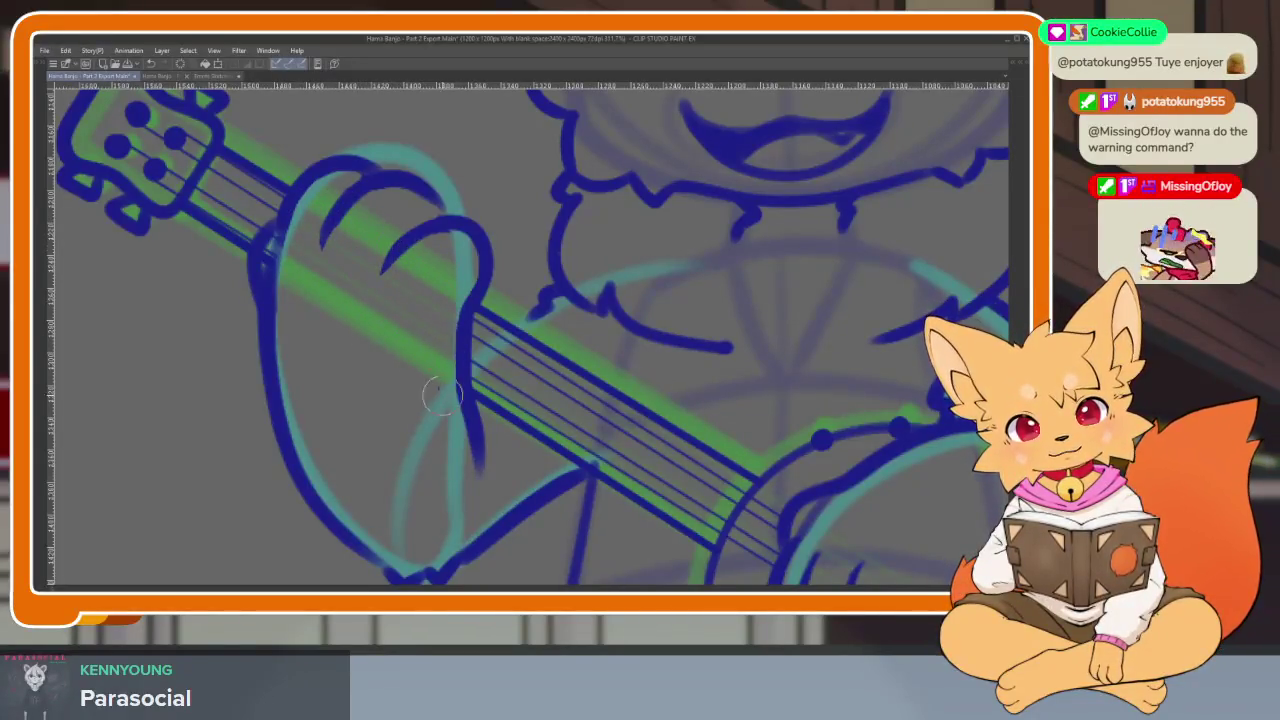
scroll(614, 397, down, 4)
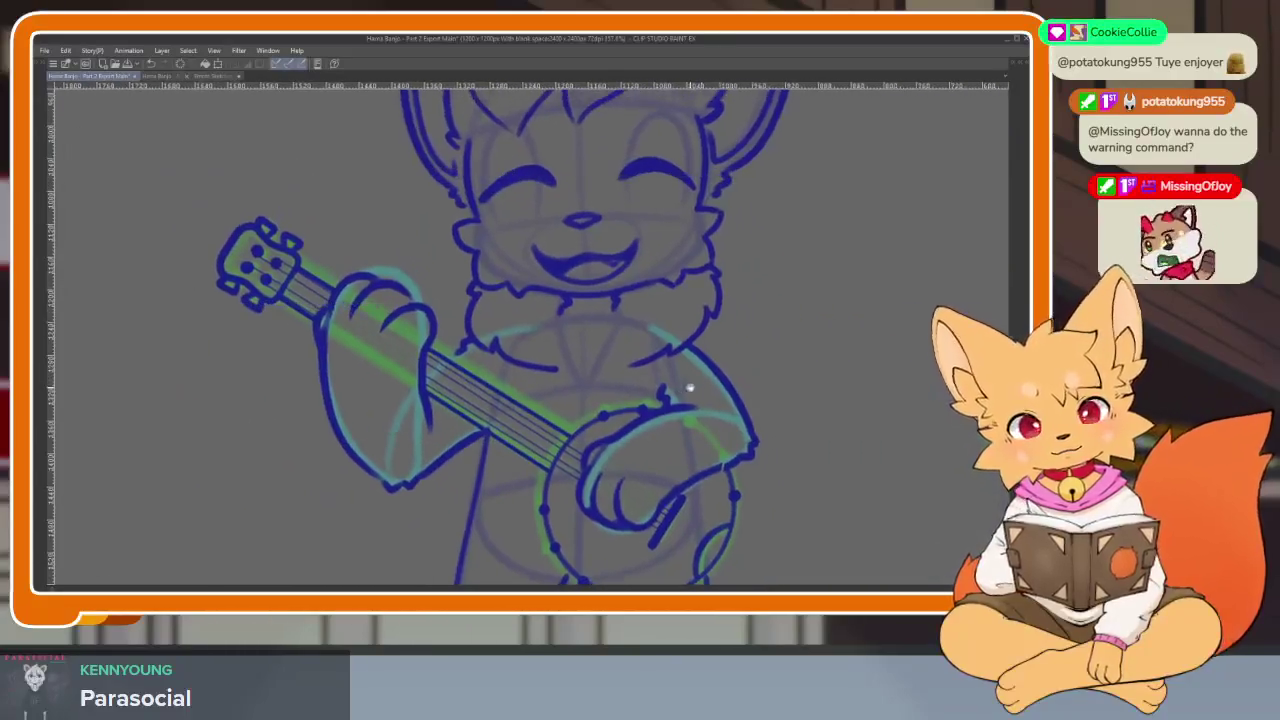
scroll(743, 366, up, 2)
scroll(785, 358, up, 2)
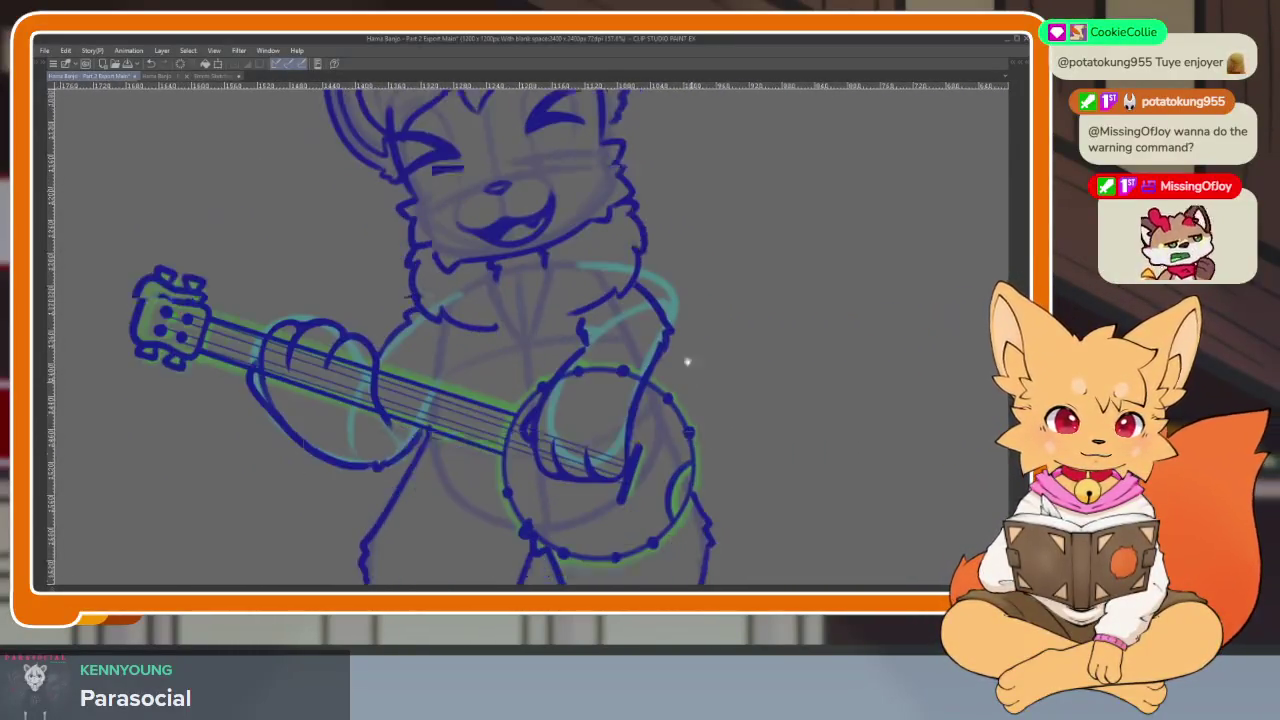
scroll(686, 360, up, 2)
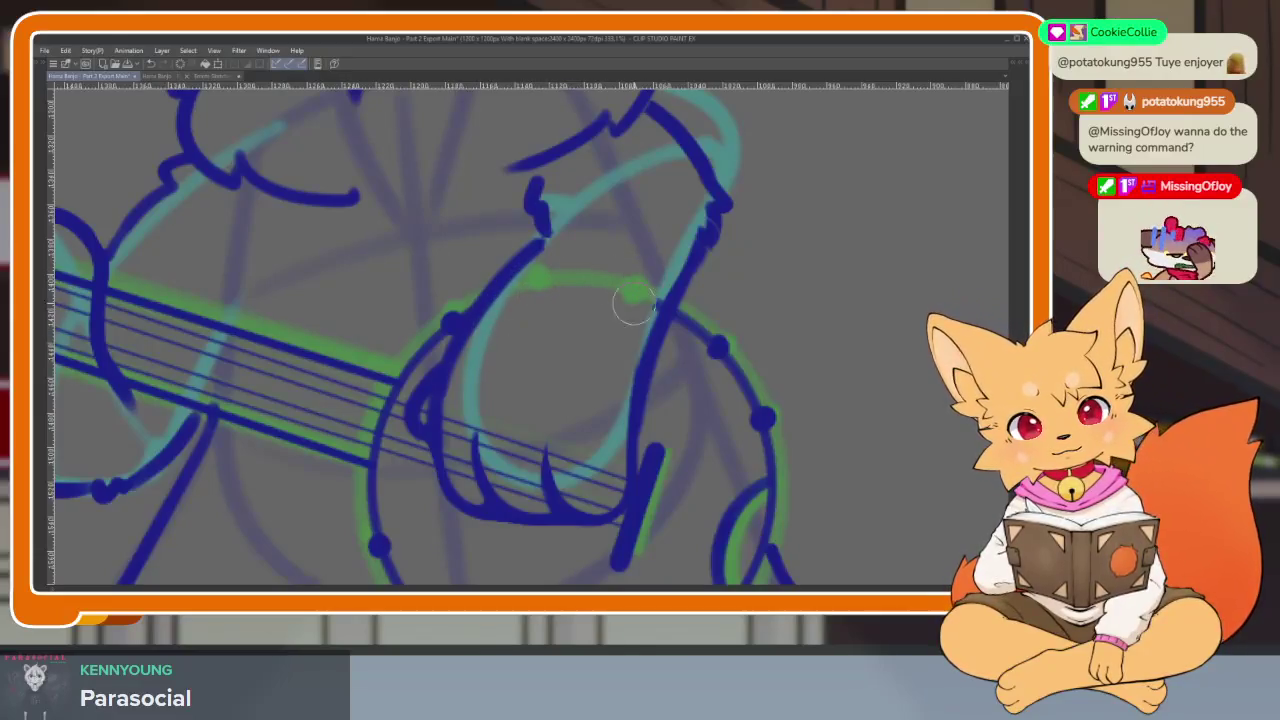
drag(600, 492, 538, 490)
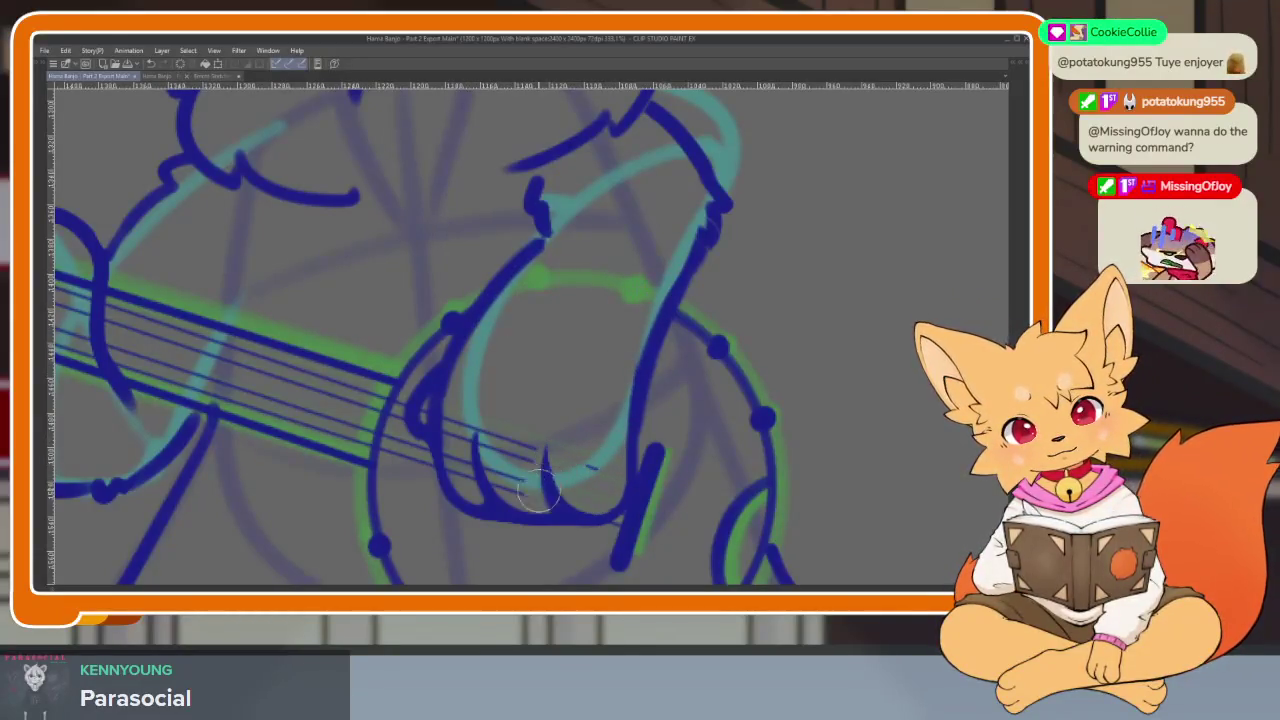
drag(126, 331, 406, 381)
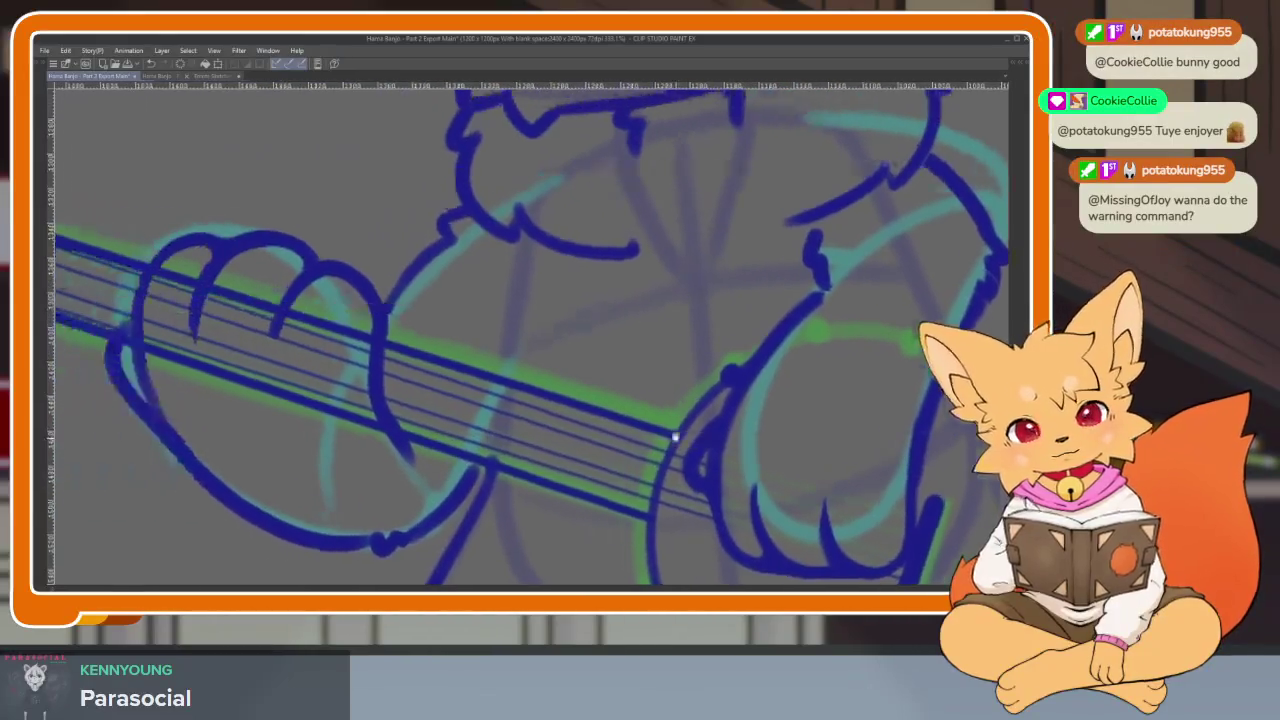
drag(208, 262, 158, 330)
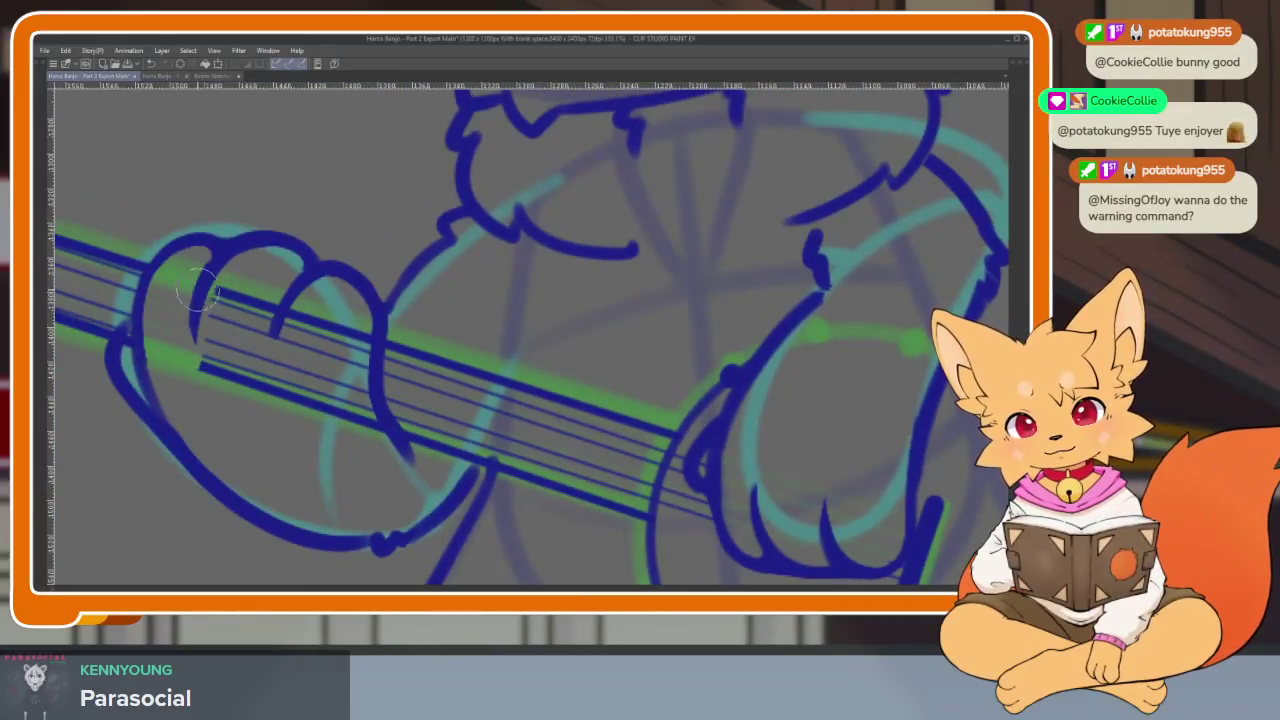
drag(198, 290, 281, 333)
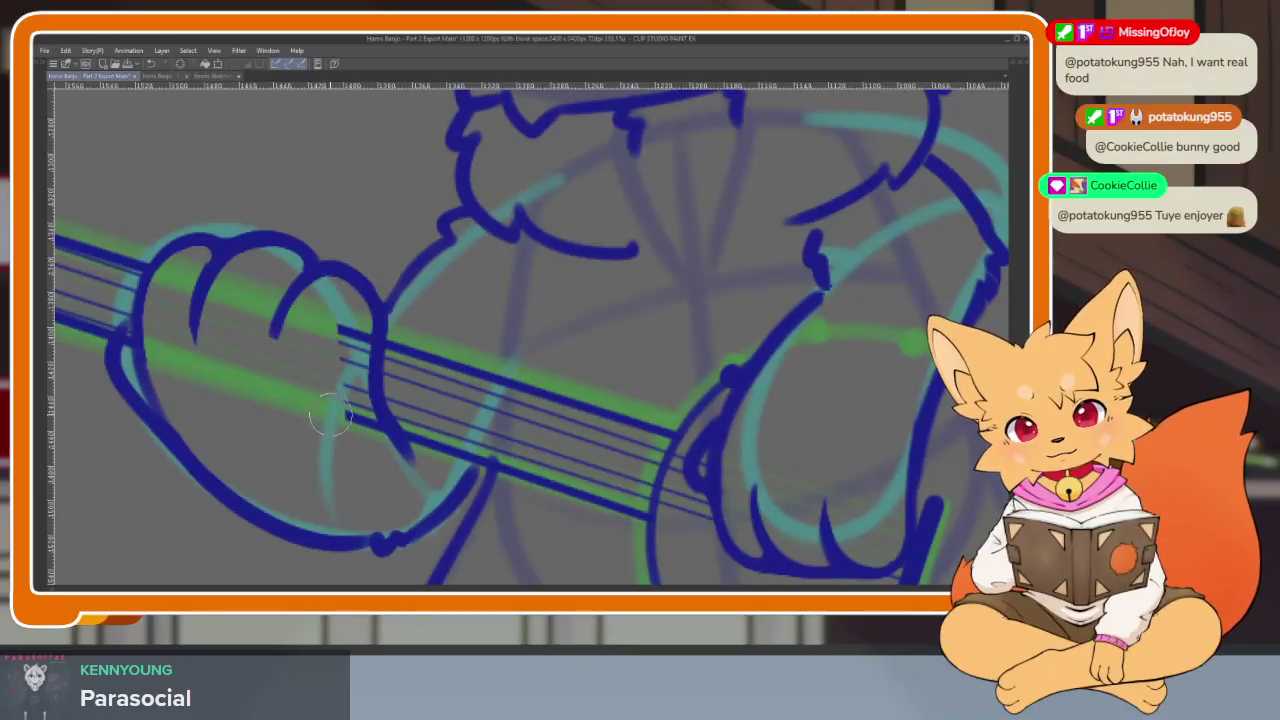
Erase strings over the hand on the banjo body and a stray dark blue stroke near the rim
scroll(723, 449, down, 2)
scroll(723, 449, down, 2)
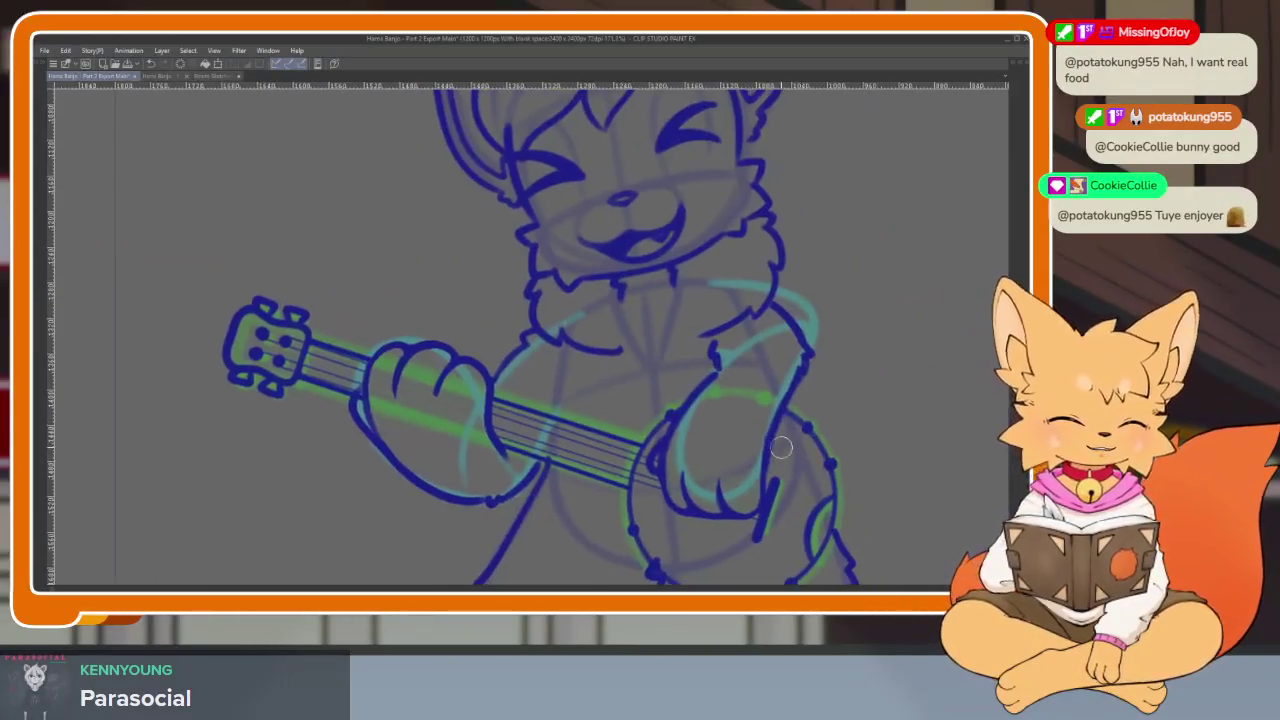
scroll(828, 416, down, 2)
scroll(644, 437, up, 1)
scroll(644, 437, up, 3)
drag(620, 482, 556, 424)
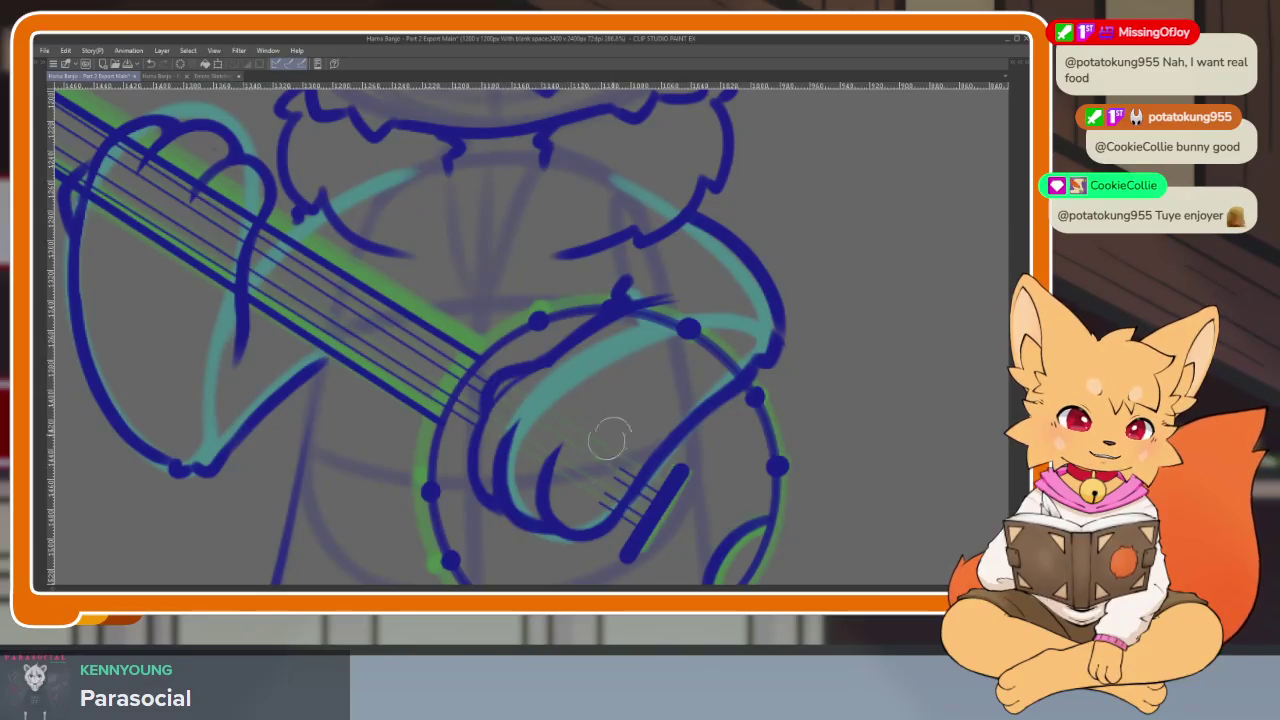
drag(735, 360, 650, 340)
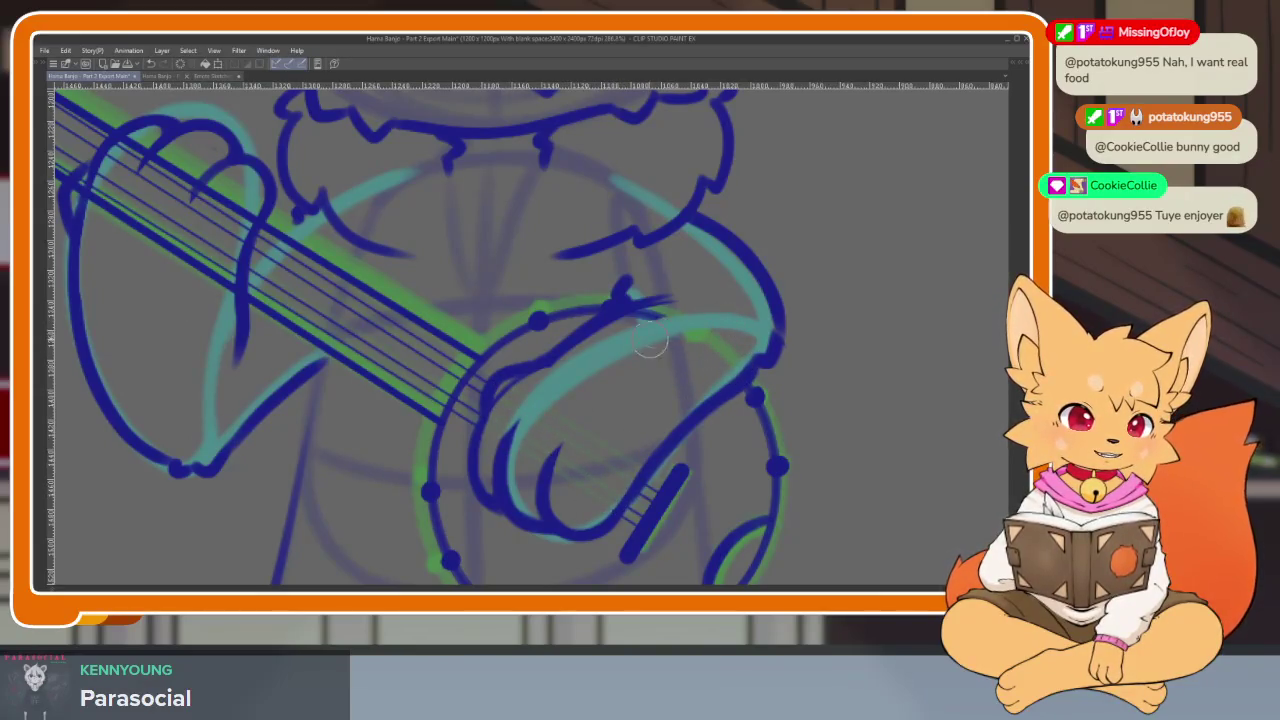
drag(575, 387, 855, 617)
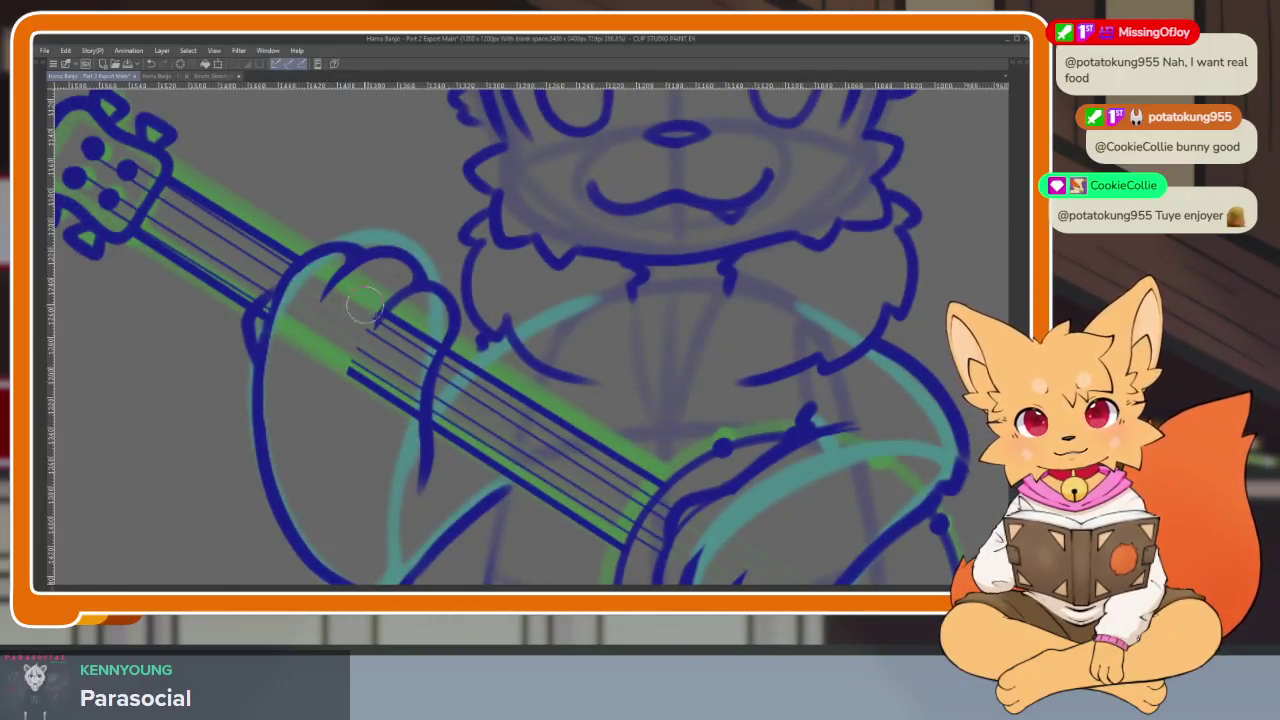
Recentre on the banjo and erase the leftover strings inside the fretting paw
drag(374, 340, 358, 325)
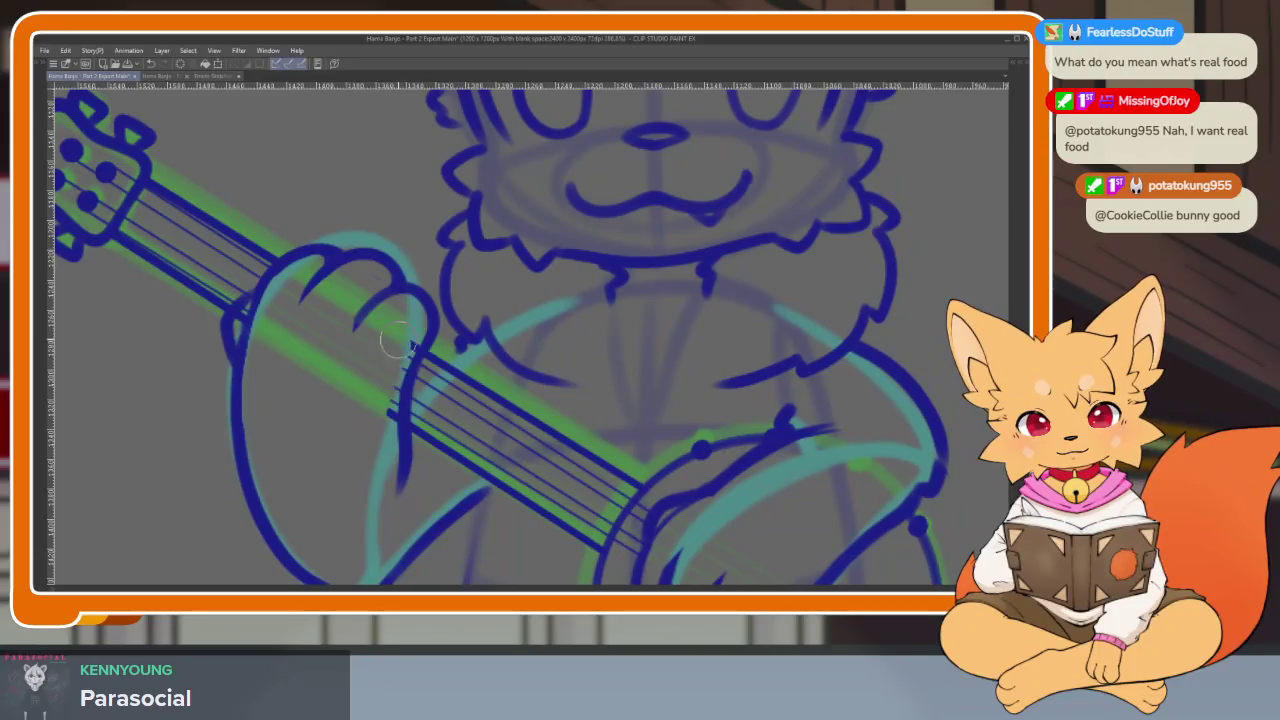
scroll(386, 436, down, 5)
scroll(428, 391, up, 2)
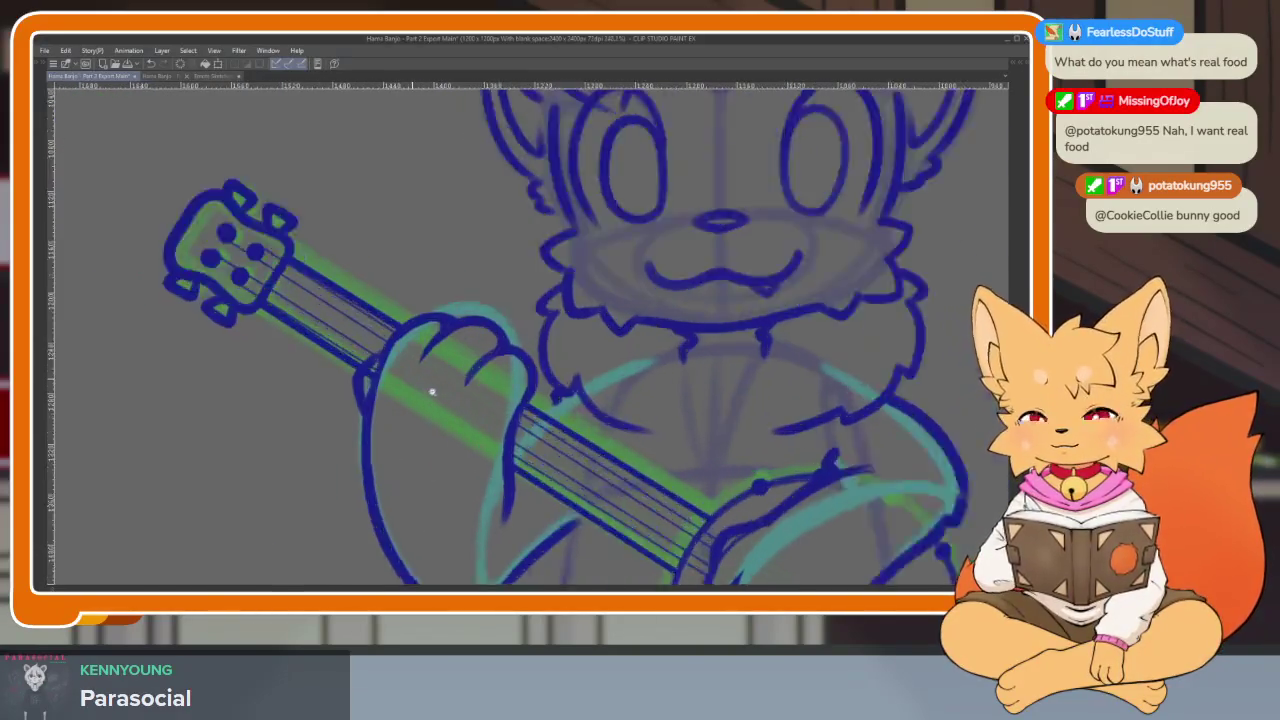
scroll(348, 398, up, 4)
scroll(449, 374, down, 5)
scroll(657, 416, up, 2)
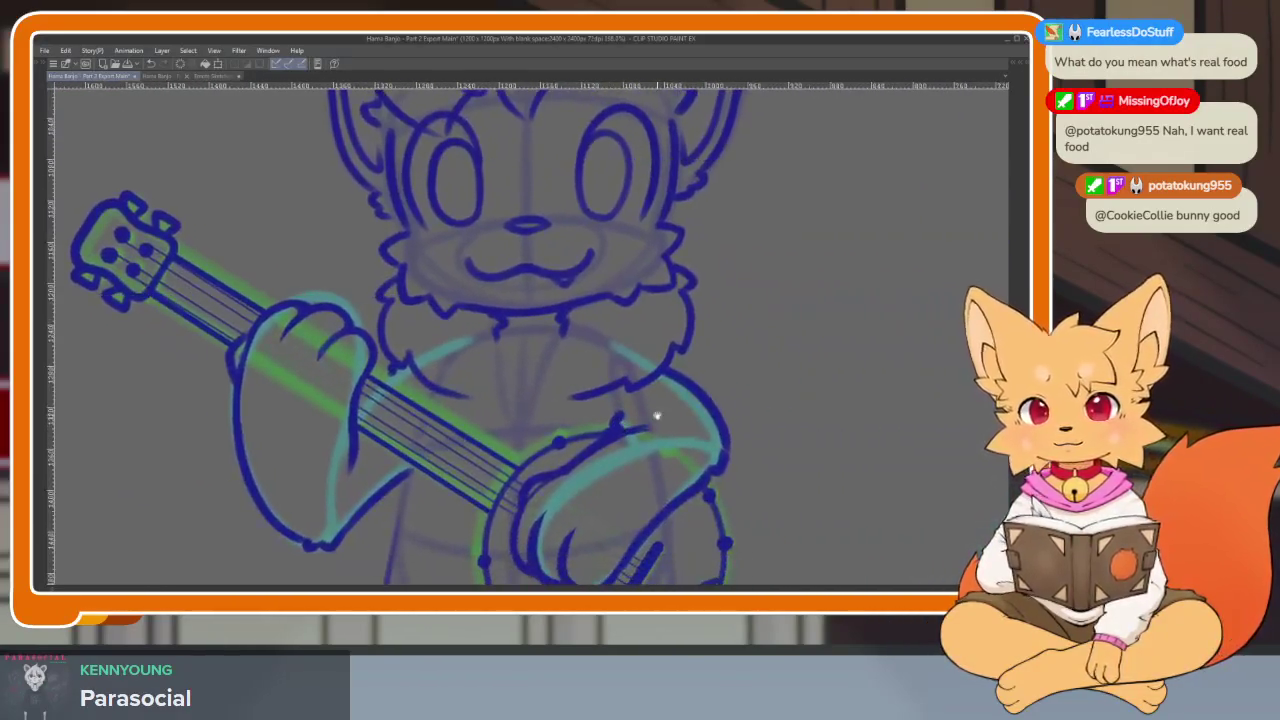
drag(740, 414, 555, 369)
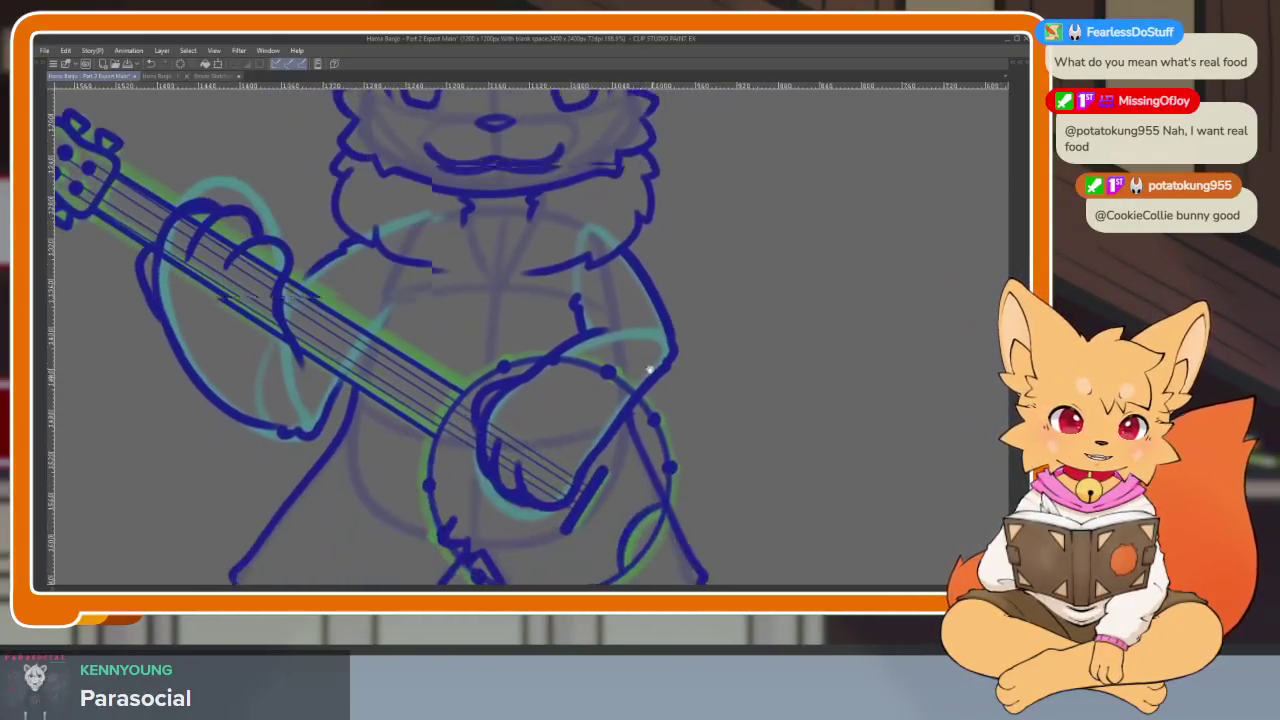
scroll(629, 372, up, 3)
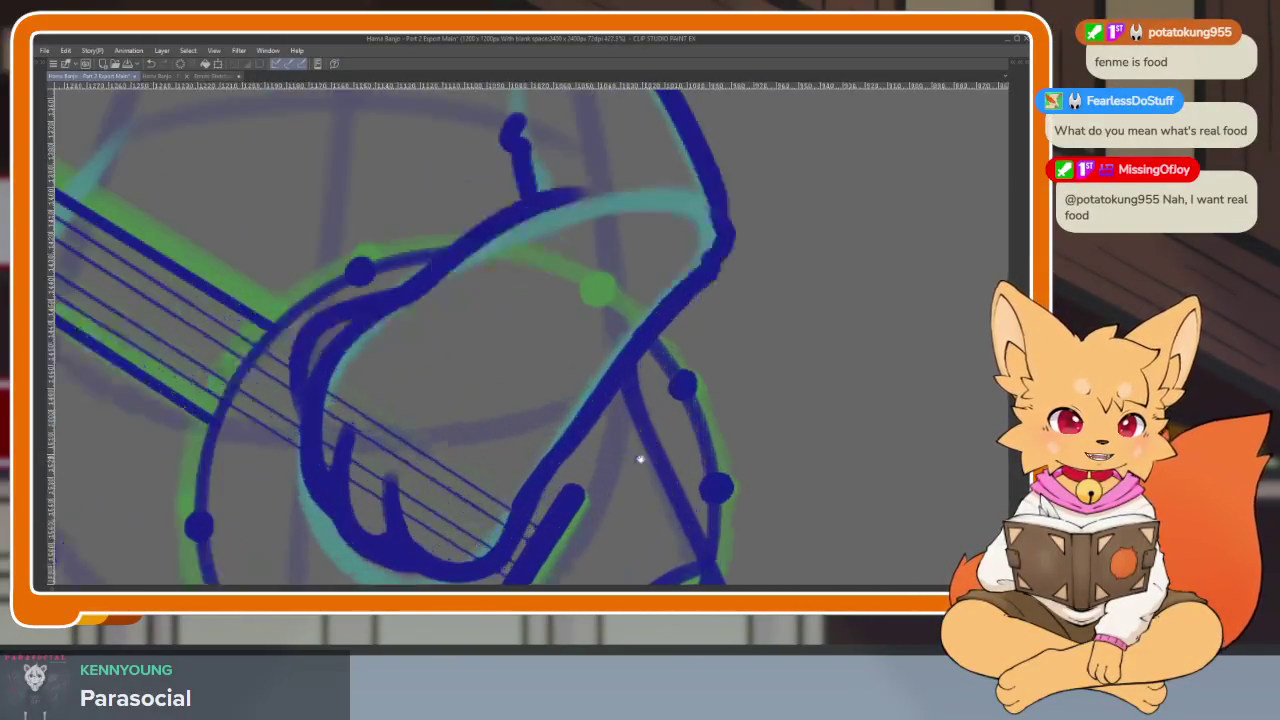
scroll(640, 457, up, 1)
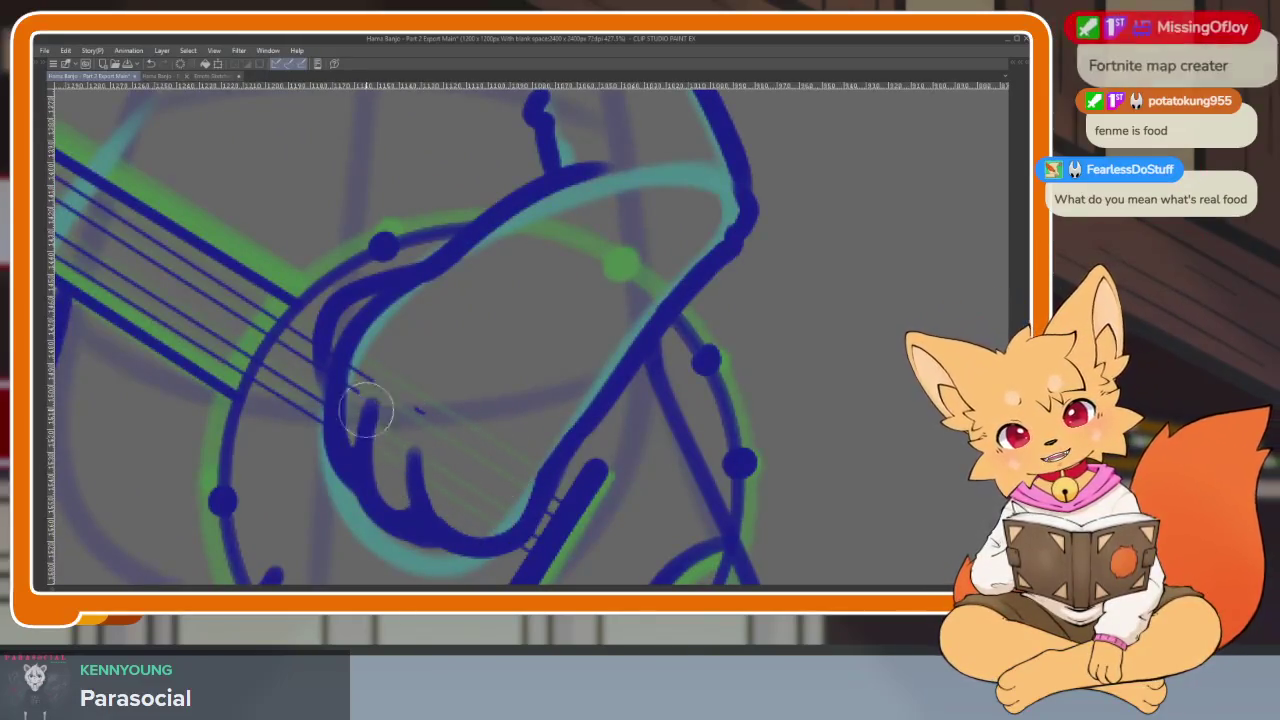
scroll(428, 408, down, 1)
scroll(423, 401, down, 2)
scroll(423, 401, up, 1)
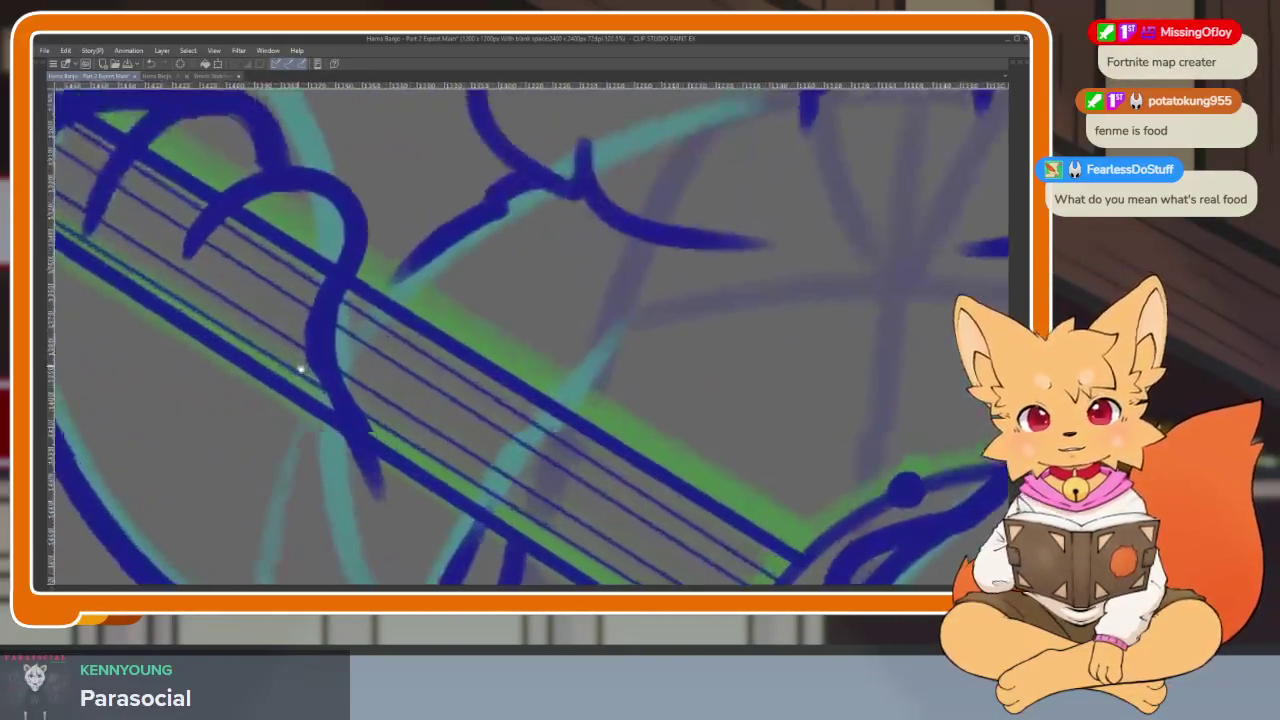
scroll(300, 366, up, 1)
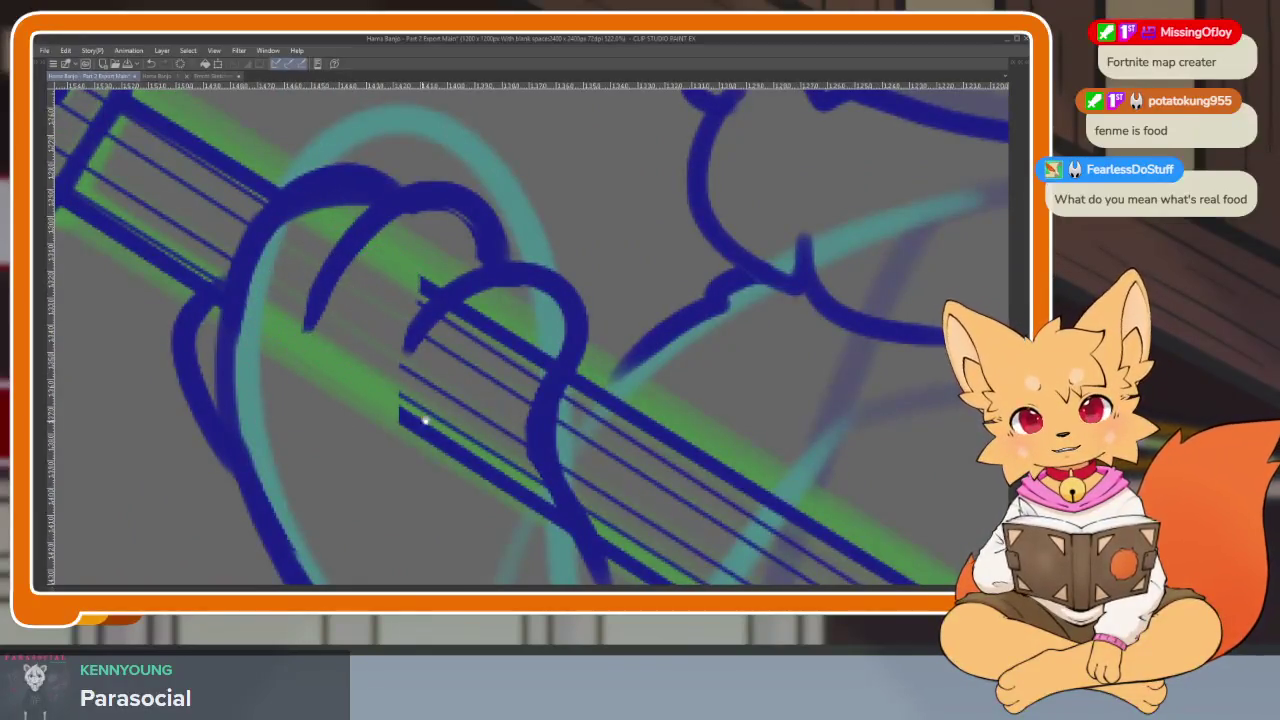
drag(423, 420, 378, 360)
mouse_move(363, 206)
mouse_down()
mouse_move(380, 380)
mouse_move(482, 283)
mouse_up()
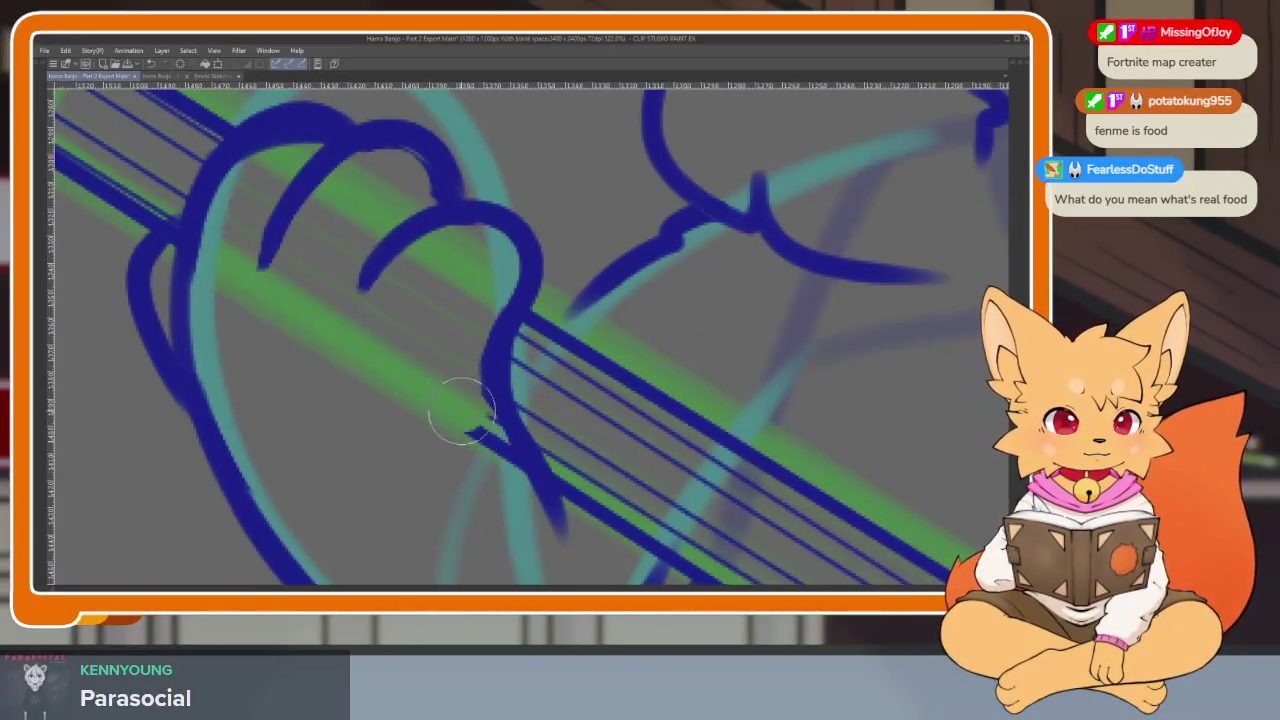
Compare against the old sketch, trim the dark blue body outline and erase strings across the strumming hand
scroll(596, 398, down, 5)
key(ctrl+Tab)
key(ctrl+Tab)
key(ctrl+Tab)
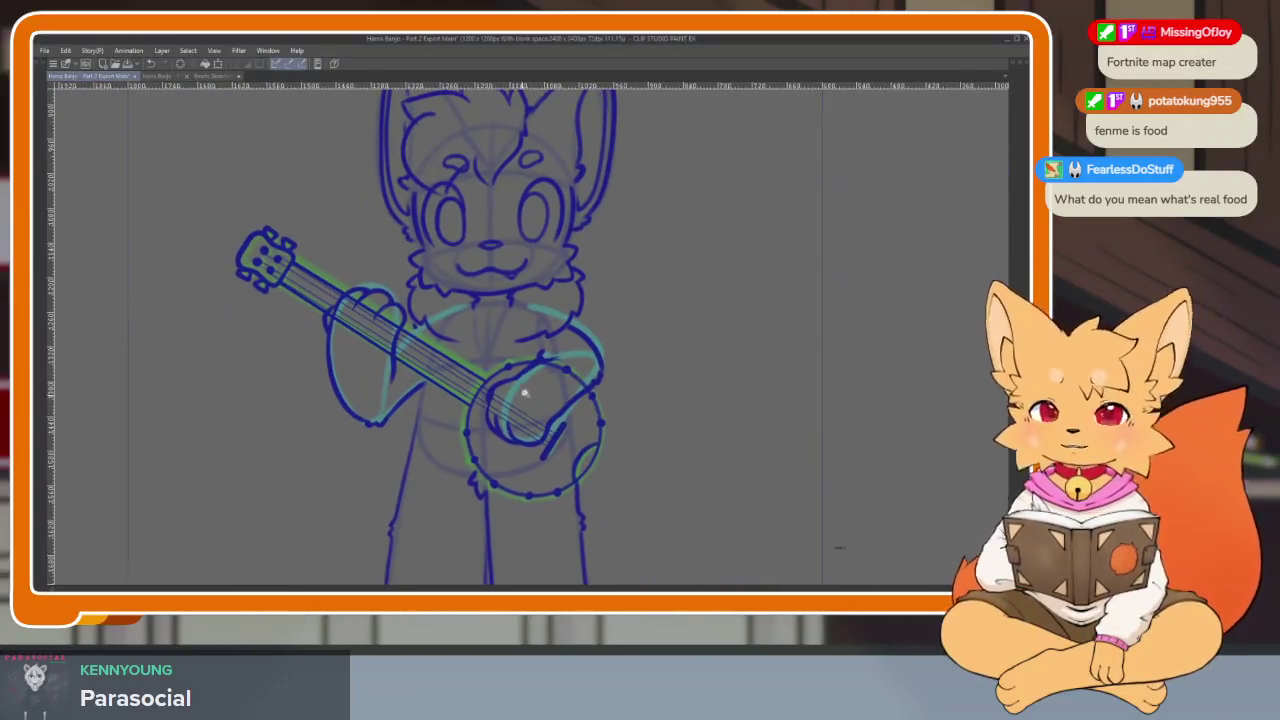
scroll(557, 443, up, 3)
scroll(586, 463, up, 2)
scroll(589, 418, up, 1)
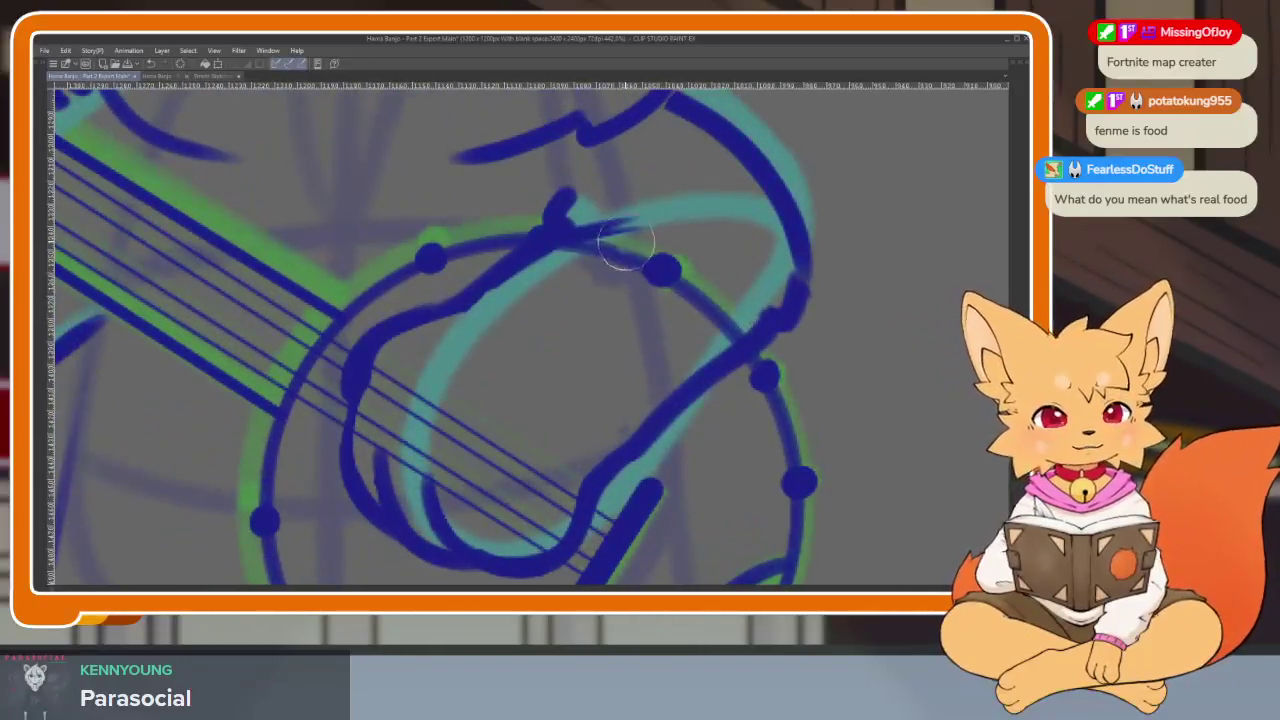
drag(645, 240, 745, 268)
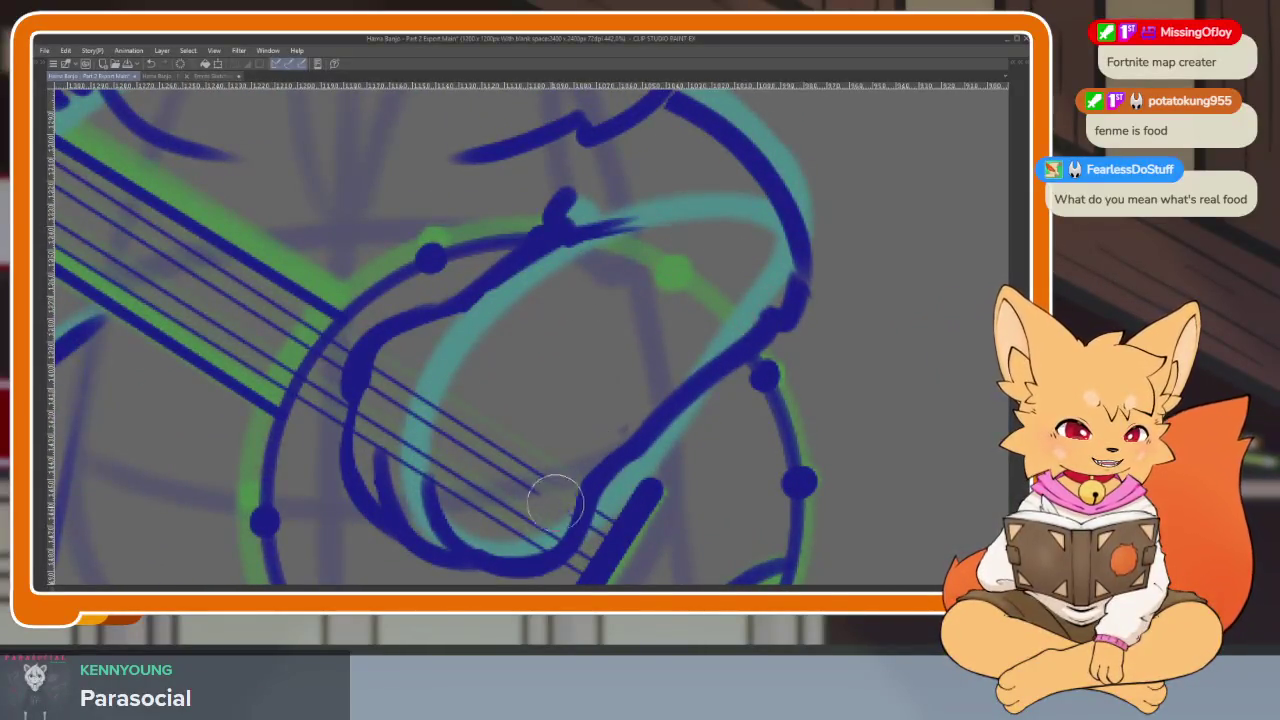
mouse_move(510, 530)
mouse_down()
mouse_move(386, 371)
mouse_move(475, 432)
mouse_up()
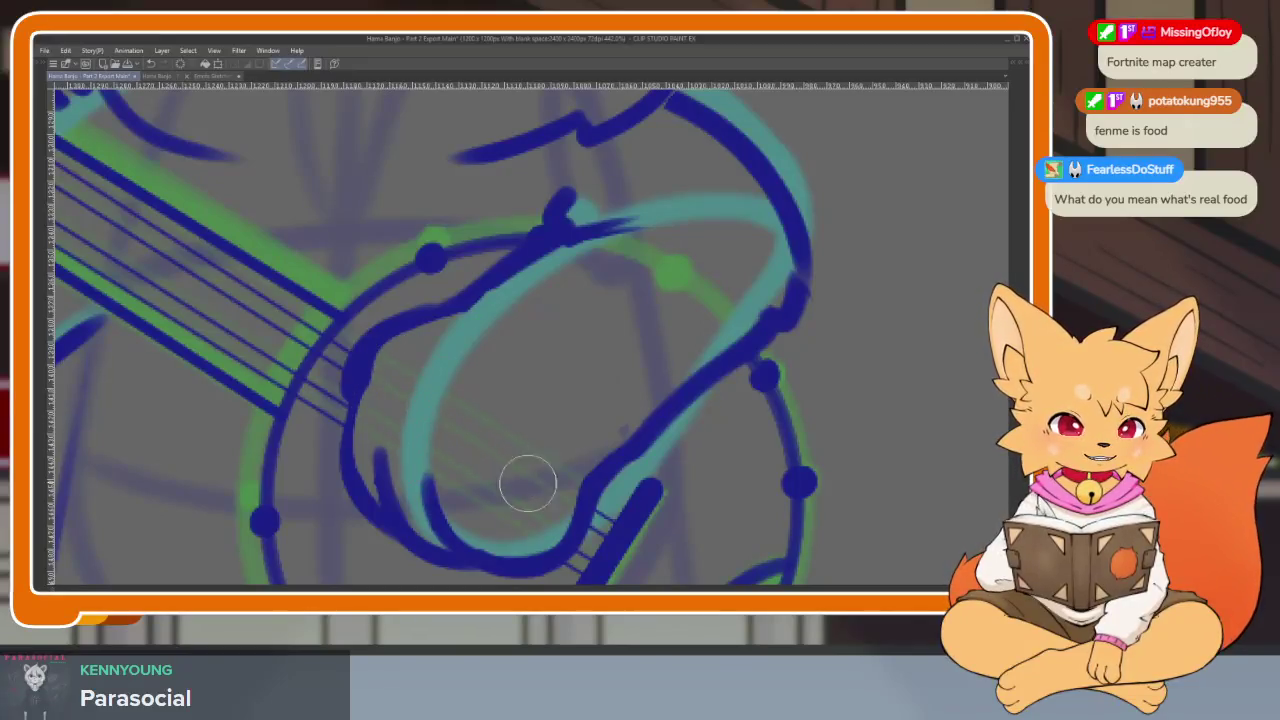
Erase the strings across and just below the fretting paw
scroll(488, 507, down, 5)
scroll(520, 470, up, 5)
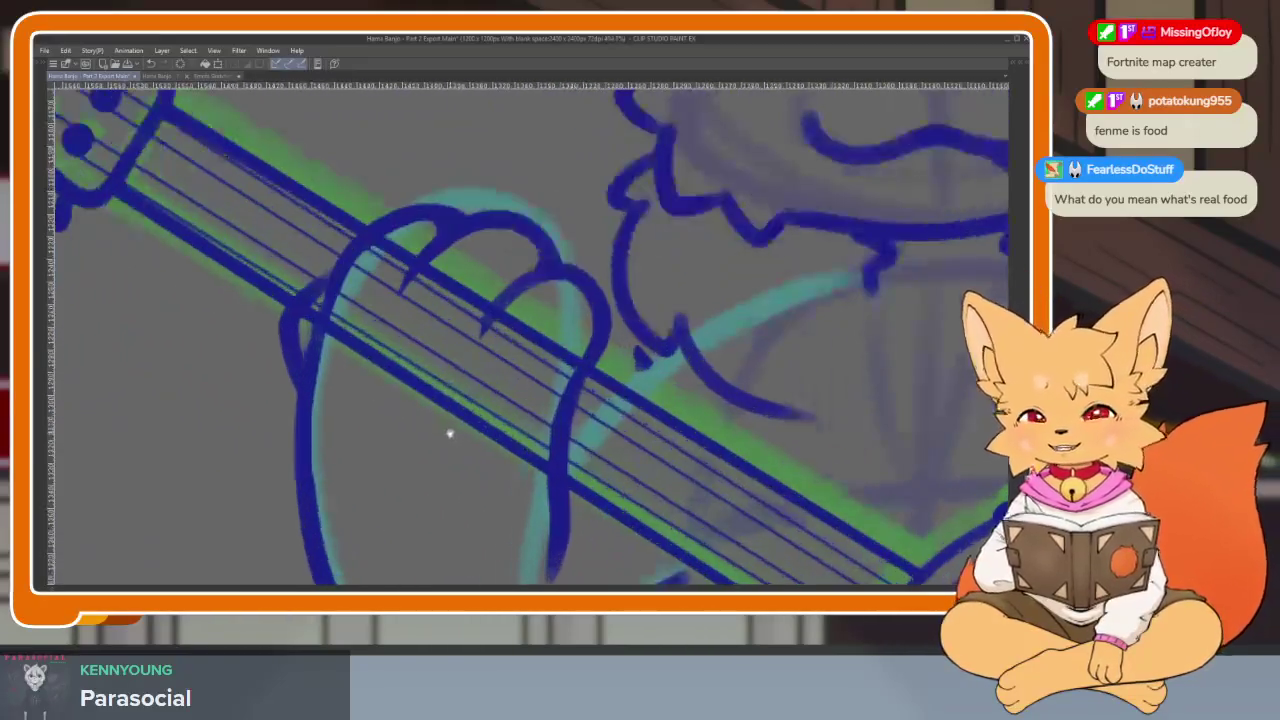
mouse_move(400, 320)
mouse_down()
mouse_move(408, 286)
mouse_move(312, 292)
mouse_move(512, 312)
mouse_up()
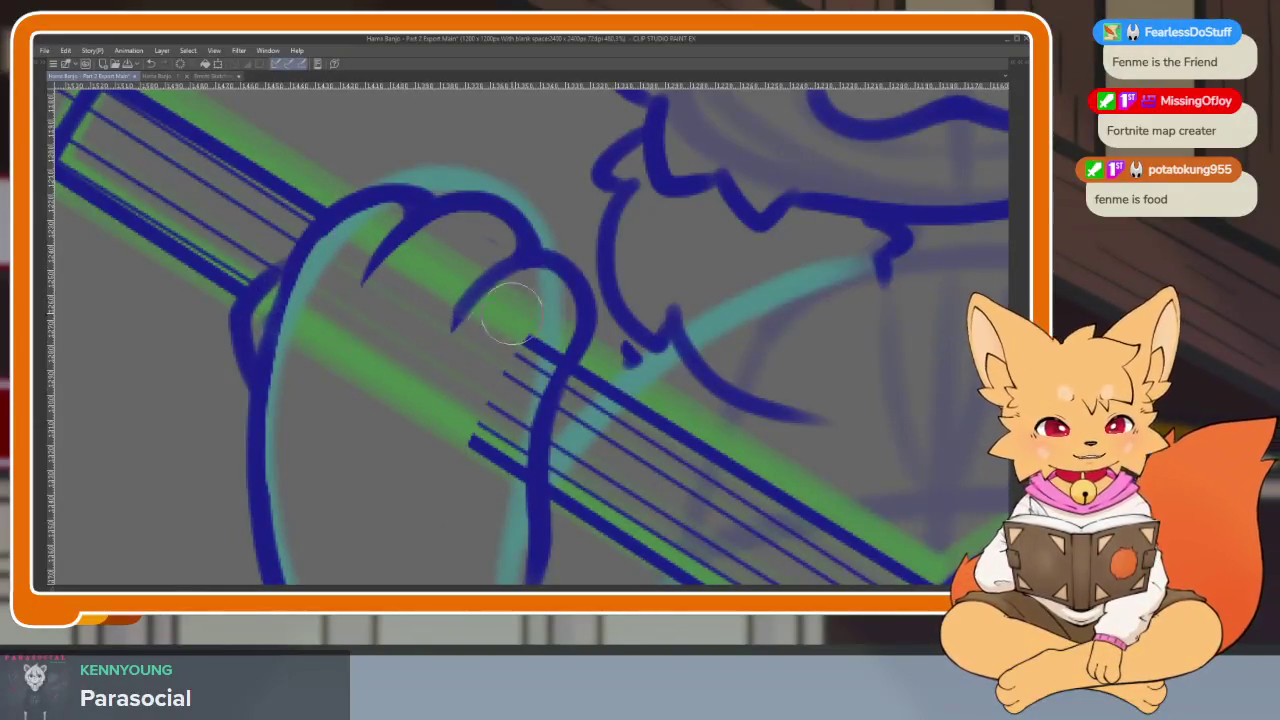
mouse_move(524, 393)
mouse_down()
mouse_move(500, 471)
mouse_move(566, 449)
mouse_up()
scroll(566, 449, down, 3)
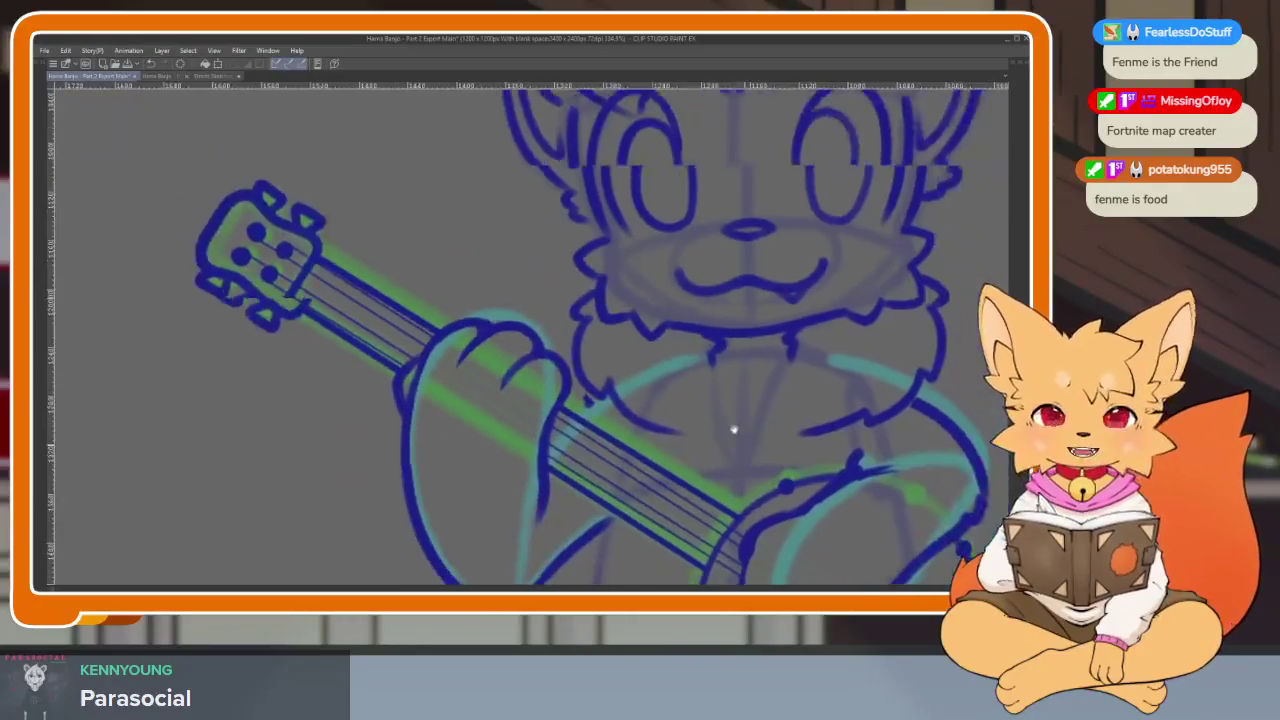
Undo the stray finger strokes drawn over the banjo neck
scroll(734, 429, up, 2)
scroll(720, 380, up, 1)
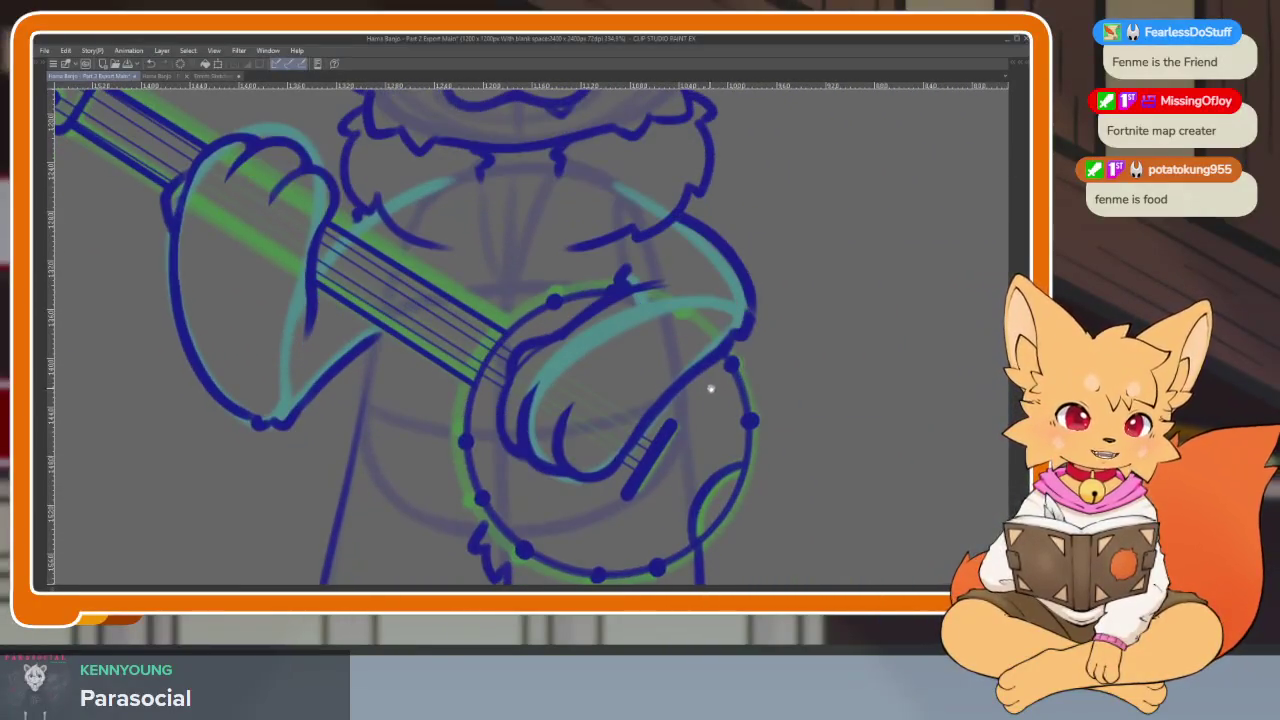
scroll(708, 380, down, 1)
scroll(750, 368, down, 2)
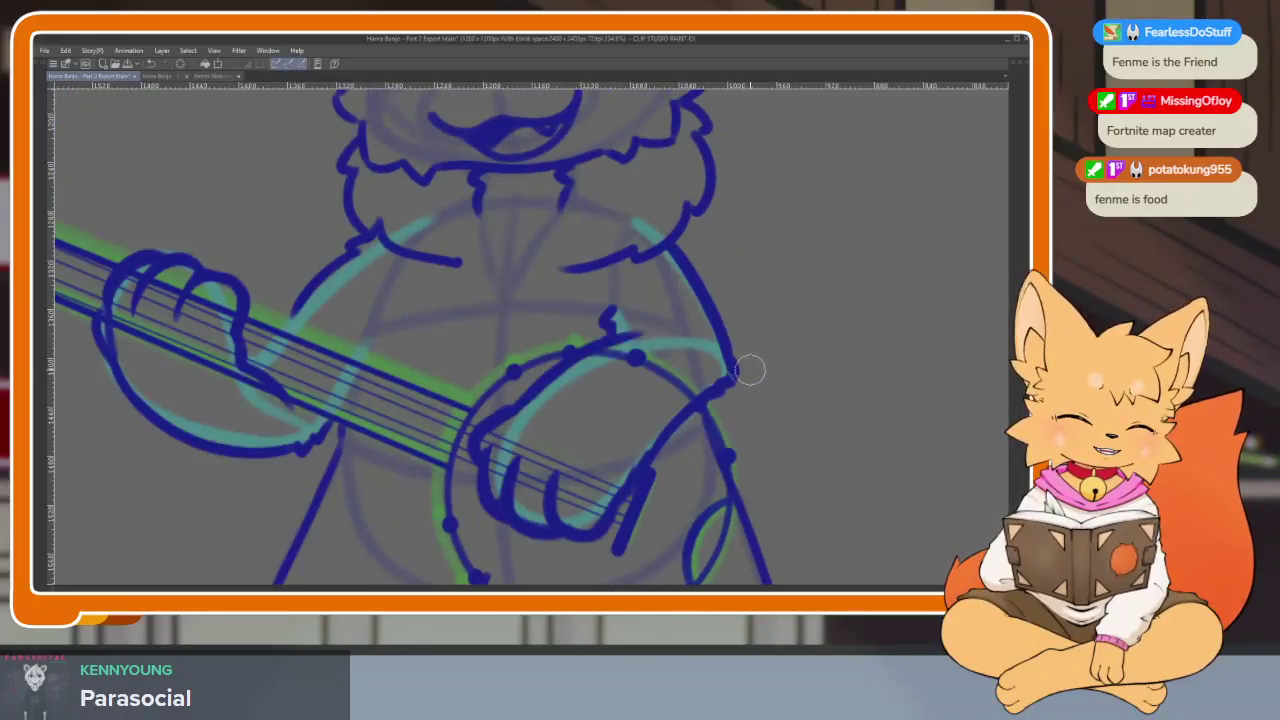
scroll(620, 383, up, 1)
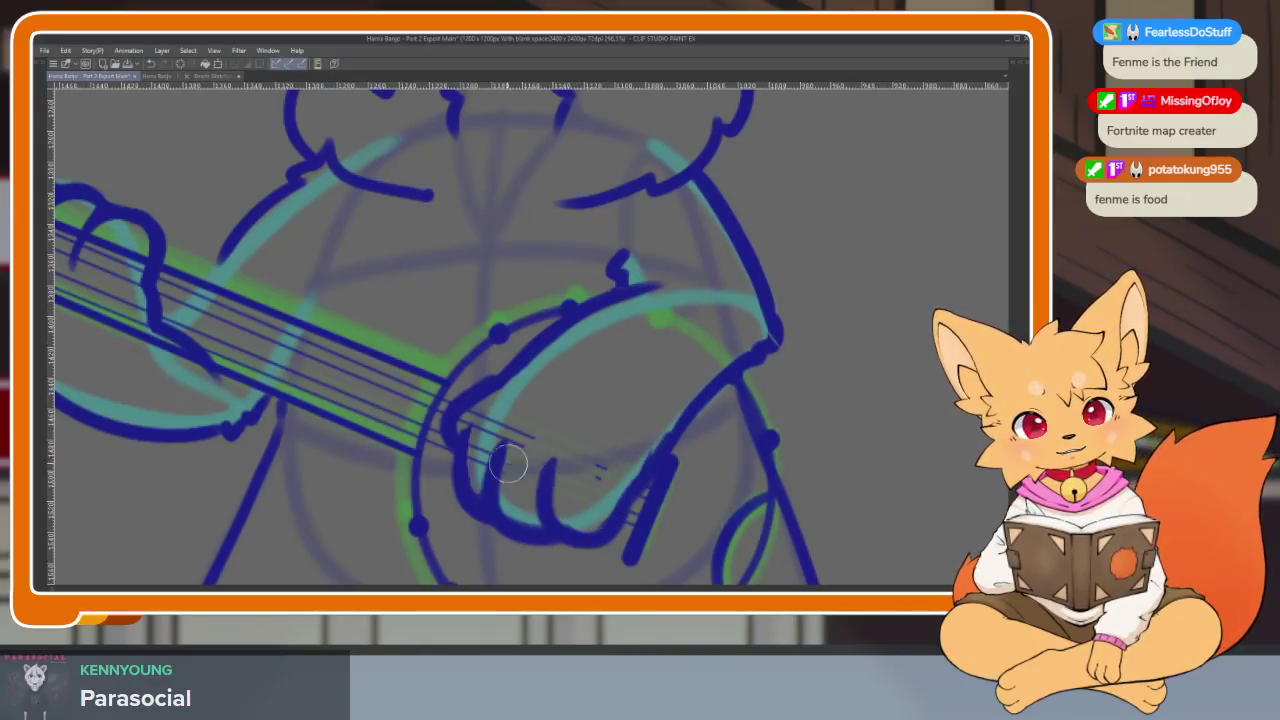
scroll(607, 464, down, 1)
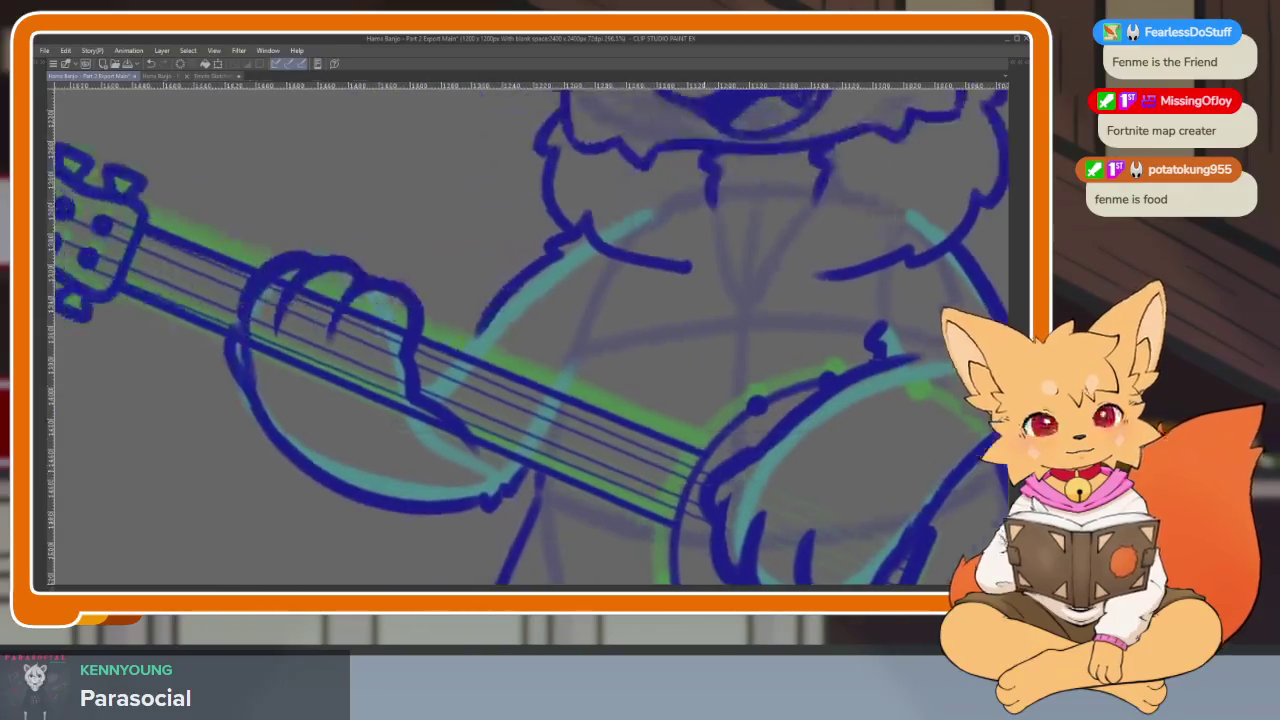
key(ctrl+z)
key(ctrl+z)
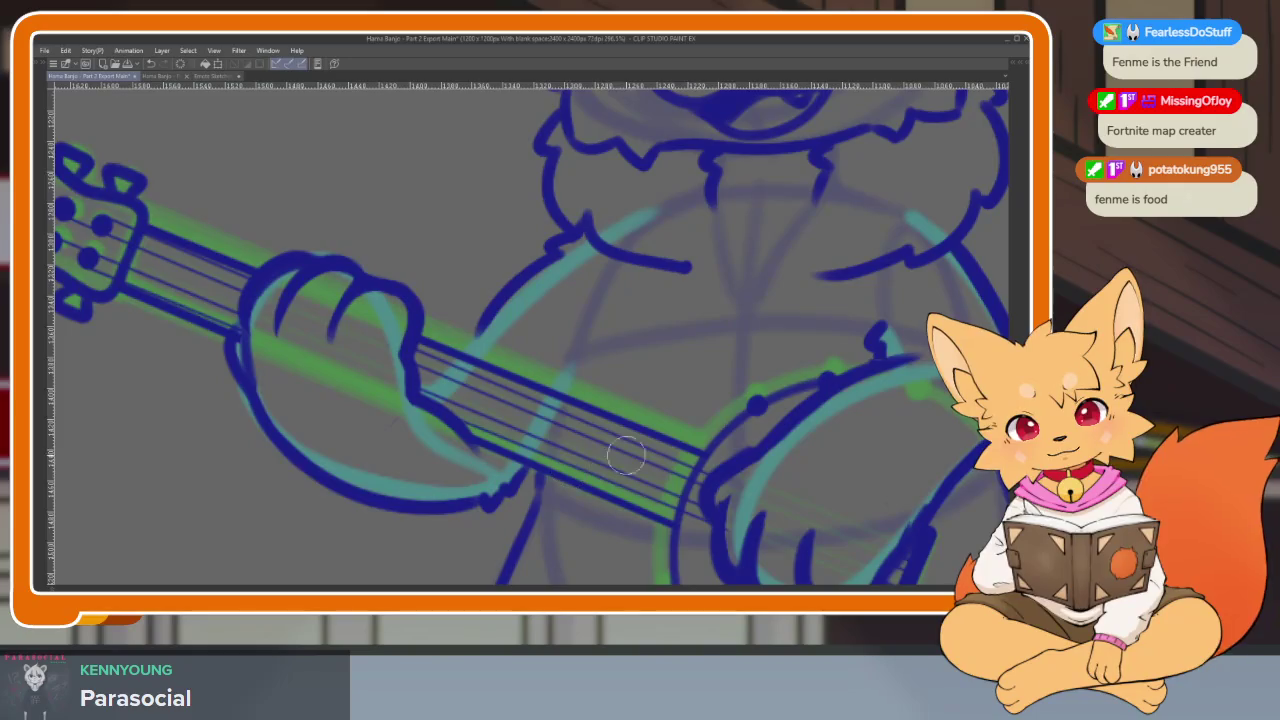
Erase the stray mark on the banjo body
scroll(700, 430, down, 2)
scroll(760, 418, down, 2)
scroll(772, 414, down, 1)
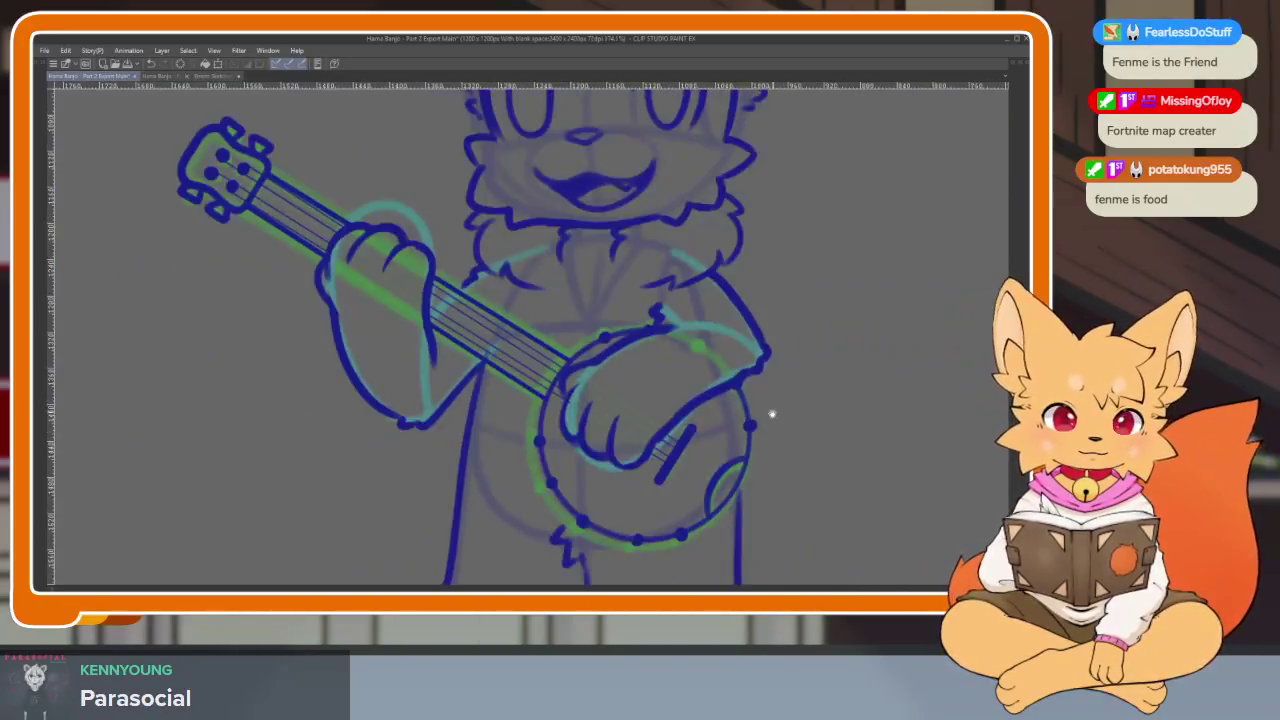
scroll(772, 414, down, 1)
scroll(746, 412, down, 1)
scroll(594, 414, up, 1)
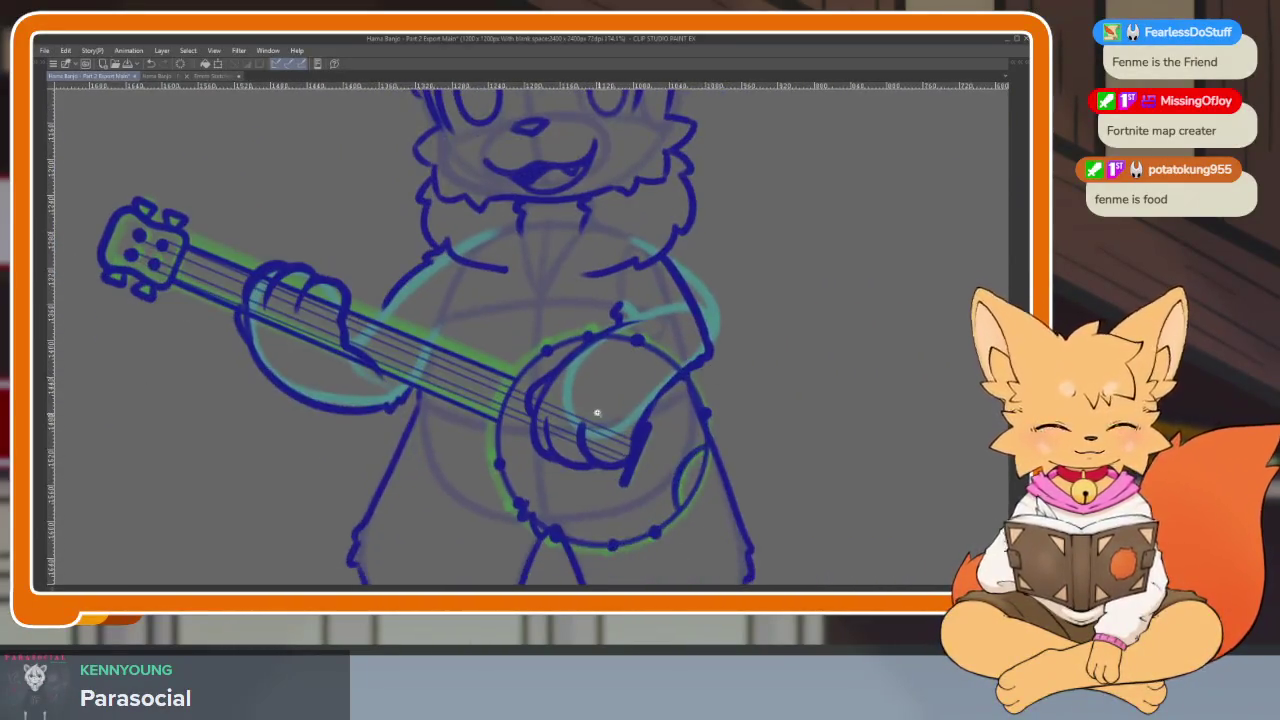
scroll(510, 425, up, 3)
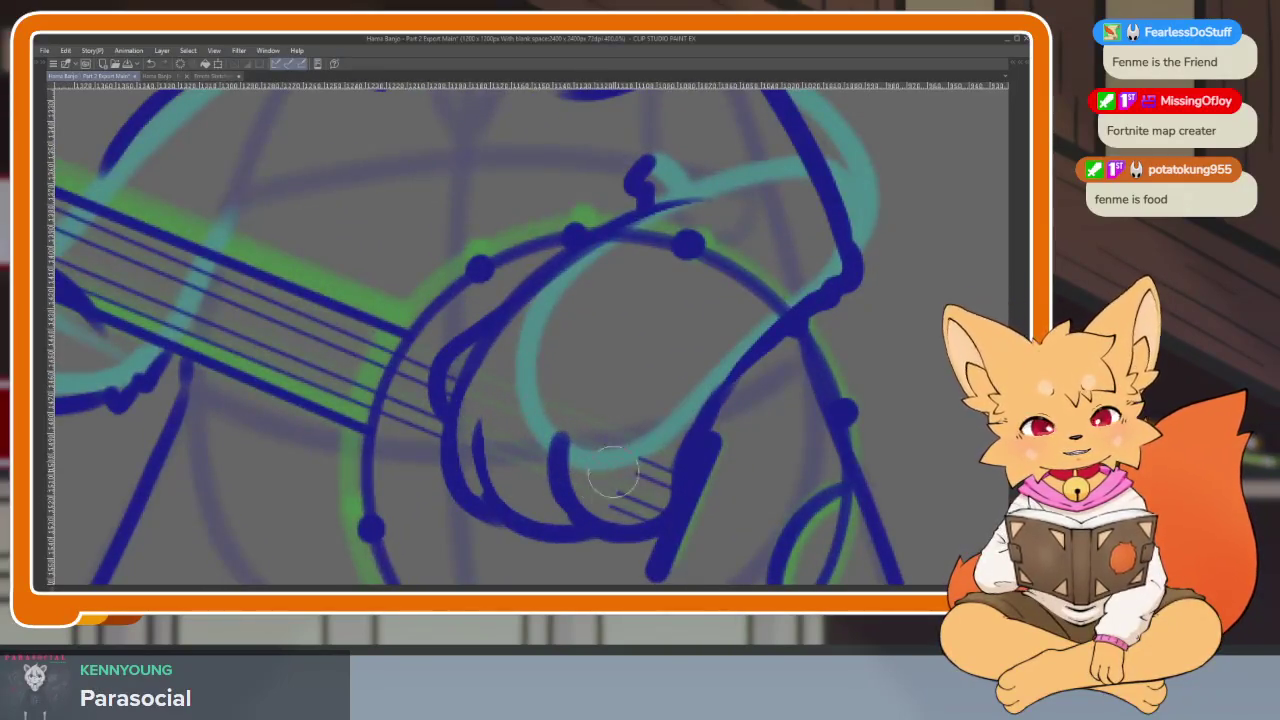
drag(689, 259, 603, 260)
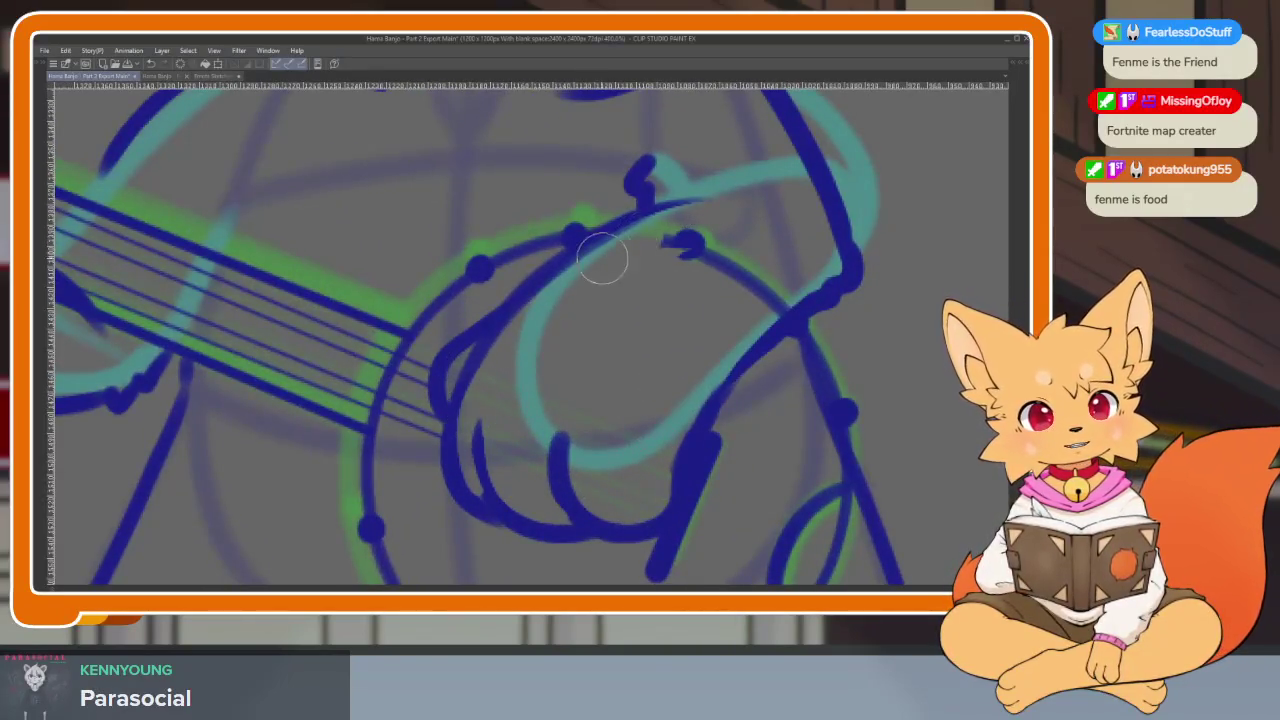
Erase the string lines crossing the fretting hand
scroll(790, 290, down, 2)
scroll(766, 400, down, 2)
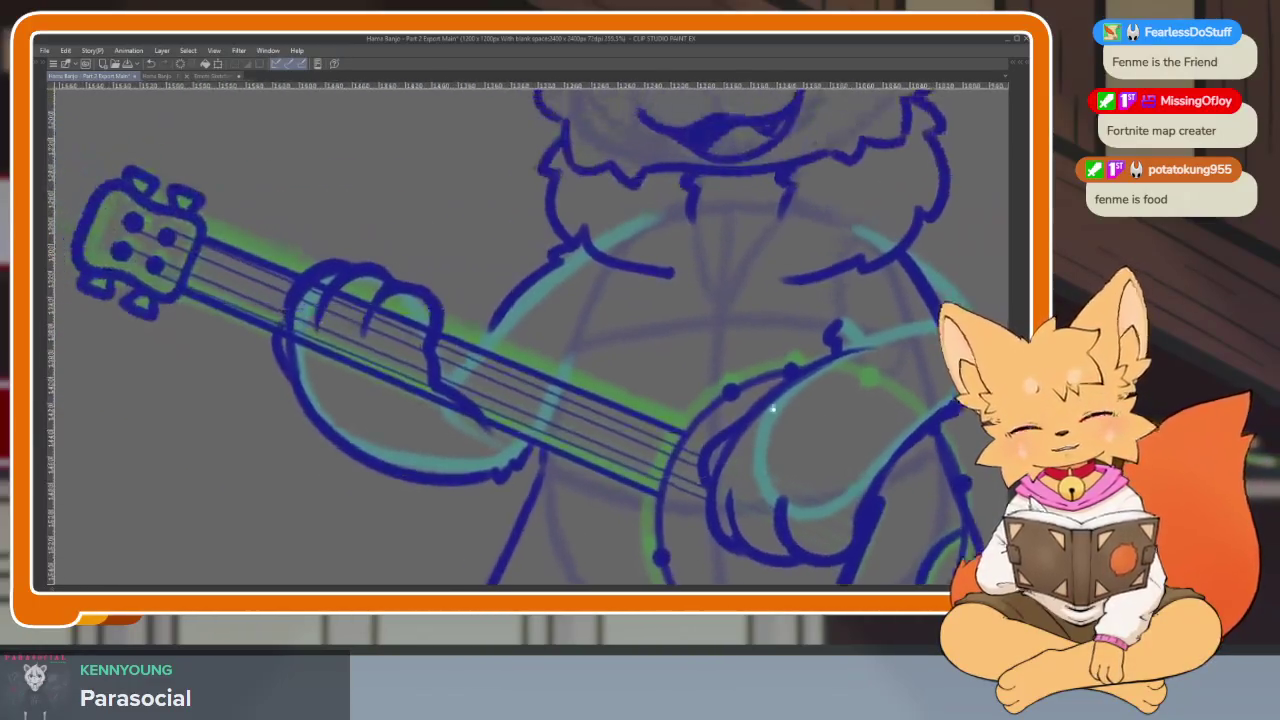
scroll(330, 343, up, 5)
mouse_move(318, 248)
mouse_down()
mouse_move(329, 337)
mouse_move(400, 366)
mouse_move(485, 290)
mouse_up()
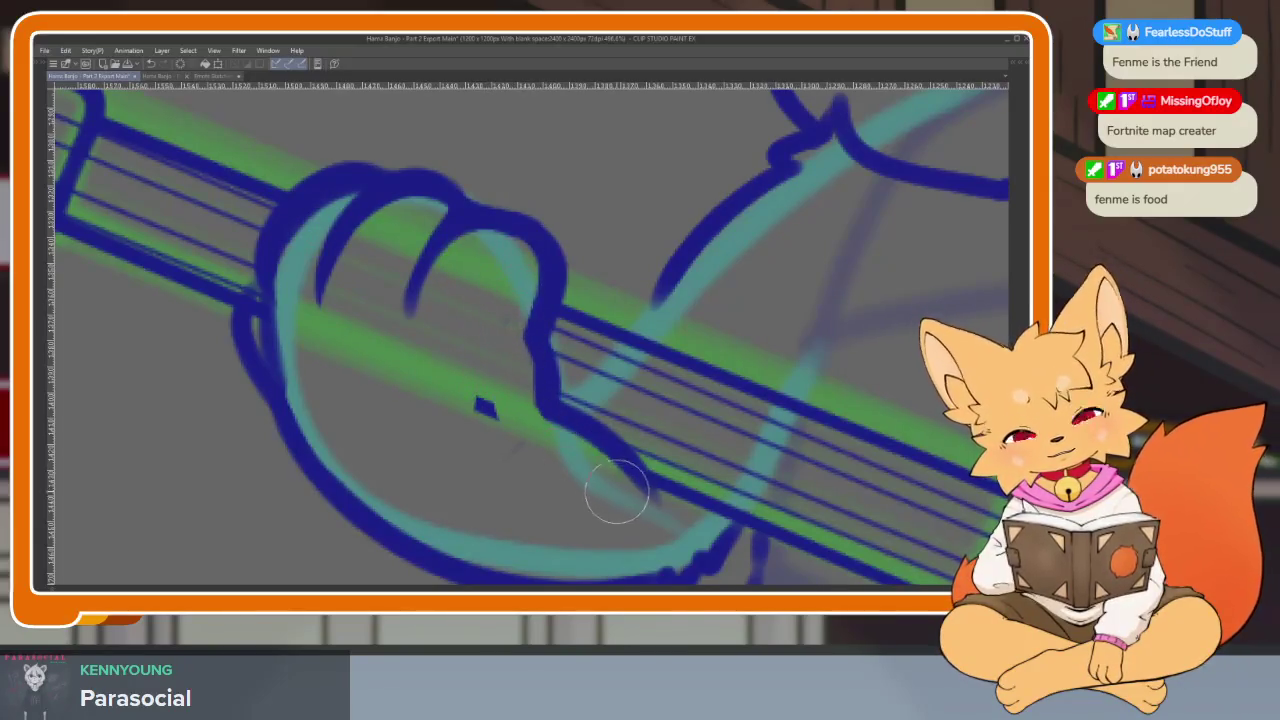
scroll(826, 414, down, 5)
scroll(826, 414, down, 2)
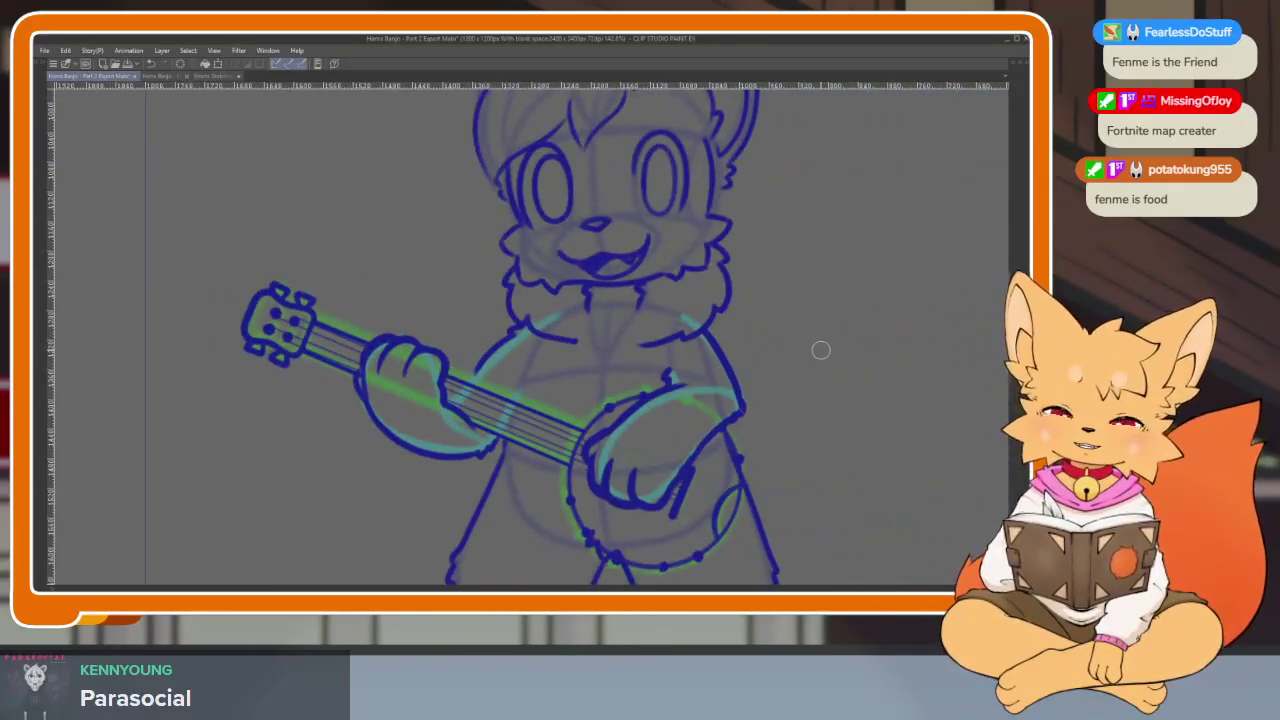
Erase the strings between the neck outlines under the fretting fingers
scroll(770, 410, up, 3)
scroll(760, 408, down, 1)
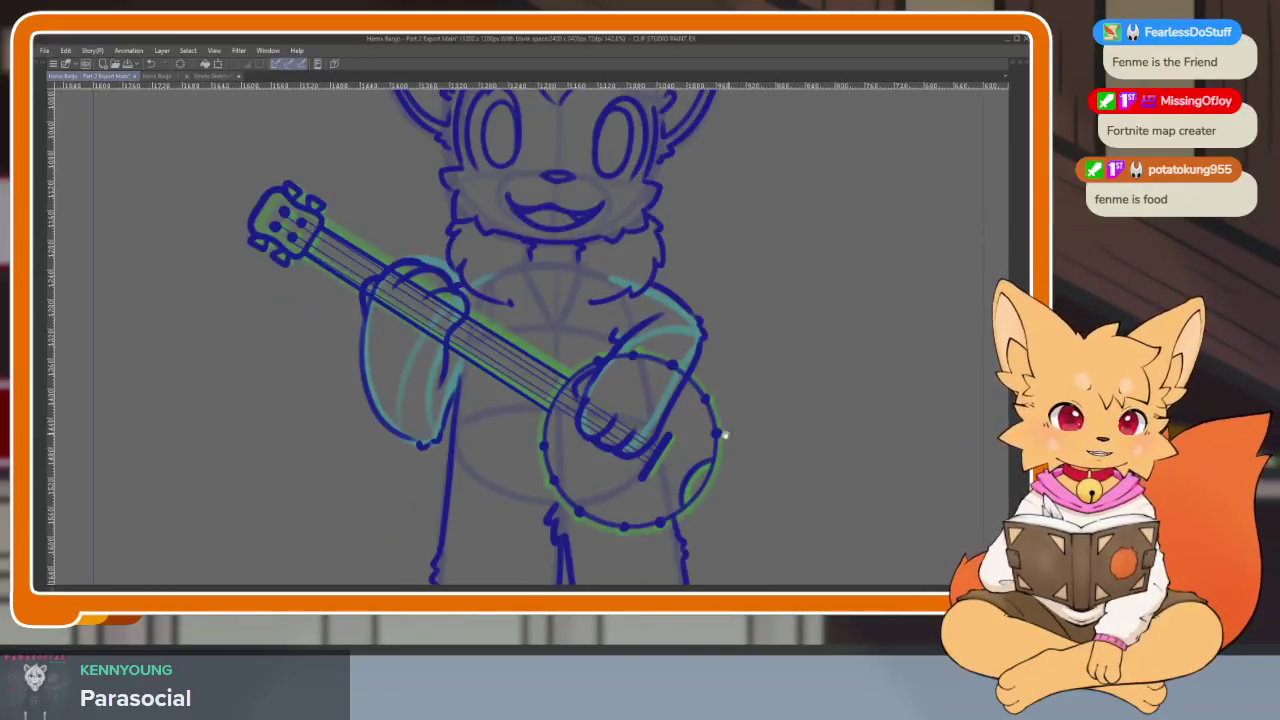
scroll(700, 438, up, 4)
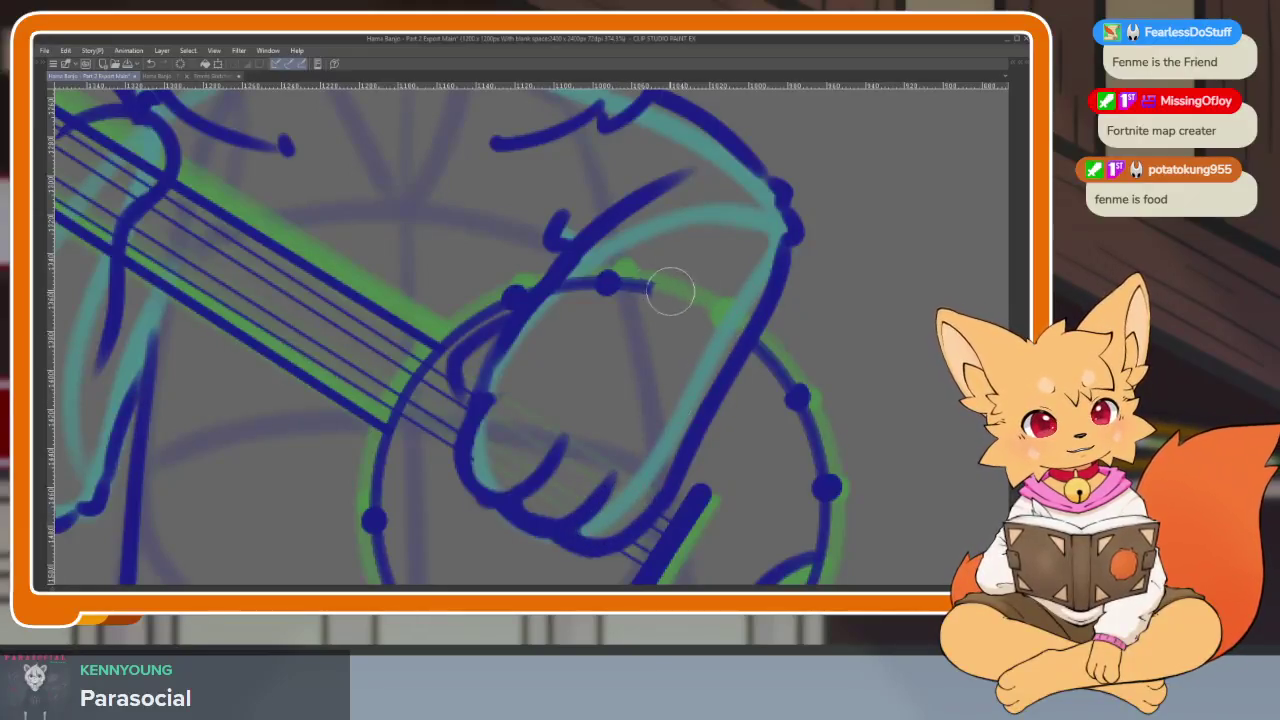
scroll(586, 337, down, 3)
scroll(471, 351, up, 1)
scroll(480, 330, up, 3)
mouse_move(522, 204)
mouse_down()
mouse_move(430, 257)
mouse_move(440, 240)
mouse_move(585, 228)
mouse_move(624, 408)
mouse_move(720, 340)
mouse_move(729, 371)
mouse_move(693, 455)
mouse_up()
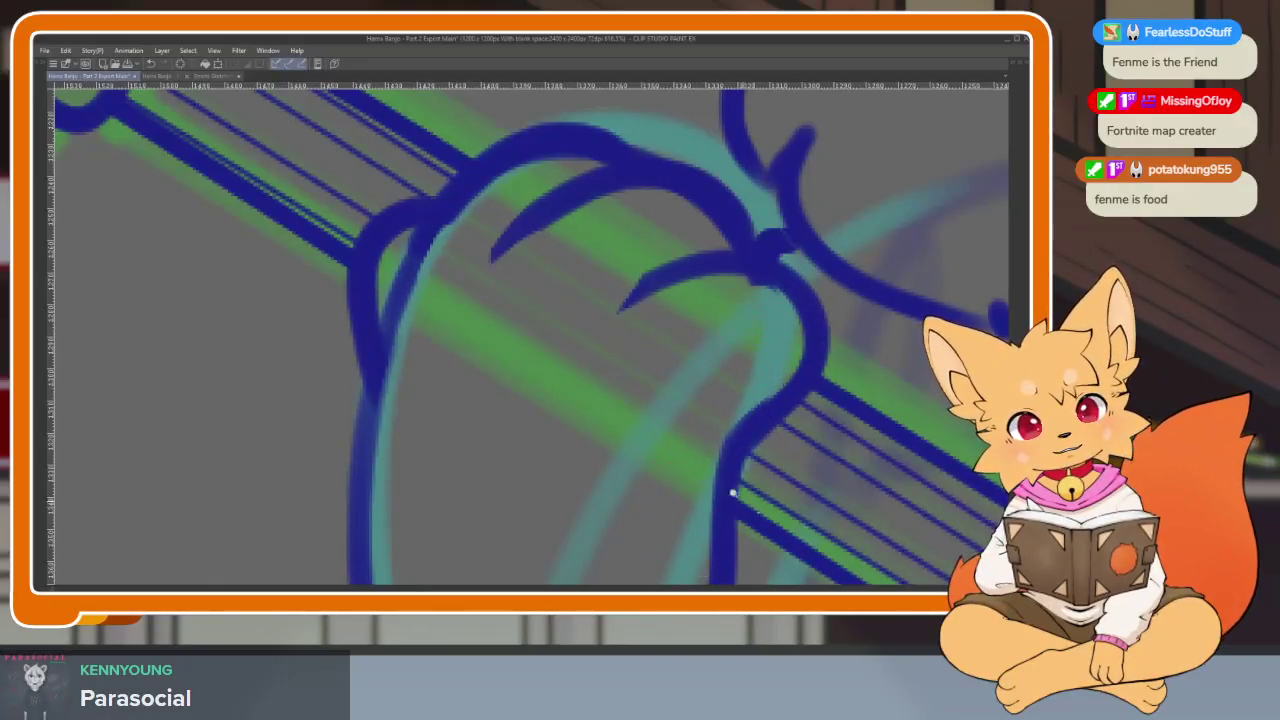
scroll(733, 492, down, 3)
scroll(700, 390, up, 1)
scroll(756, 374, up, 1)
Erase leftover strings inside the hand's arc and under the fingers, then fit the page to the window
drag(756, 374, 670, 274)
scroll(490, 415, up, 3)
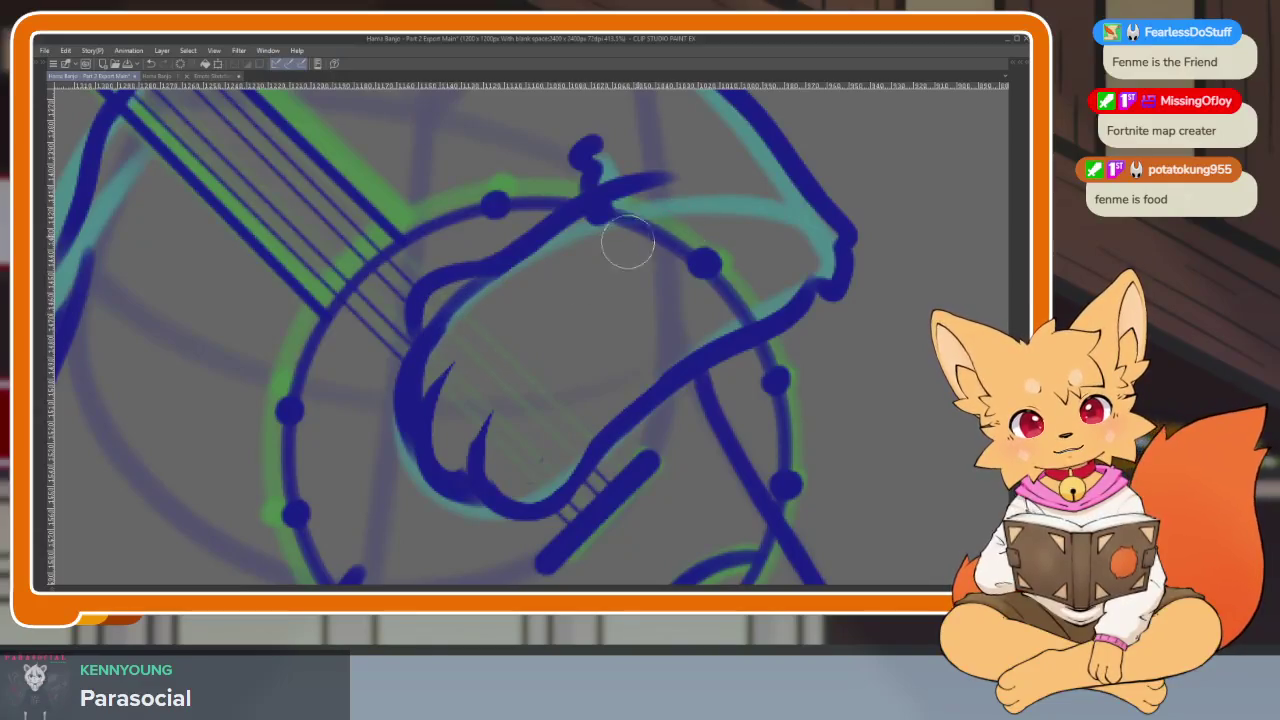
scroll(700, 271, down, 3)
scroll(434, 274, up, 1)
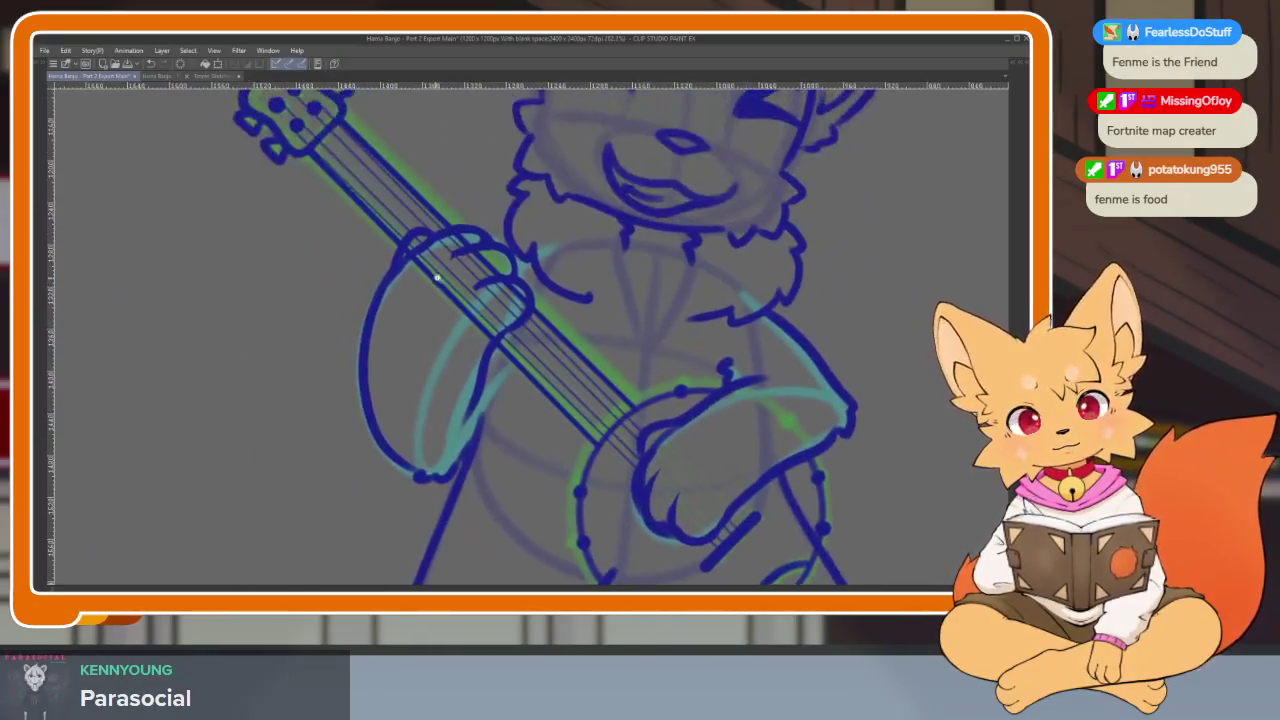
scroll(412, 250, up, 2)
drag(392, 207, 400, 270)
mouse_move(512, 197)
mouse_down()
mouse_move(498, 290)
mouse_move(533, 340)
mouse_up()
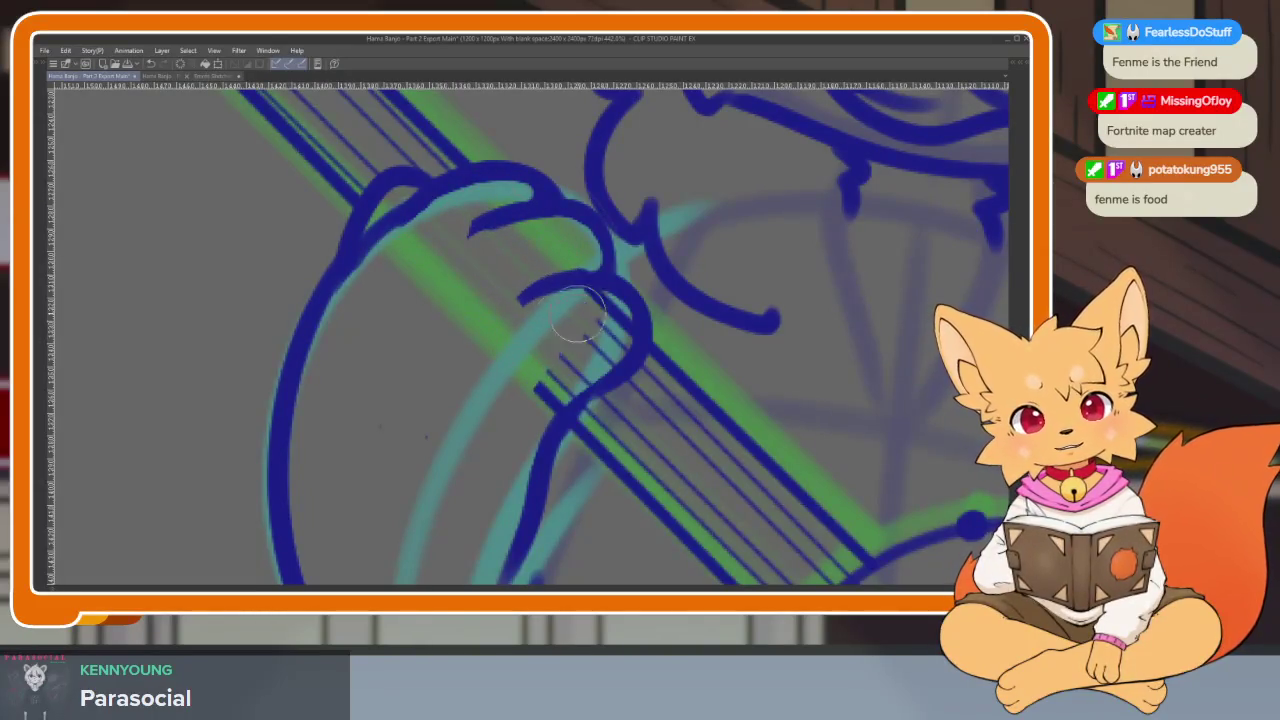
scroll(605, 352, down, 3)
scroll(660, 391, down, 2)
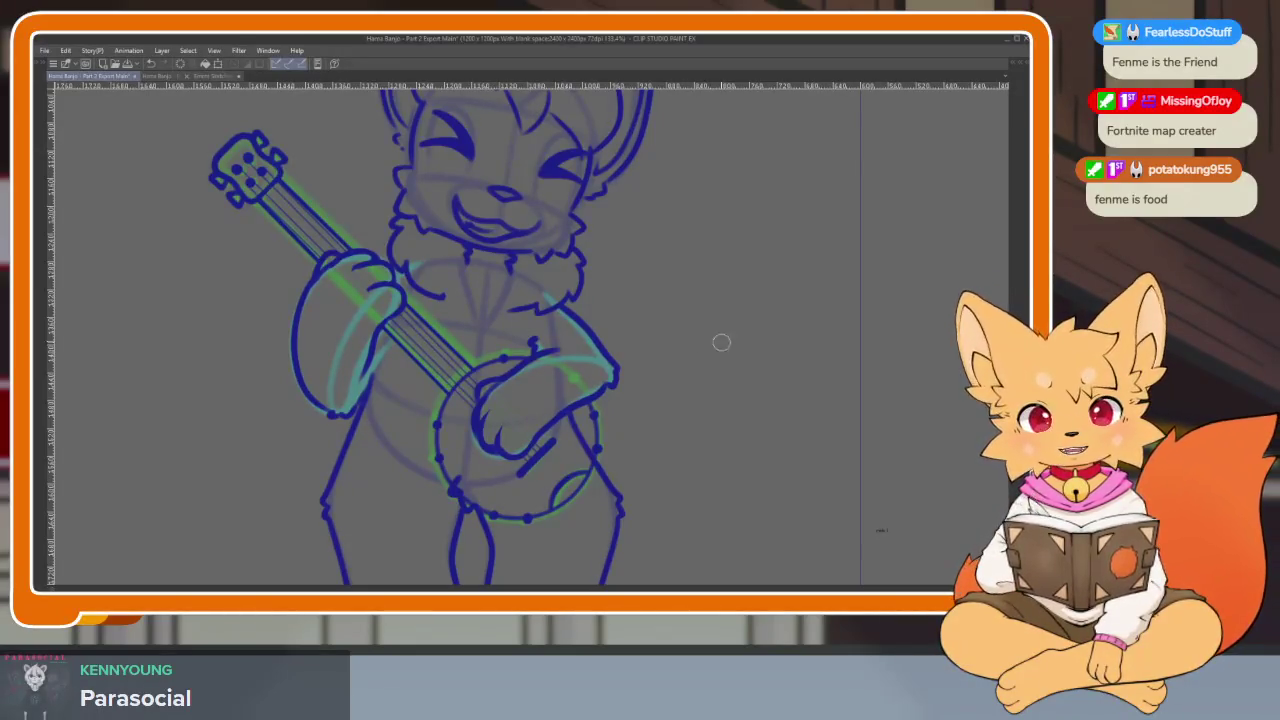
key(ctrl+0)
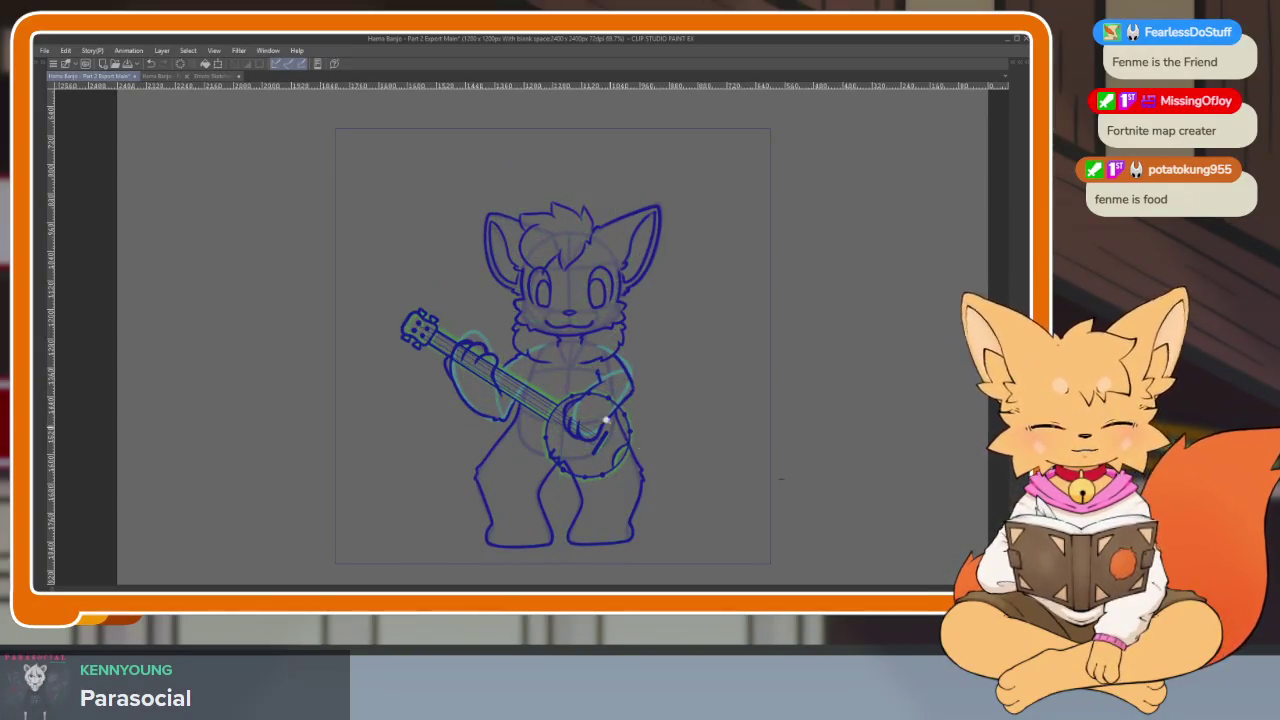
Erase the string lines under the strumming hand and fit the page to check
scroll(605, 420, up, 5)
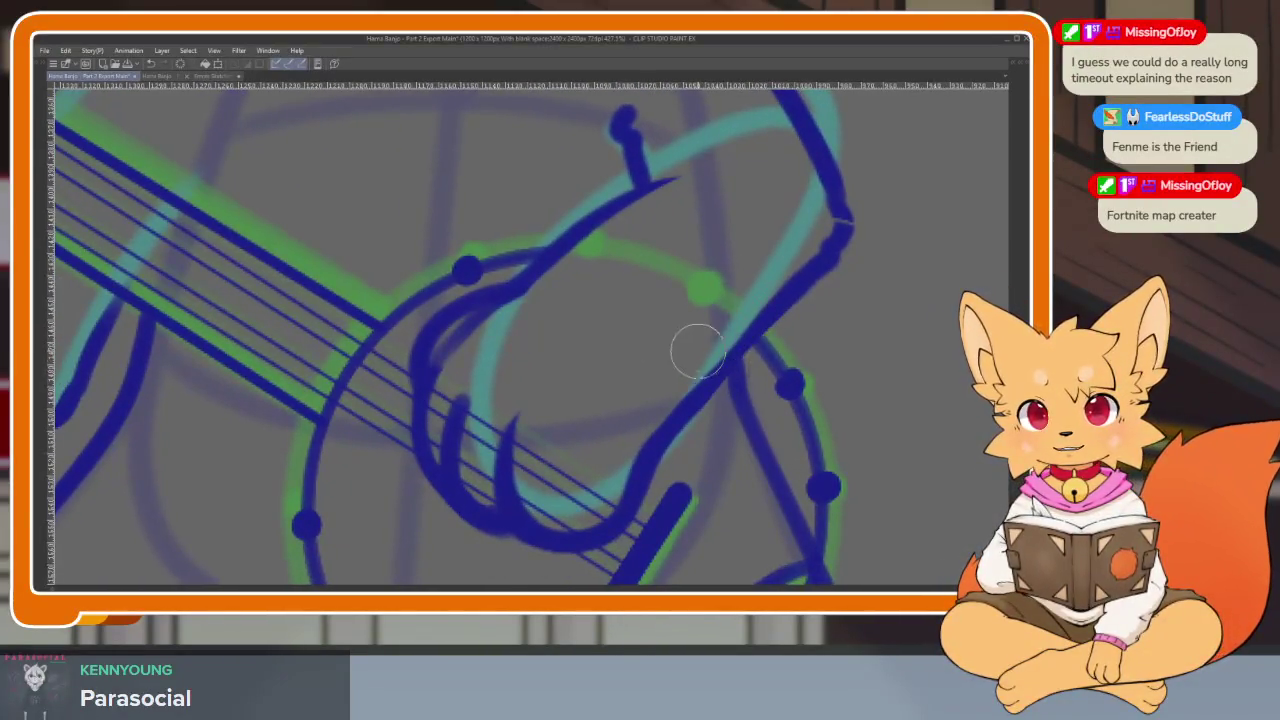
drag(619, 463, 536, 430)
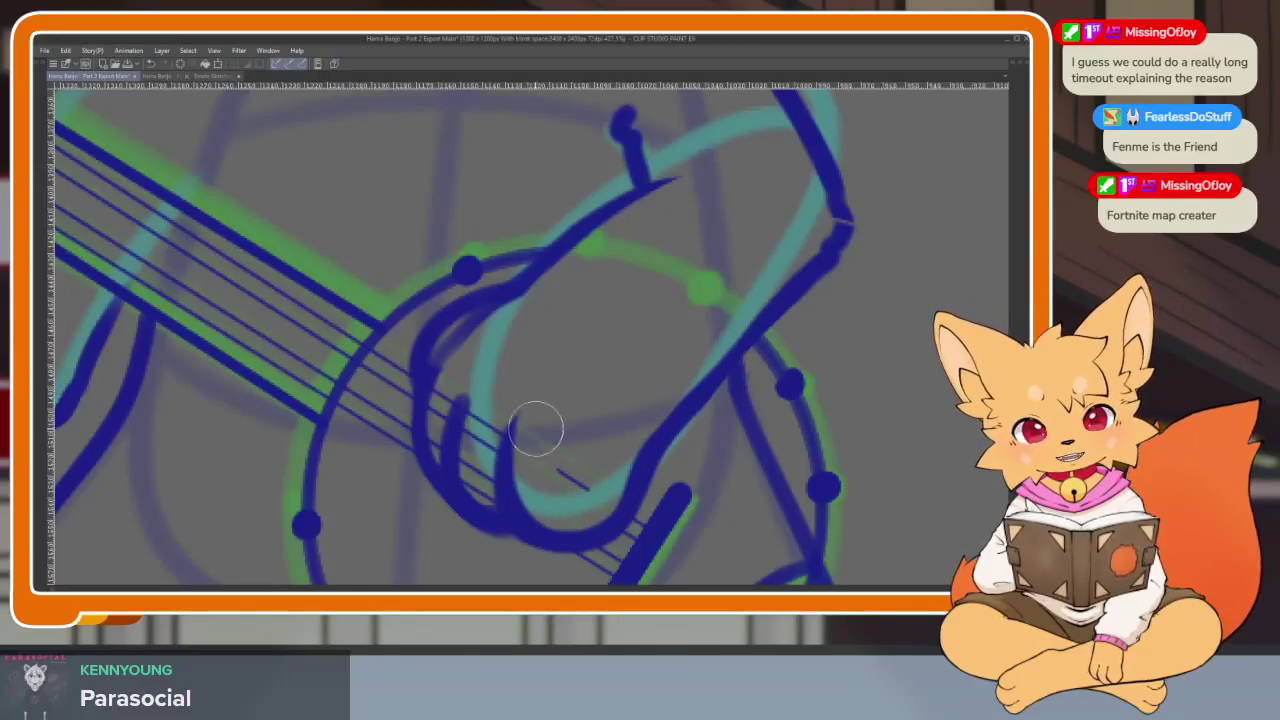
drag(510, 487, 481, 472)
key(ctrl+0)
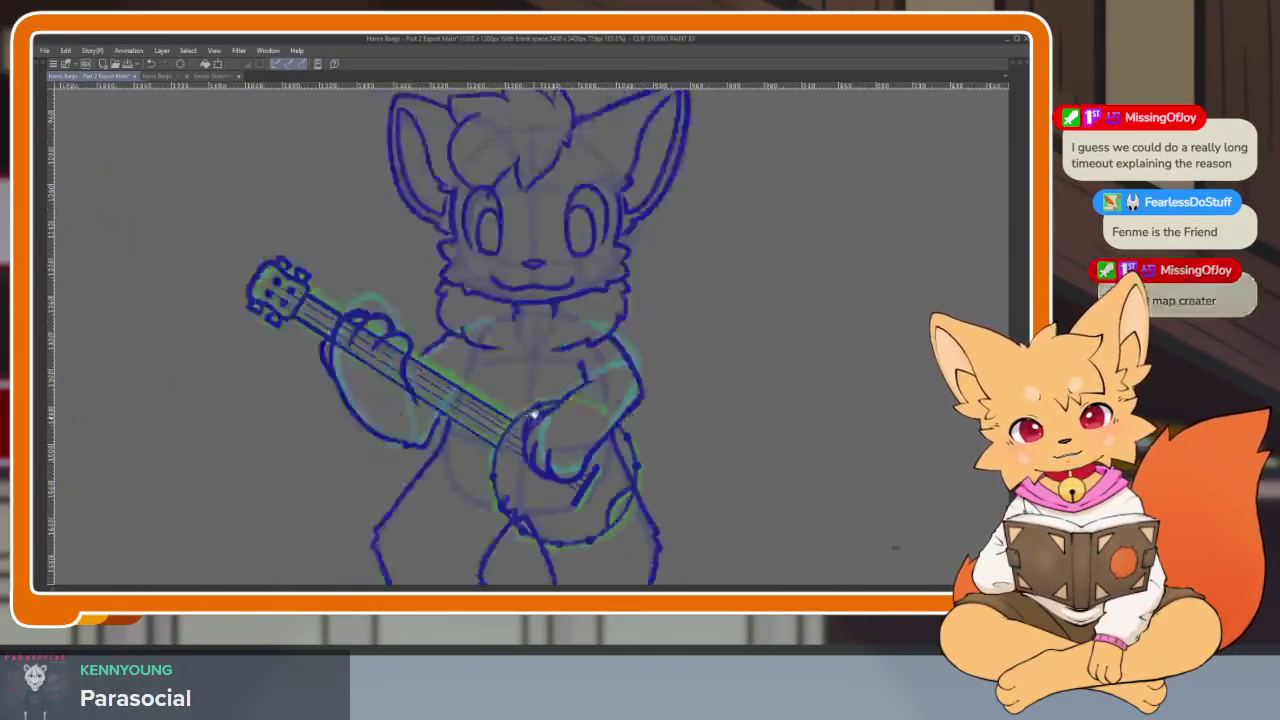
Erase the string lines beneath the fretting hand's claws
scroll(509, 400, up, 5)
scroll(413, 366, up, 2)
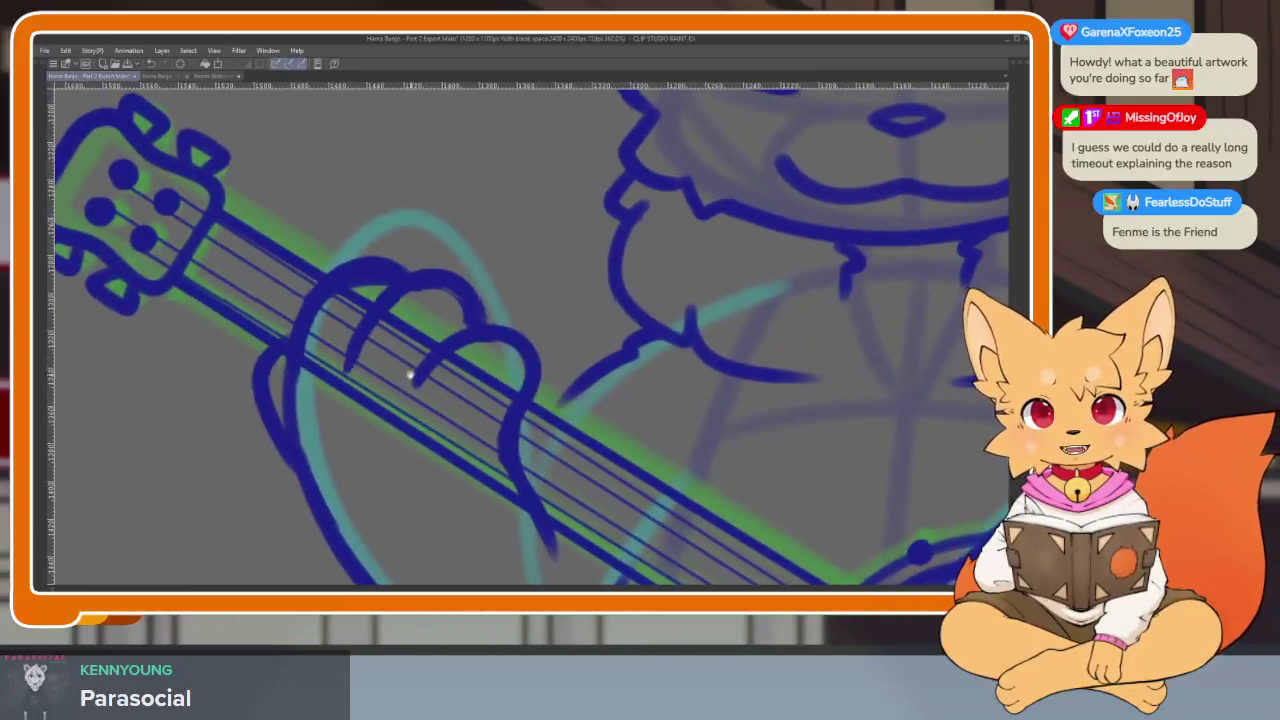
drag(413, 366, 366, 410)
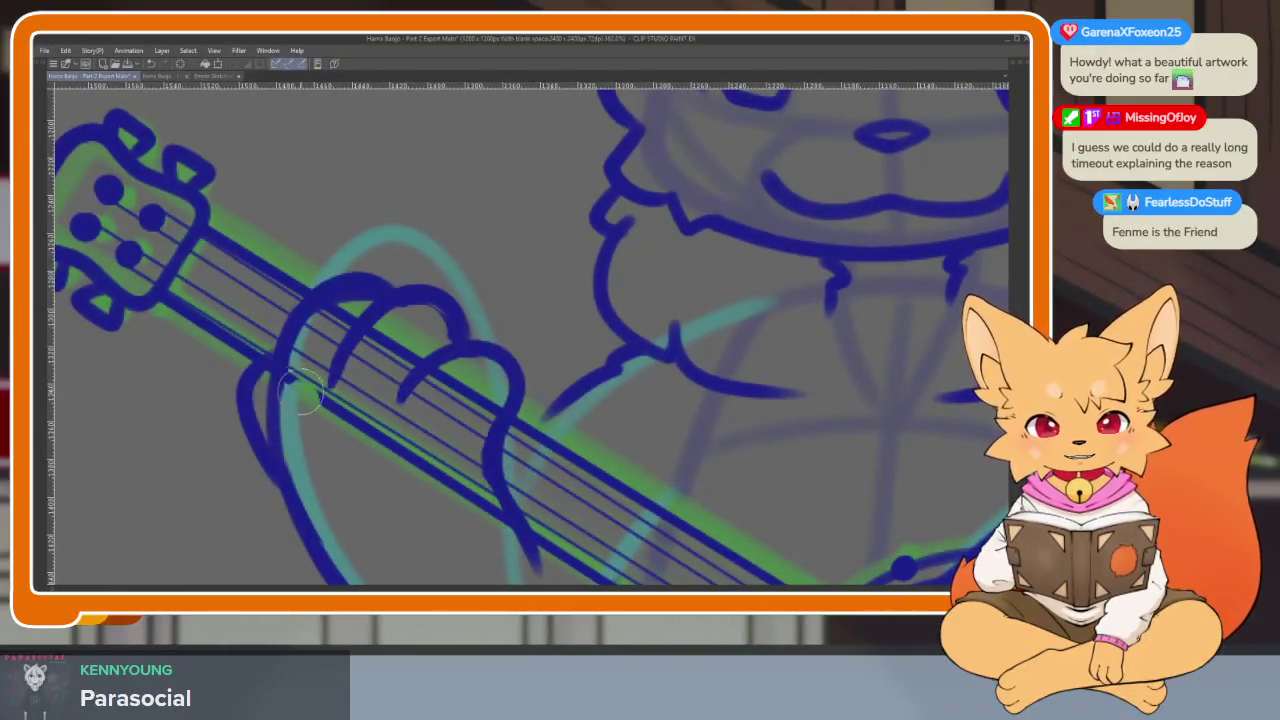
drag(347, 315, 425, 450)
drag(483, 482, 413, 455)
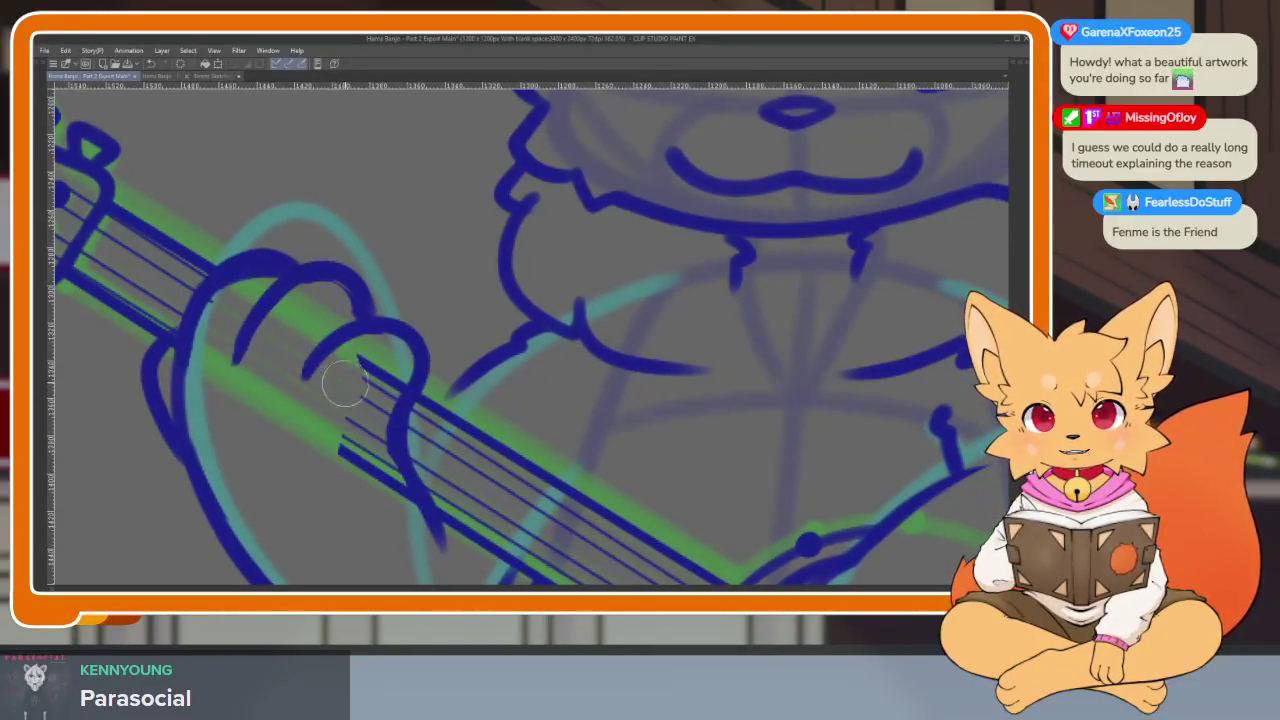
drag(377, 428, 412, 518)
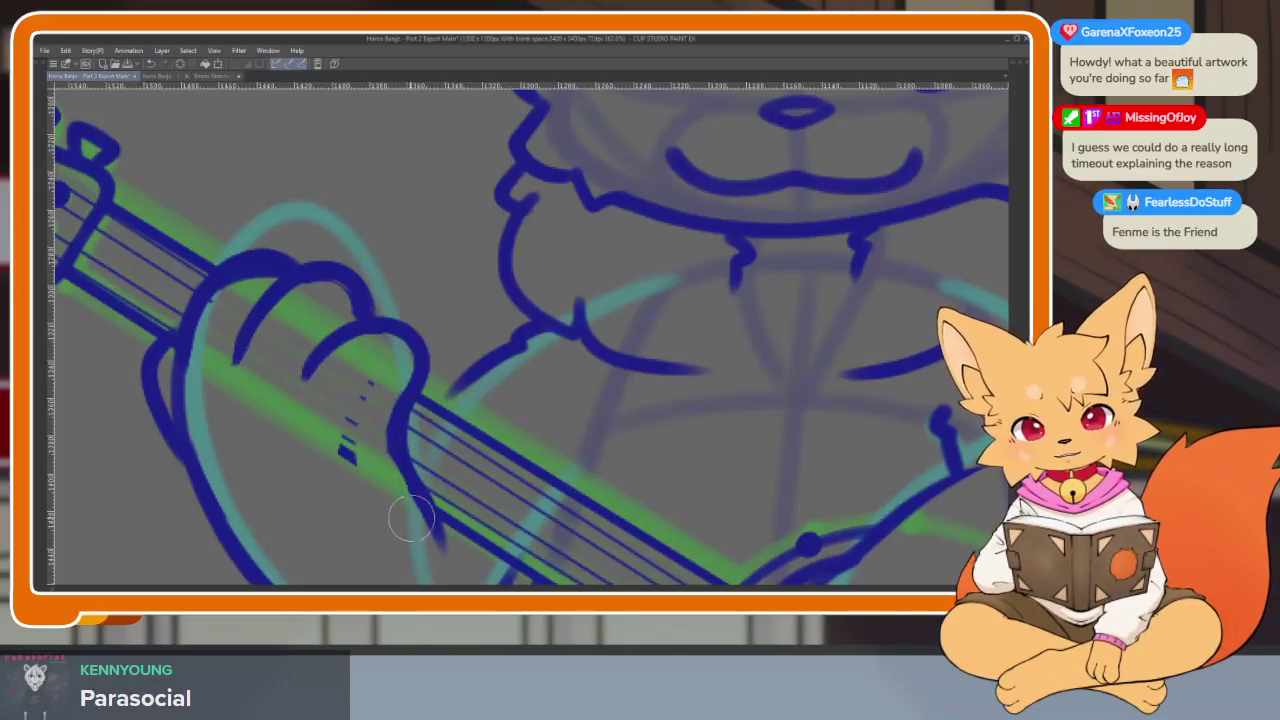
scroll(711, 393, down, 5)
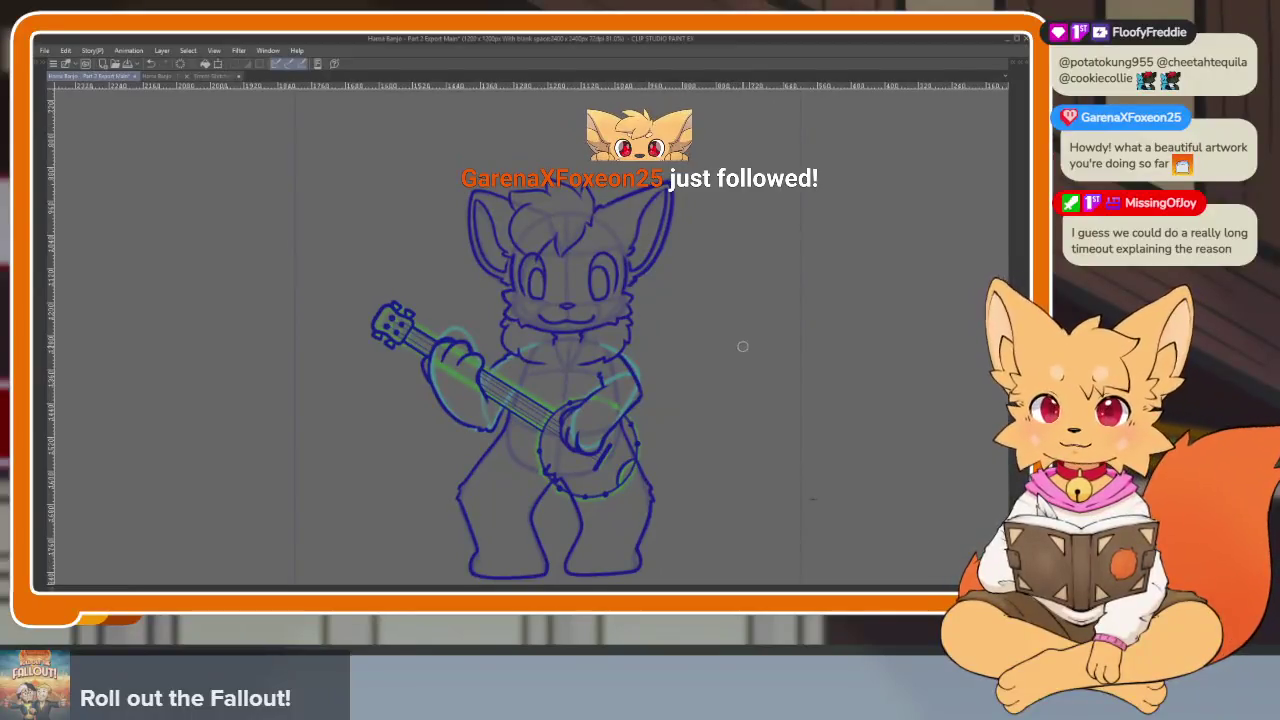
Play back the animation frames and bring back the hidden panels and timeline
key(space)
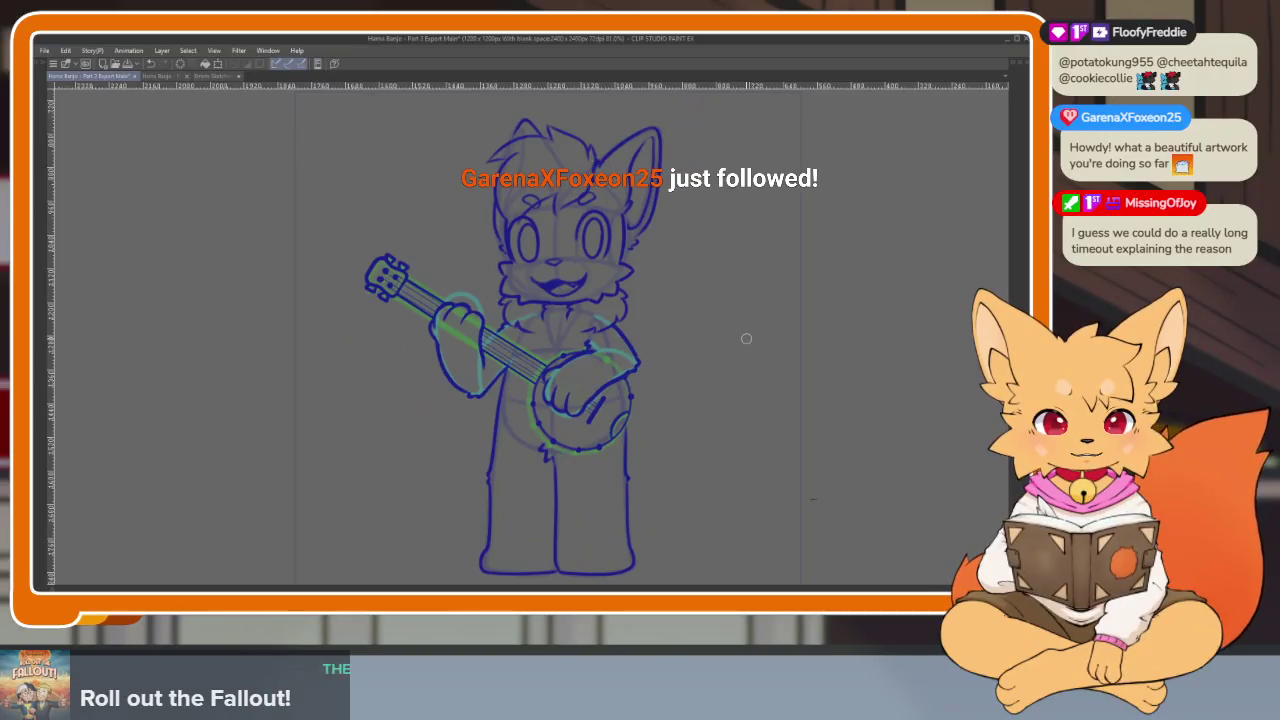
scroll(651, 463, down, 1)
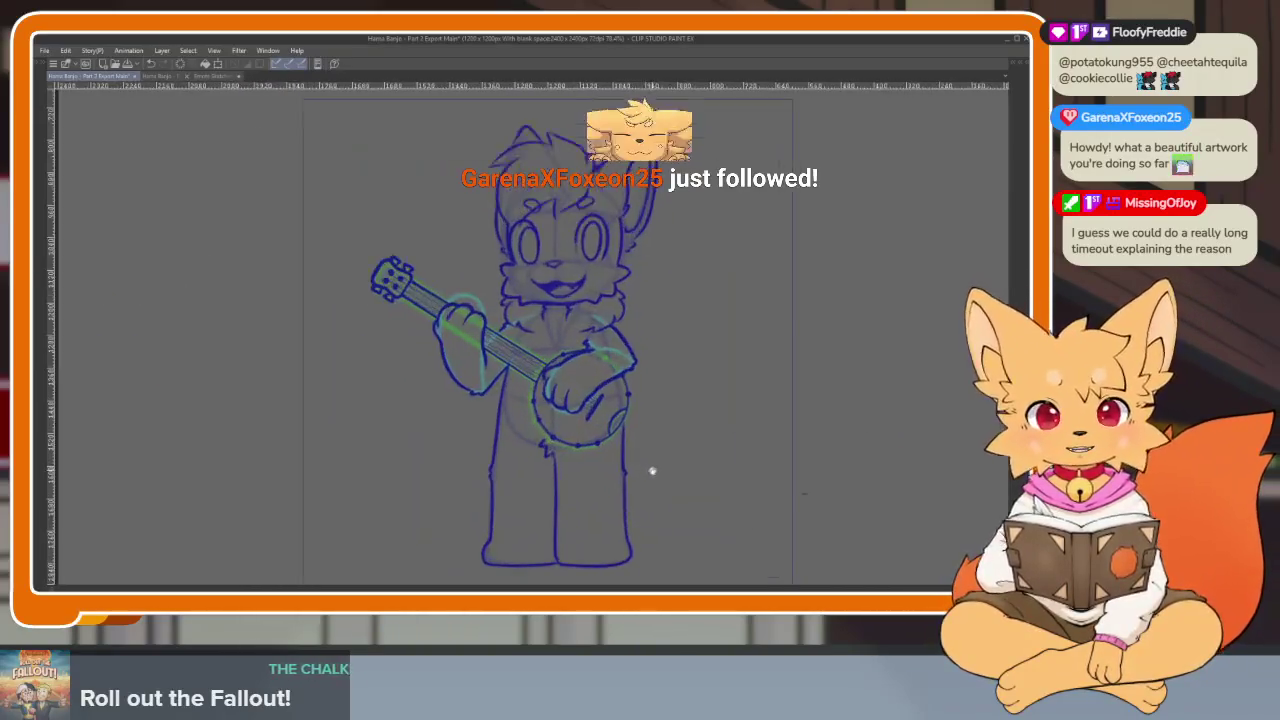
scroll(651, 470, down, 1)
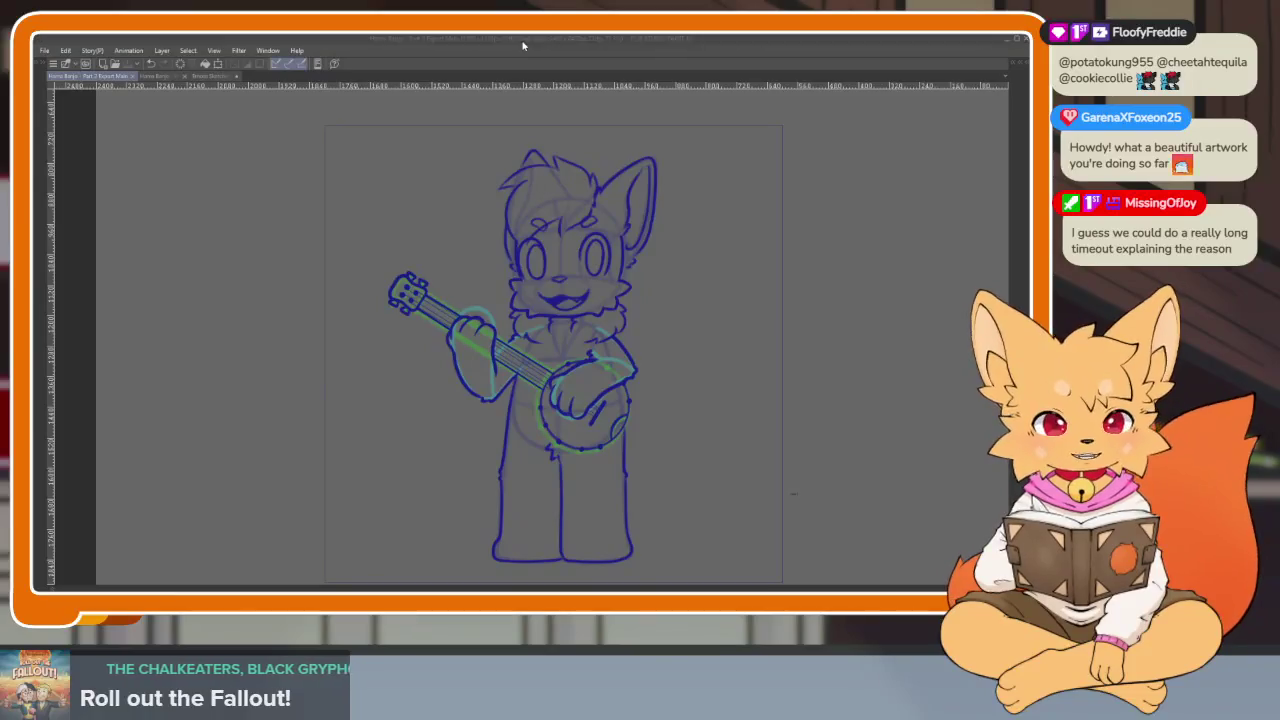
key(Tab)
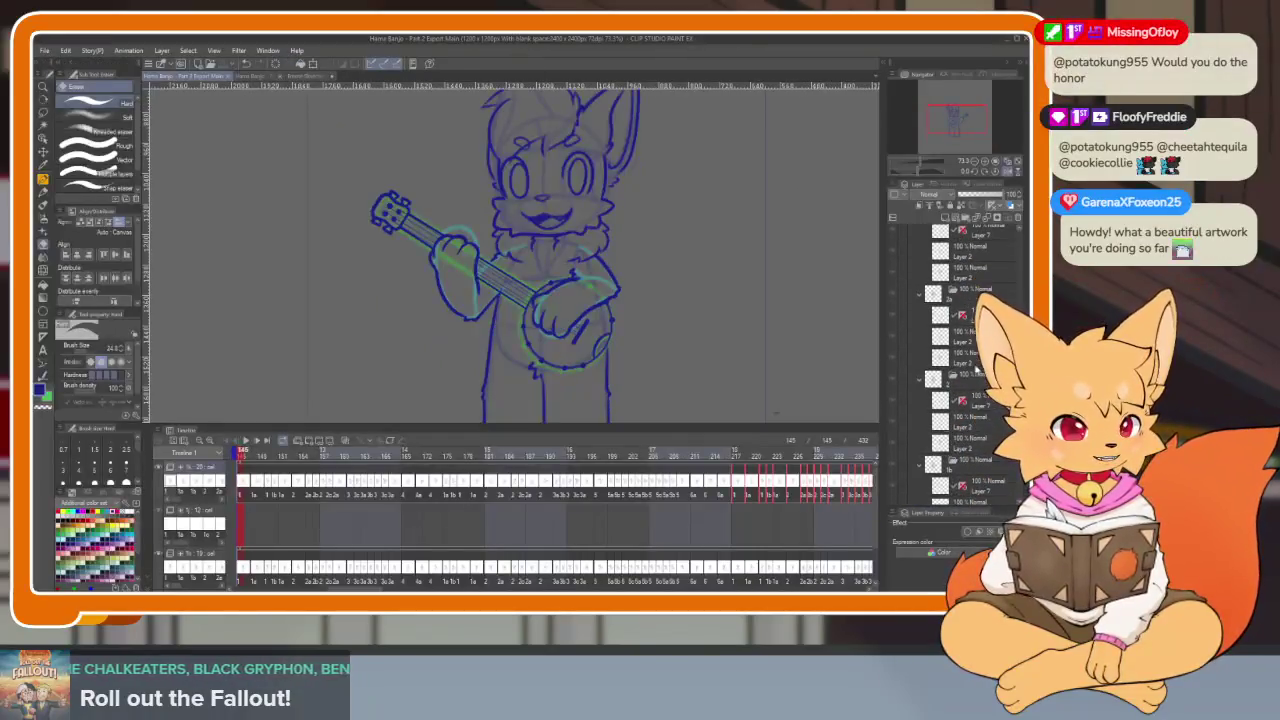
scroll(955, 360, down, 2)
scroll(955, 360, down, 2)
scroll(955, 360, down, 2)
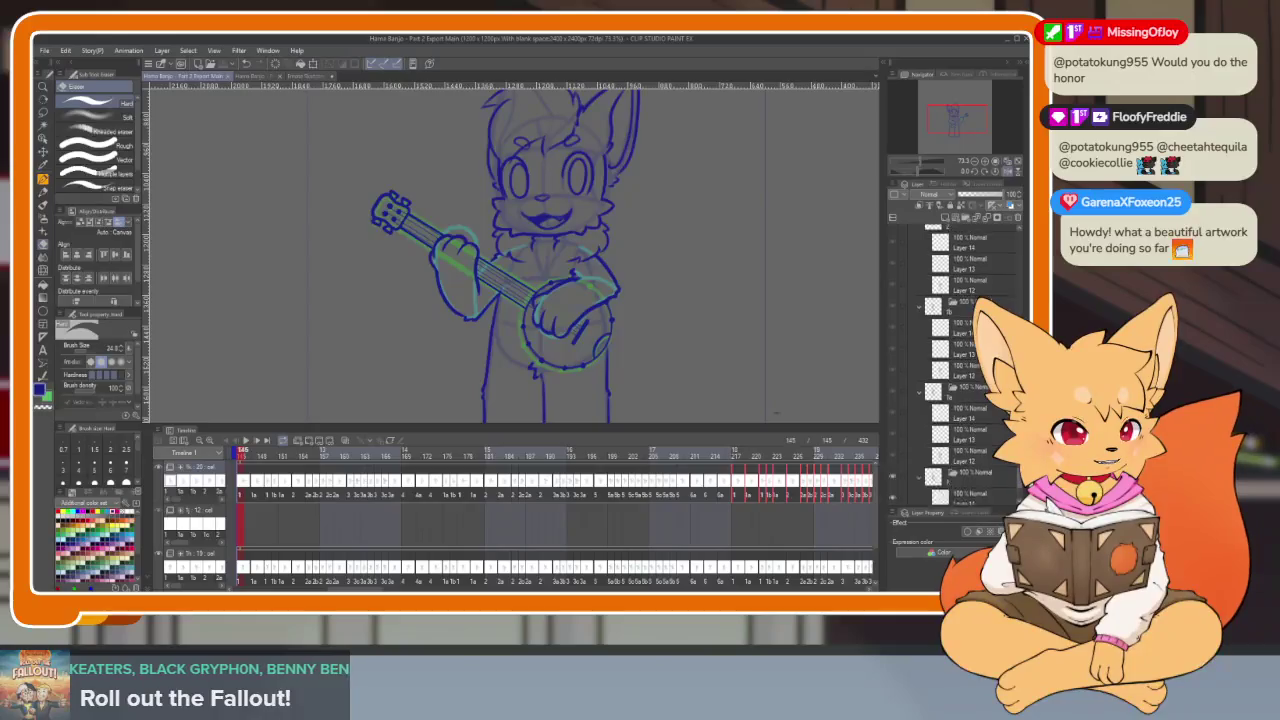
scroll(955, 360, down, 2)
scroll(1000, 300, up, 3)
scroll(1020, 240, up, 5)
Collapse the layer folders, lower the green banjo guide folder's opacity, and hide the panels
click(911, 236)
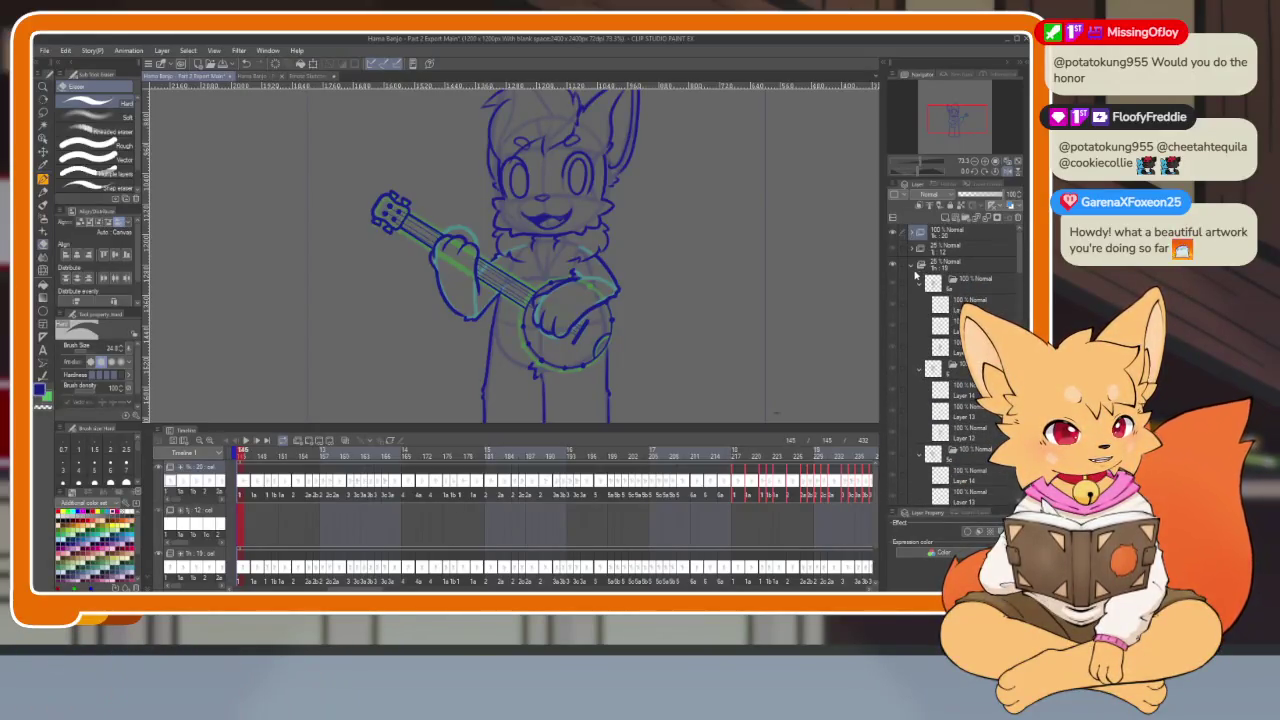
click(913, 272)
click(953, 268)
click(963, 196)
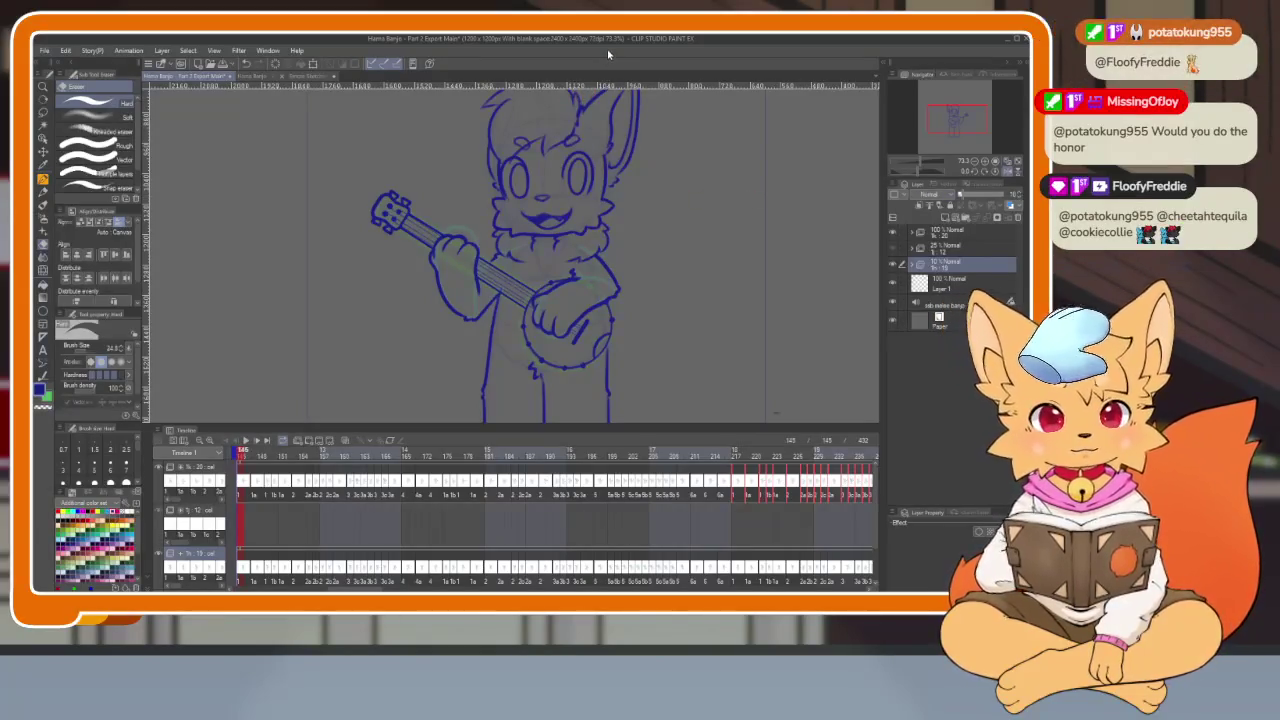
key(Tab)
scroll(589, 383, up, 2)
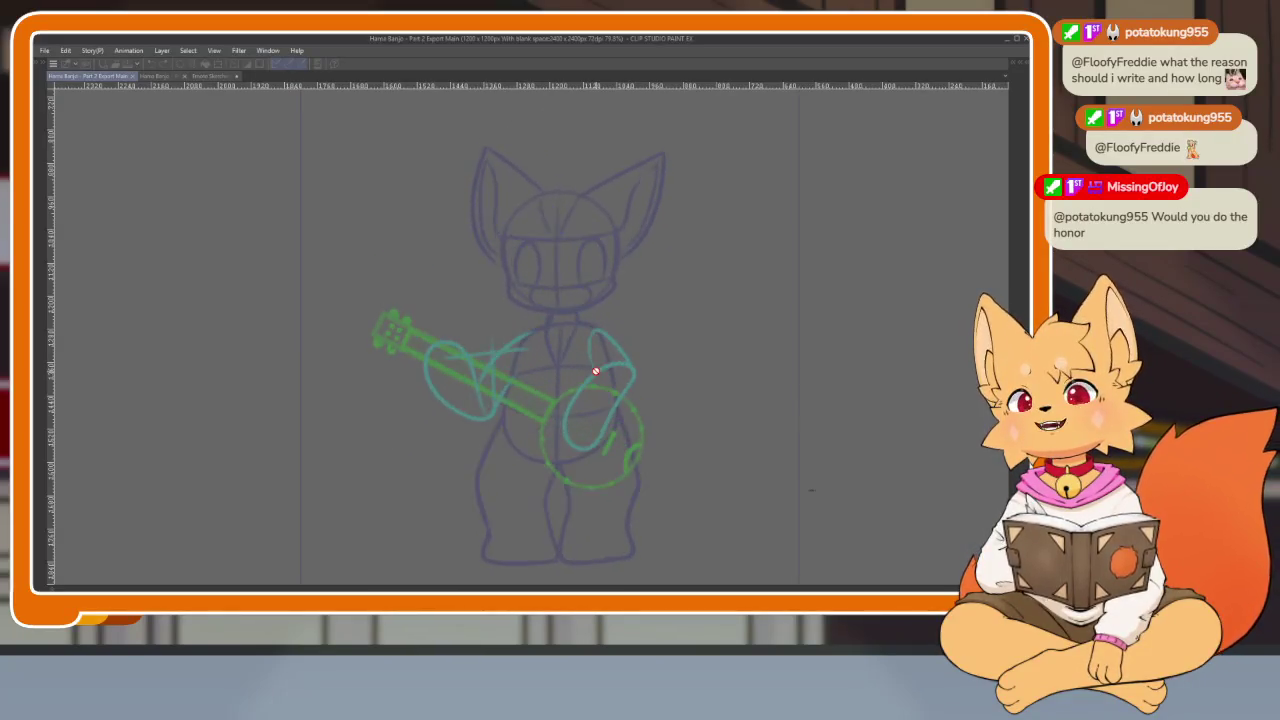
Play the Part 2 animation, stop it, and return to the first frame
key(space)
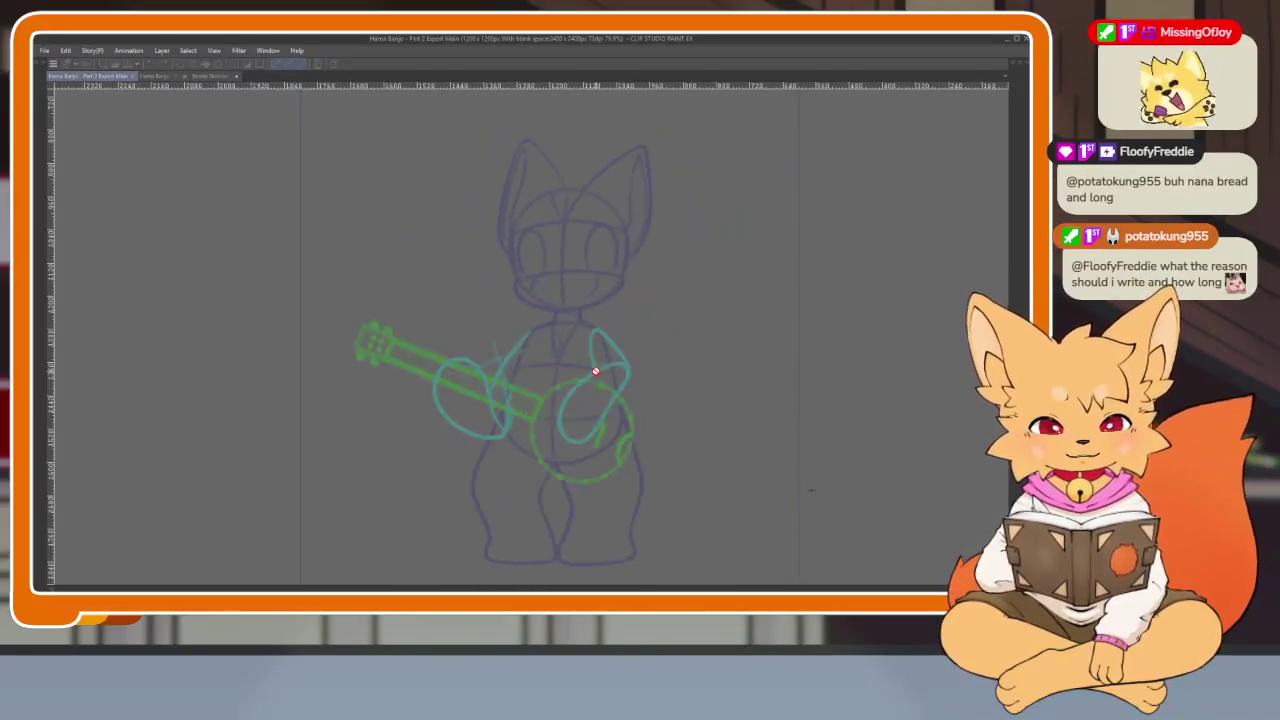
key(Tab)
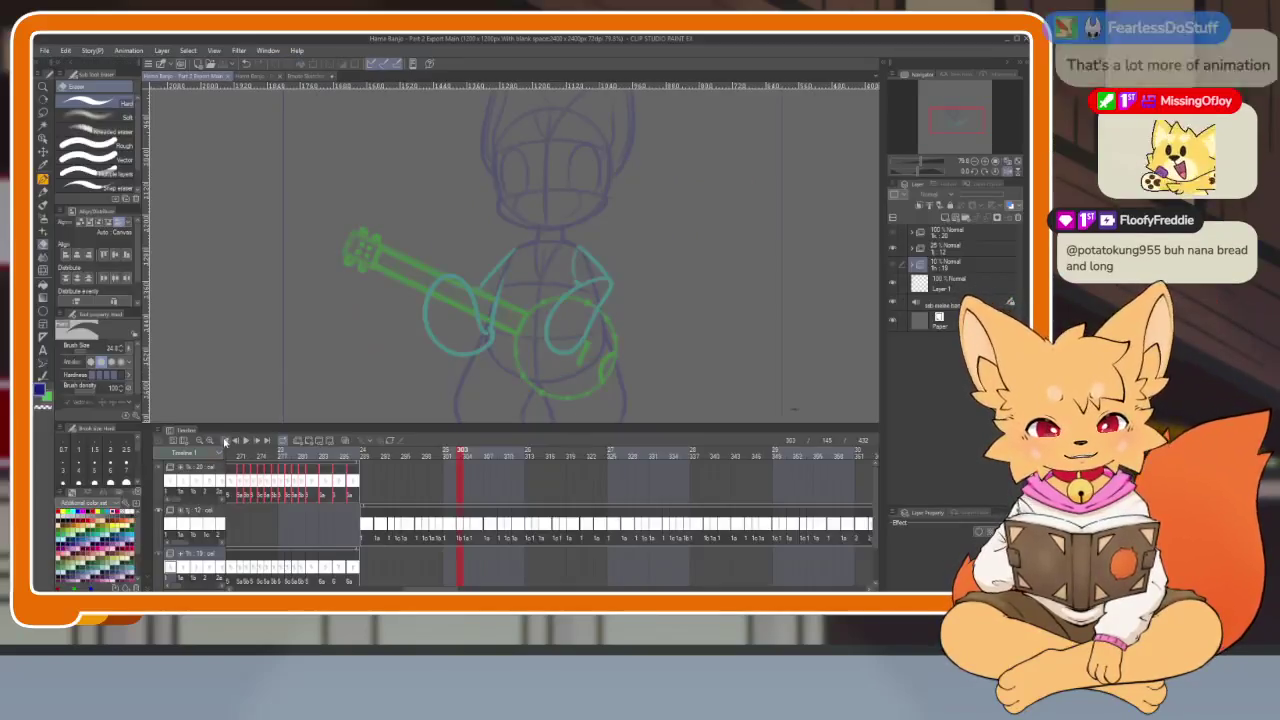
click(229, 442)
scroll(694, 343, down, 2)
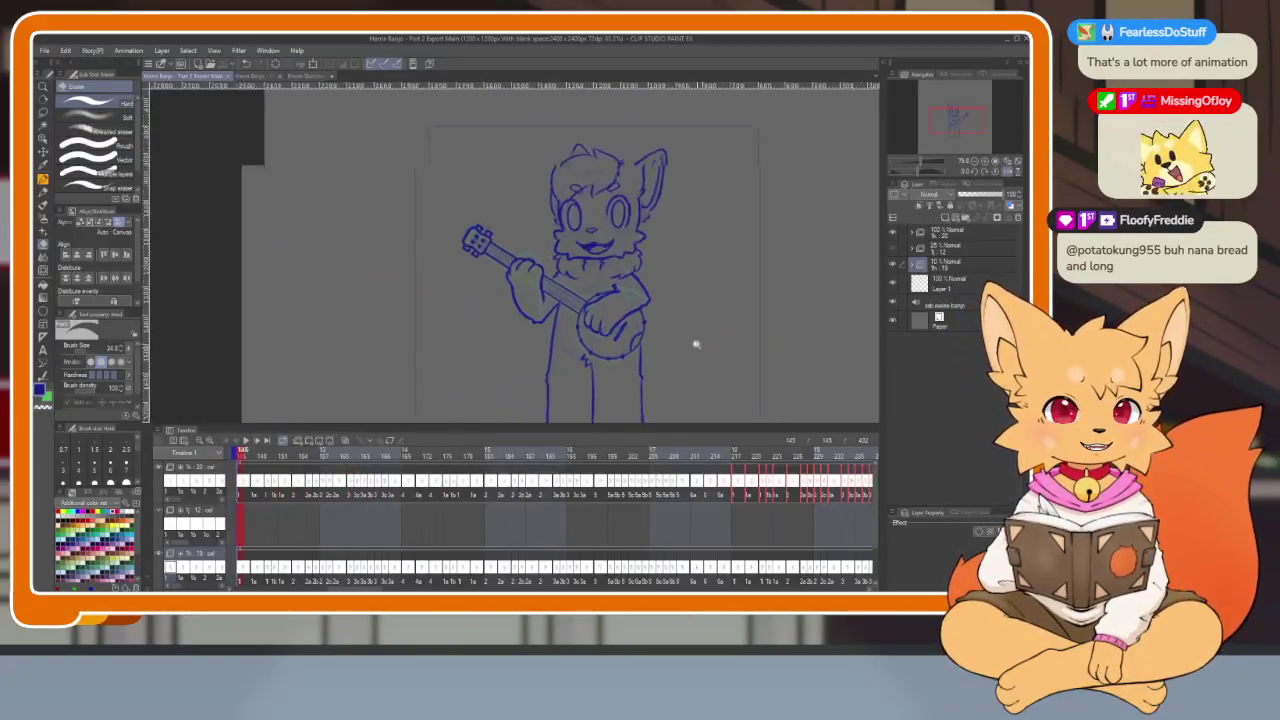
scroll(697, 357, down, 1)
scroll(680, 353, down, 1)
scroll(680, 353, down, 1)
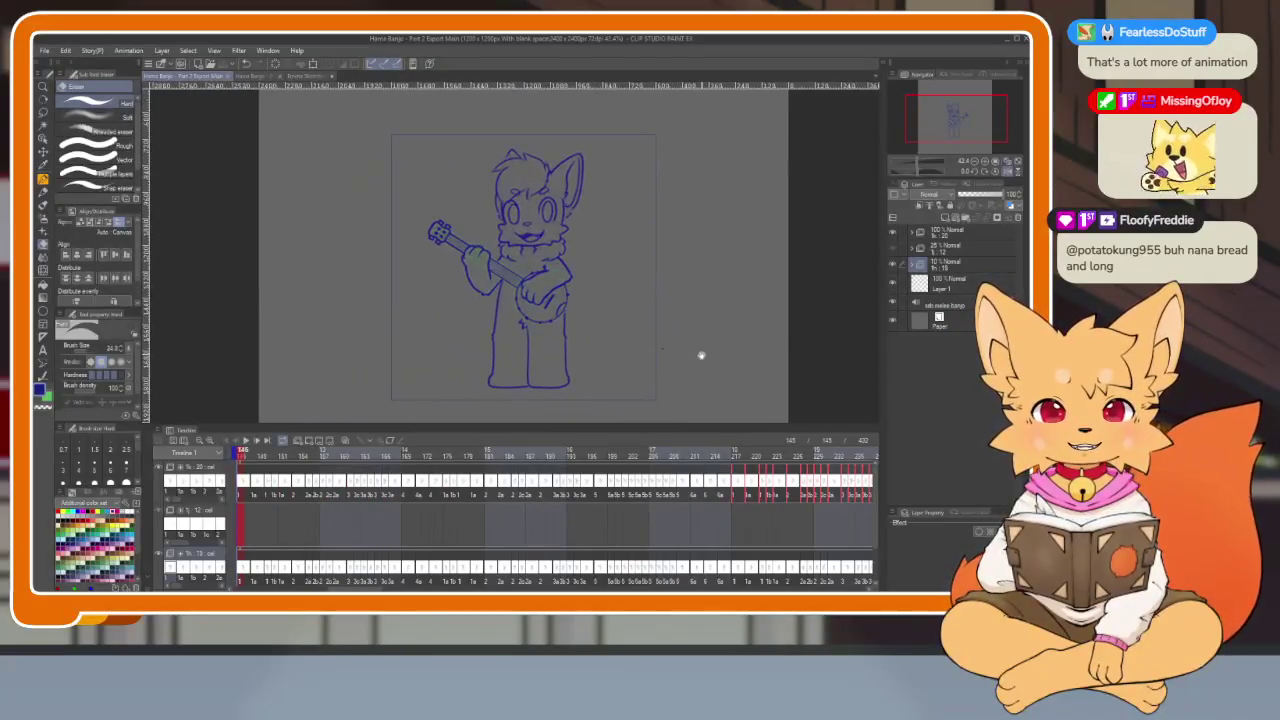
scroll(697, 354, down, 1)
Scroll the timeline to frame 314 and view it with panels hidden
scroll(785, 523, right, 3)
scroll(630, 538, right, 3)
scroll(635, 540, right, 2)
scroll(640, 541, right, 2)
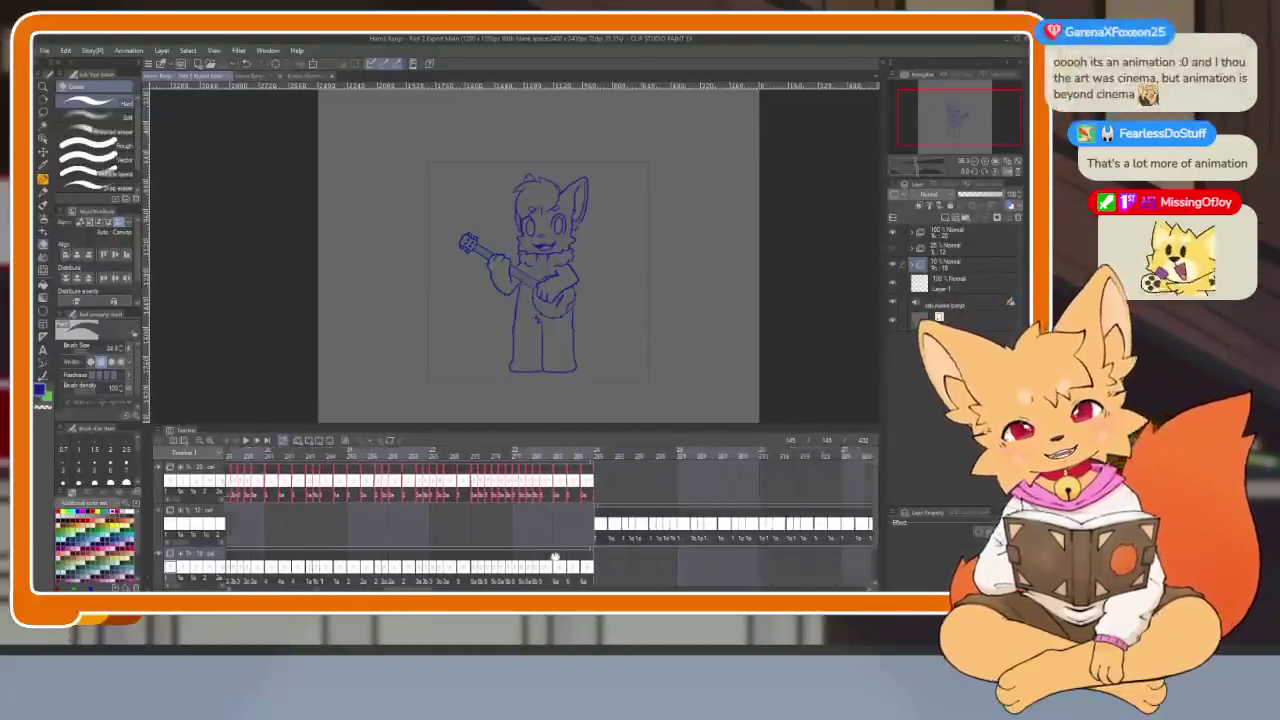
scroll(648, 543, right, 2)
scroll(658, 545, right, 2)
scroll(655, 545, right, 2)
scroll(542, 538, right, 2)
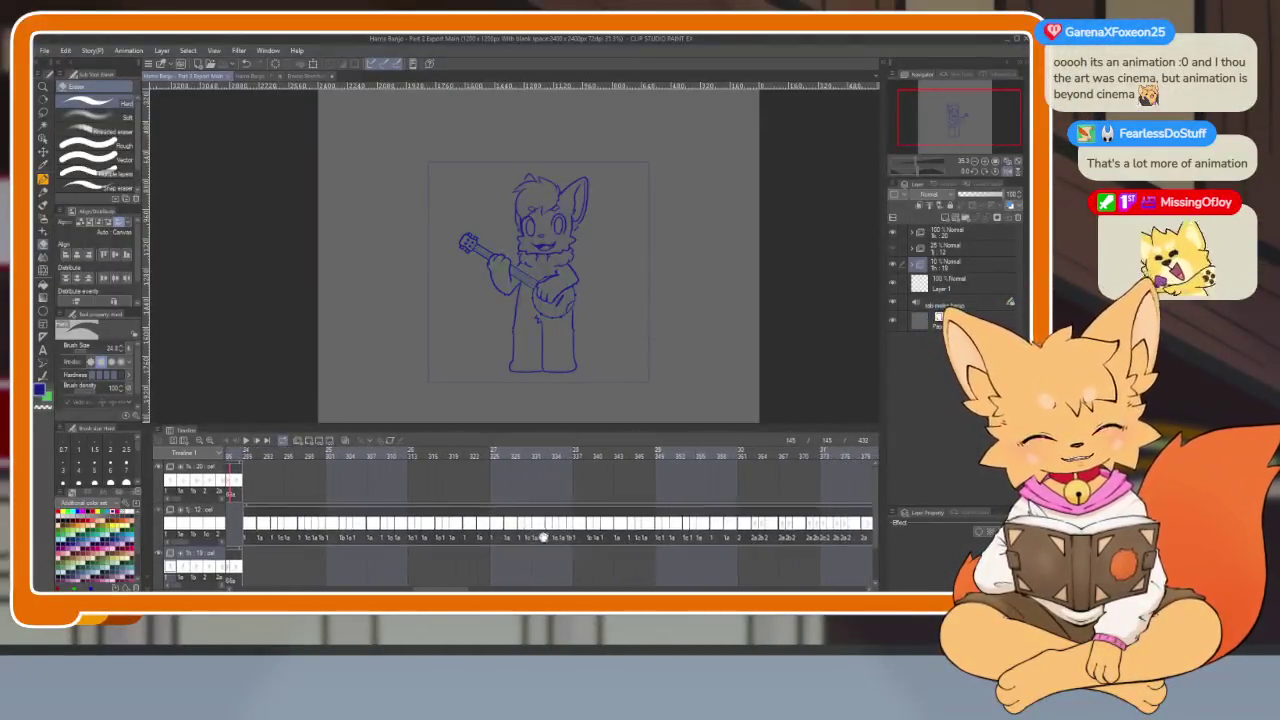
scroll(517, 563, right, 1)
scroll(523, 563, right, 1)
scroll(522, 562, right, 1)
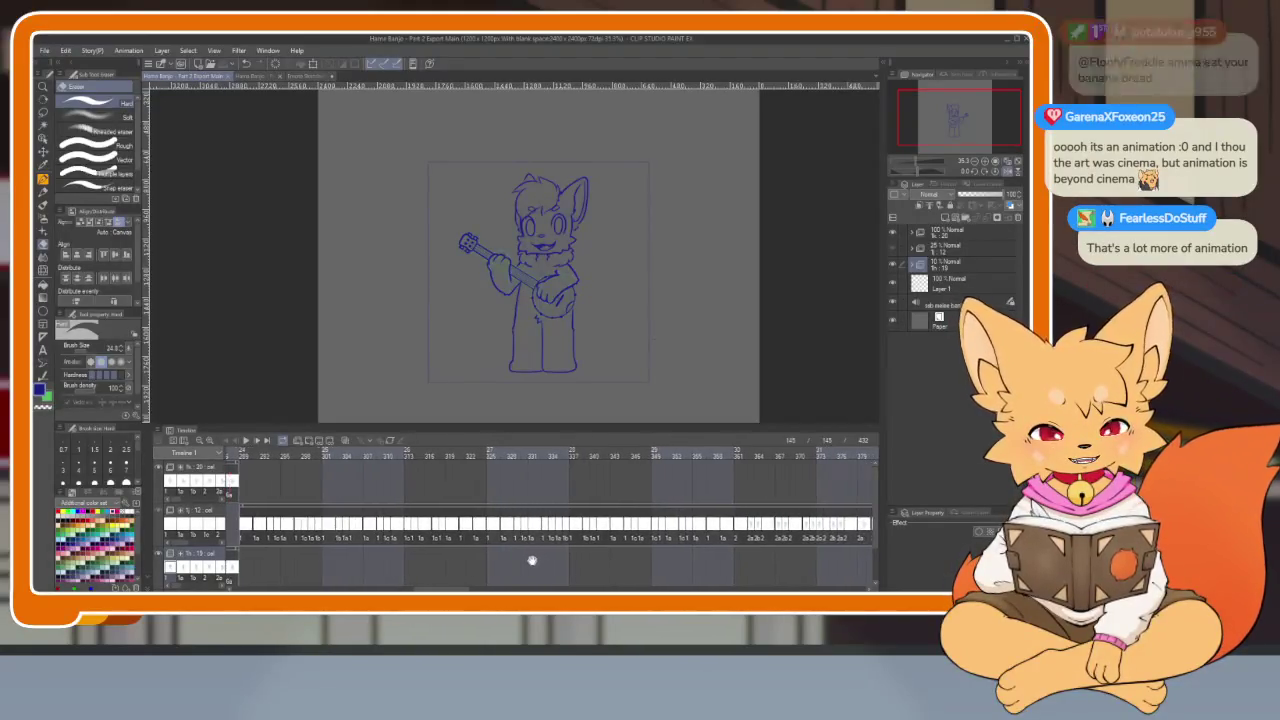
scroll(525, 561, right, 1)
scroll(519, 561, right, 1)
scroll(505, 562, right, 1)
scroll(510, 558, right, 1)
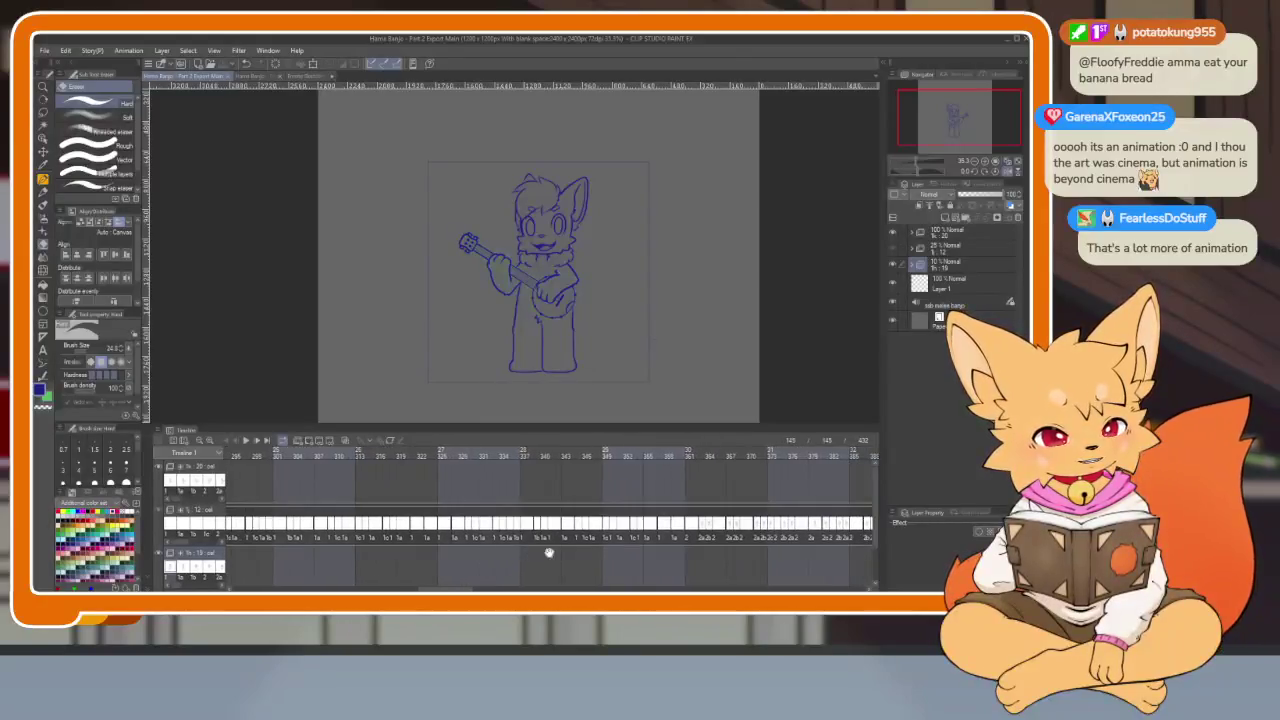
scroll(538, 547, right, 1)
scroll(527, 545, right, 2)
scroll(545, 548, right, 1)
scroll(572, 552, right, 2)
scroll(517, 559, right, 1)
scroll(524, 556, right, 1)
scroll(500, 545, right, 2)
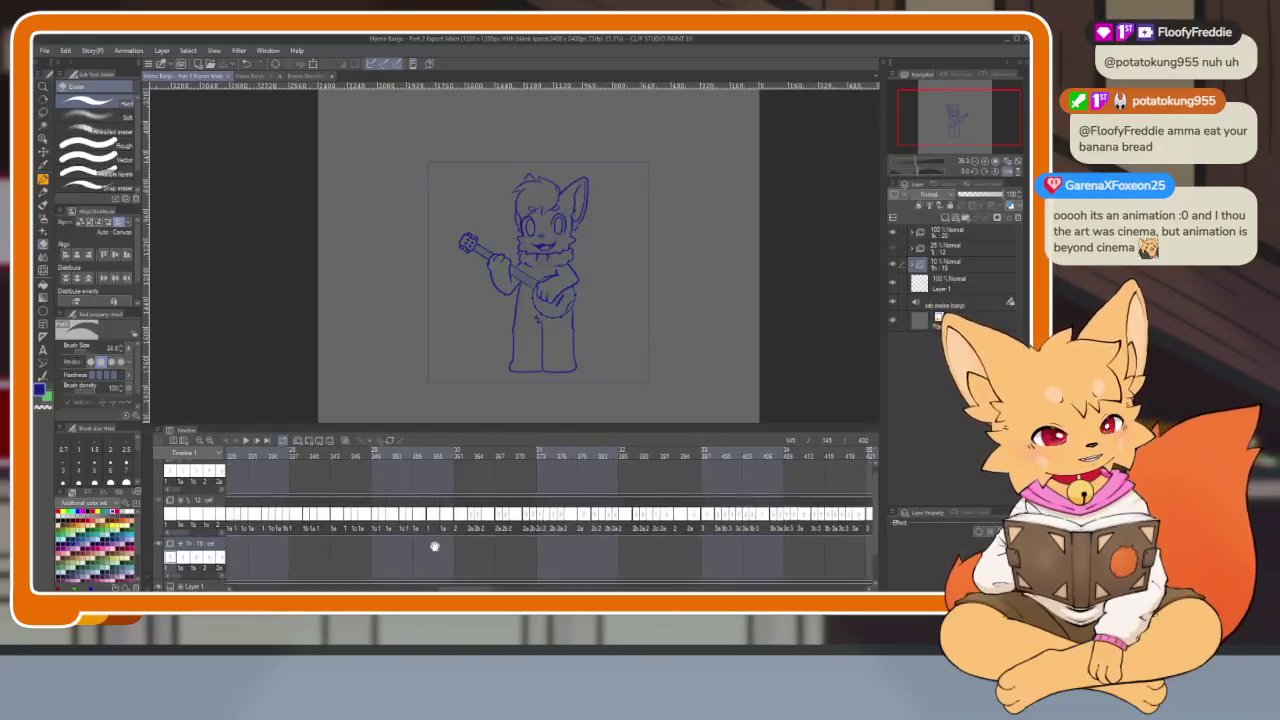
scroll(470, 535, right, 1)
scroll(469, 533, right, 2)
scroll(720, 528, left, 1)
scroll(690, 530, left, 1)
scroll(650, 534, left, 1)
scroll(615, 537, left, 2)
scroll(605, 536, left, 1)
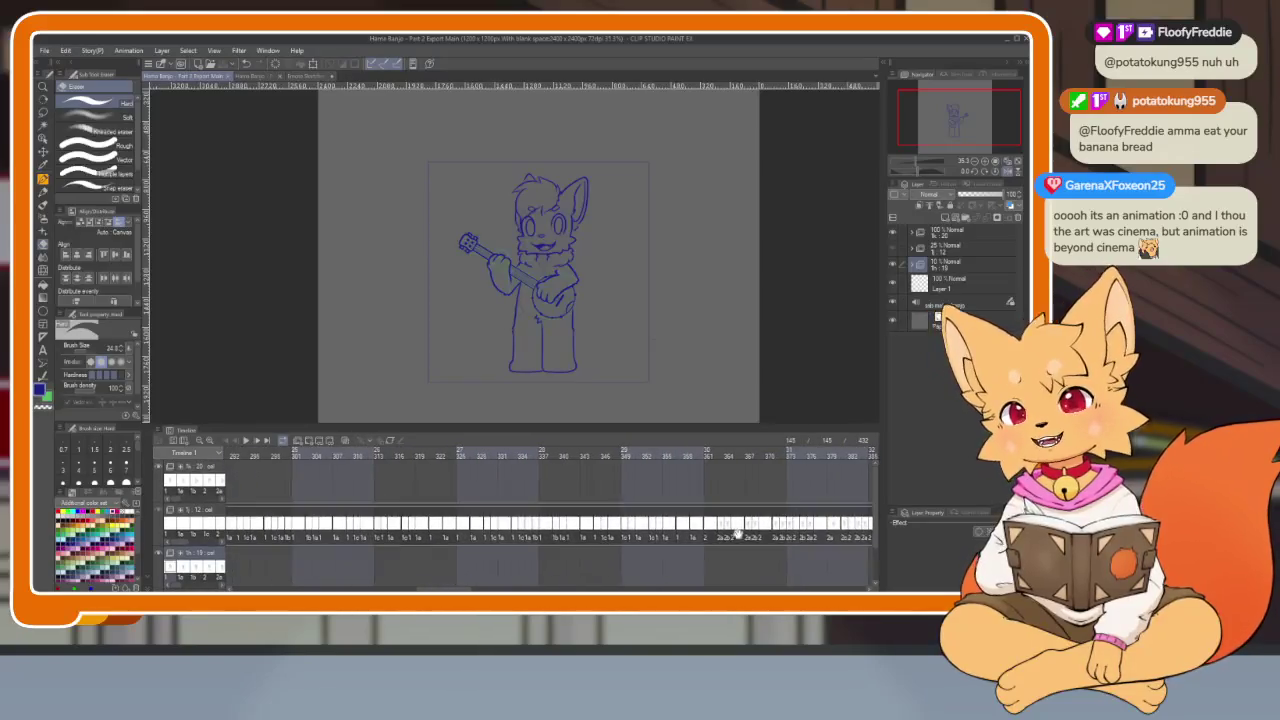
scroll(590, 530, left, 2)
scroll(575, 525, left, 2)
scroll(560, 519, left, 2)
click(561, 519)
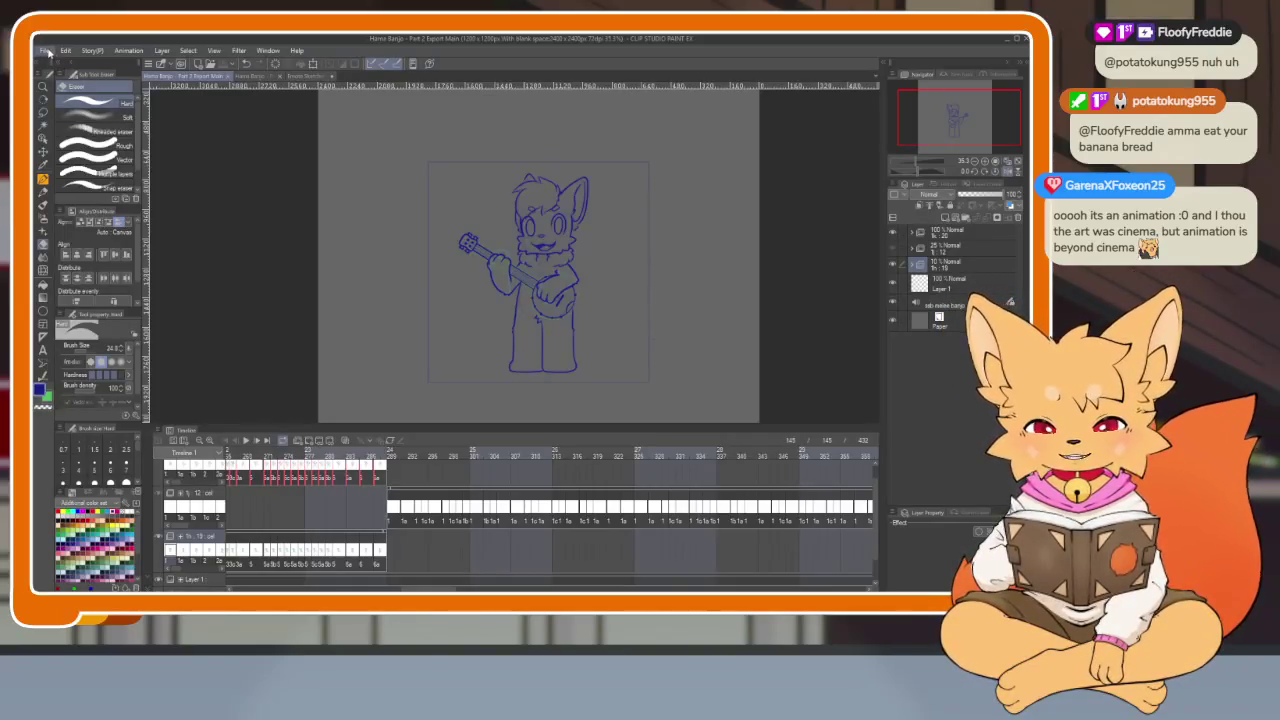
key(Tab)
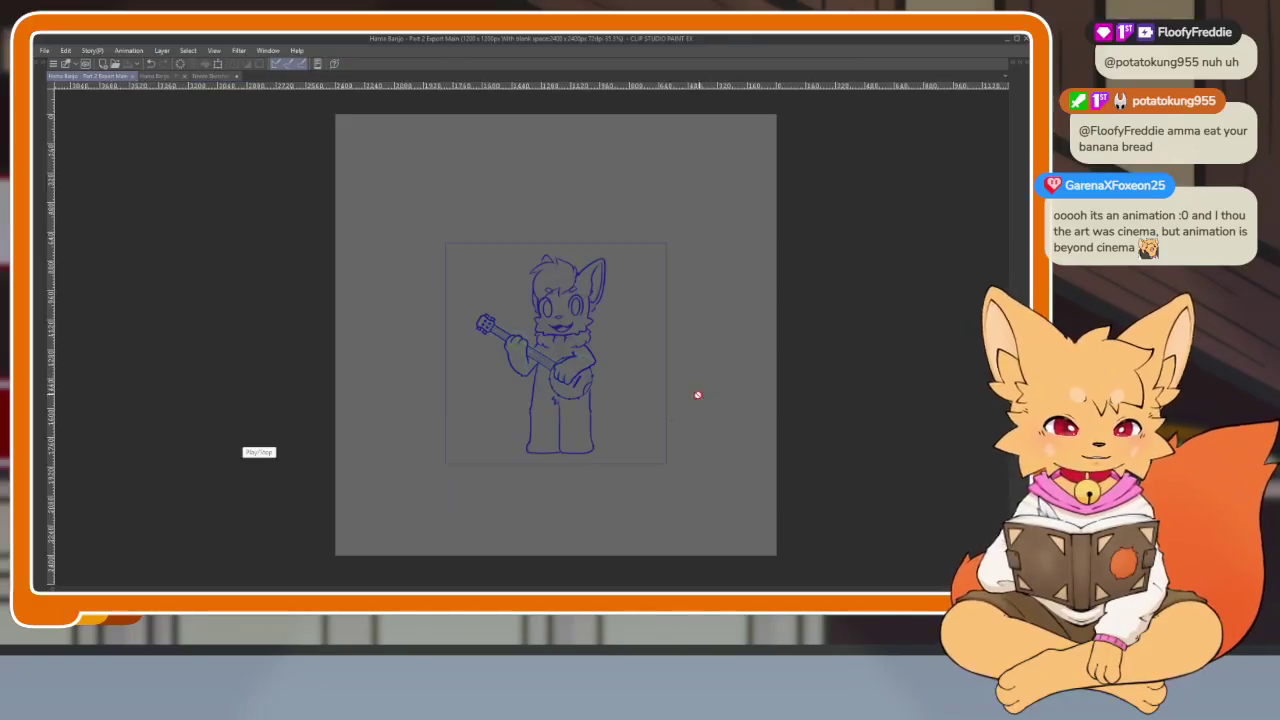
scroll(626, 440, up, 2)
scroll(626, 445, up, 2)
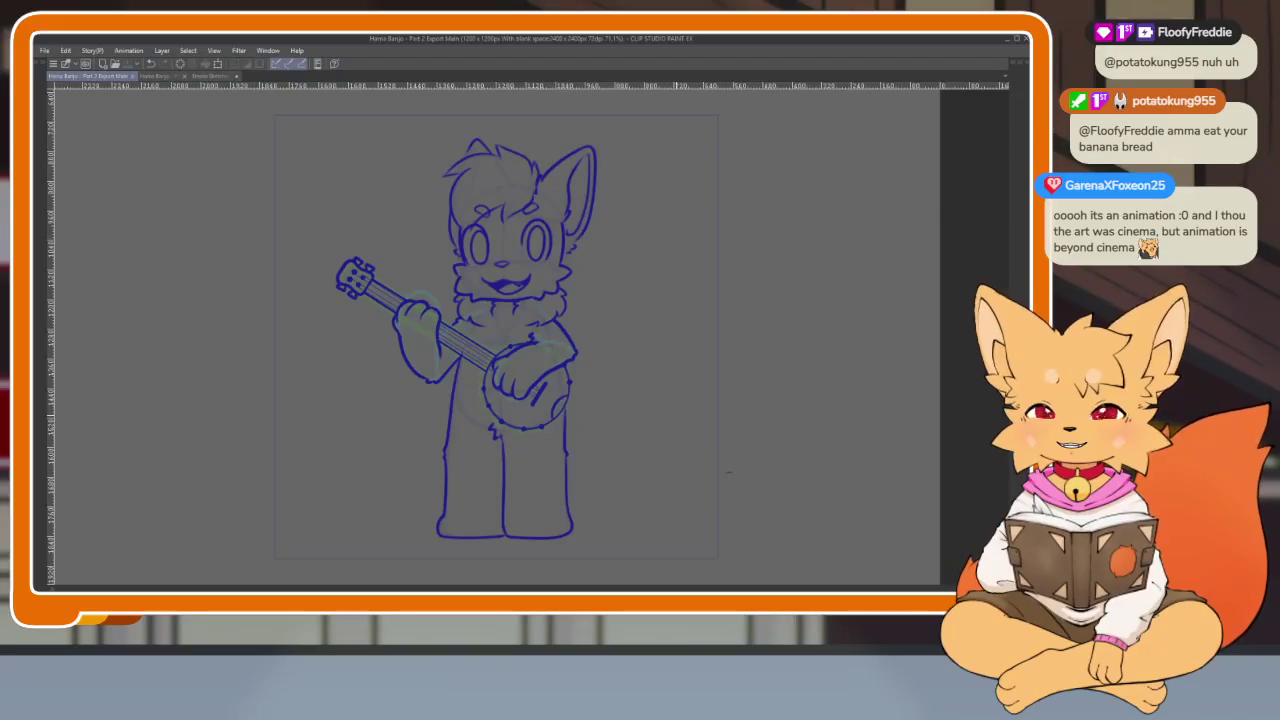
Switch to the Part 1 Export document with the banjo fox sketch
click(159, 78)
scroll(662, 440, down, 2)
scroll(662, 440, down, 2)
scroll(662, 440, down, 2)
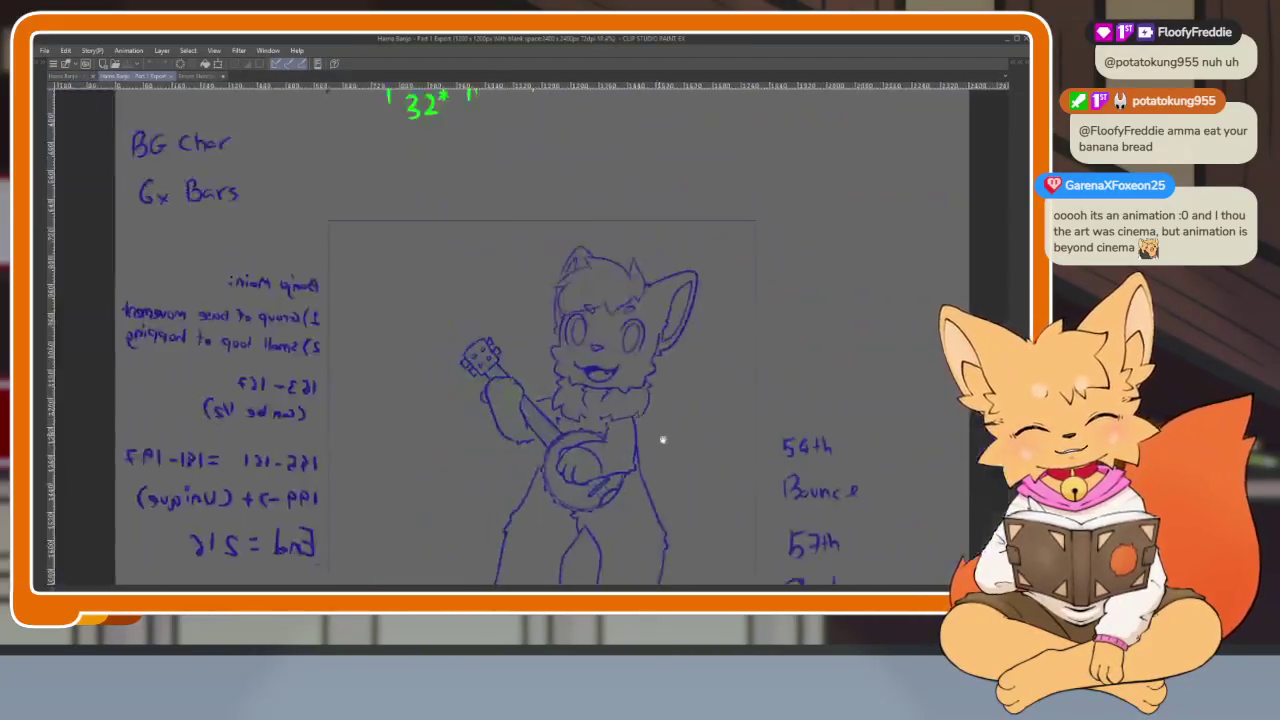
Play the Part 1 Export banjo animation, then bring back the panels and timeline
scroll(662, 440, up, 1)
key(space)
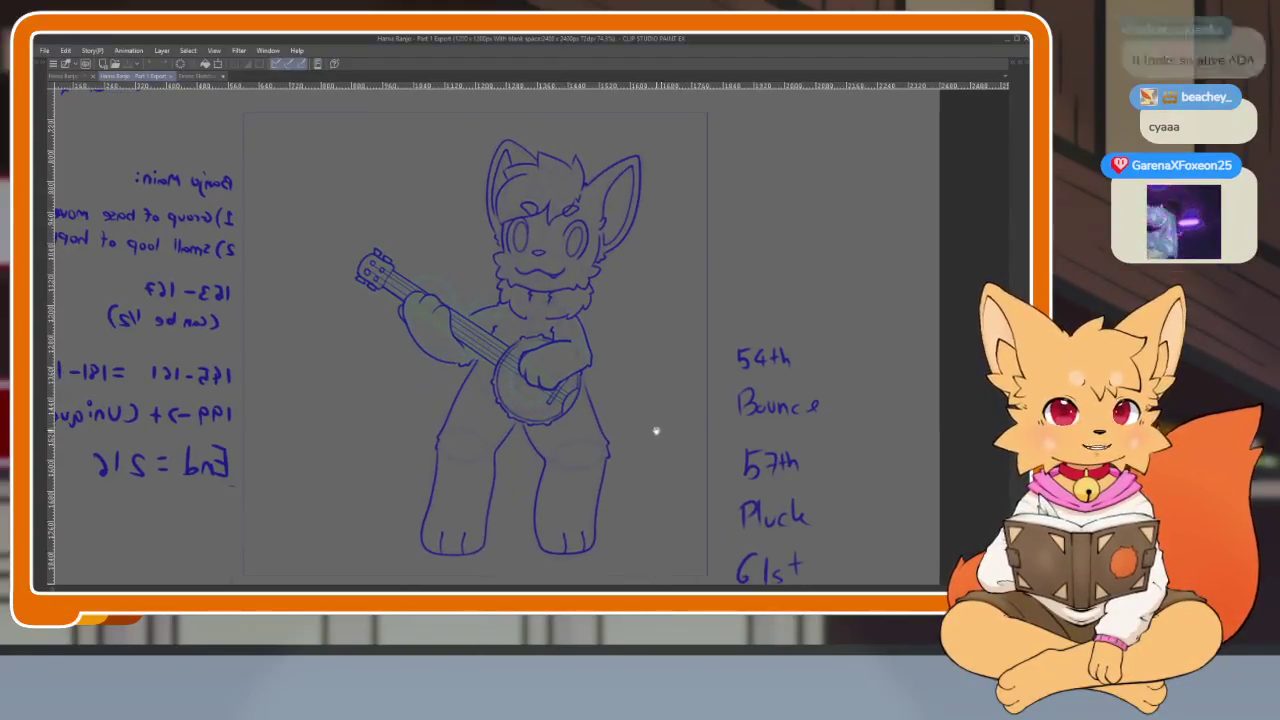
key(Tab)
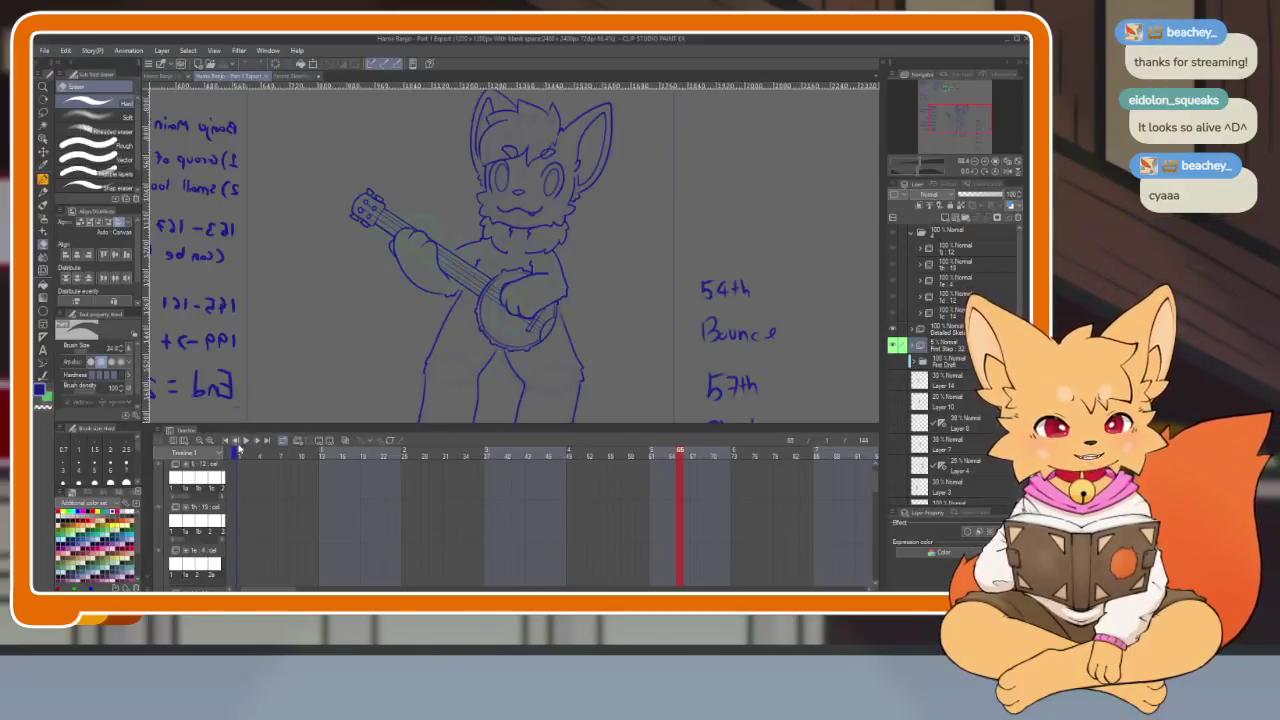
Switch back to Part 2 Export Main and view the fox lineart with panels hidden
key(Tab)
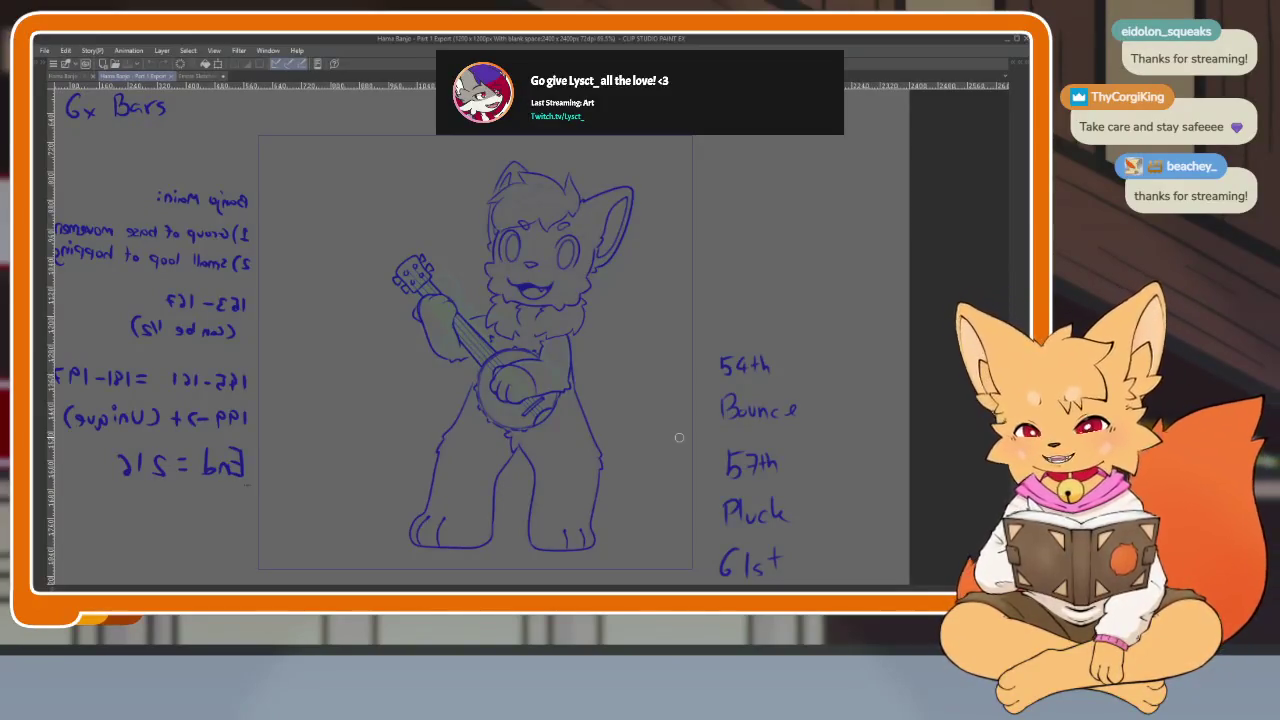
click(66, 77)
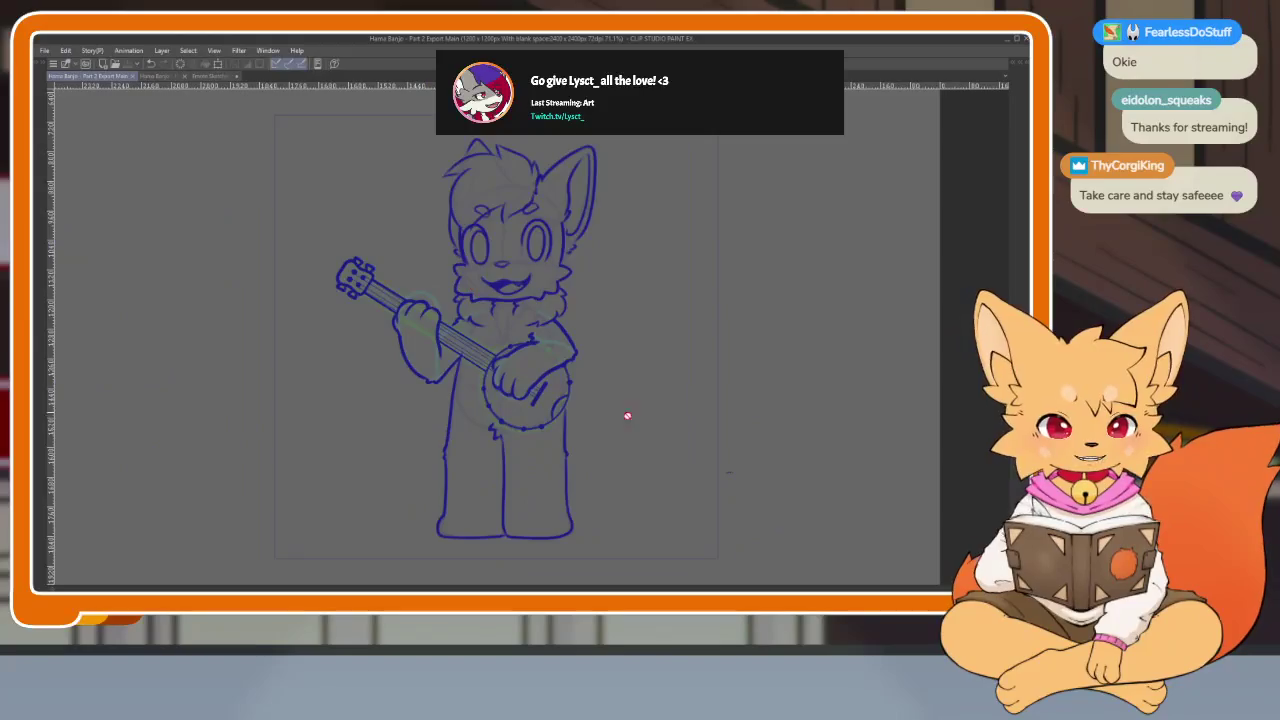
scroll(627, 416, up, 2)
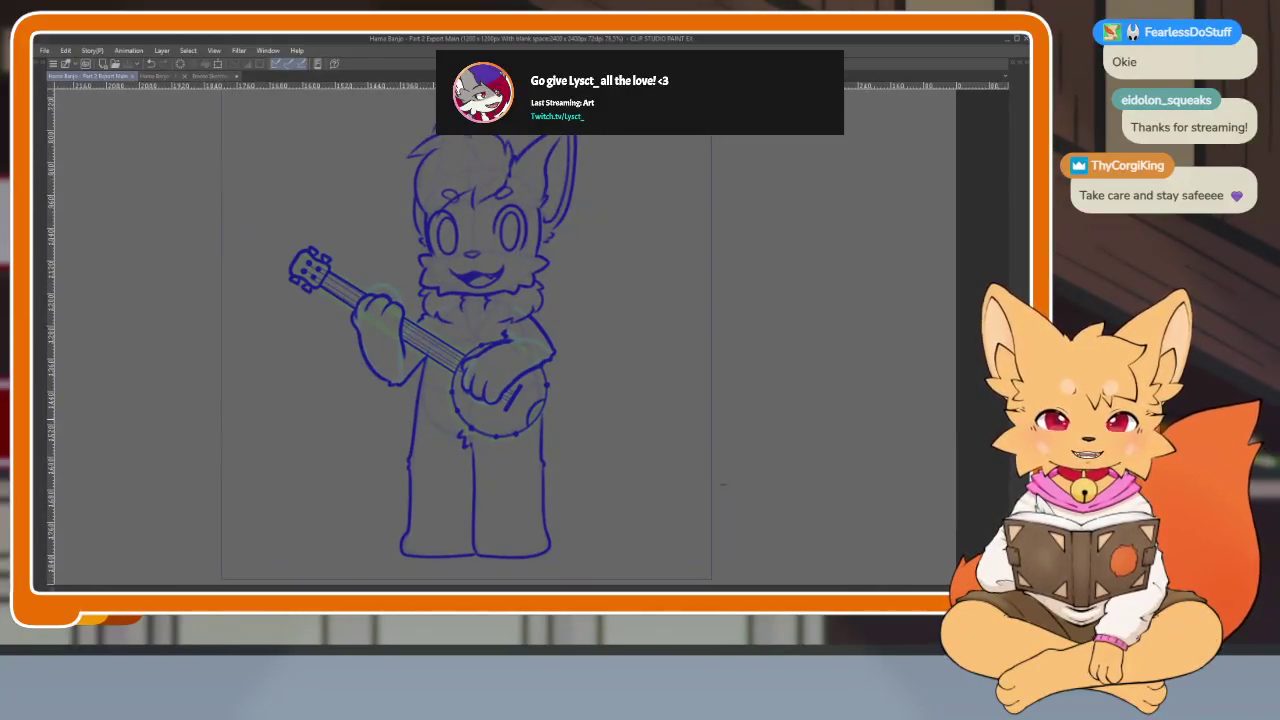
key(Tab)
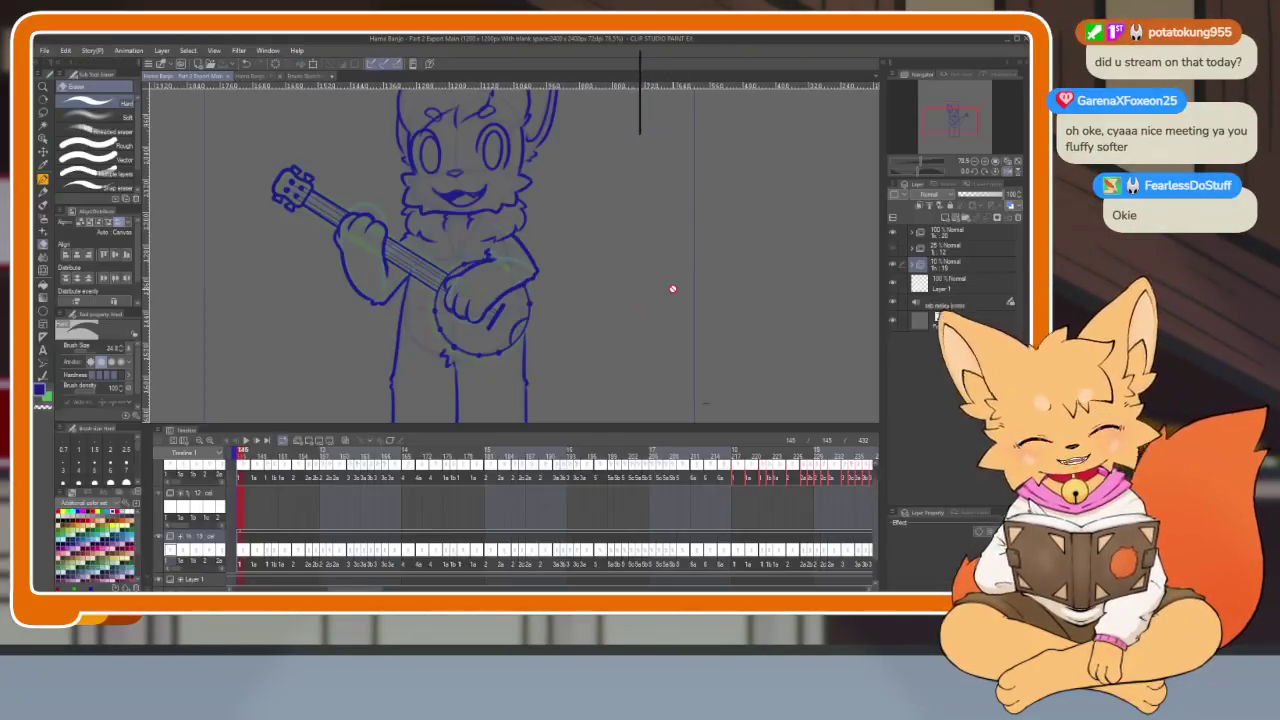
key(Tab)
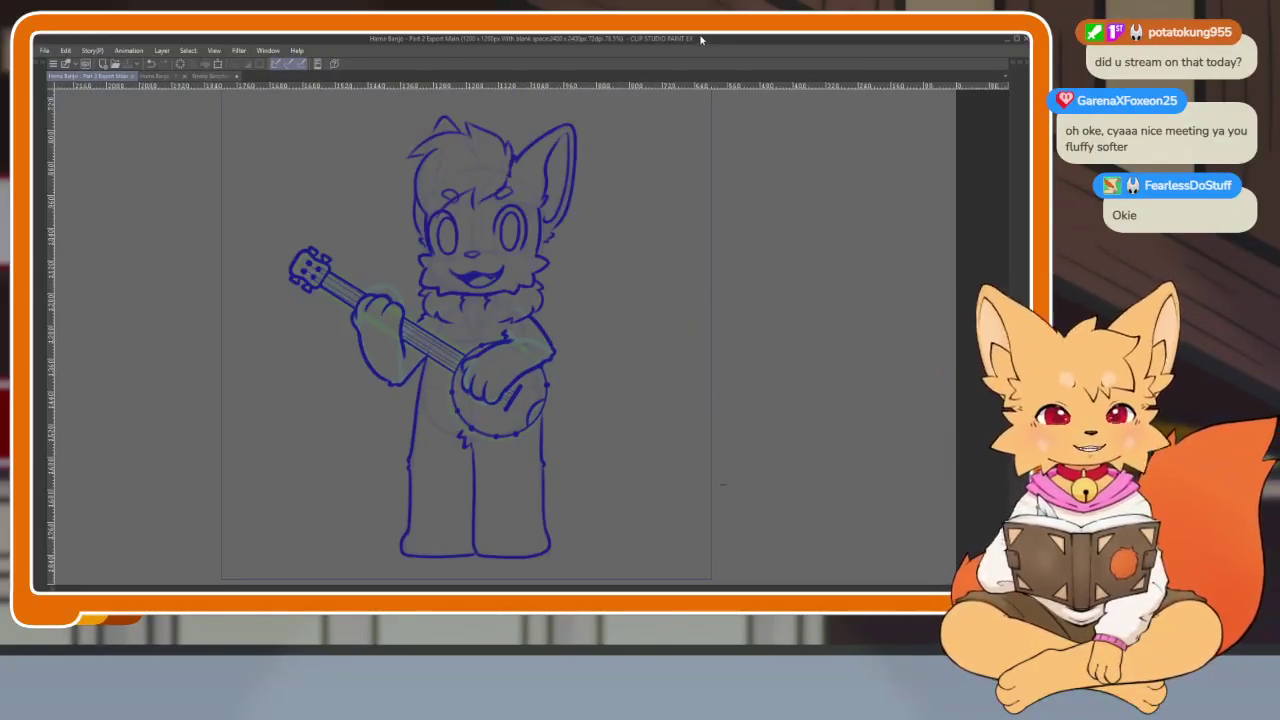